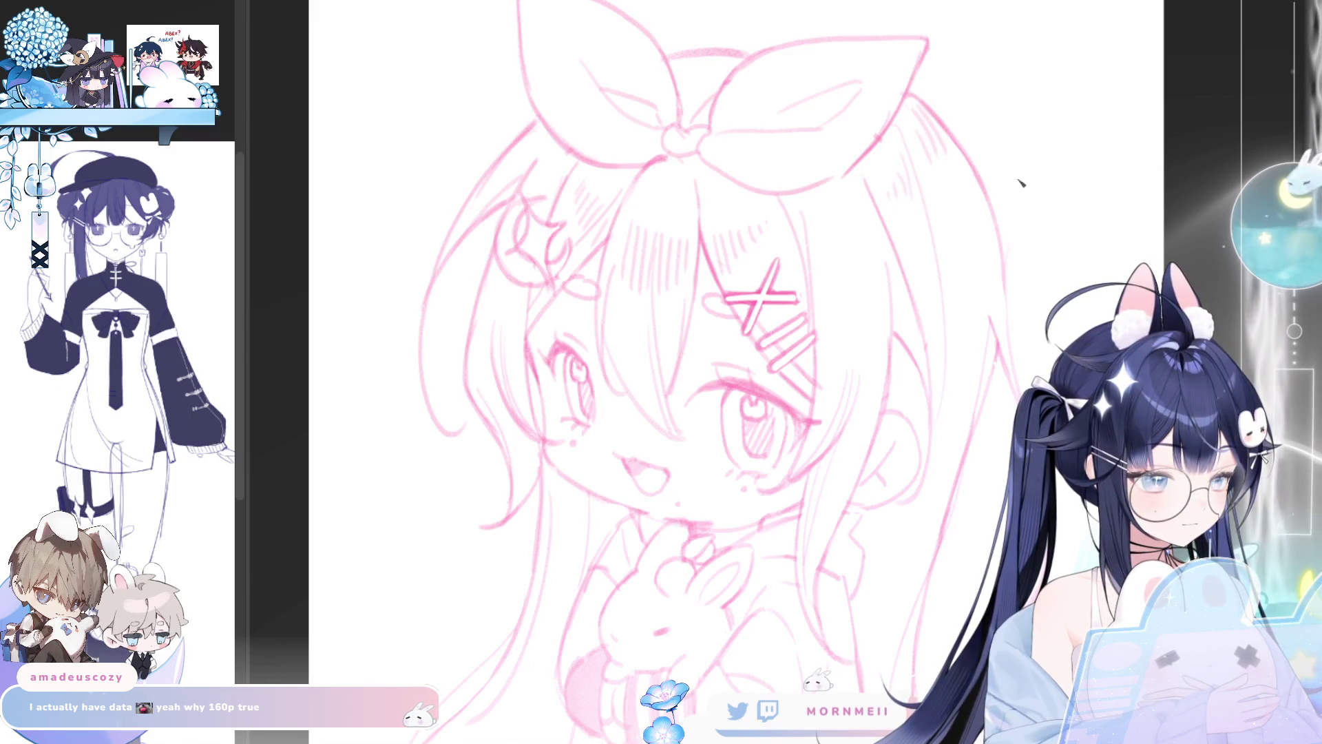
Step: Reposition the sketch view and undo a stray hair strand on the right side
mouse_move(1021, 183)
mouse_down()
mouse_move(1127, 182)
mouse_move(1023, 183)
mouse_up()
drag(724, 380, 691, 323)
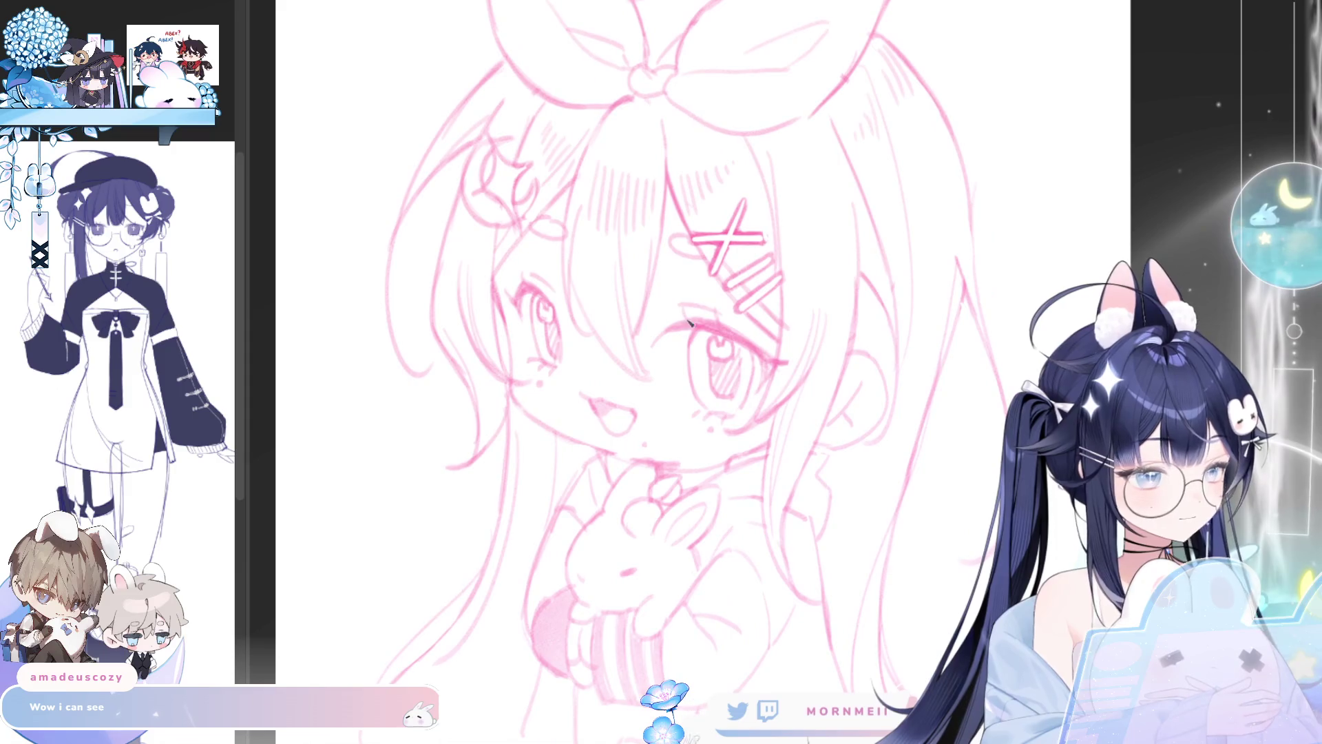
mouse_move(575, 286)
mouse_down()
mouse_move(591, 324)
mouse_move(649, 373)
mouse_up()
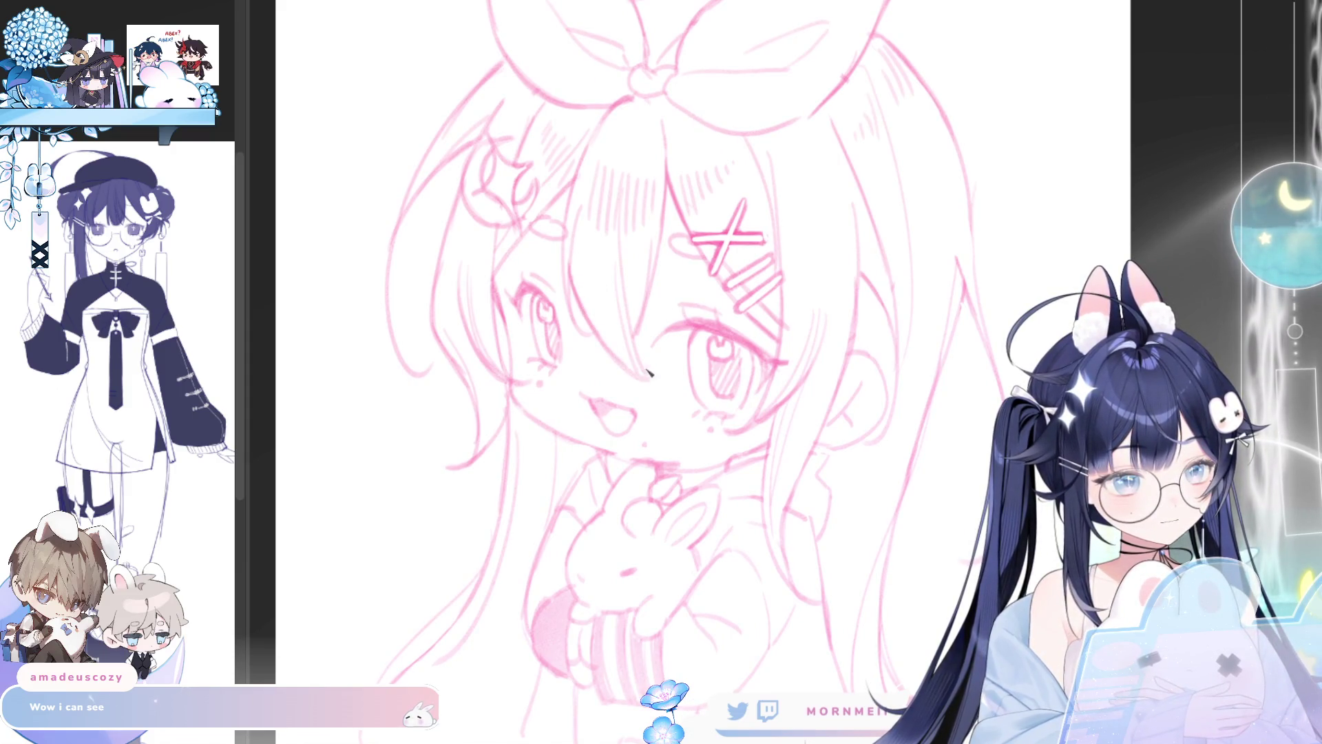
key(ctrl+z)
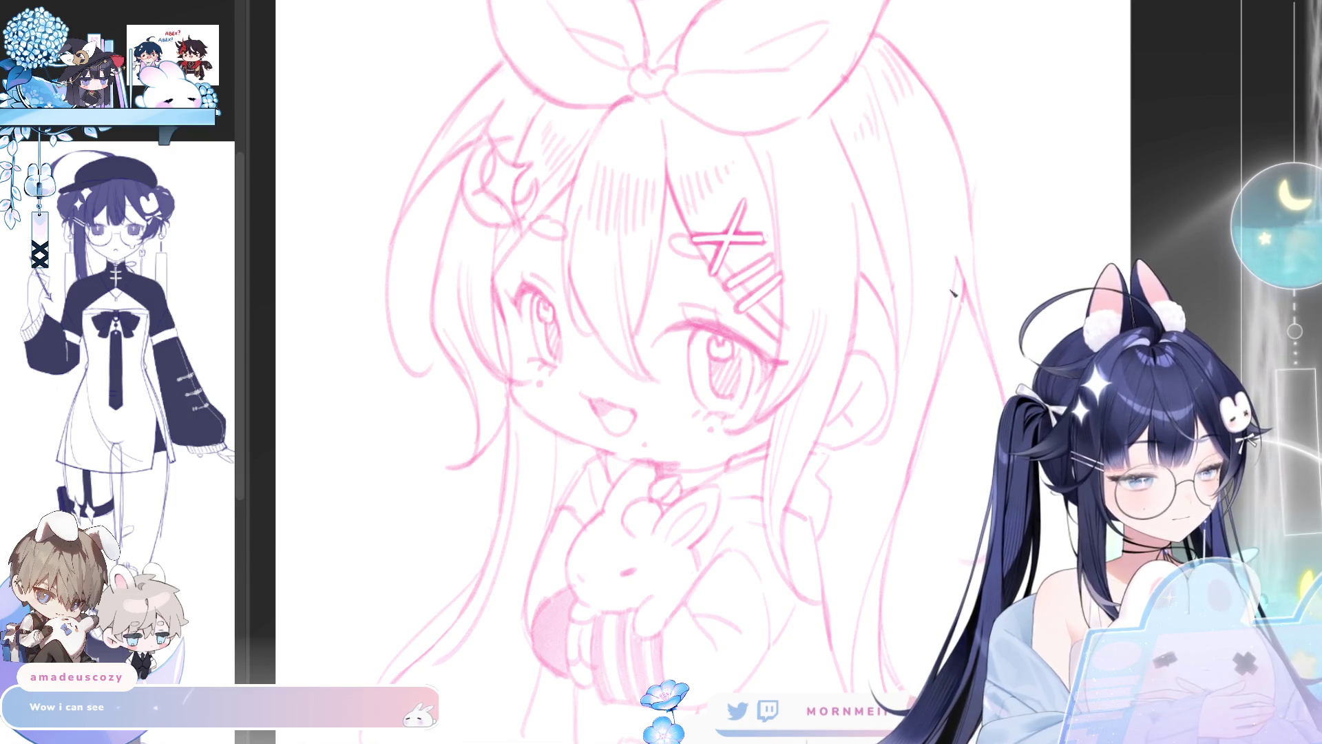
scroll(861, 241, down, 3)
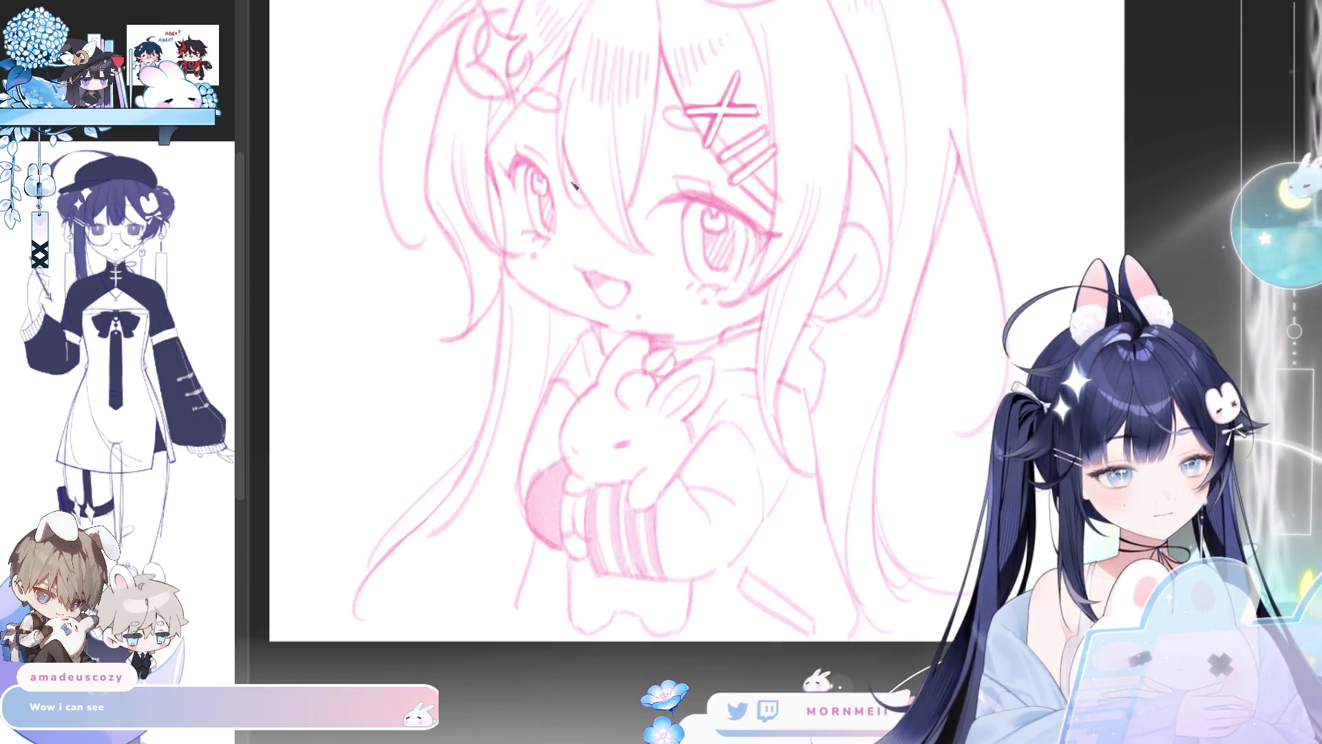
scroll(653, 208, up, 2)
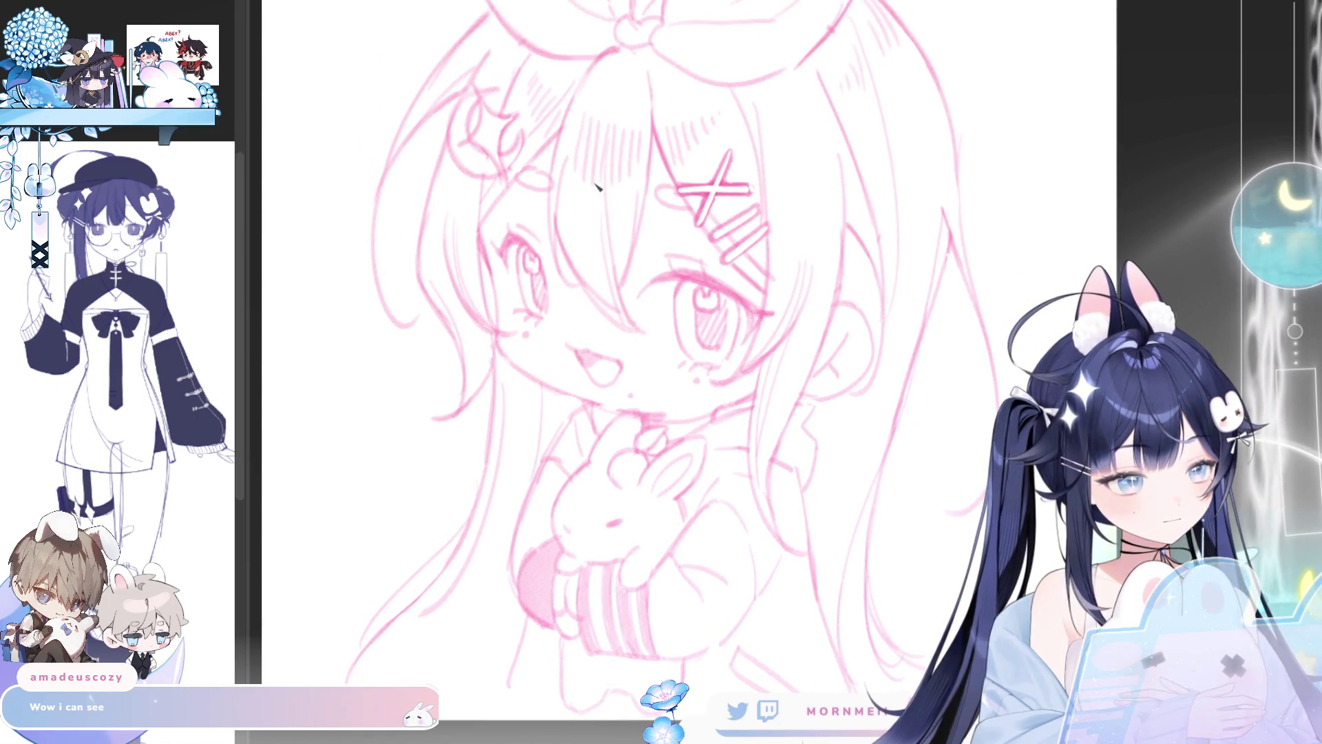
Step: Mirror the view to check proportions, then softly shade the collar and lower sleeve pink
key(h)
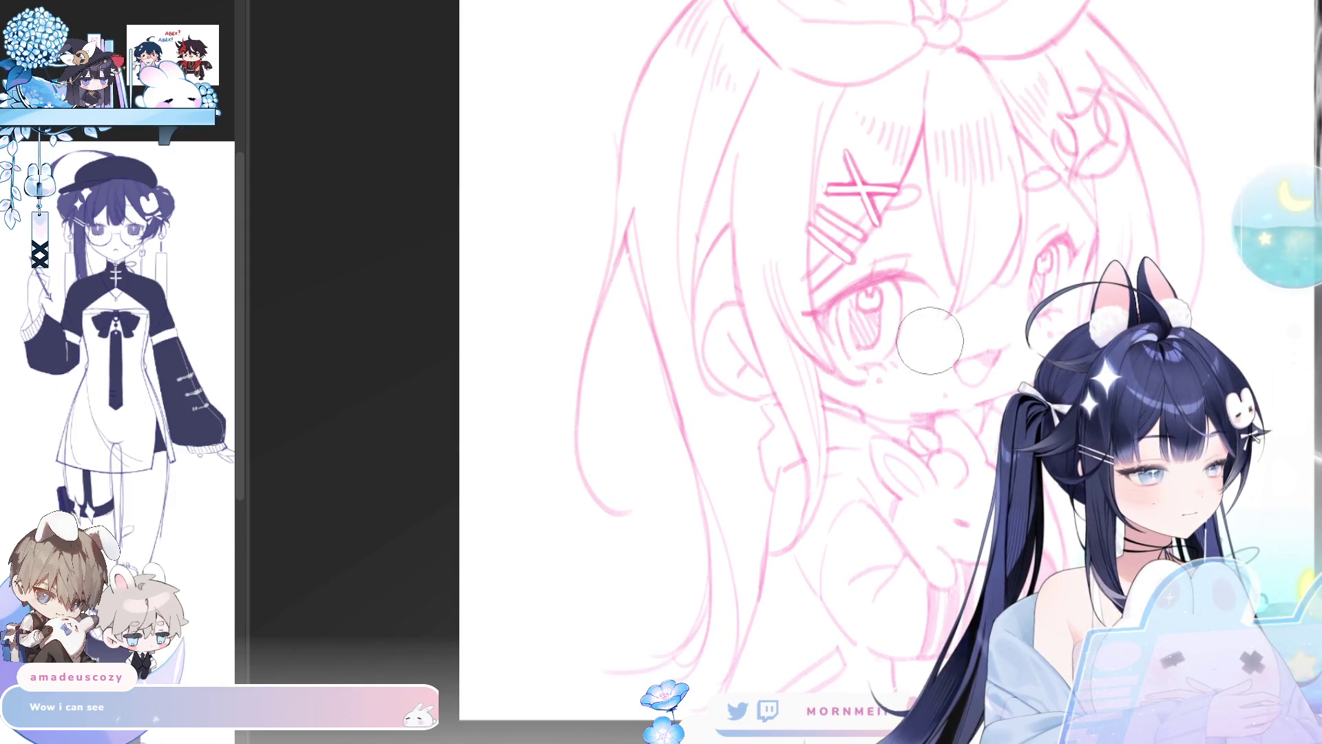
key(h)
drag(872, 627, 865, 561)
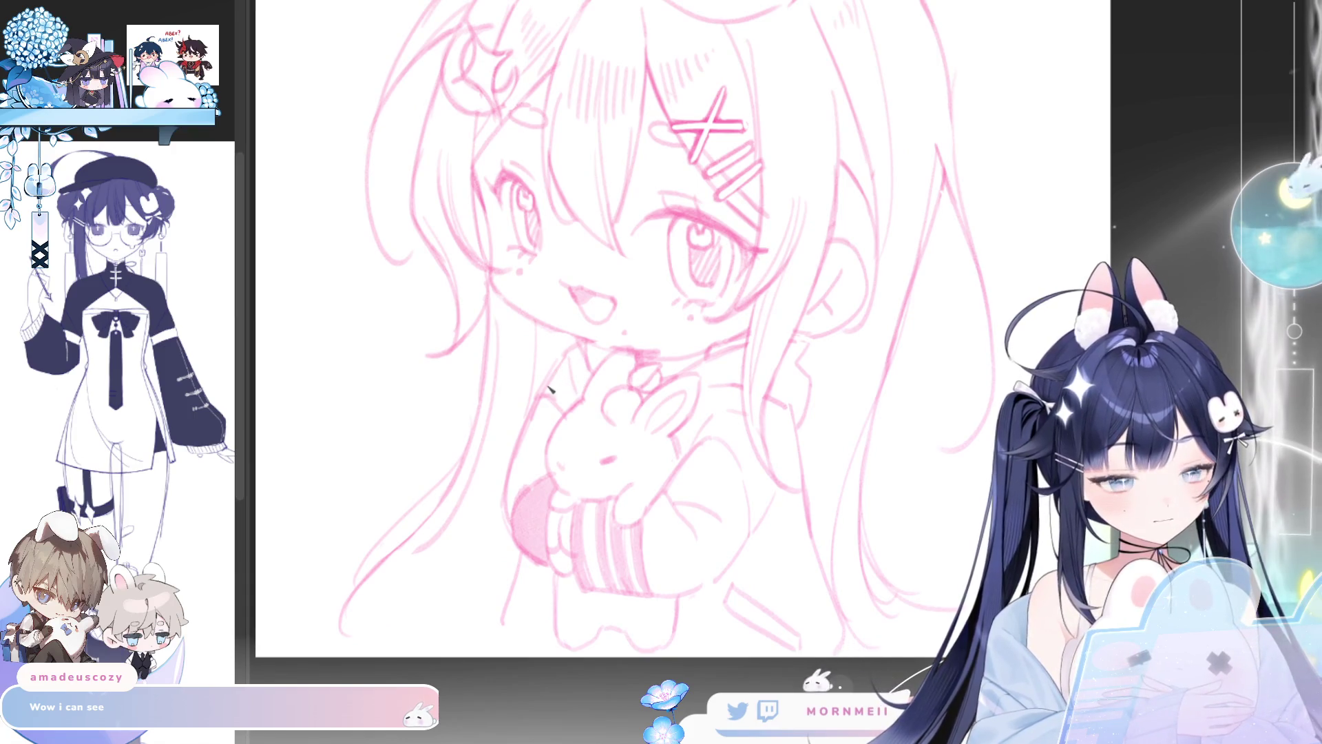
mouse_move(554, 386)
mouse_down()
mouse_move(562, 372)
mouse_move(571, 396)
mouse_move(607, 359)
mouse_up()
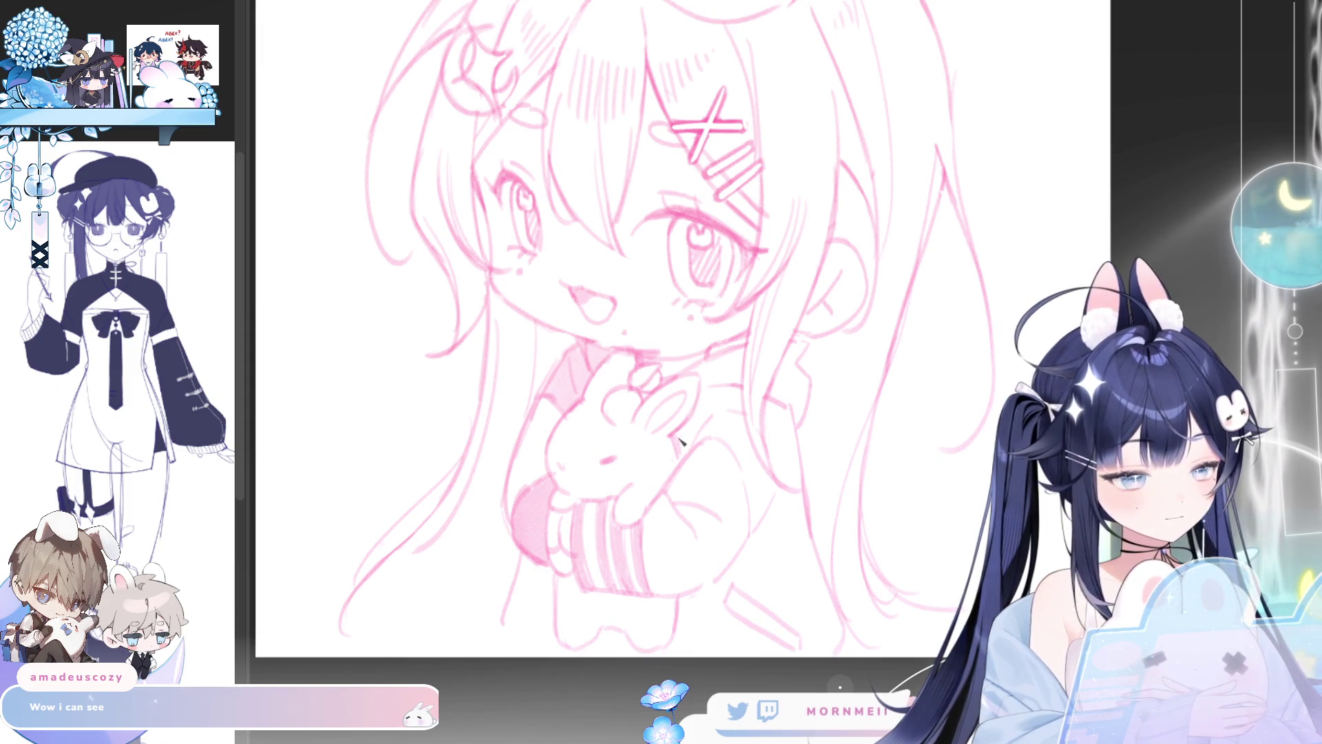
mouse_move(679, 441)
mouse_down()
mouse_move(733, 399)
mouse_move(711, 385)
mouse_move(708, 409)
mouse_move(744, 420)
mouse_move(757, 523)
mouse_move(785, 470)
mouse_move(777, 406)
mouse_up()
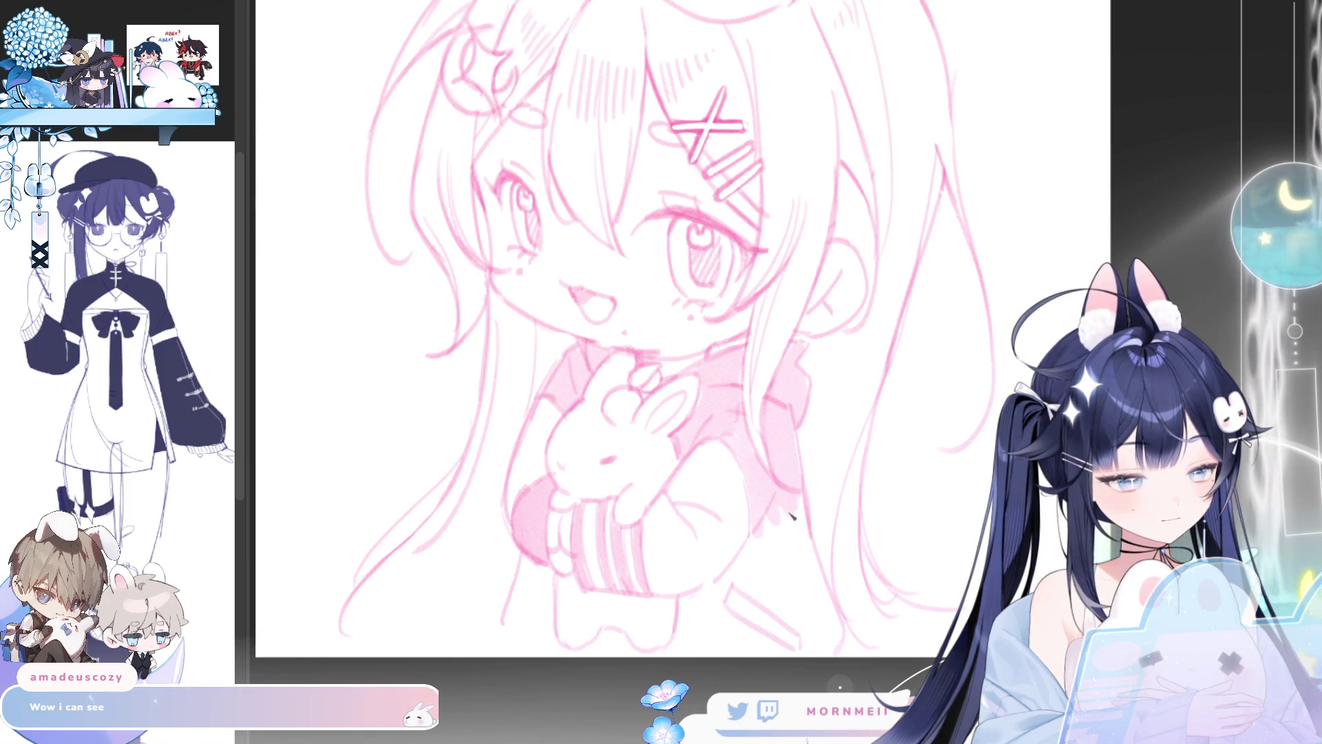
mouse_move(792, 515)
mouse_down()
mouse_move(738, 570)
mouse_move(761, 601)
mouse_move(774, 578)
mouse_move(810, 585)
mouse_move(834, 637)
mouse_up()
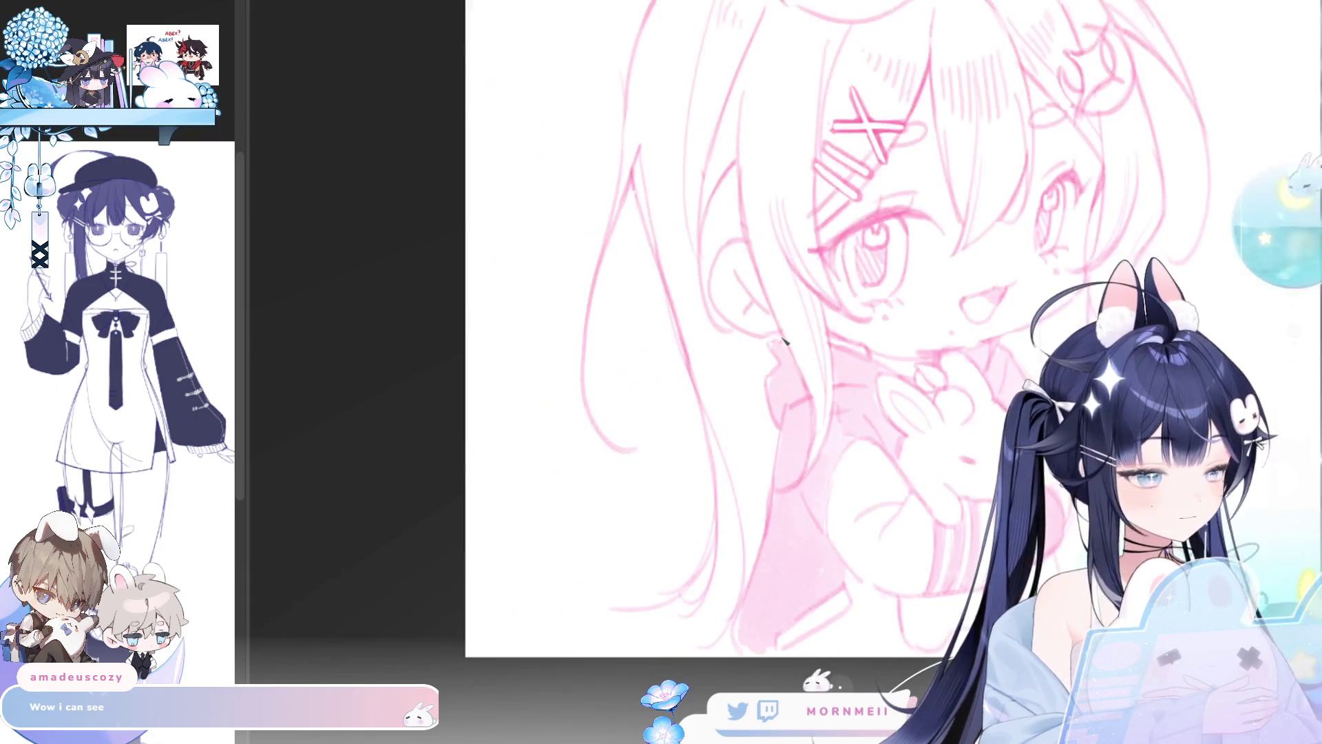
Step: Shrink the whole girl sketch slightly from its top-right corner with Ctrl+T, then zoom to the face
scroll(792, 372, up, 3)
scroll(854, 297, down, 5)
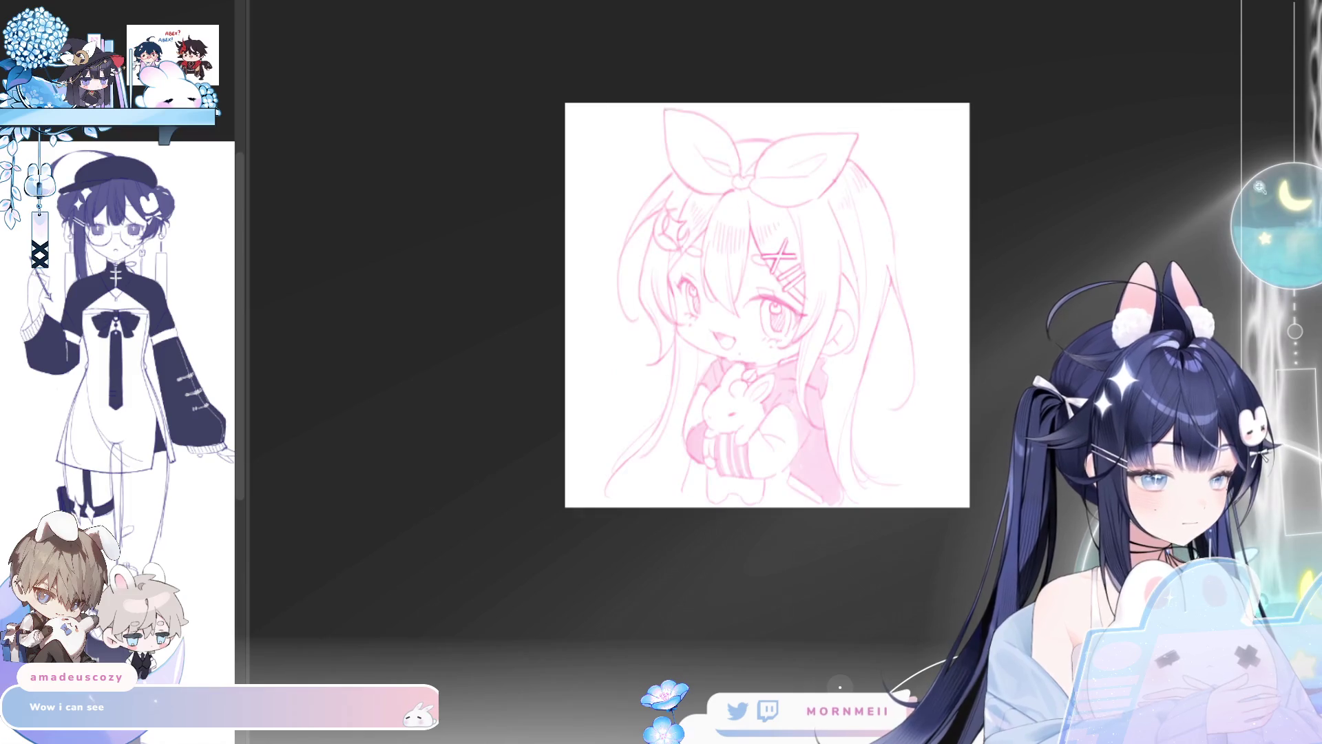
scroll(573, 17, up, 3)
key(ctrl+t)
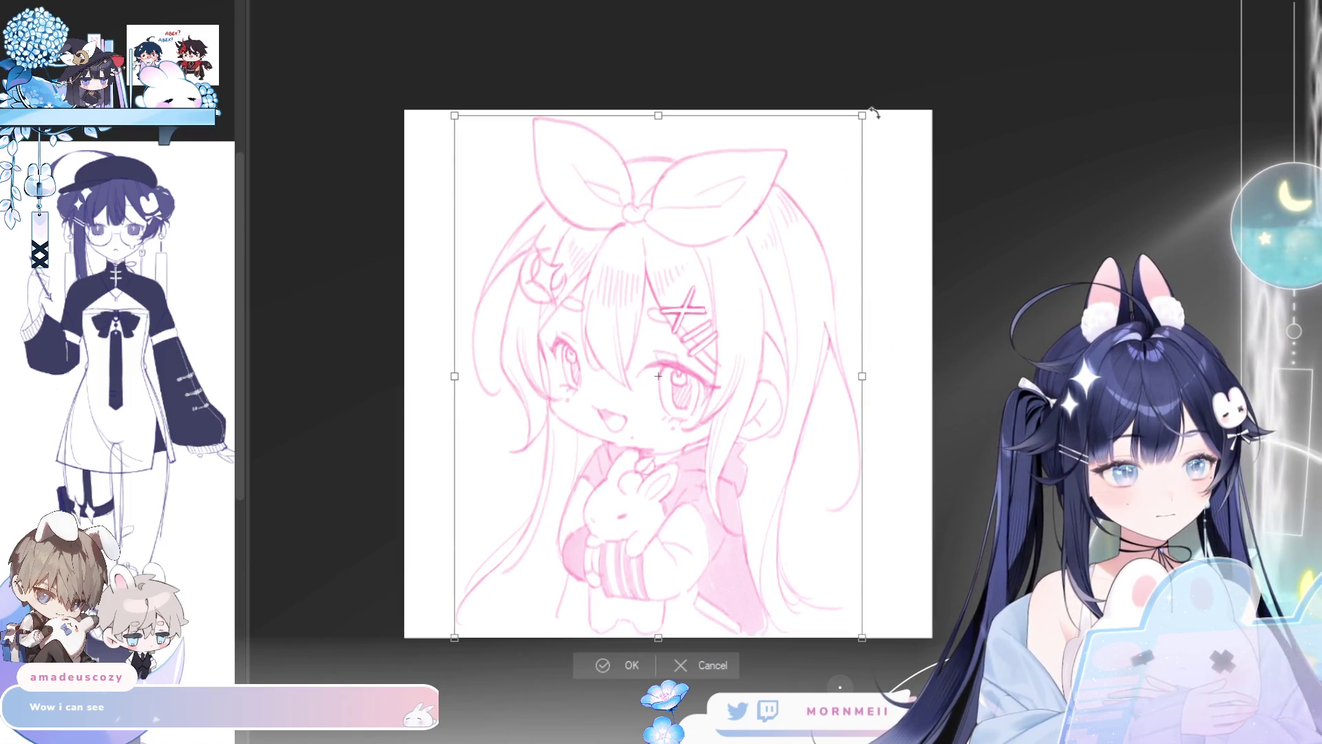
drag(871, 112, 860, 120)
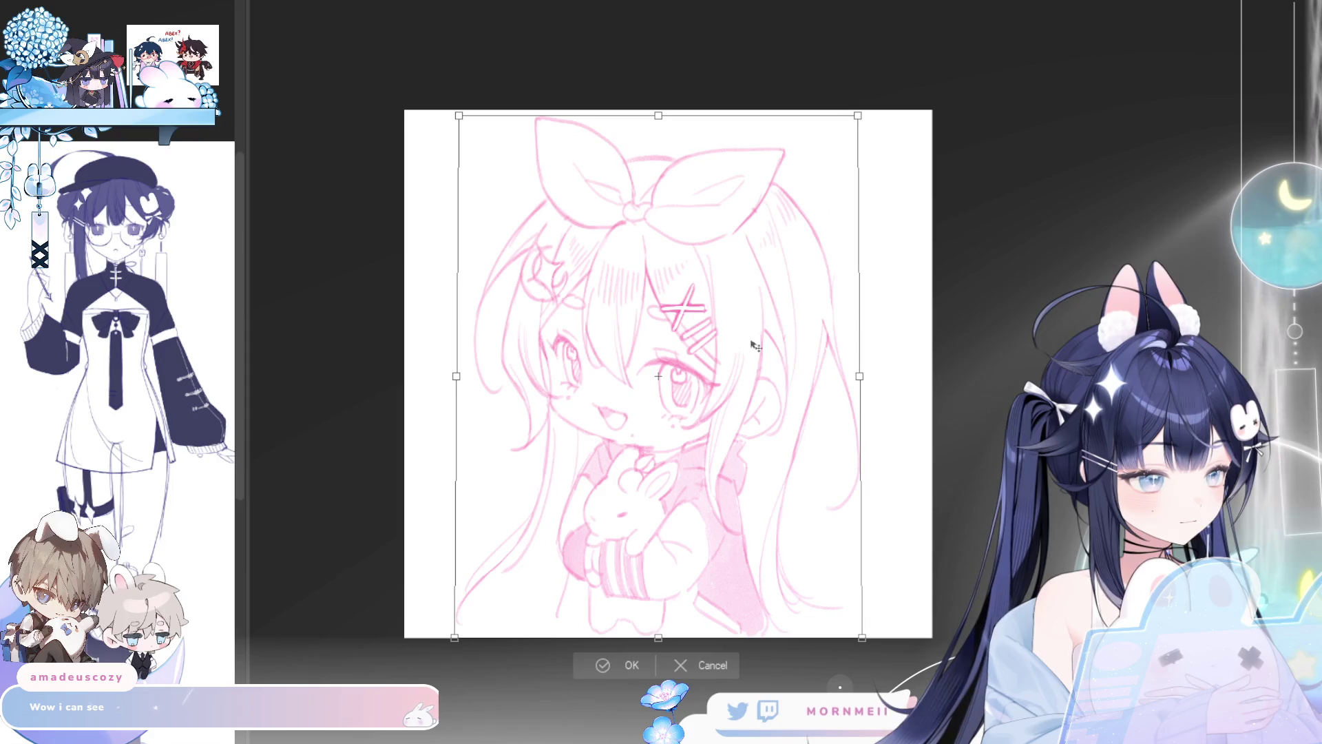
key(Return)
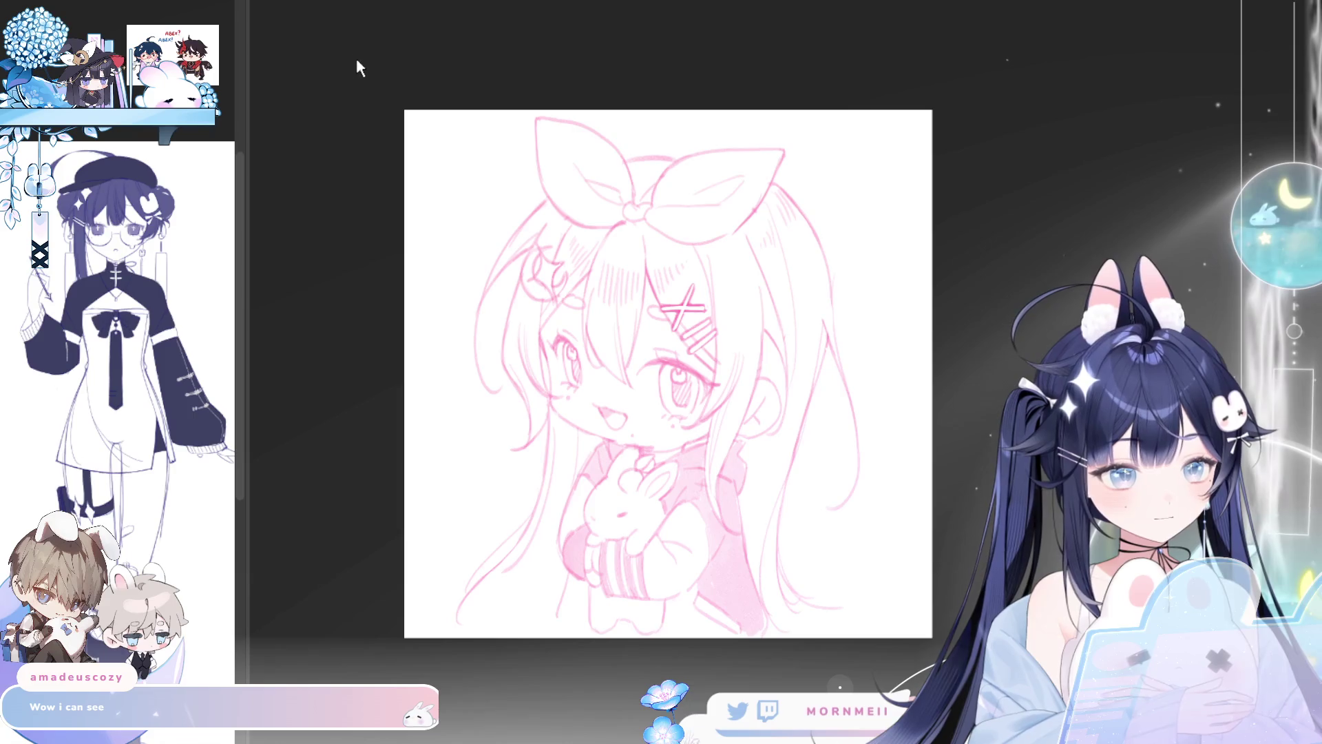
click(660, 381)
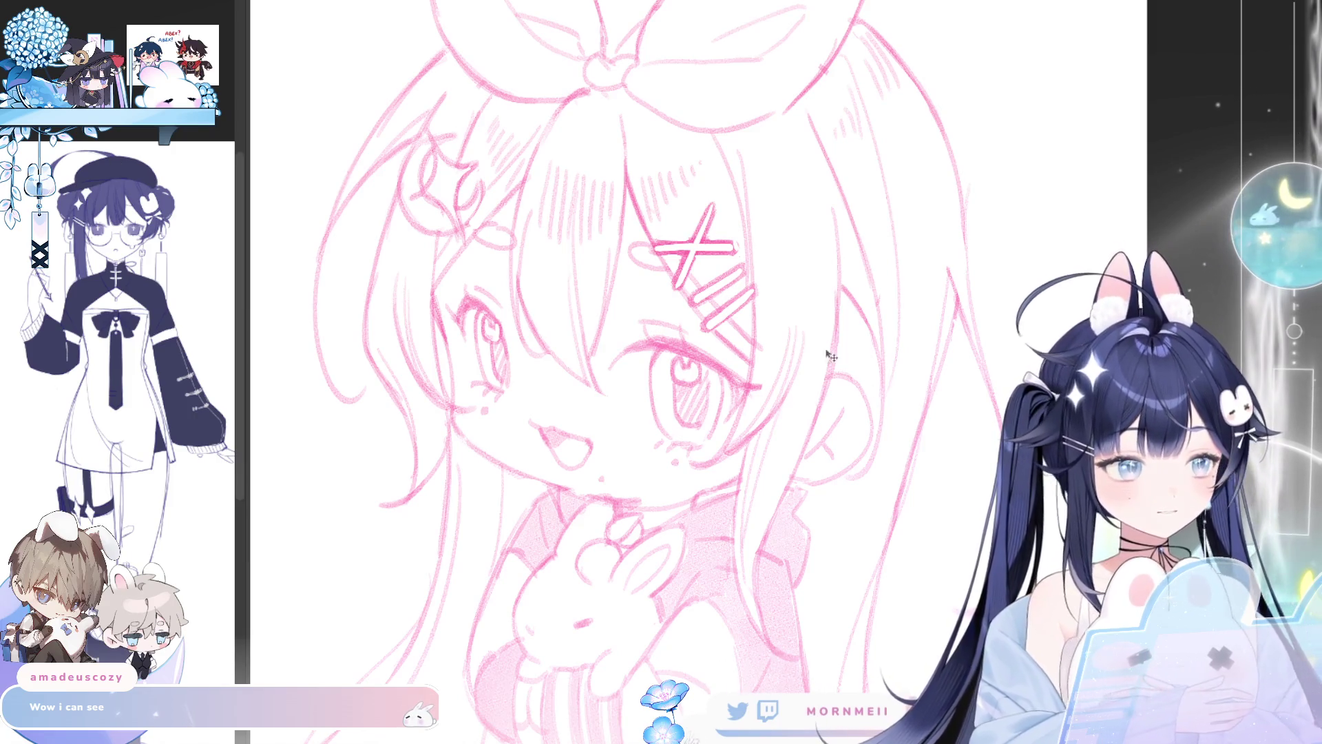
drag(766, 458, 822, 458)
key(ctrl+0)
scroll(891, 443, up, 1)
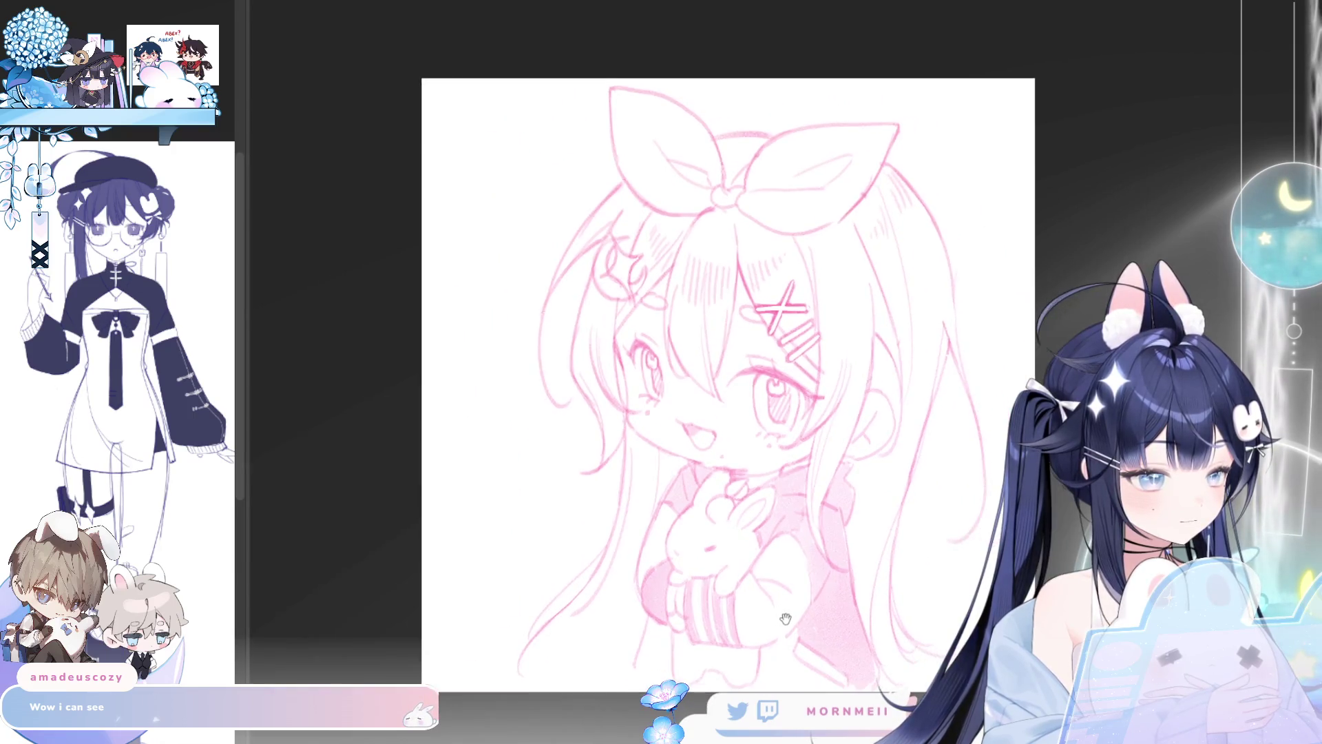
scroll(755, 507, up, 2)
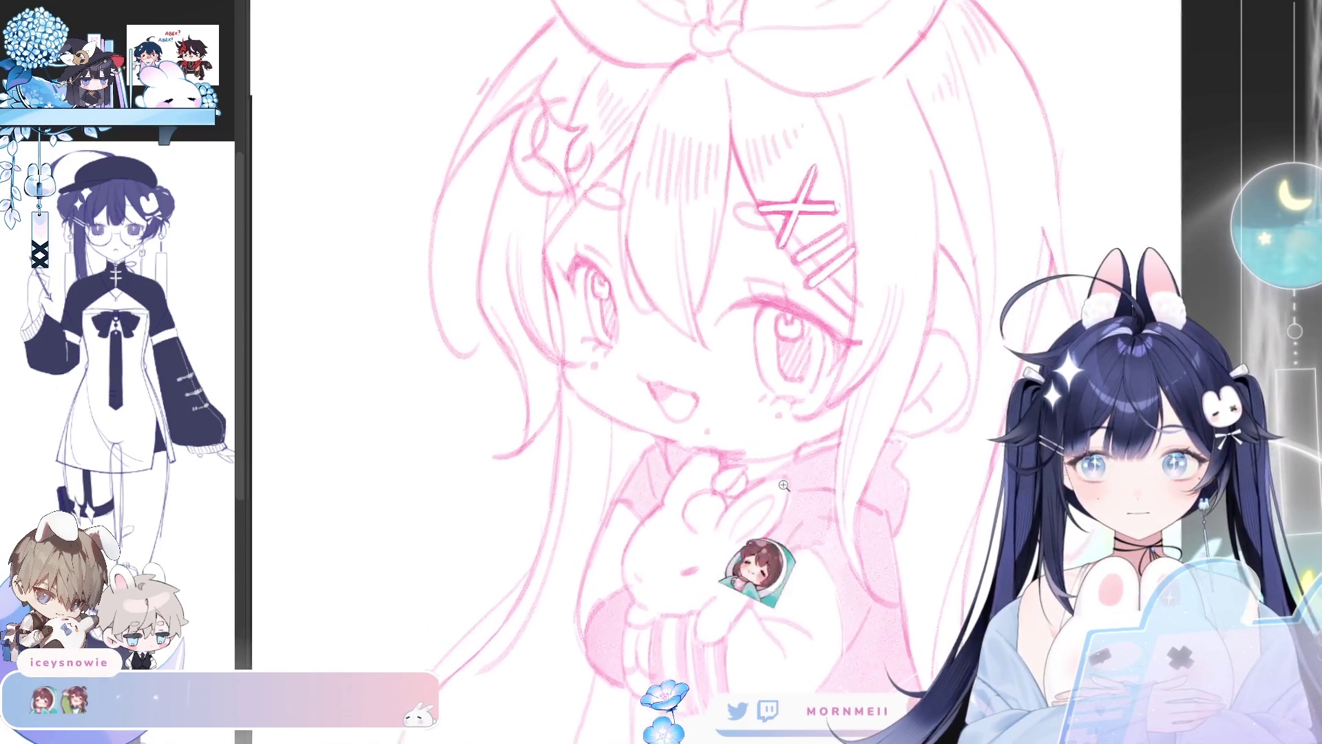
scroll(686, 384, up, 2)
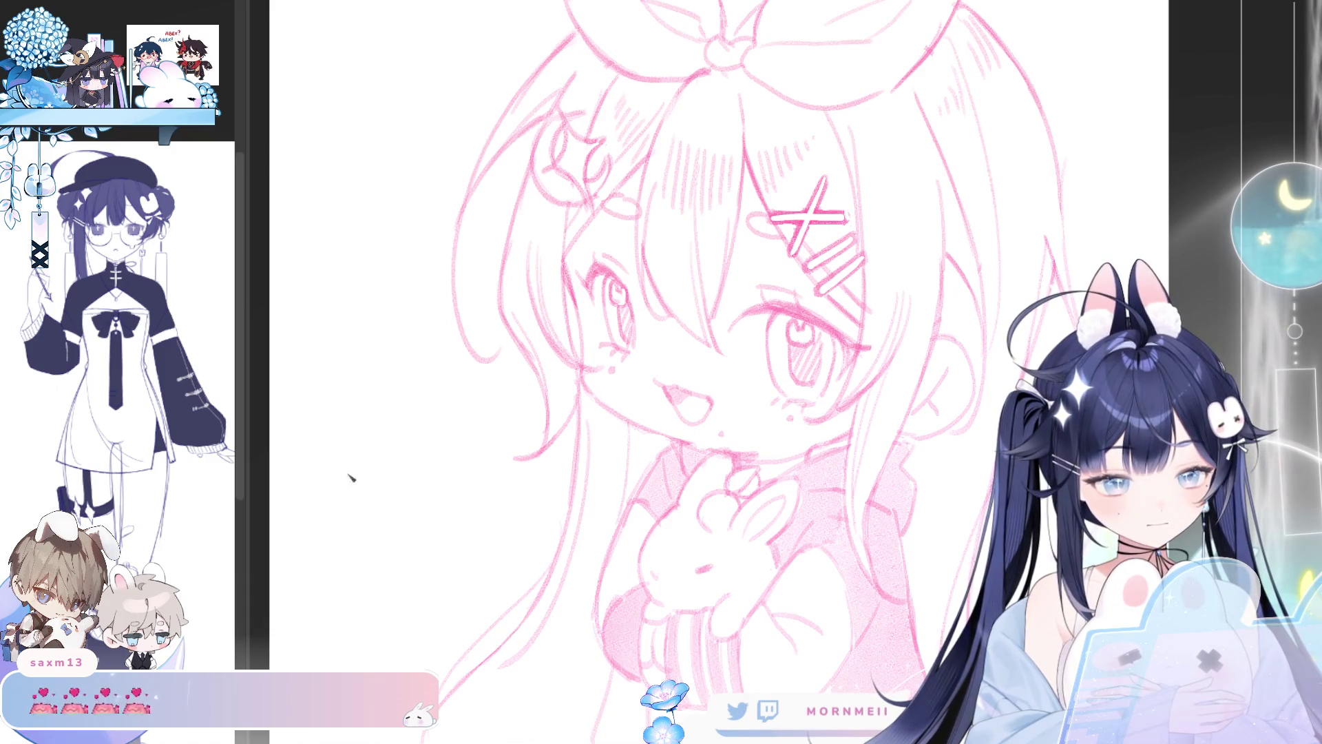
mouse_move(349, 472)
mouse_down()
mouse_move(473, 452)
mouse_move(435, 410)
mouse_up()
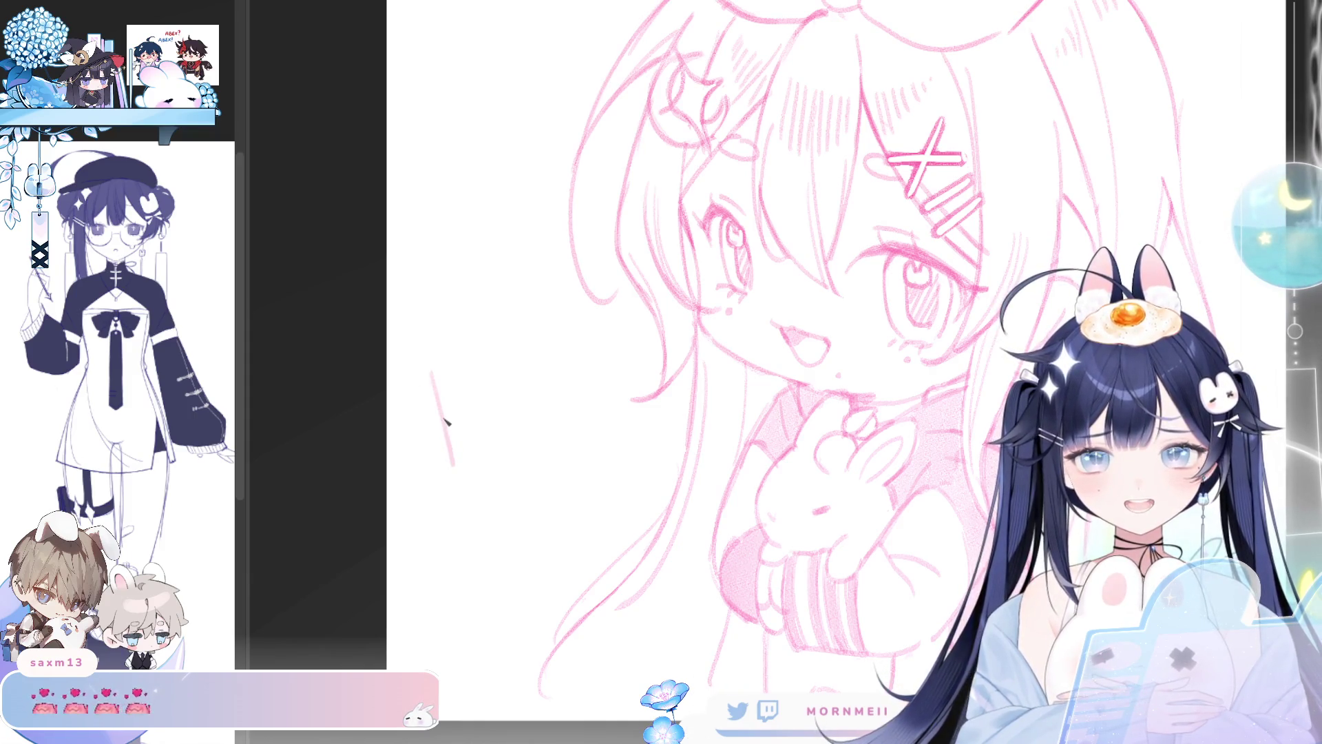
Step: Handwrite 'Happy Birthday' in pink left of the girl, redrawing misdrawn letters
drag(427, 370, 439, 446)
drag(438, 362, 441, 386)
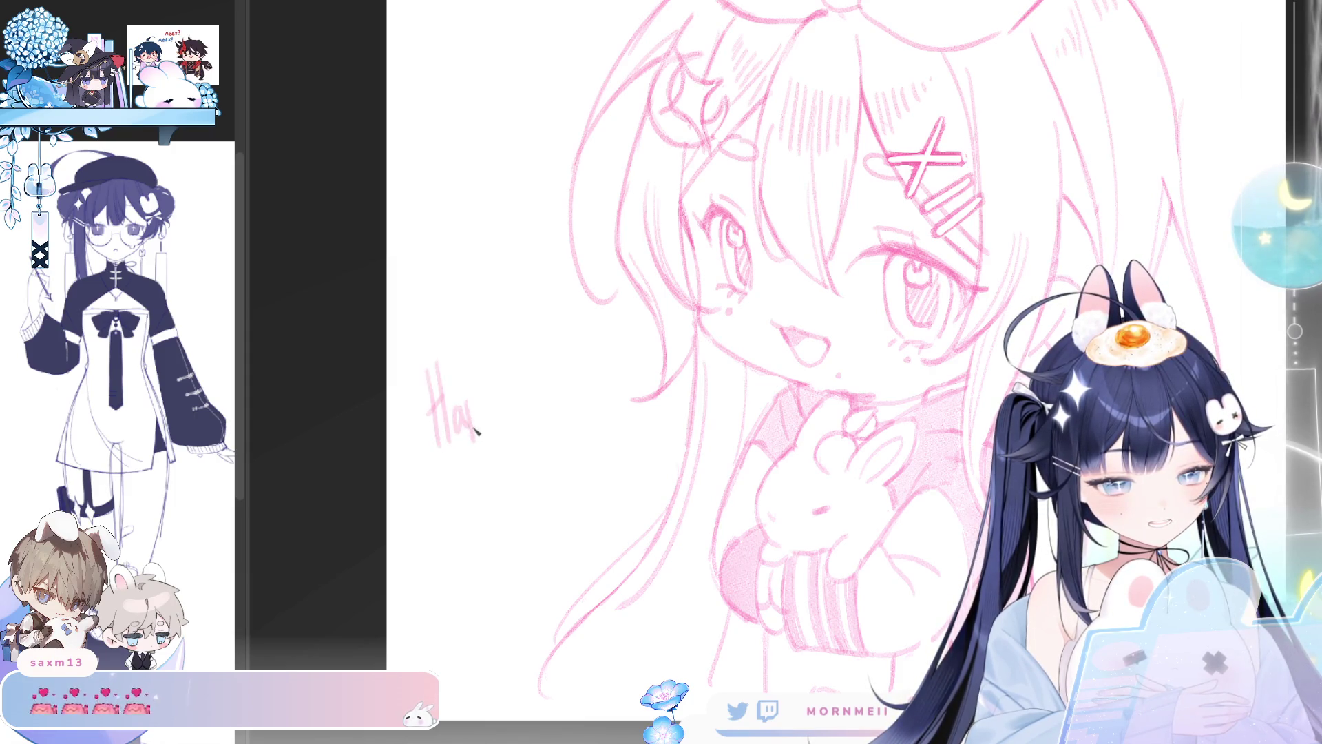
mouse_move(470, 408)
mouse_down()
mouse_move(493, 422)
mouse_move(482, 411)
mouse_move(487, 440)
mouse_up()
key(ctrl+z)
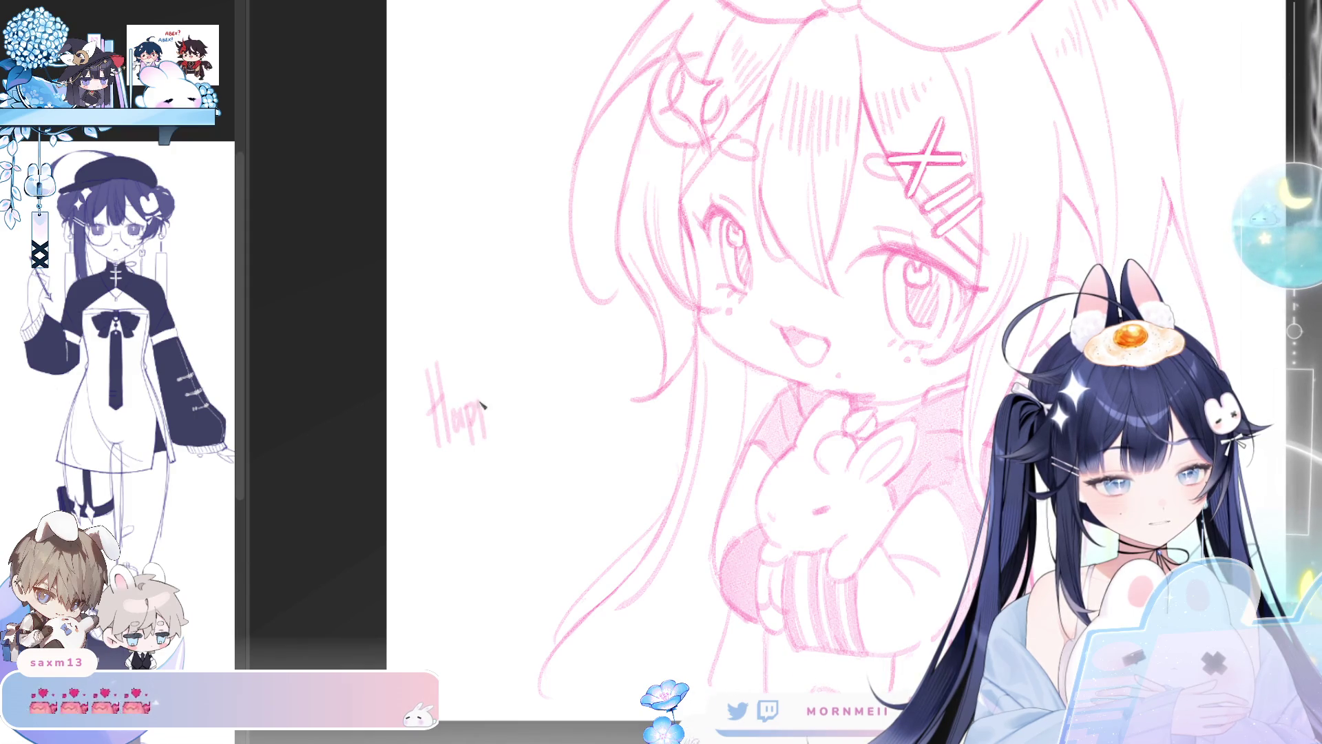
drag(493, 394, 505, 418)
key(ctrl+z)
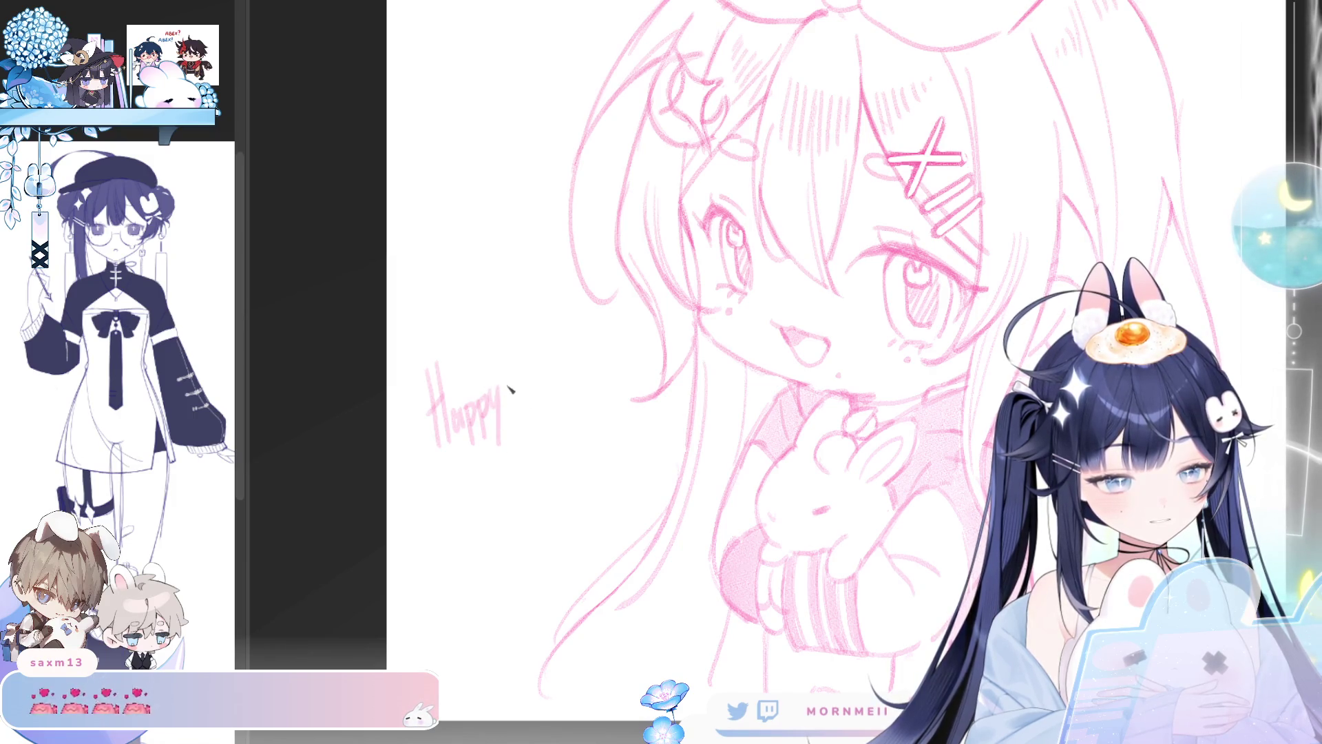
drag(522, 390, 542, 425)
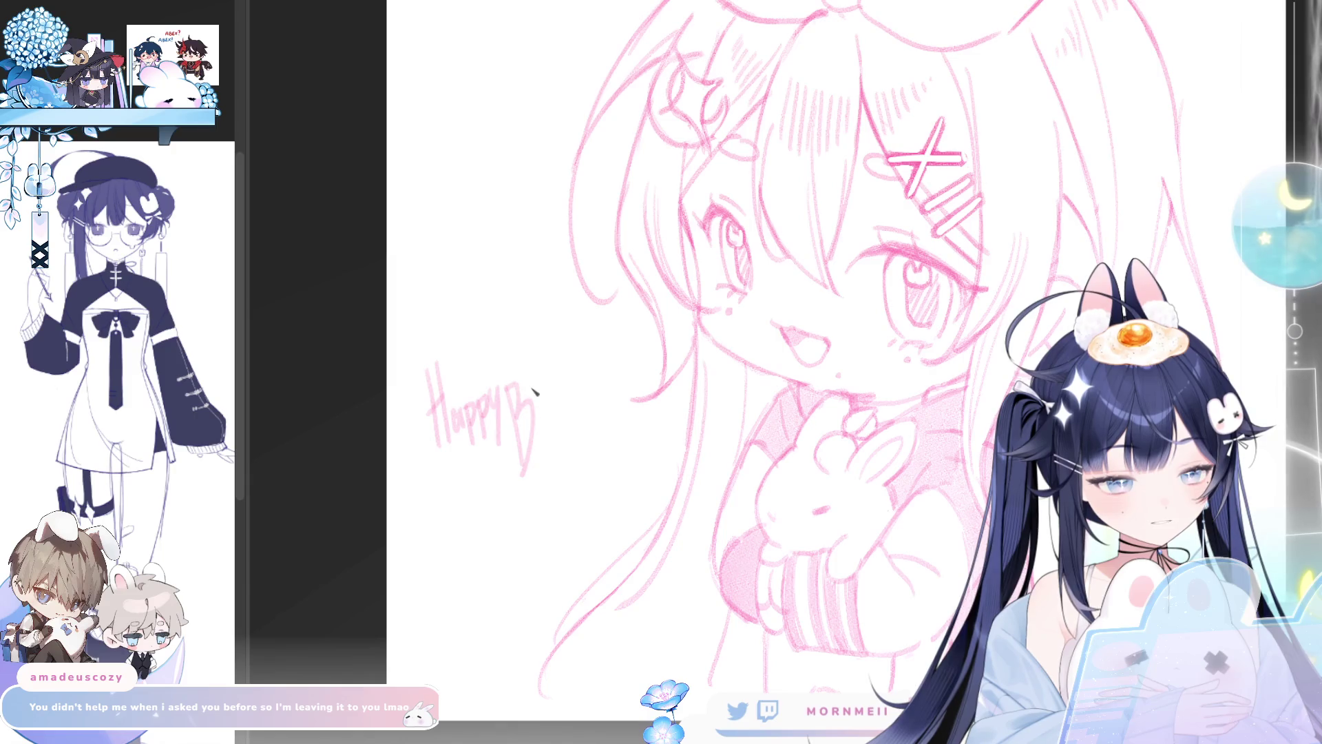
key(ctrl+z)
drag(513, 379, 527, 463)
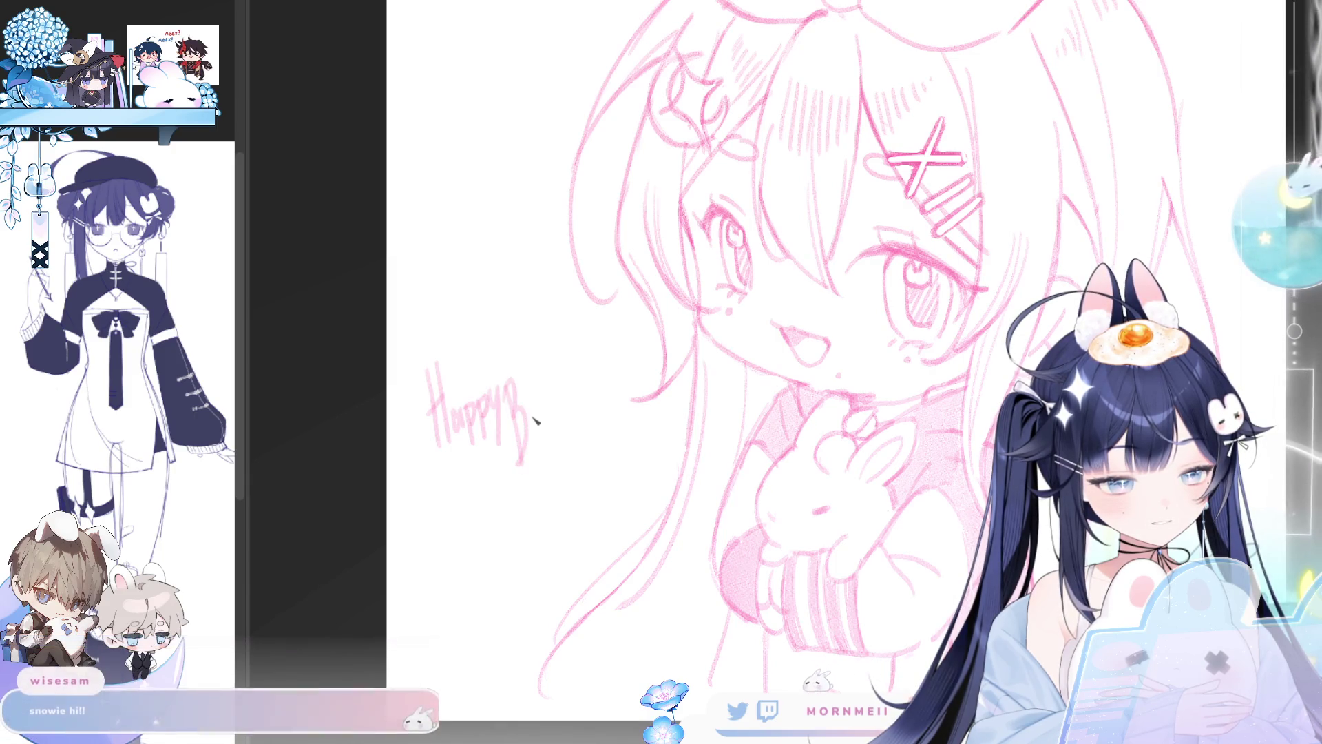
mouse_move(539, 413)
mouse_down()
mouse_move(540, 441)
mouse_move(553, 410)
mouse_move(551, 429)
mouse_up()
mouse_move(544, 412)
mouse_down()
mouse_move(562, 401)
mouse_move(562, 423)
mouse_up()
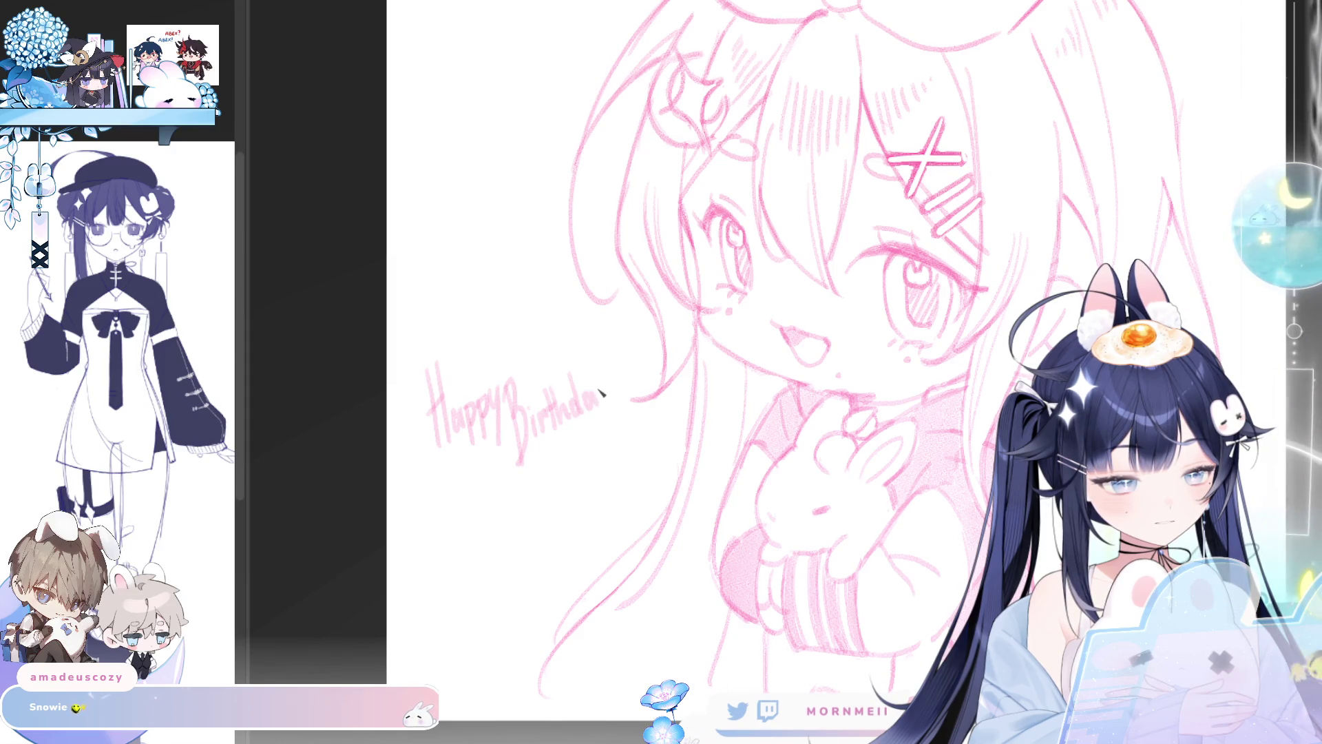
drag(600, 385, 611, 439)
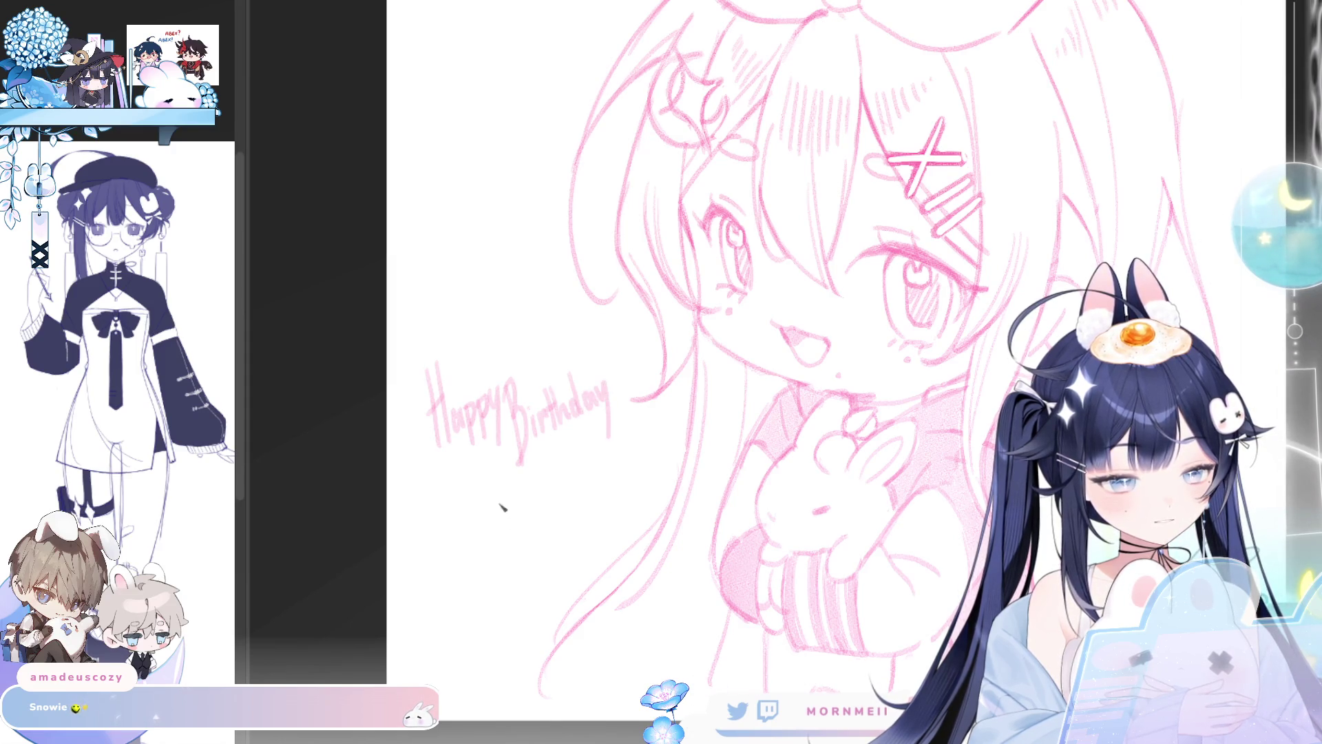
Step: Write the recipient's name below the greeting and add a small bunny-face doodle
drag(453, 487, 475, 572)
drag(454, 486, 482, 544)
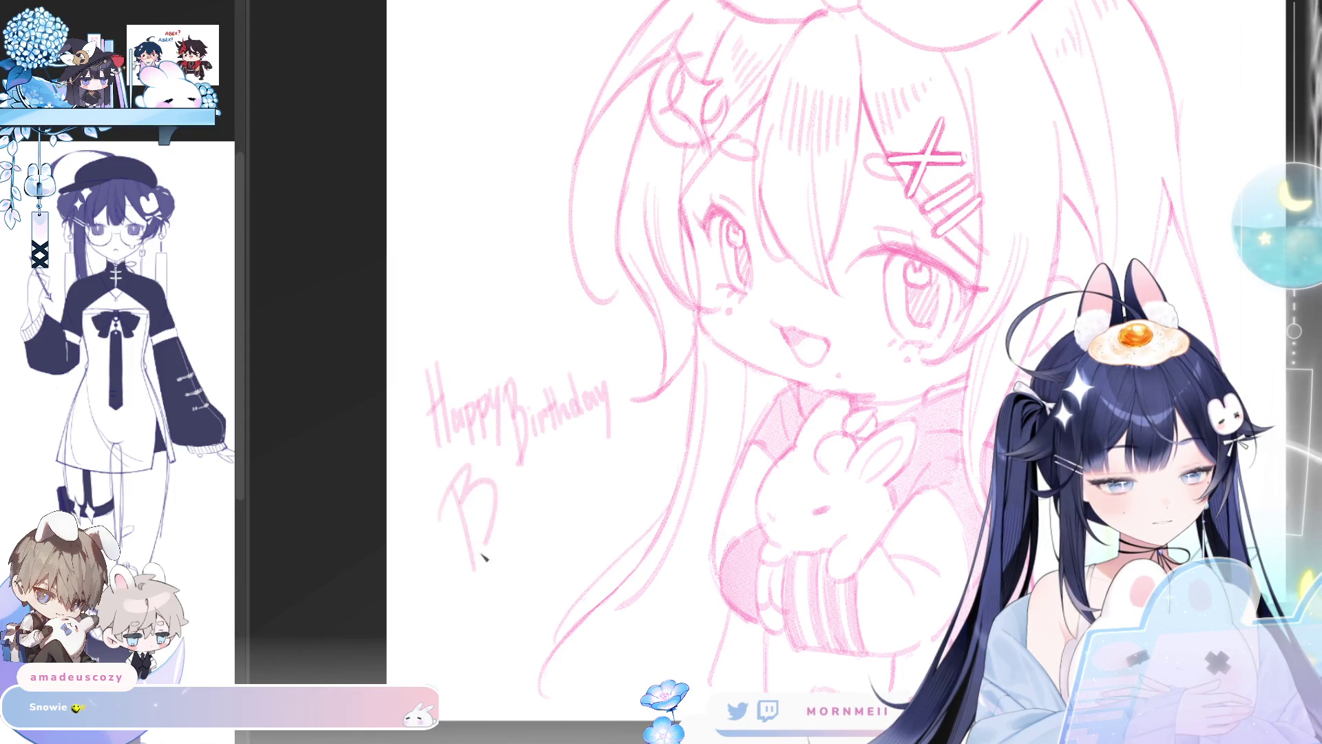
key(ctrl+z)
key(ctrl+z)
mouse_move(455, 458)
mouse_down()
mouse_move(472, 517)
mouse_move(538, 522)
mouse_up()
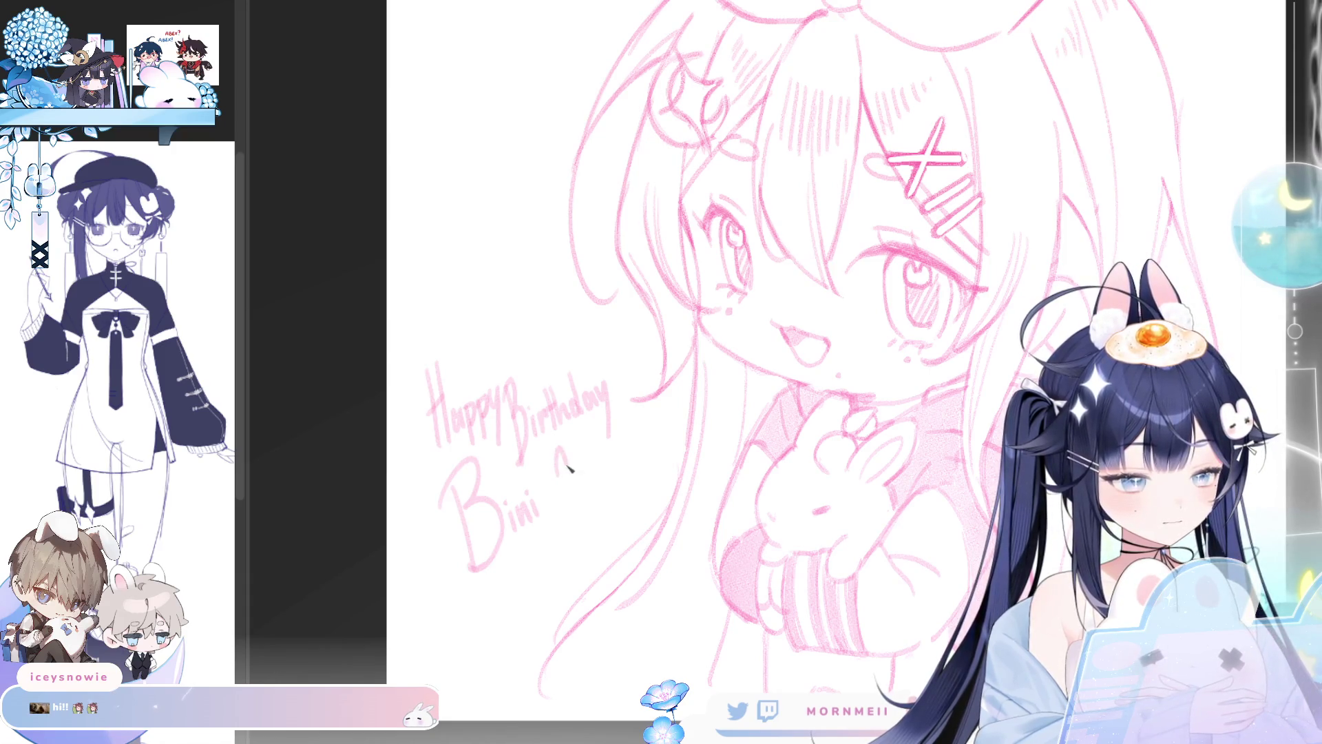
key(ctrl+z)
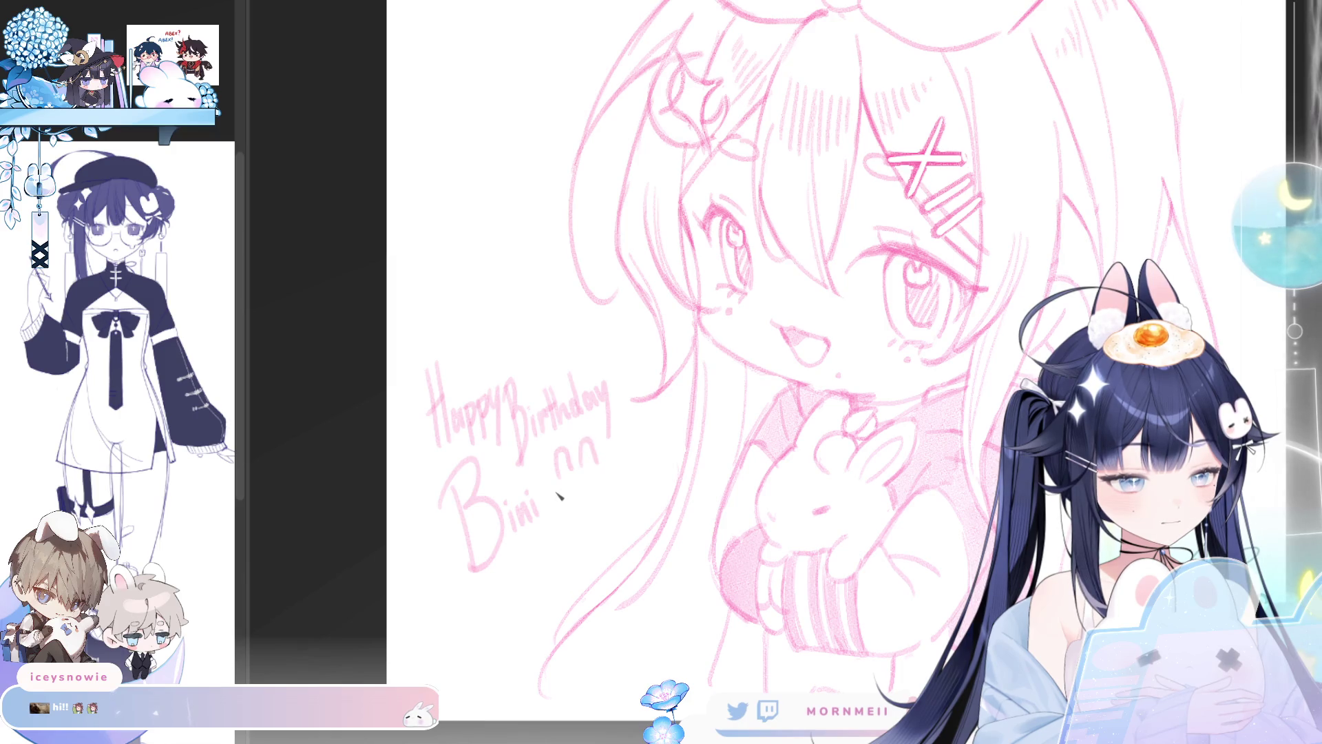
mouse_move(612, 485)
mouse_down()
mouse_move(579, 486)
mouse_move(590, 483)
mouse_up()
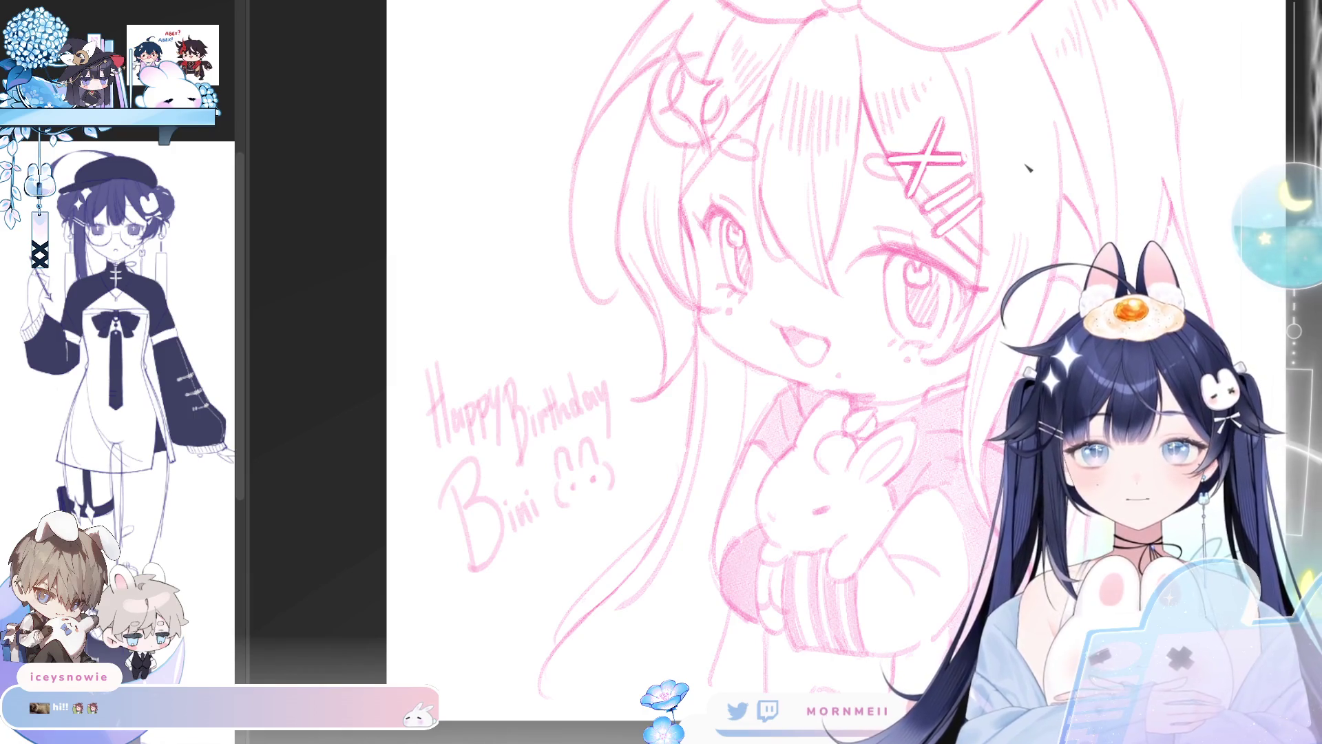
Step: Lasso the birthday lettering, shift it up and left, and deselect
scroll(689, 345, down, 2)
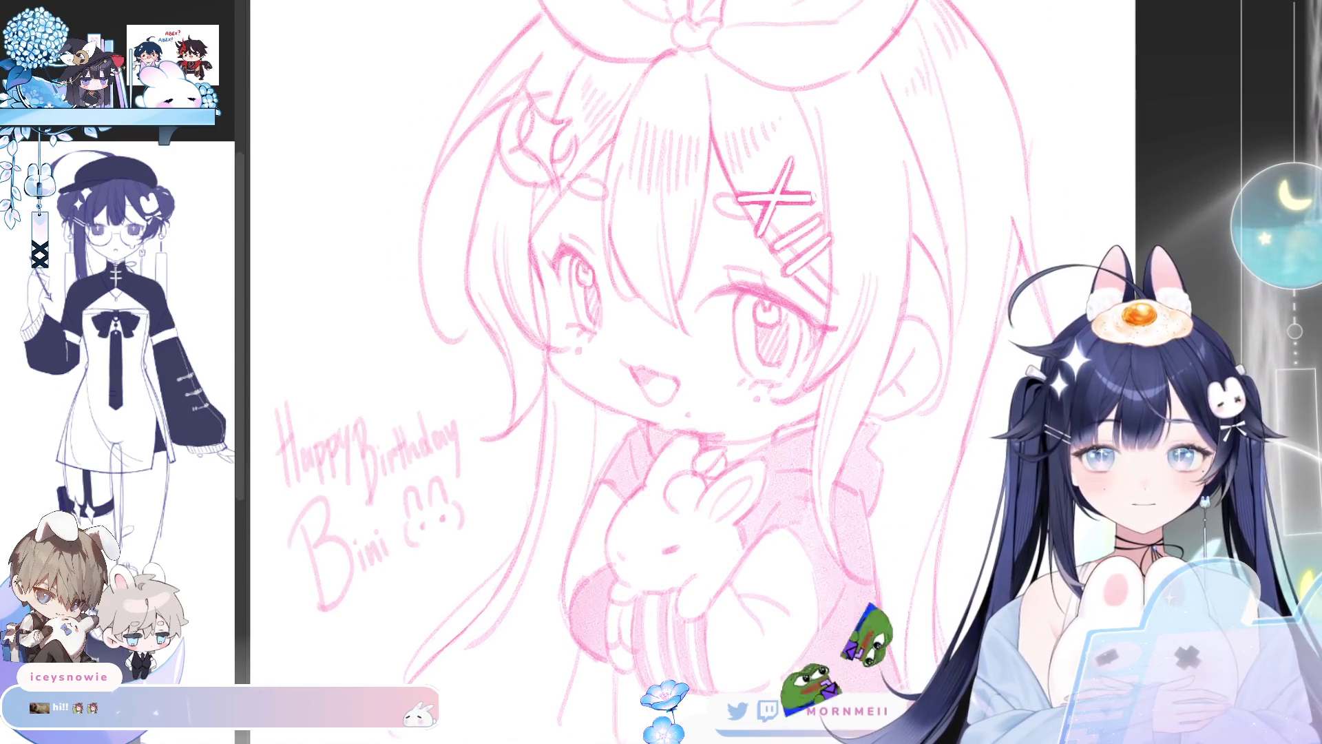
scroll(689, 344, down, 1)
drag(1175, 239, 1074, 281)
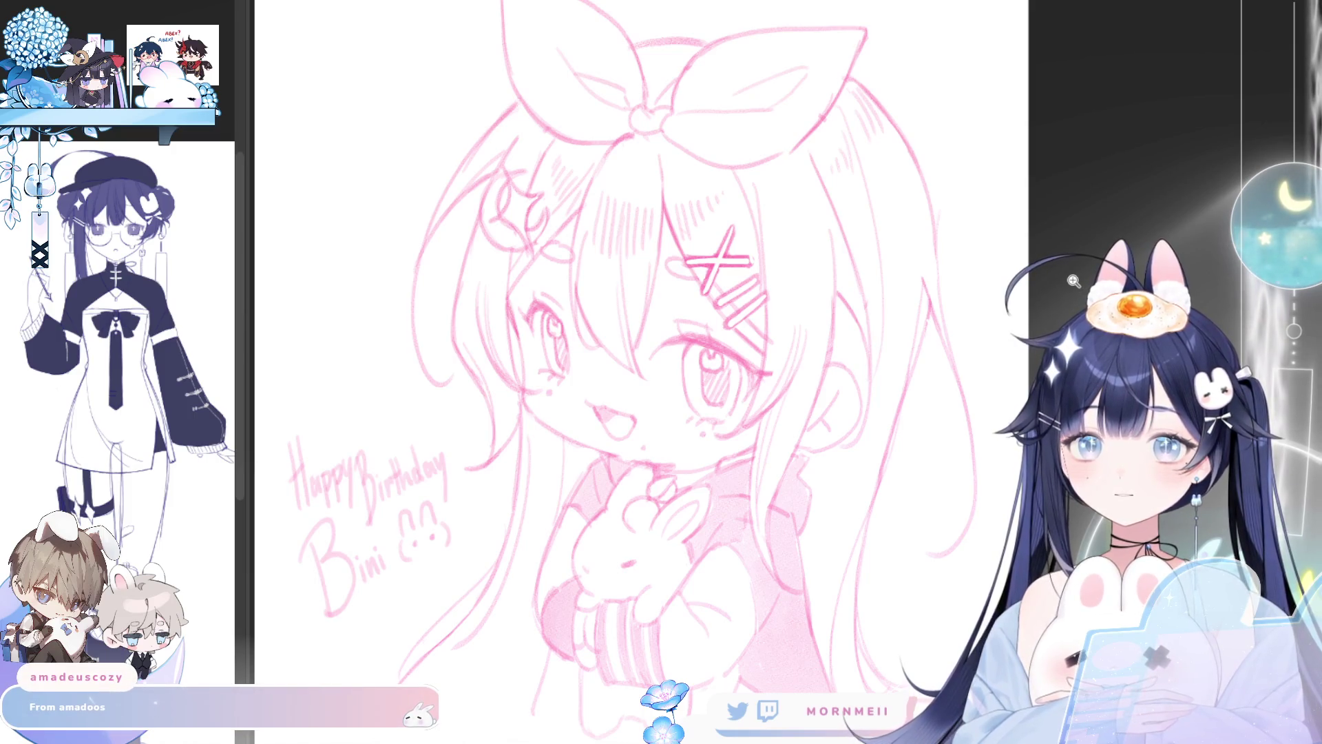
scroll(430, 553, up, 3)
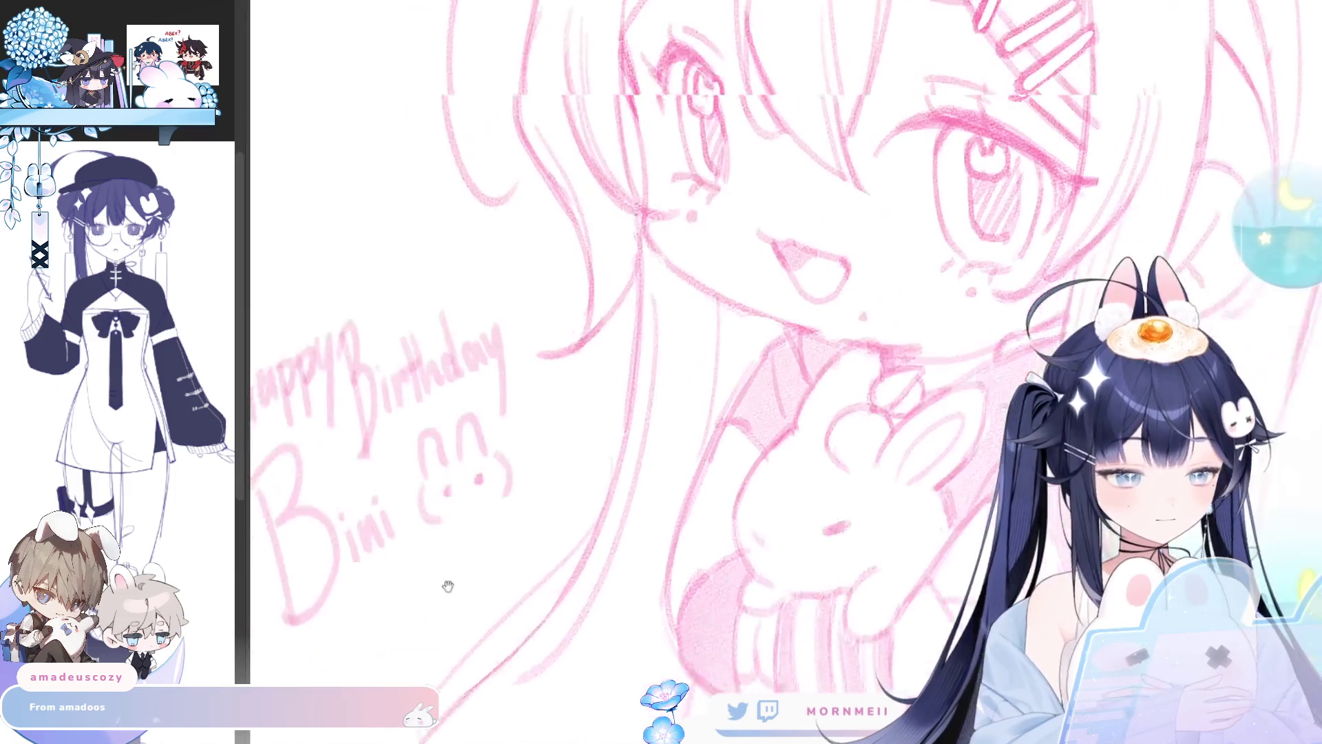
scroll(560, 282, down, 2)
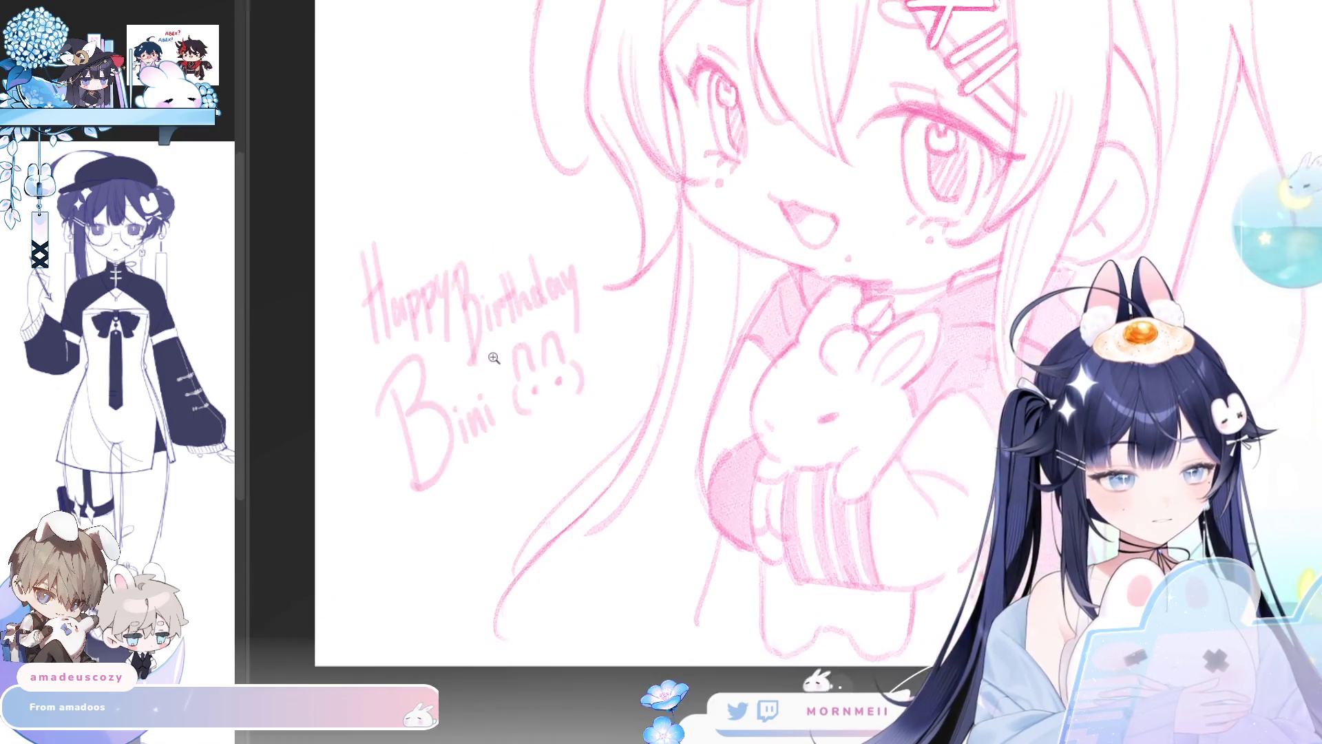
mouse_move(584, 259)
mouse_down()
mouse_move(598, 334)
mouse_move(295, 369)
mouse_move(585, 259)
mouse_up()
click(601, 536)
drag(572, 416, 544, 346)
key(ctrl+d)
Step: Handwrite a 'from' line with the sender's name beneath the message
scroll(379, 427, up, 2)
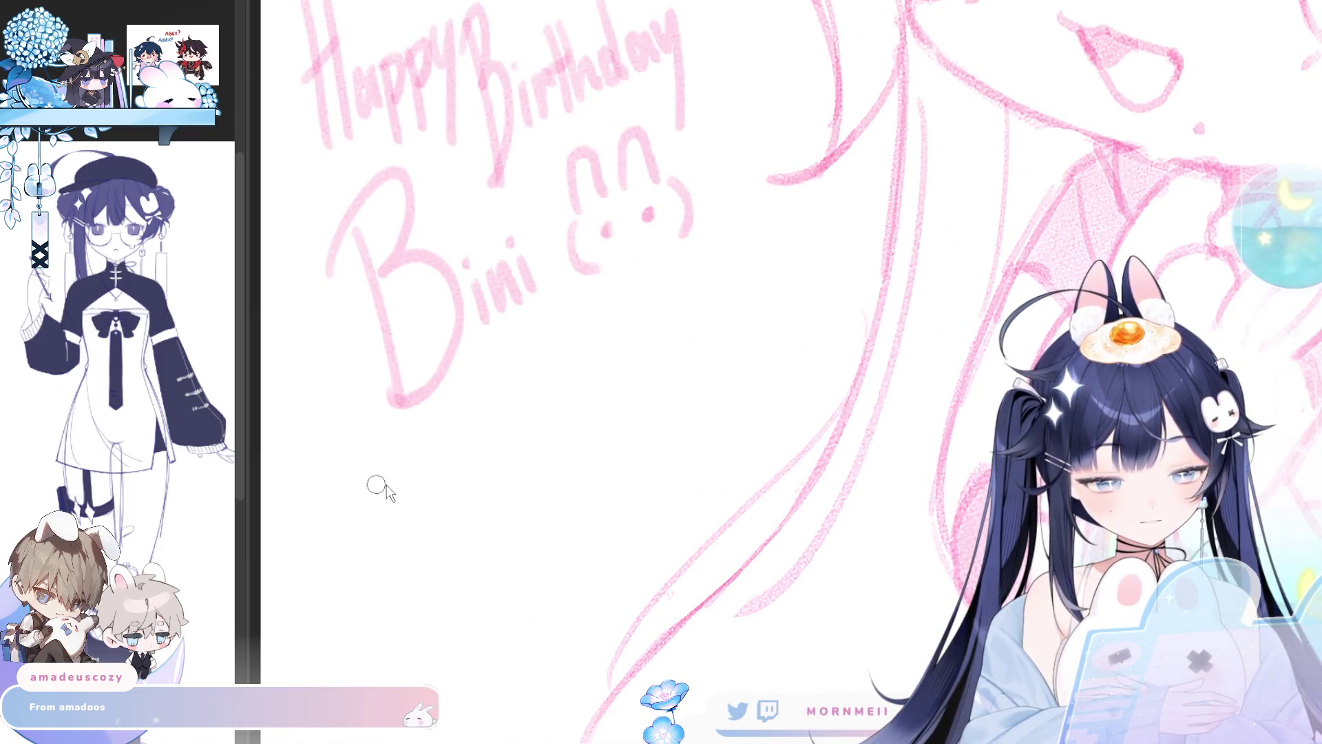
drag(378, 474, 393, 535)
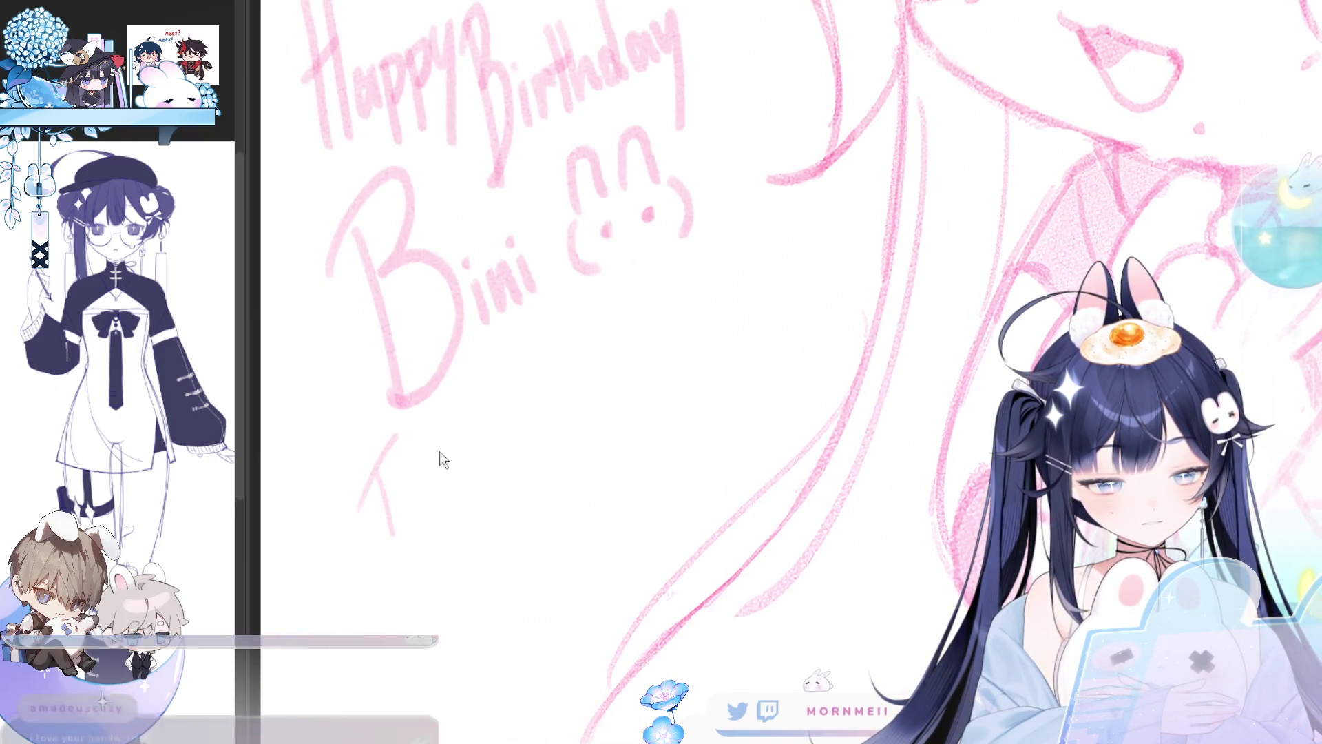
key(ctrl+z)
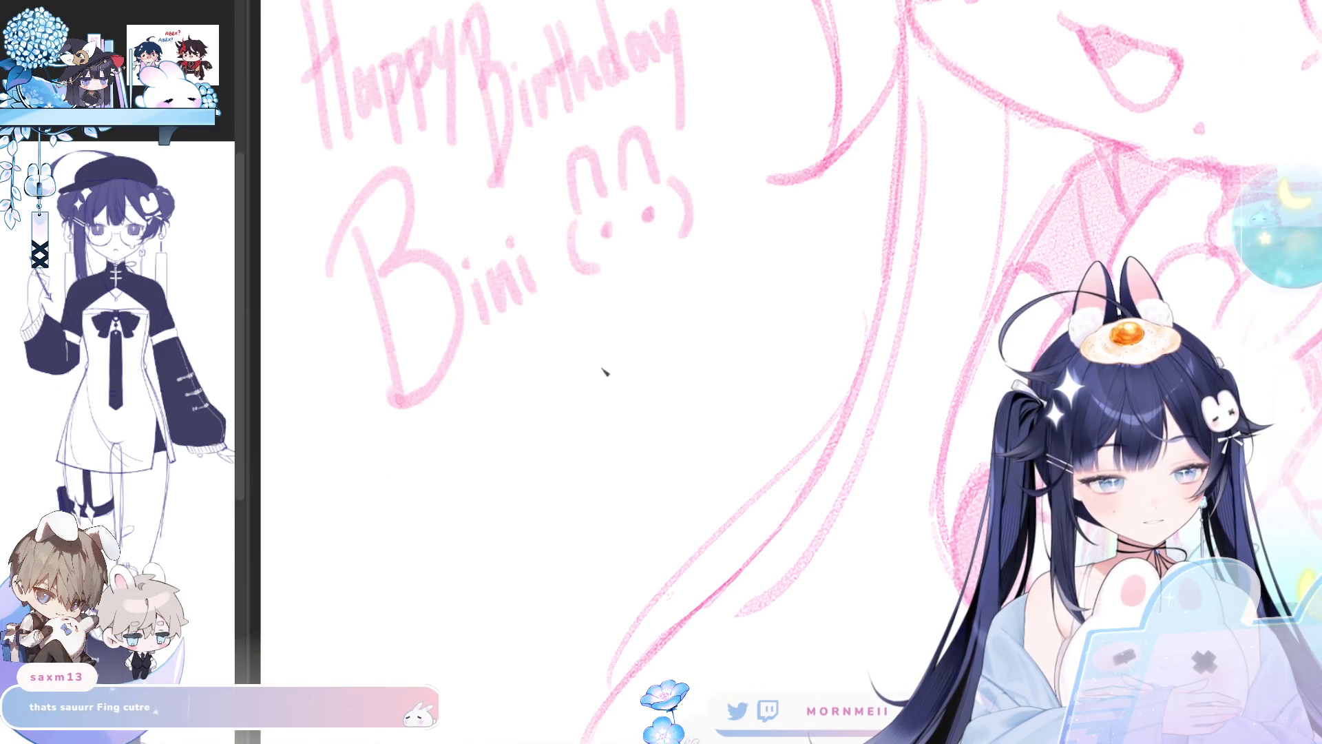
drag(548, 365, 559, 427)
key(ctrl+z)
mouse_move(534, 355)
mouse_down()
mouse_move(544, 412)
mouse_move(588, 376)
mouse_up()
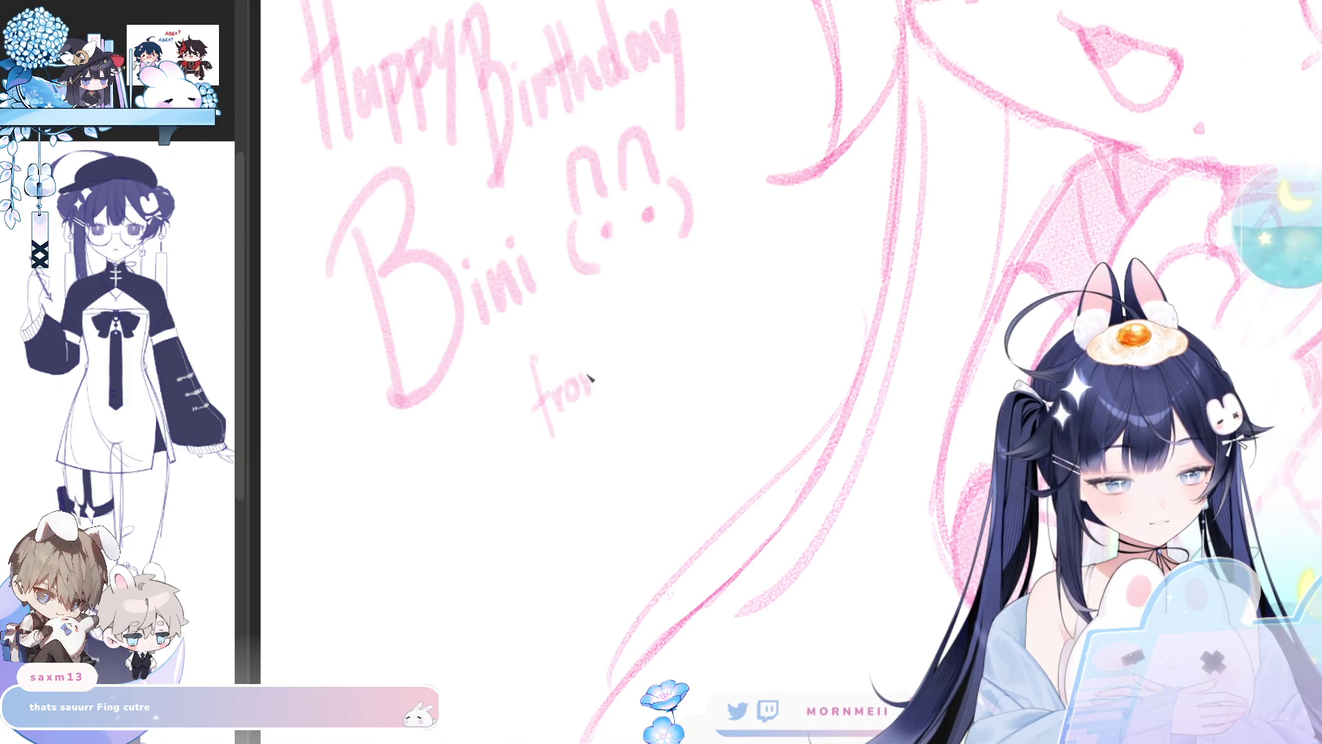
drag(819, 201, 664, 347)
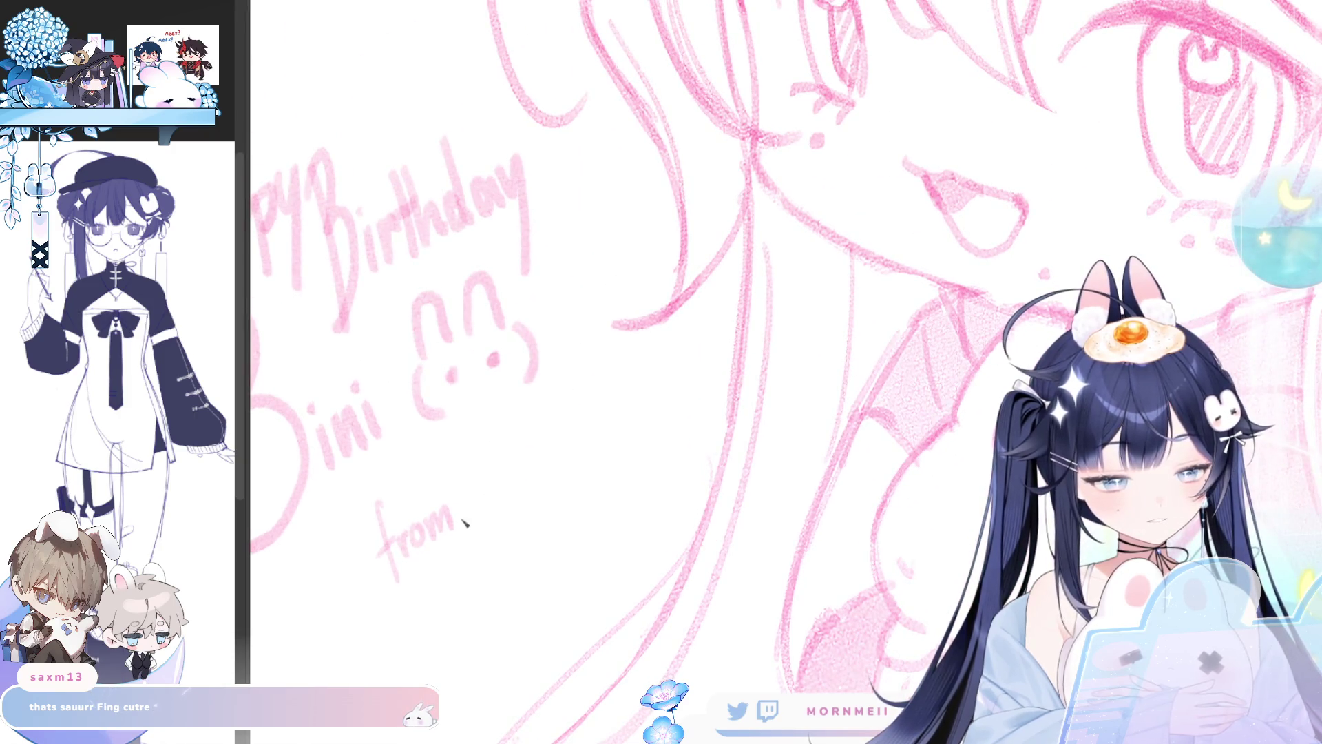
mouse_move(486, 510)
mouse_down()
mouse_move(553, 474)
mouse_move(559, 448)
mouse_move(576, 460)
mouse_up()
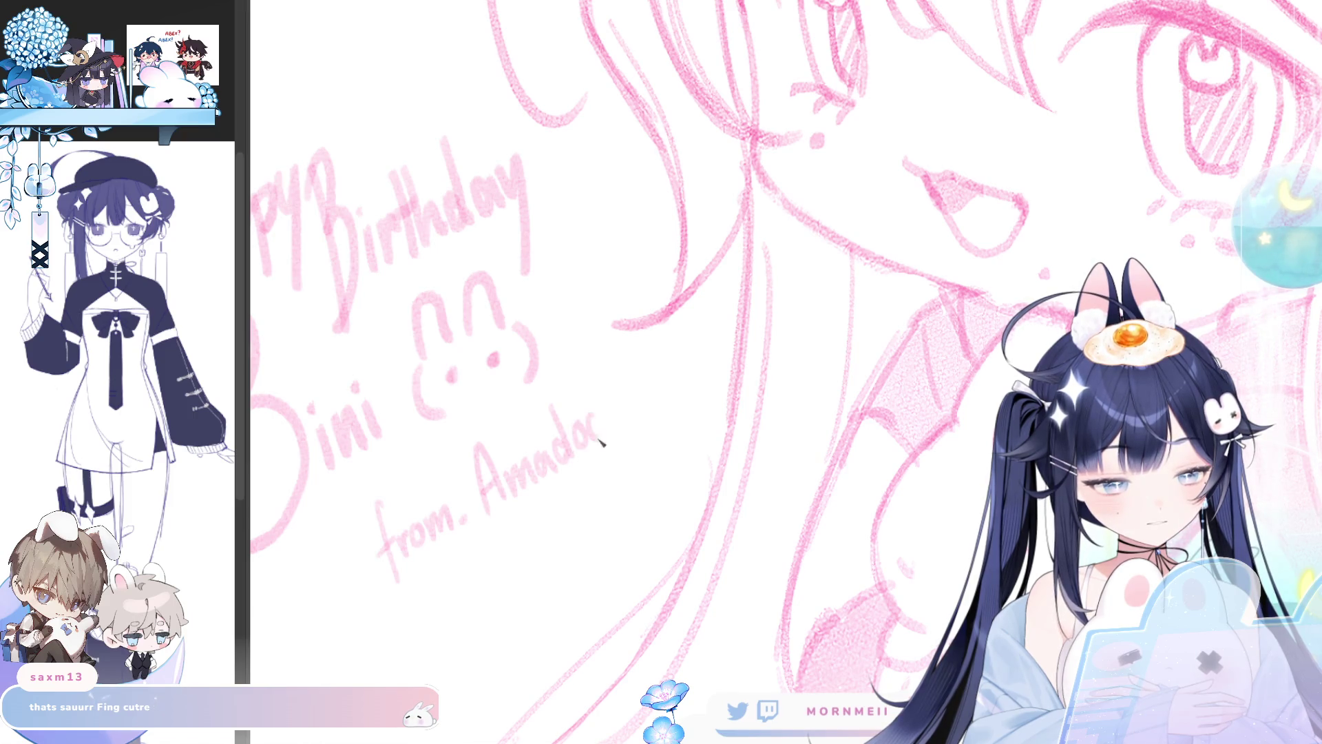
mouse_move(610, 412)
mouse_down()
mouse_move(594, 428)
mouse_move(614, 408)
mouse_up()
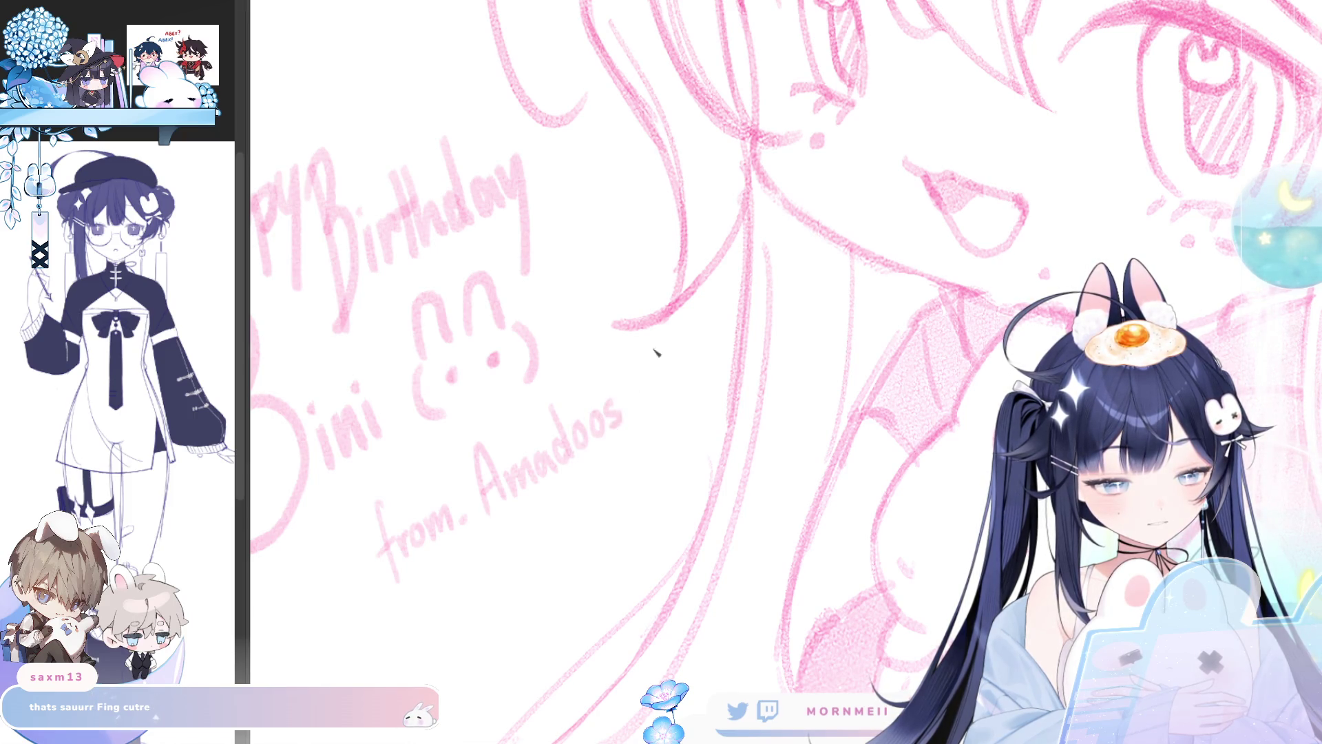
mouse_move(487, 655)
mouse_down()
mouse_move(753, 423)
mouse_move(623, 464)
mouse_up()
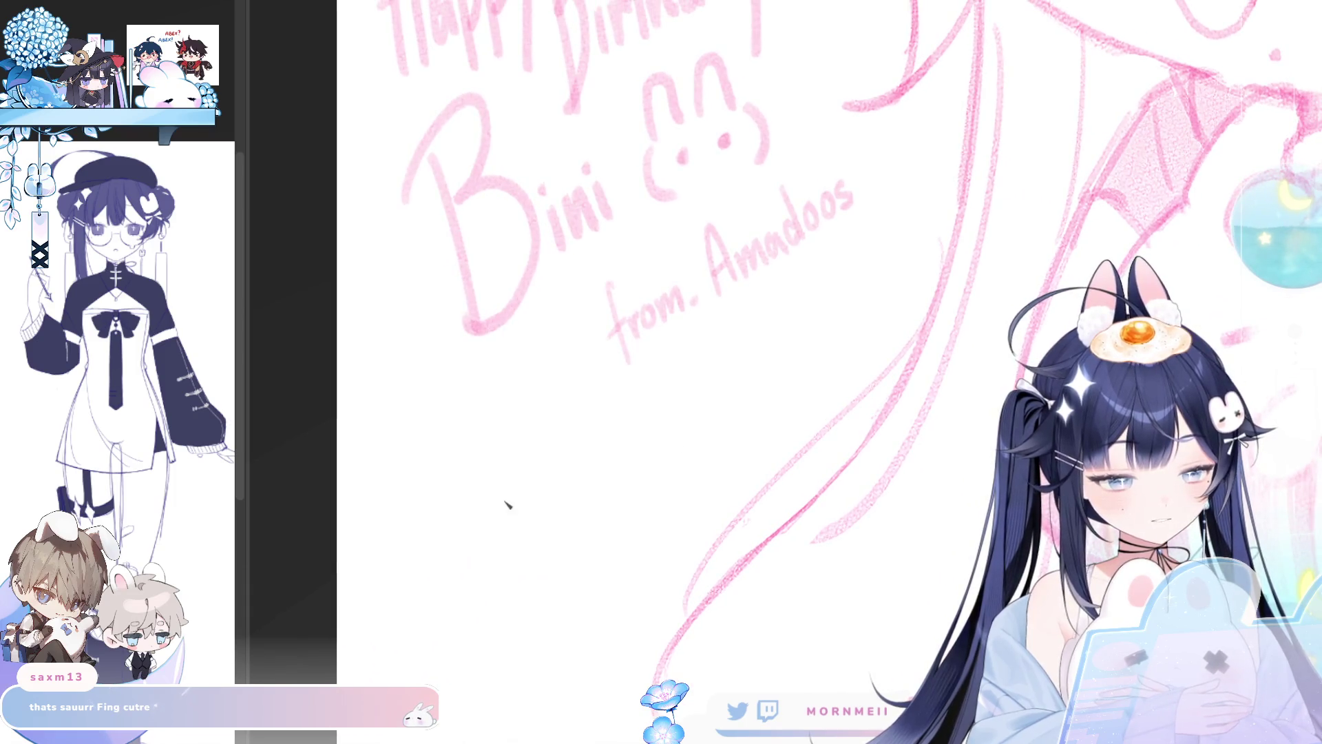
drag(661, 416, 519, 464)
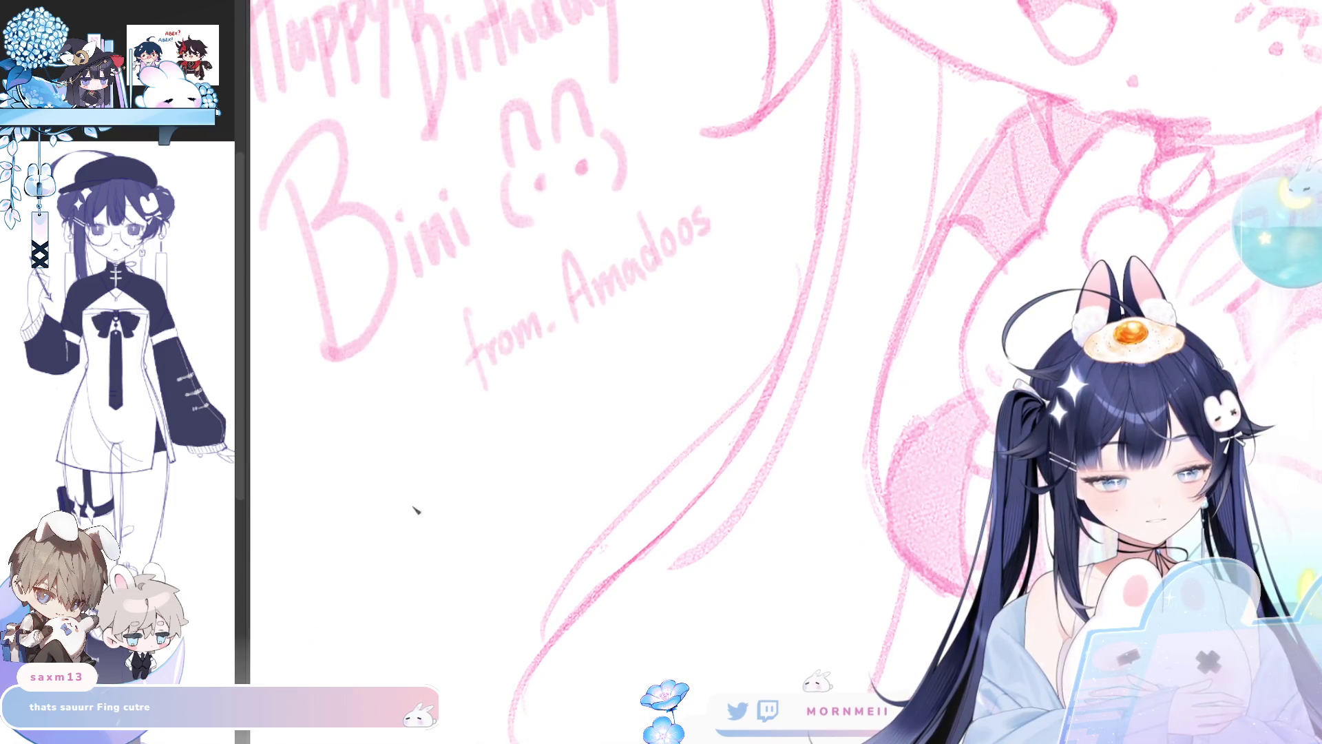
Step: Draw a heart-started signature below the dedication and lasso-select it
drag(422, 456, 427, 452)
key(ctrl+z)
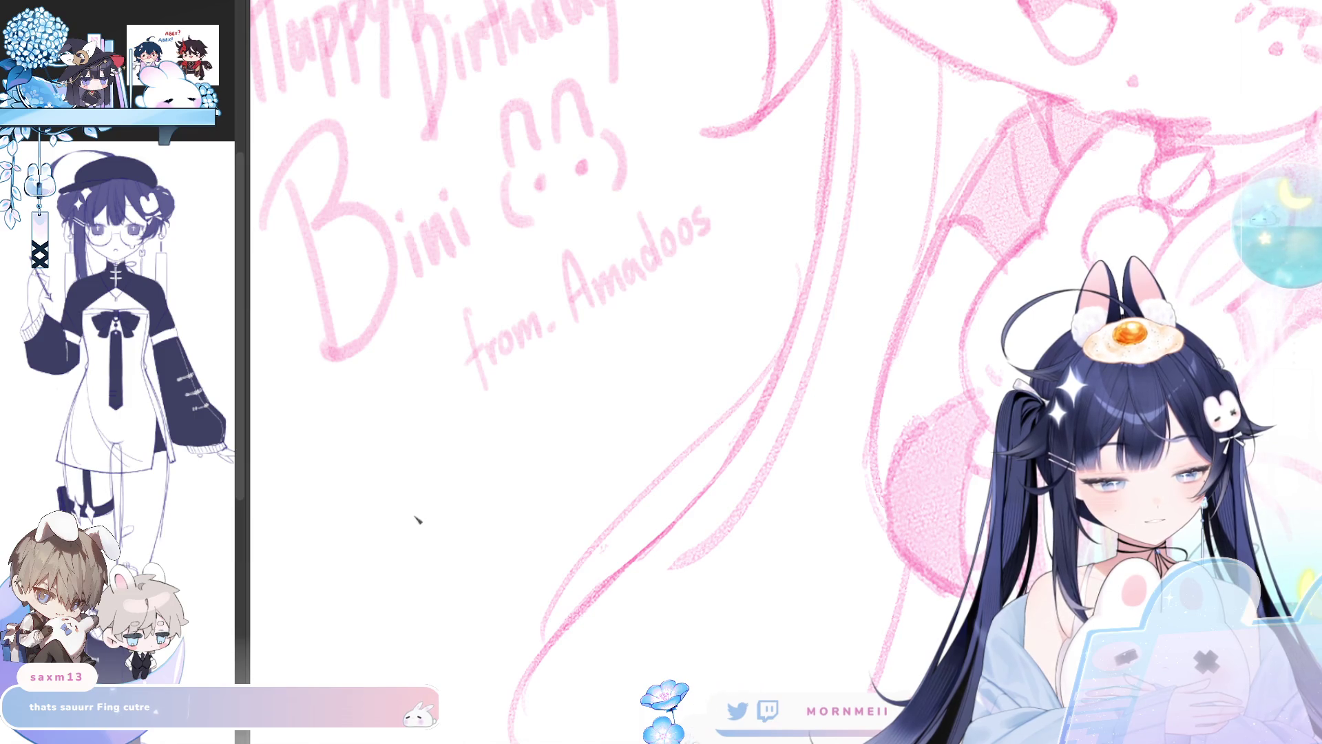
mouse_move(416, 520)
mouse_down()
mouse_move(428, 464)
mouse_move(424, 551)
mouse_move(468, 522)
mouse_move(452, 537)
mouse_up()
mouse_move(444, 491)
mouse_down()
mouse_move(510, 463)
mouse_move(531, 437)
mouse_up()
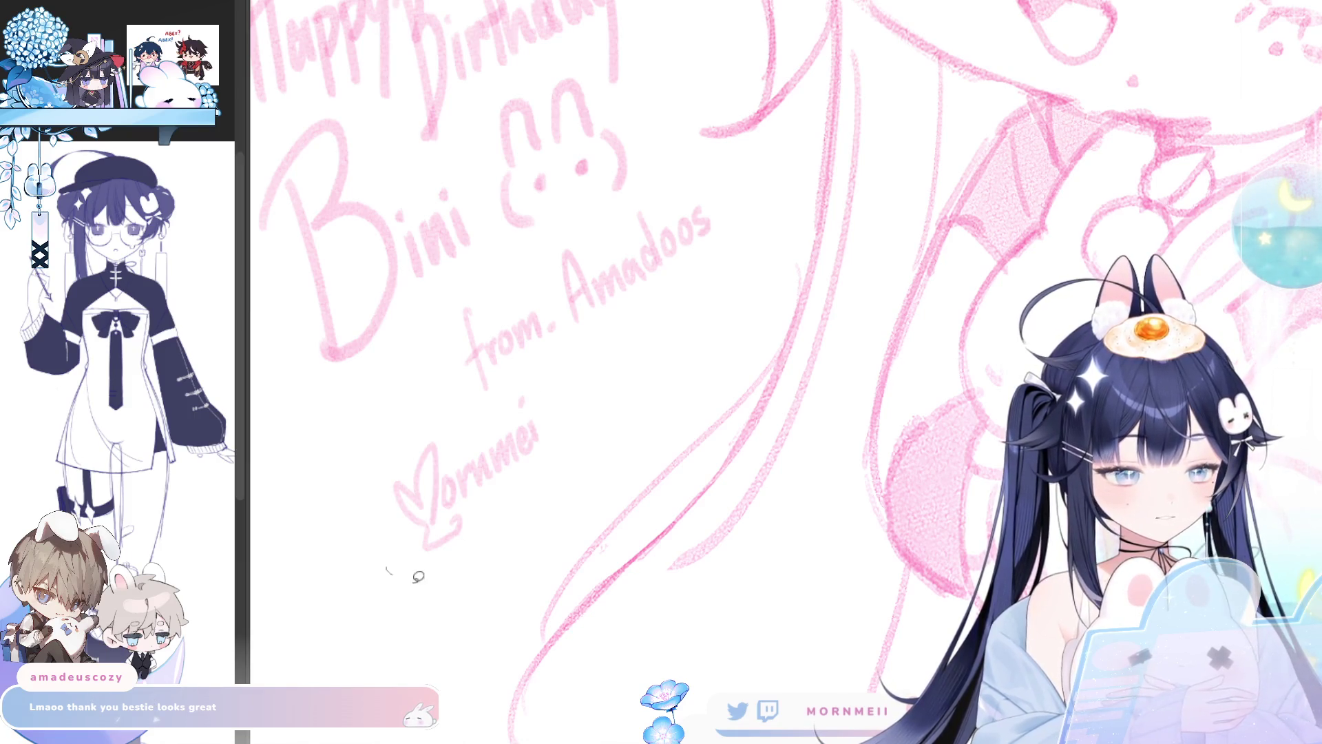
mouse_move(419, 577)
mouse_down()
mouse_move(583, 386)
mouse_move(514, 540)
mouse_up()
Step: Move the selected signature down and right, then deselect with Ctrl+D
click(611, 630)
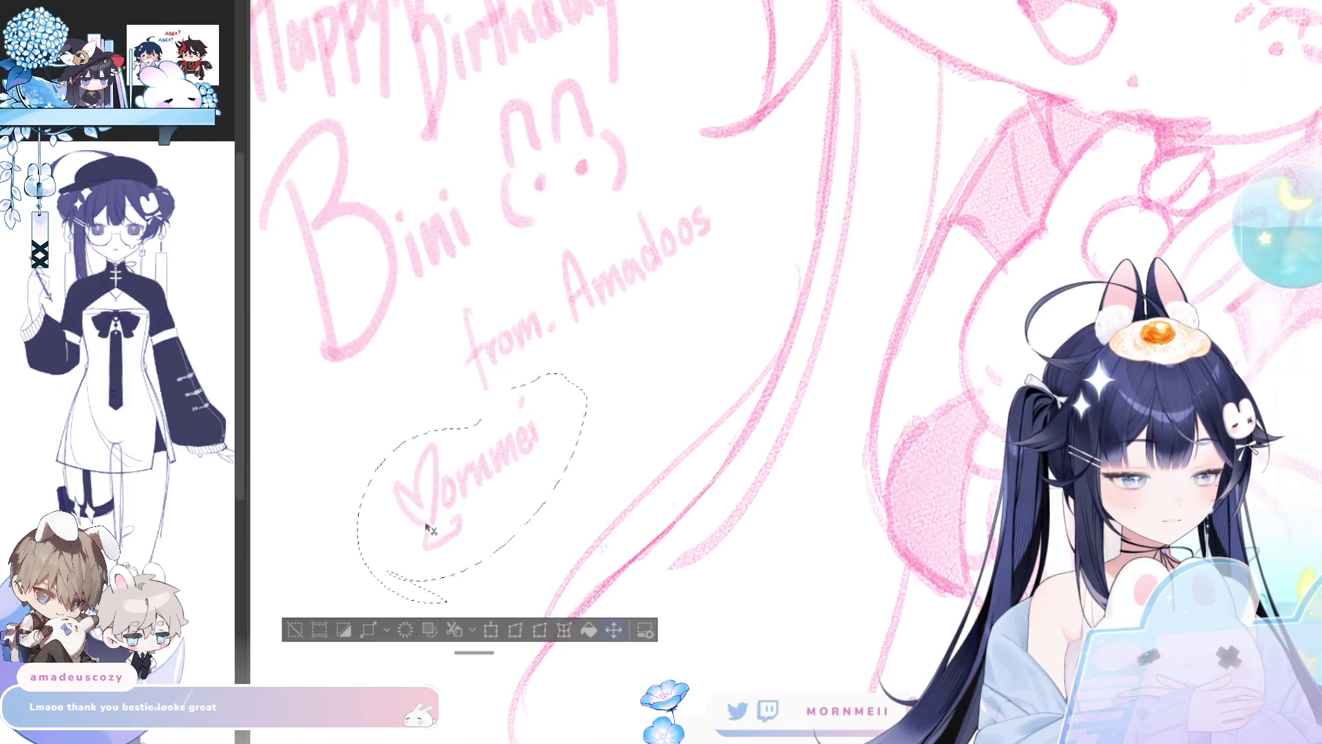
mouse_move(428, 526)
mouse_down()
mouse_move(680, 389)
mouse_move(552, 450)
mouse_up()
drag(612, 413, 632, 435)
key(ctrl+d)
Step: Fit the whole drawing to the window with Ctrl+0
key(ctrl+0)
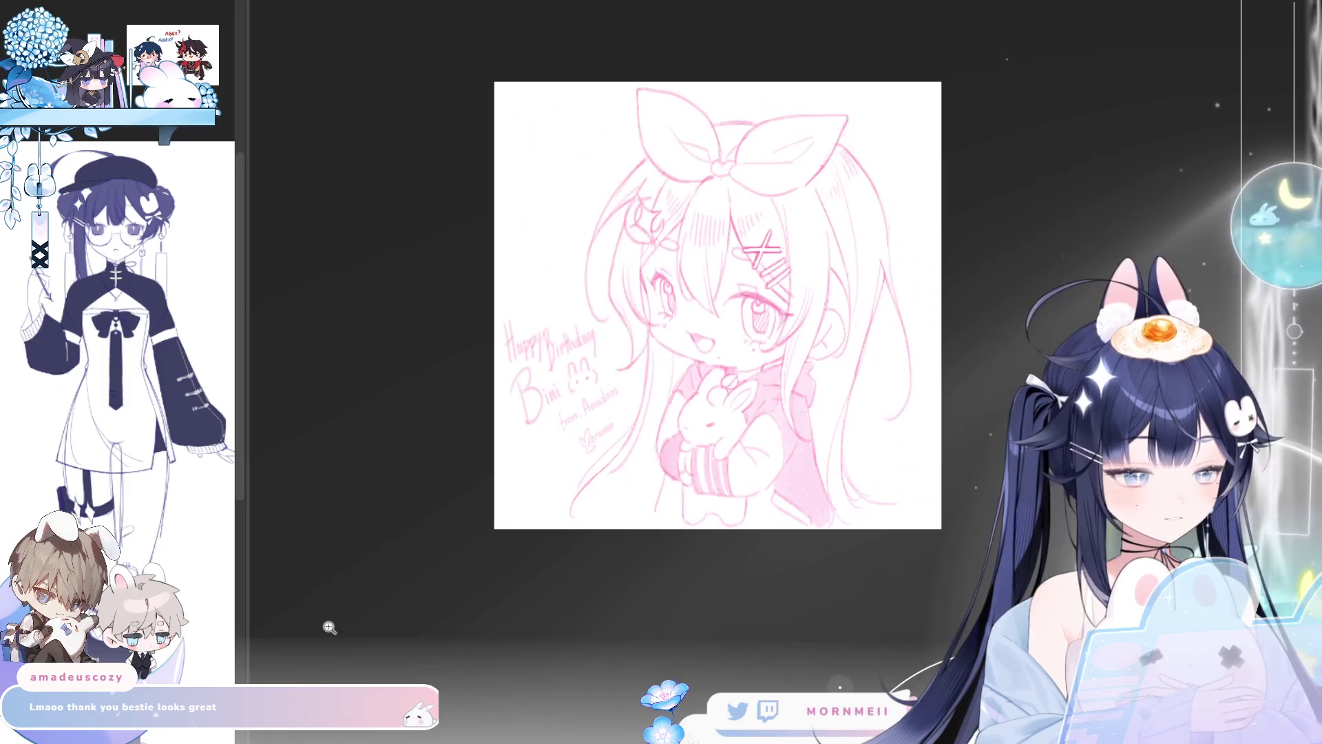
scroll(411, 654, up, 3)
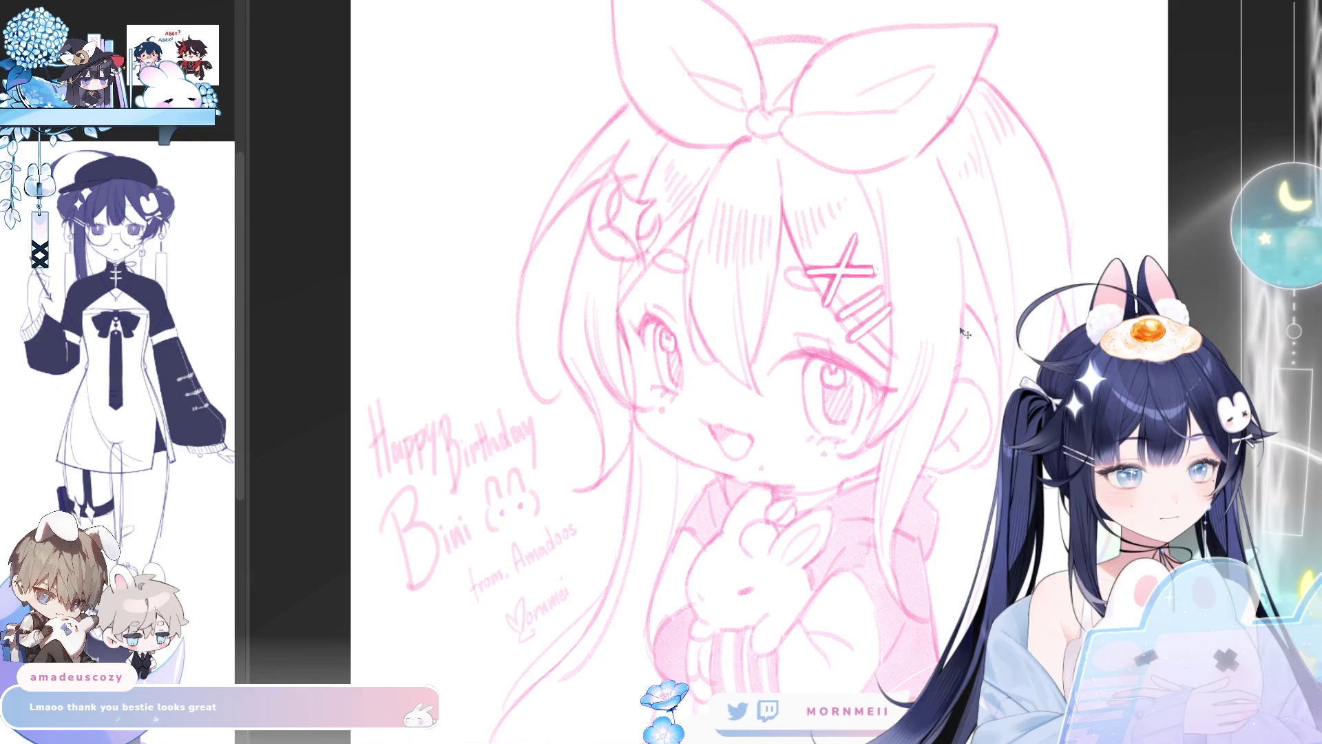
drag(969, 345, 990, 354)
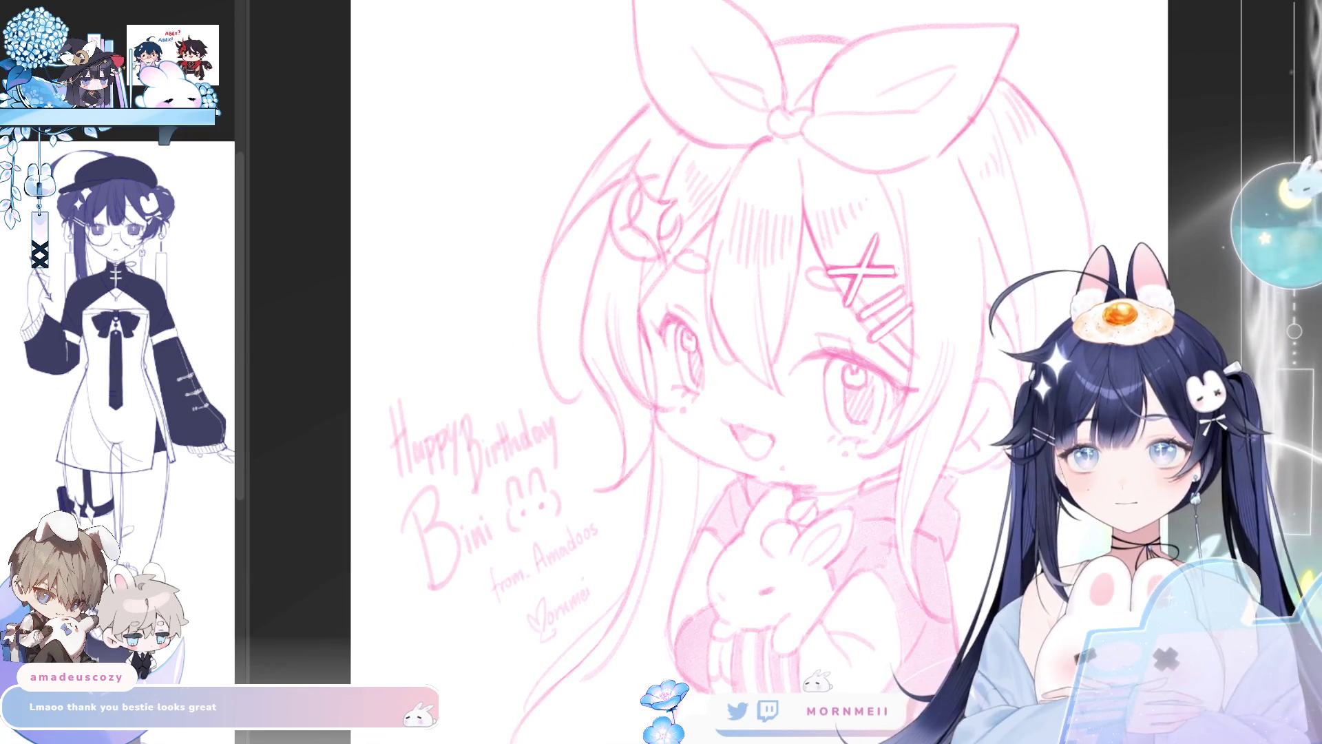
key(ctrl+0)
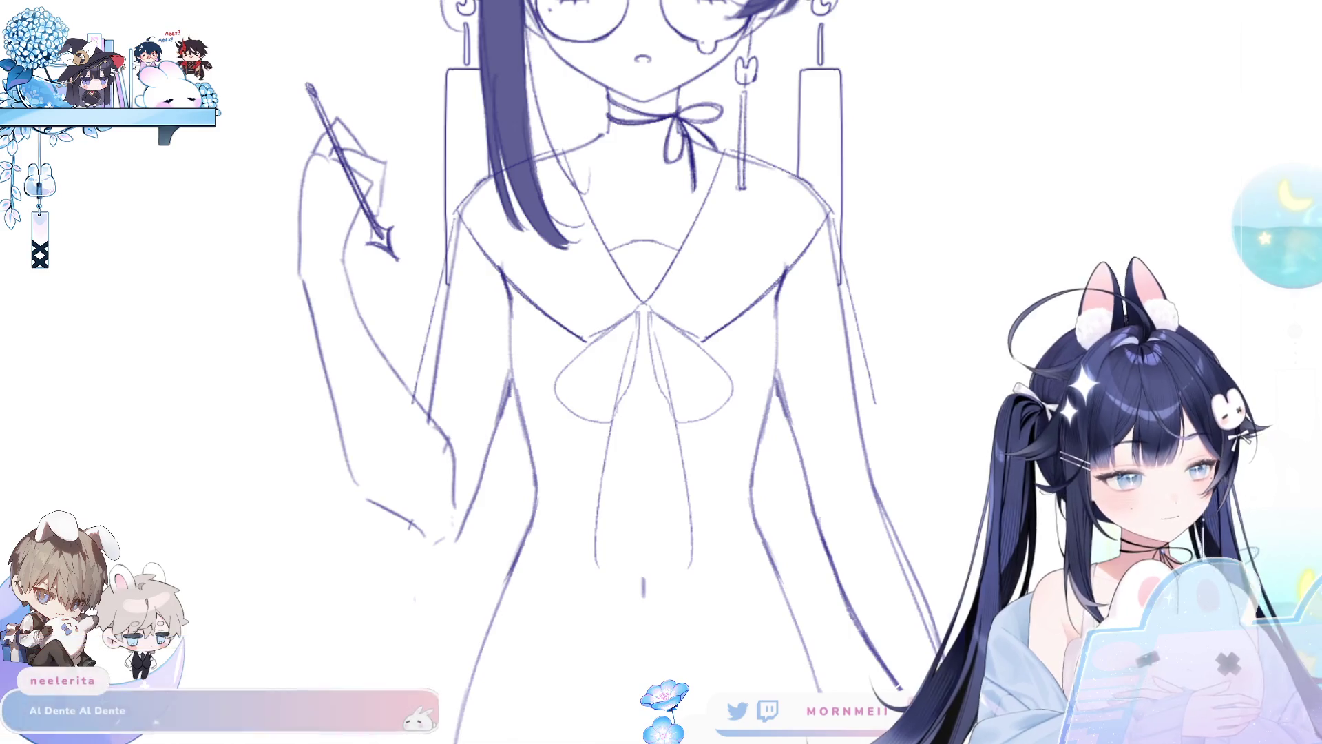
Step: Show the vertical symmetry ruler and undo the rough bow loops and torso lines
key(ctrl+semicolon)
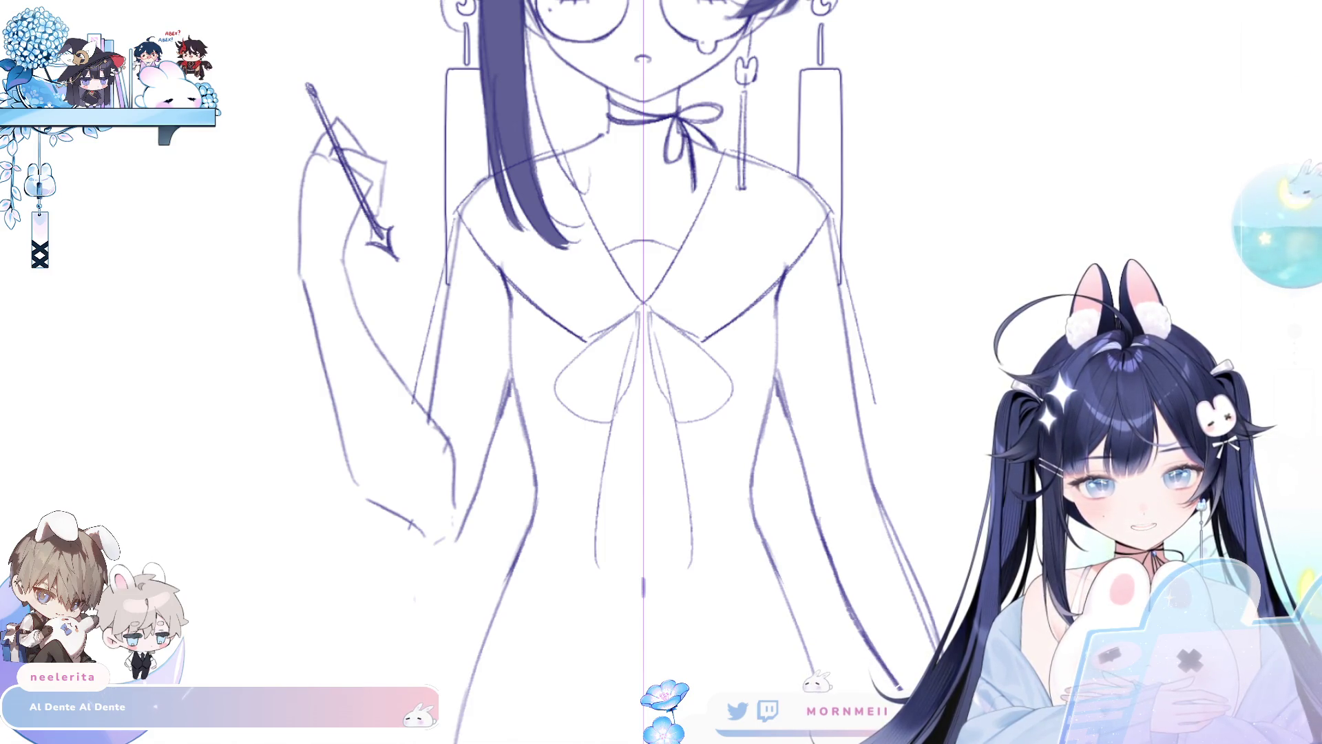
key(ctrl+z)
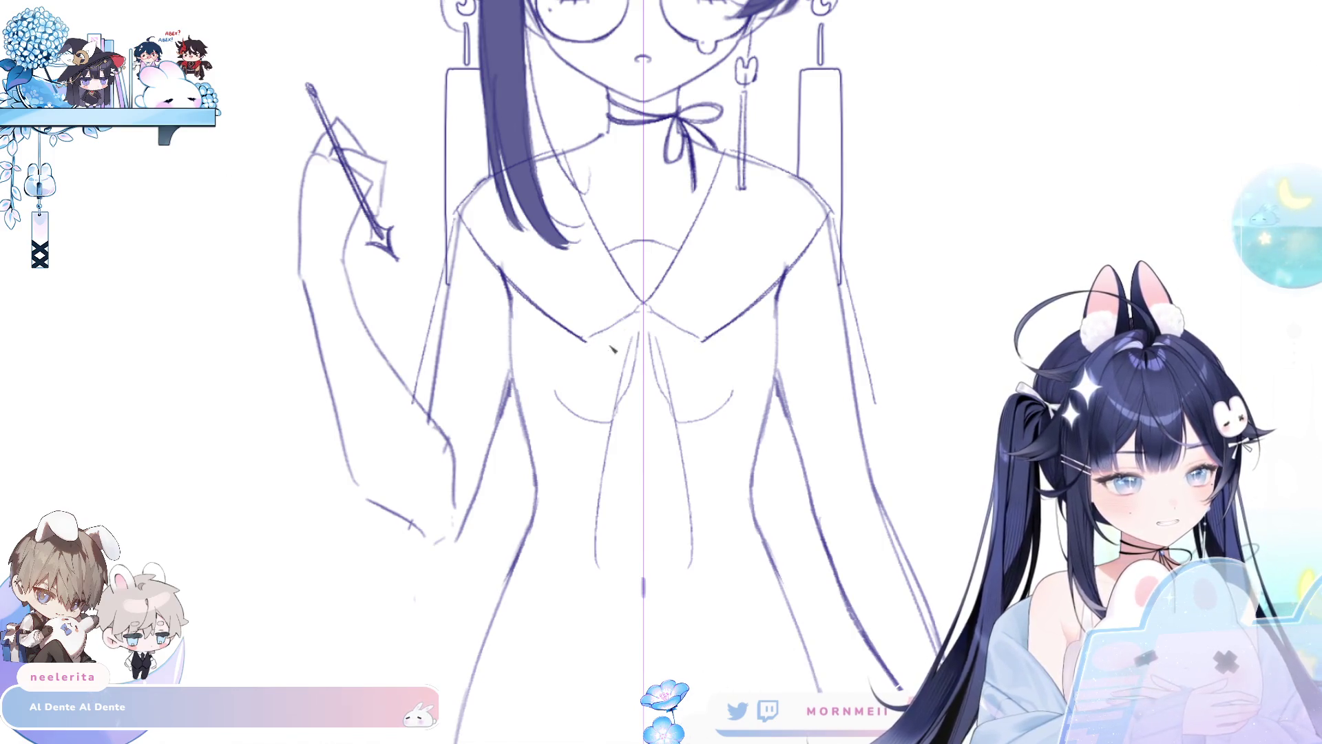
key(ctrl+z)
key(ctrl+z)
key(ctrl+z)
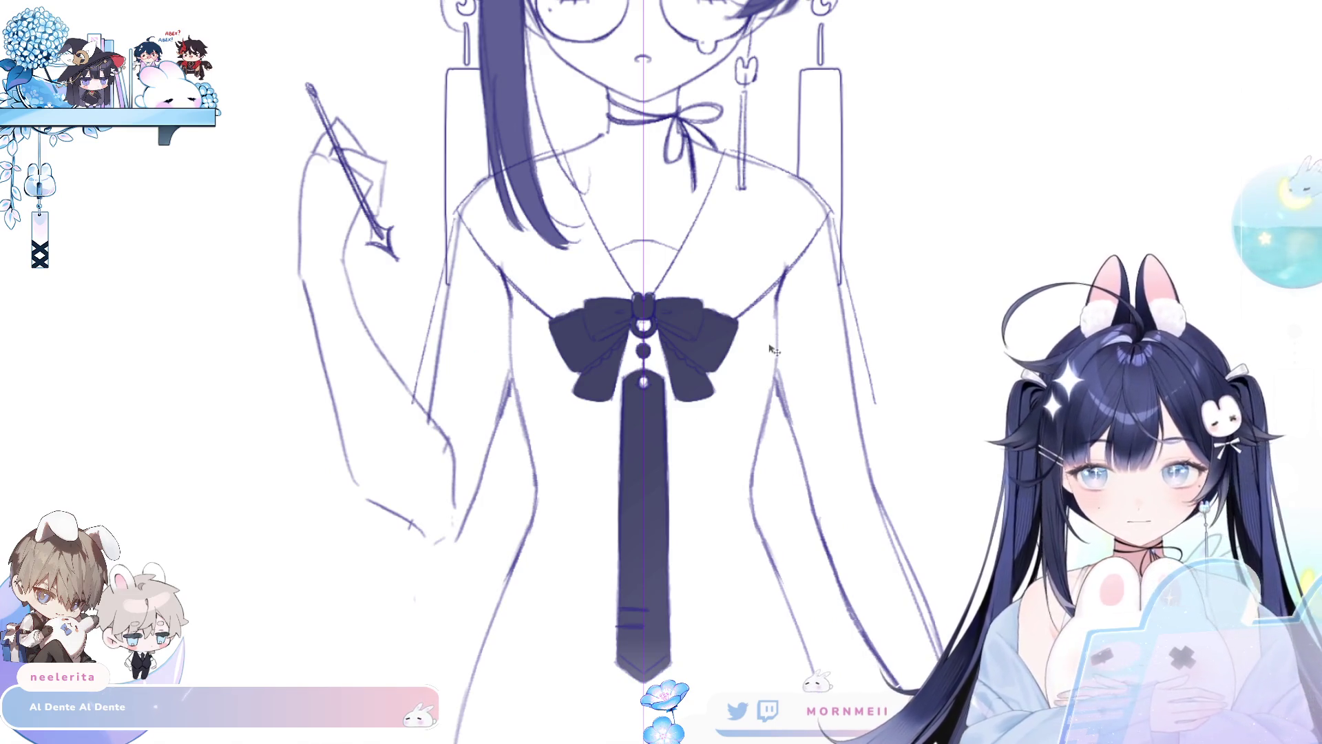
Step: Nudge the bow and tie down, compare earlier versions, and hide the symmetry guide
drag(772, 350, 771, 359)
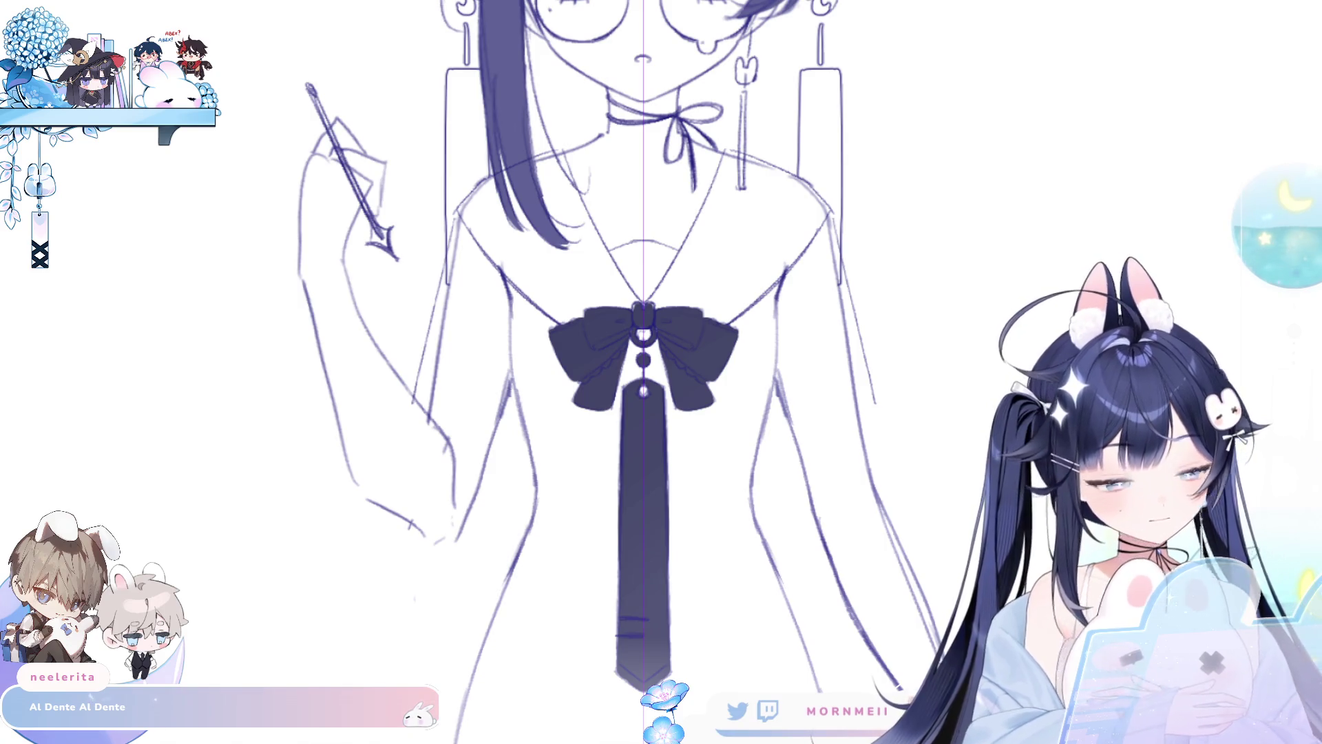
key(Escape)
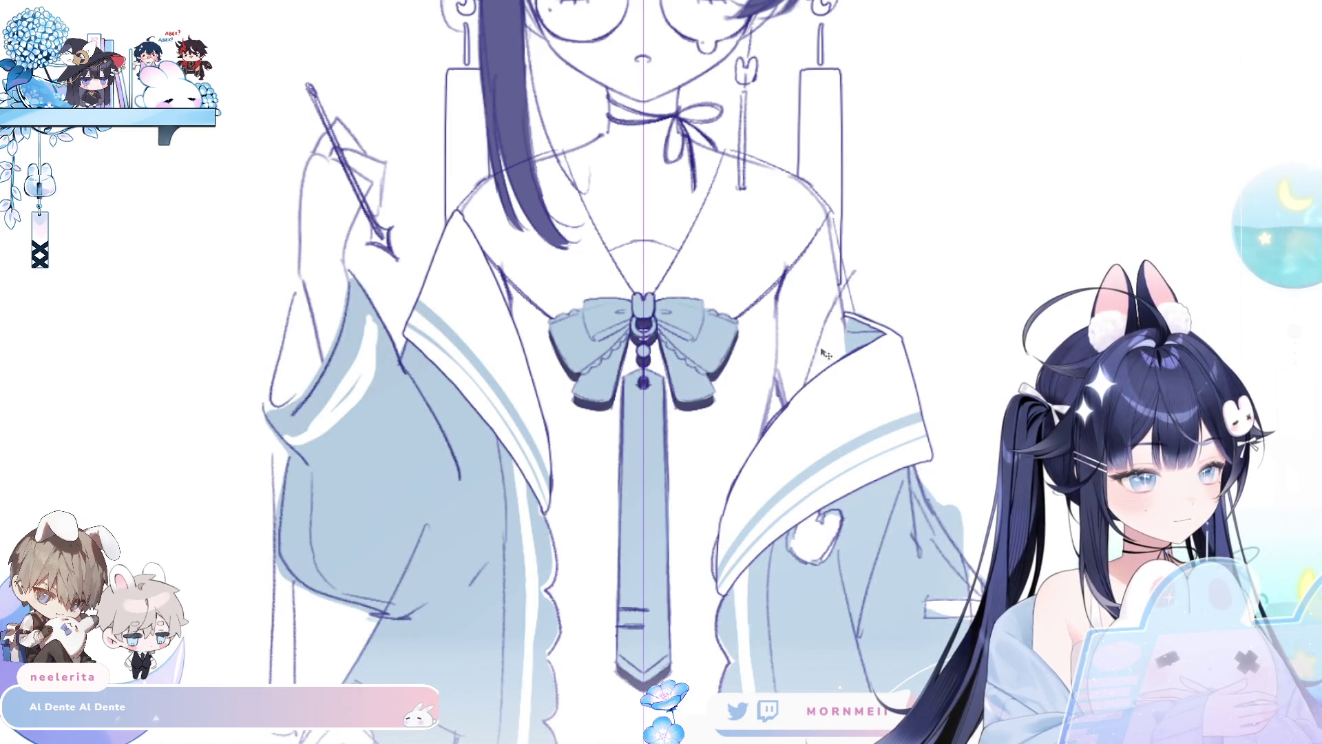
key(ctrl+z)
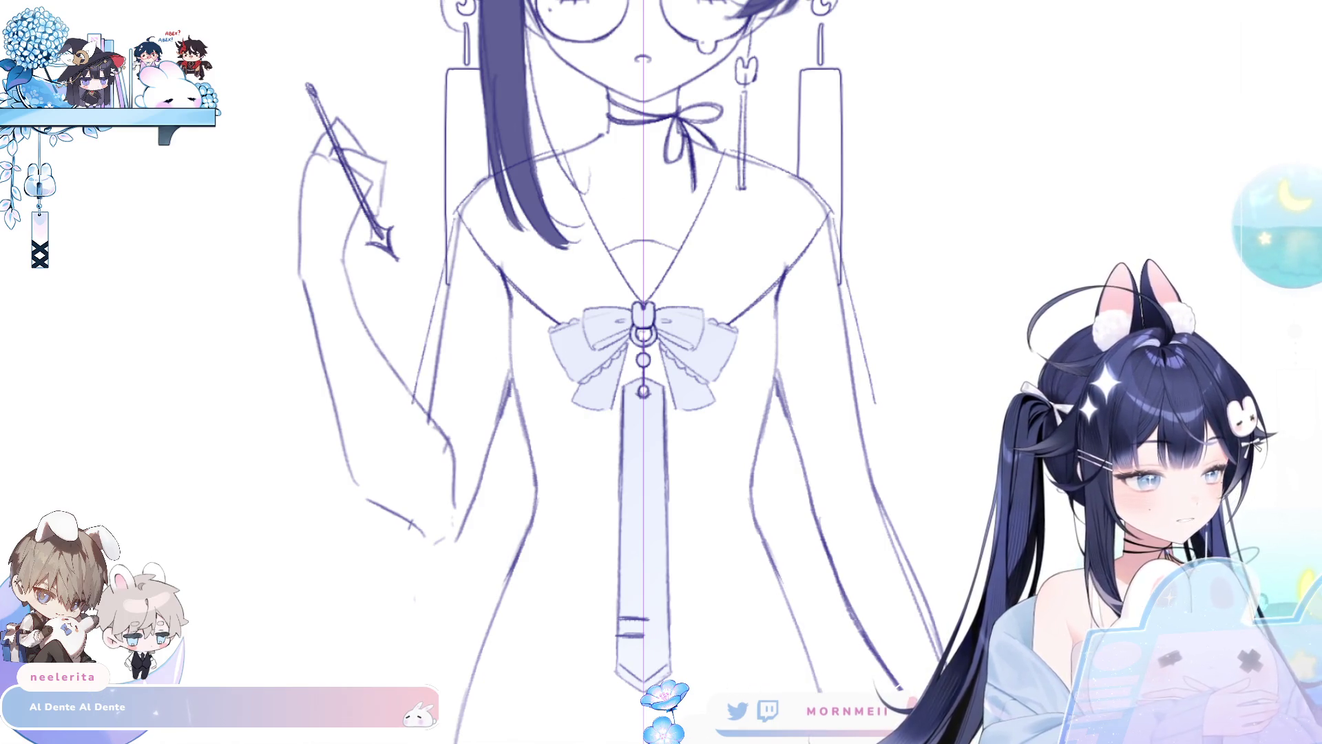
key(ctrl+z)
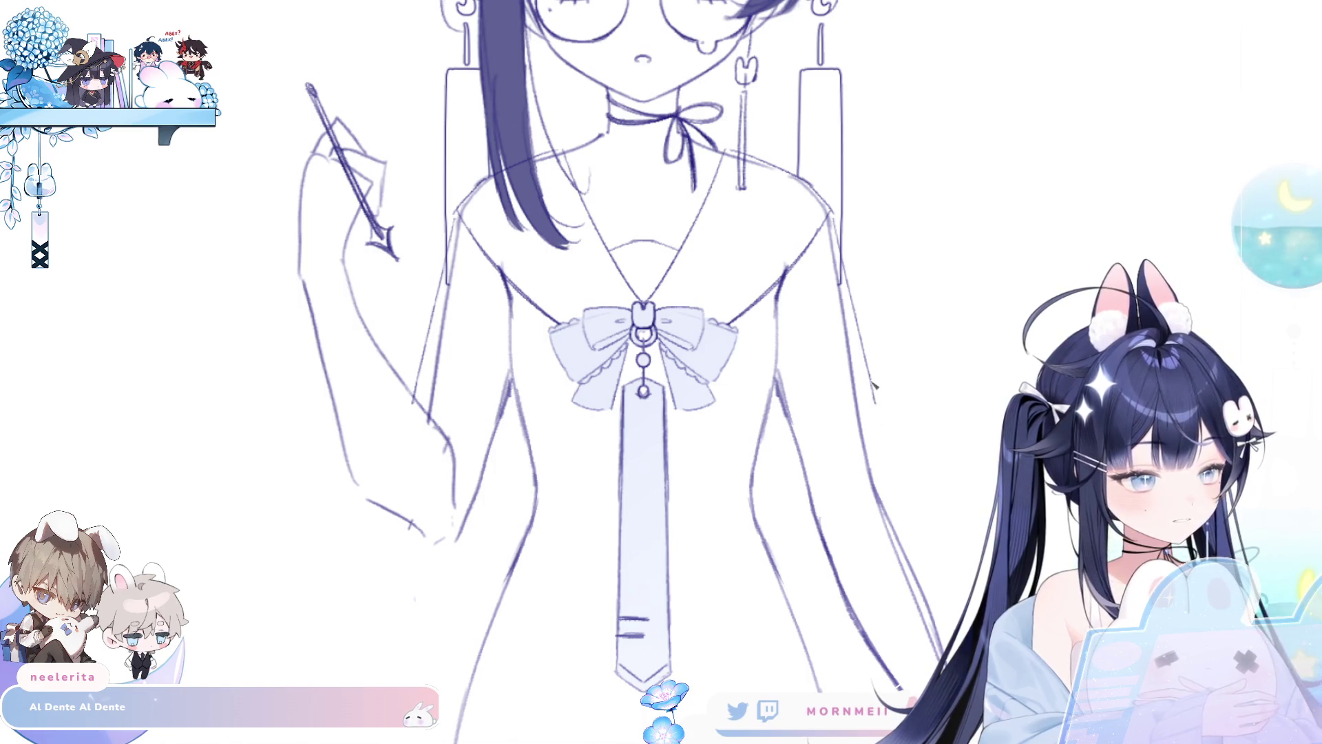
Step: Pencil two long ribbon lines trailing down beside the right sleeve
drag(872, 387, 978, 599)
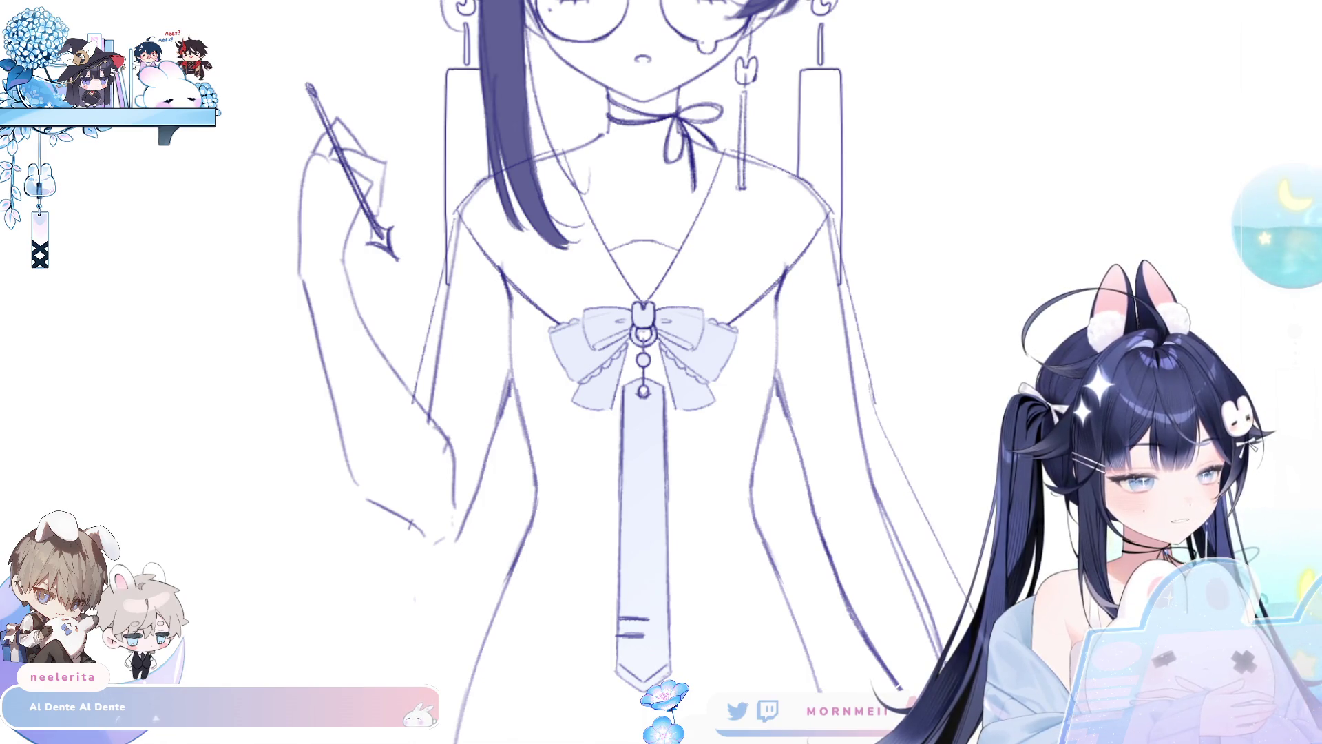
key(ctrl+z)
drag(874, 403, 923, 509)
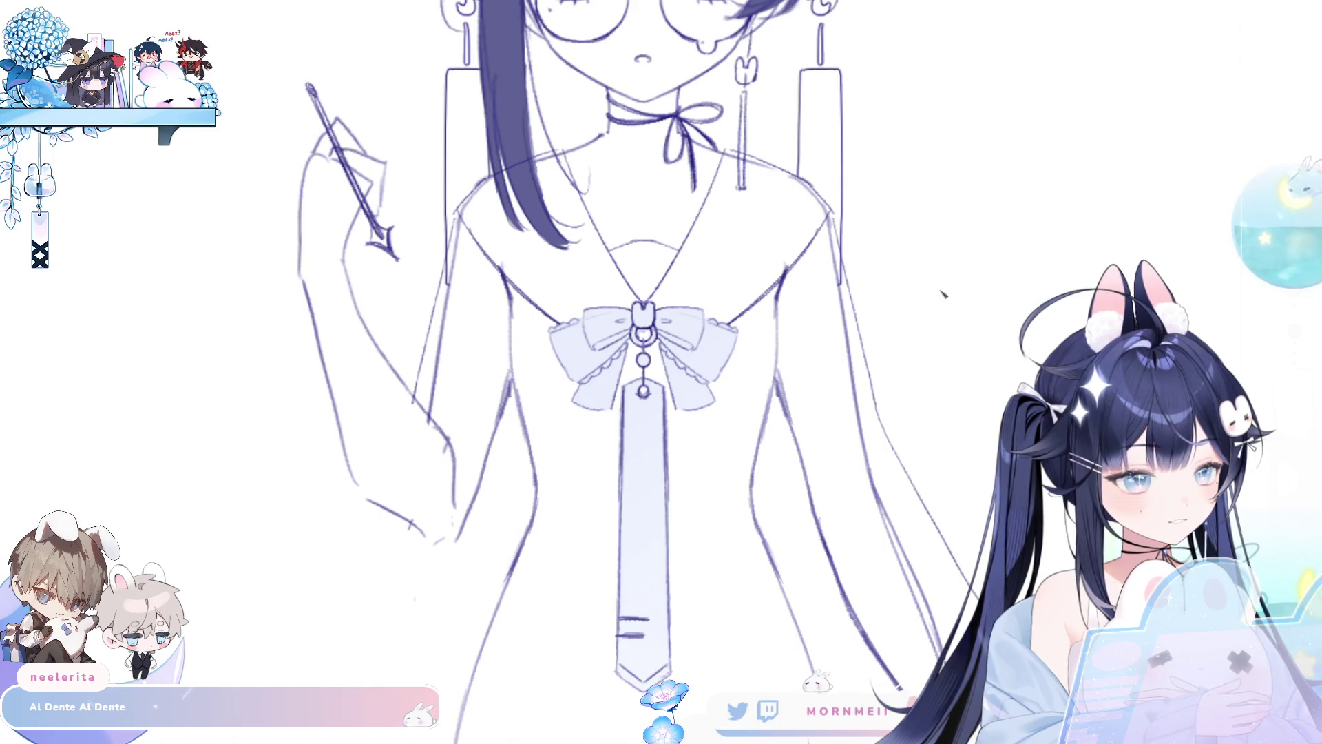
drag(777, 452, 823, 658)
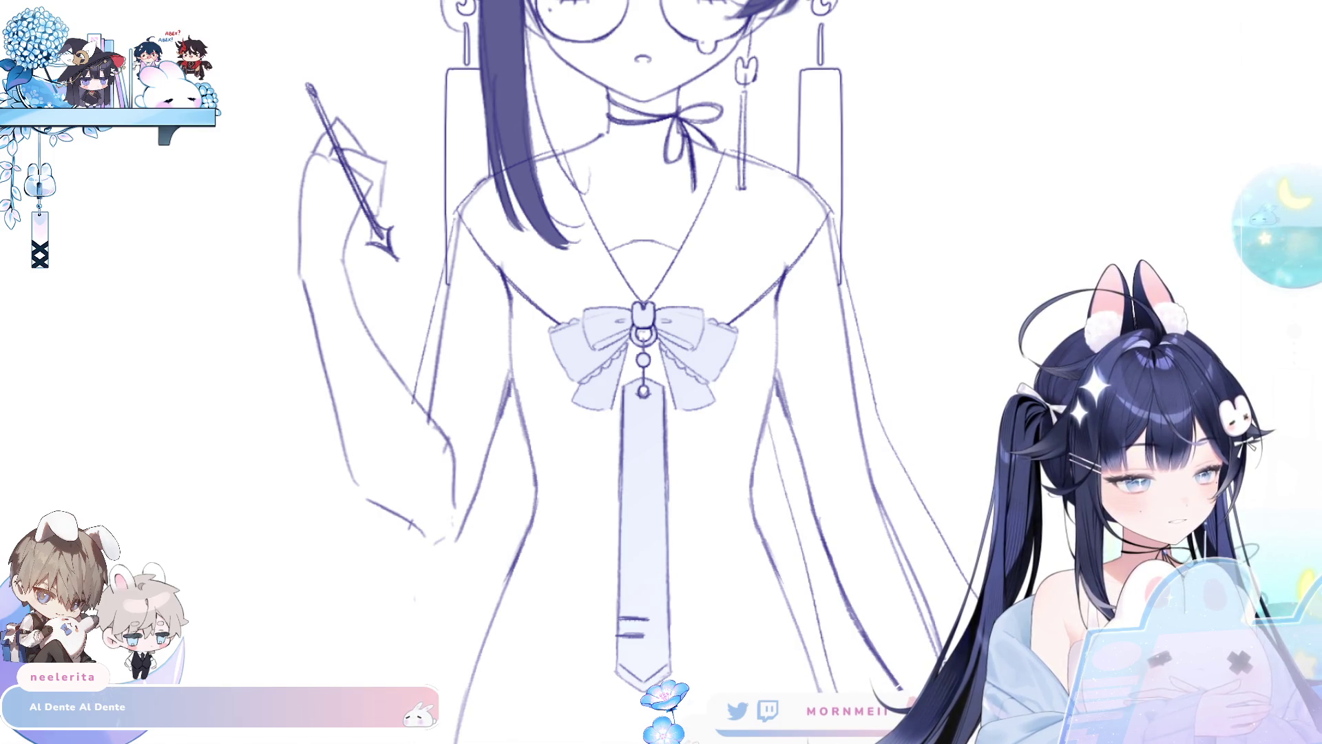
scroll(661, 372, down, 2)
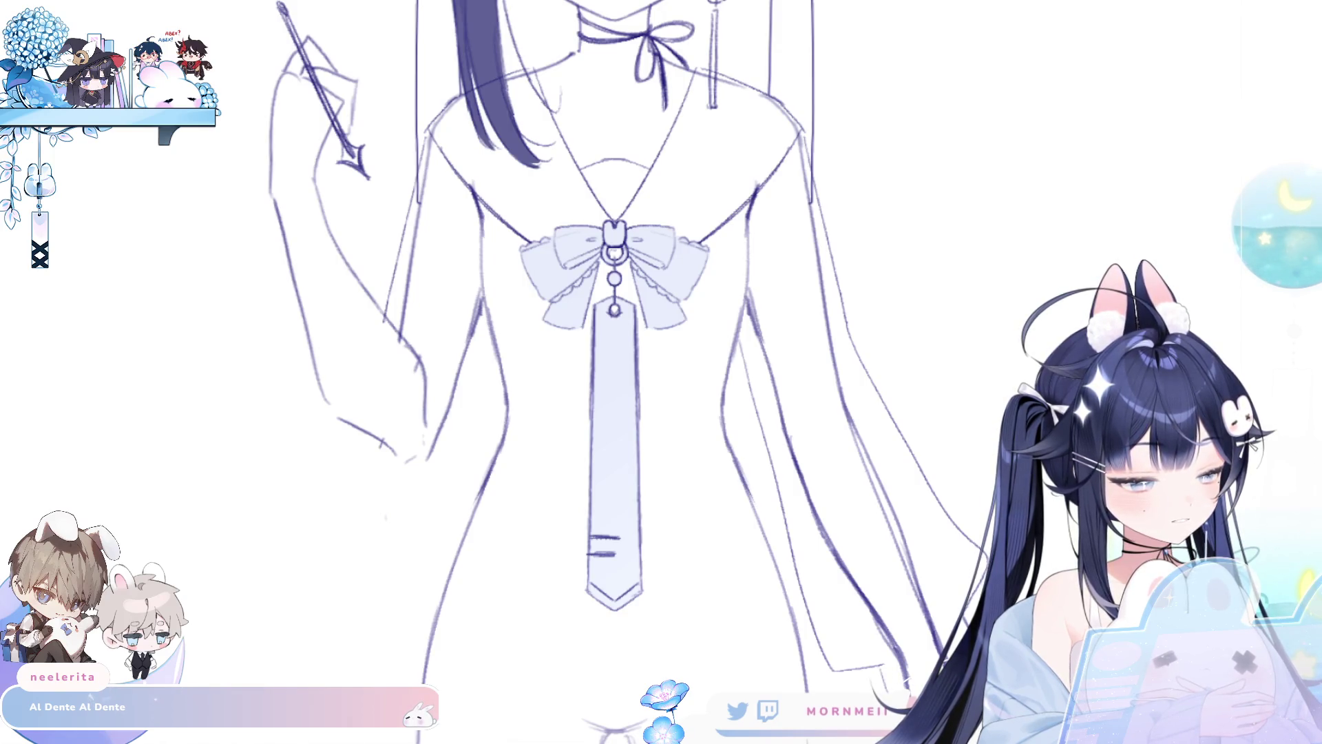
Step: Sketch mirrored lines down the dress sides and a wavy skirt hem across the thighs
scroll(677, 282, down, 5)
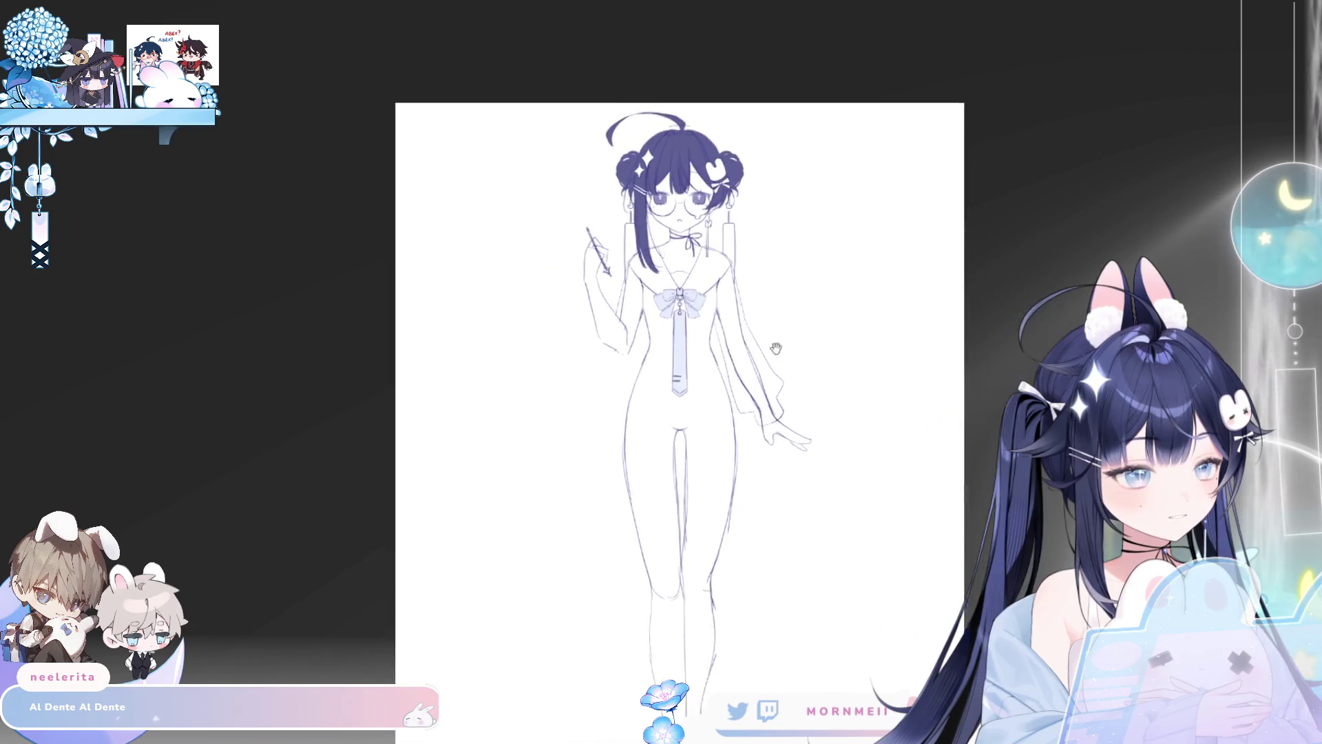
scroll(676, 282, up, 1)
drag(577, 296, 528, 479)
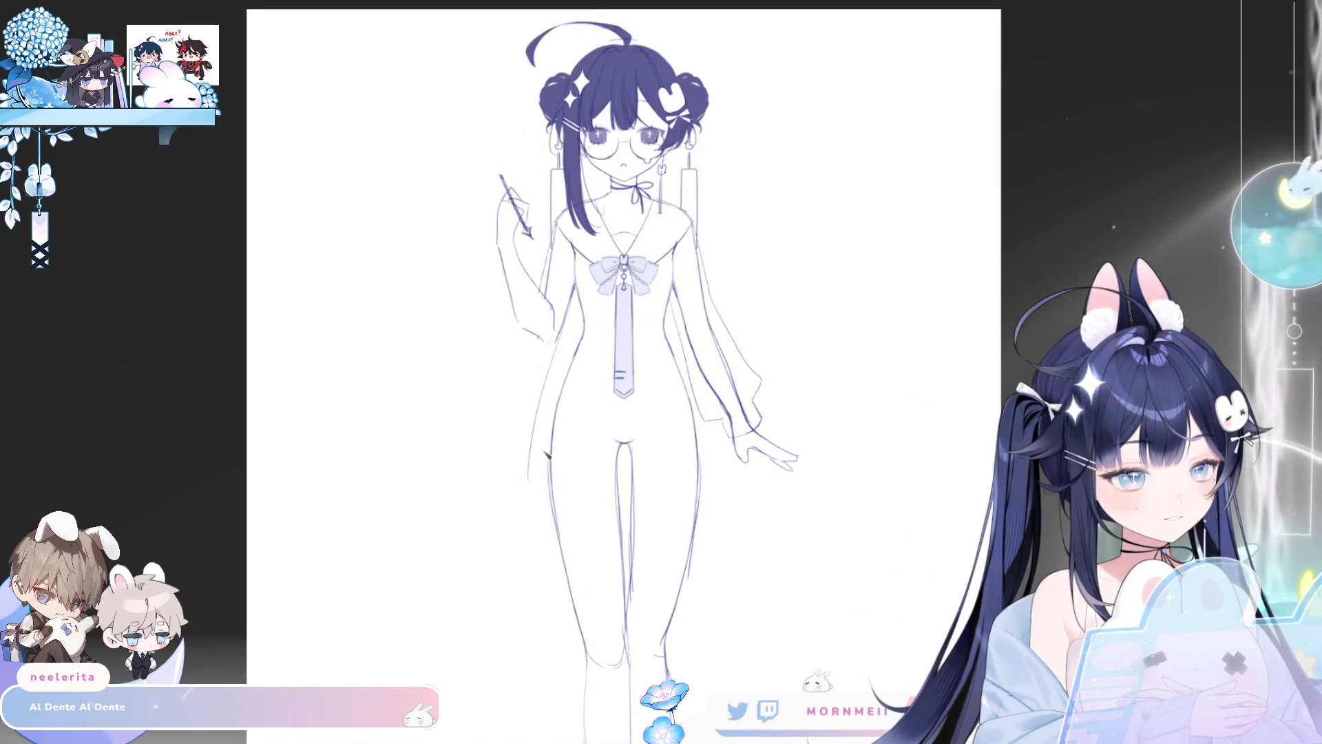
key(ctrl+z)
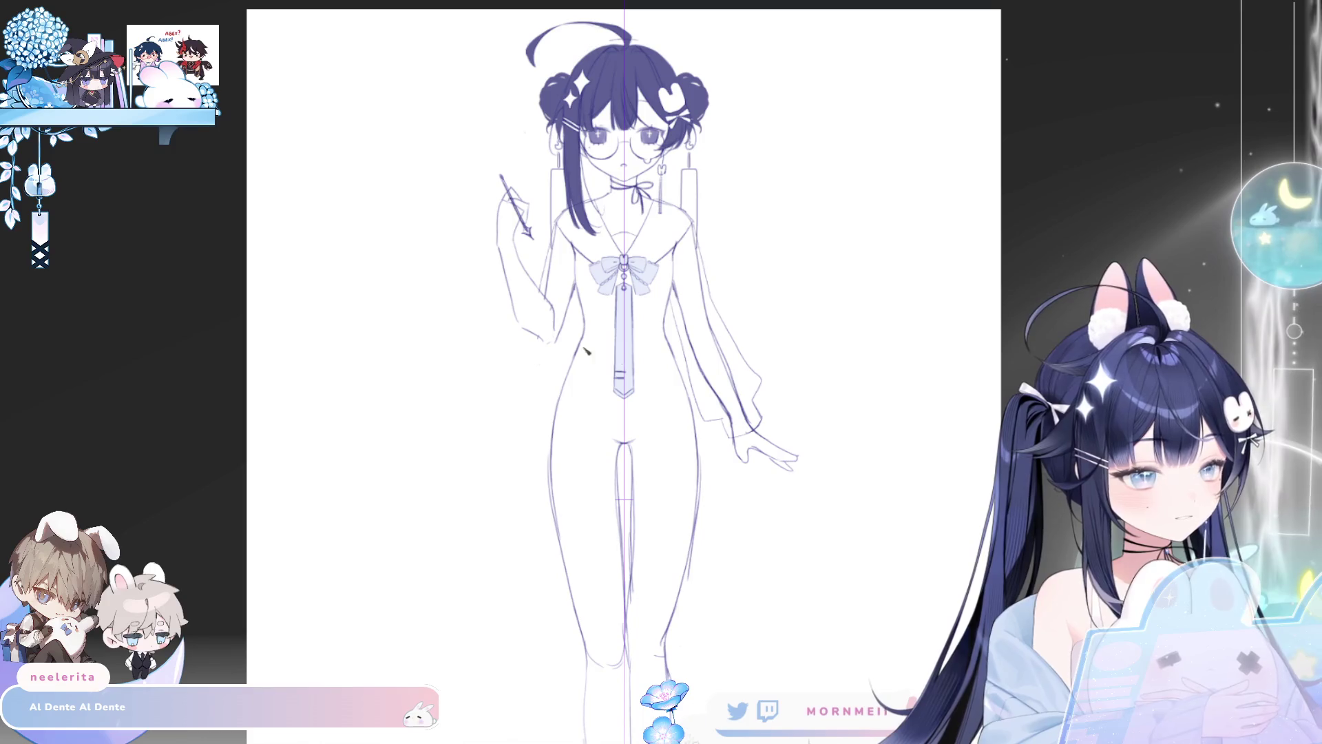
drag(577, 293, 522, 470)
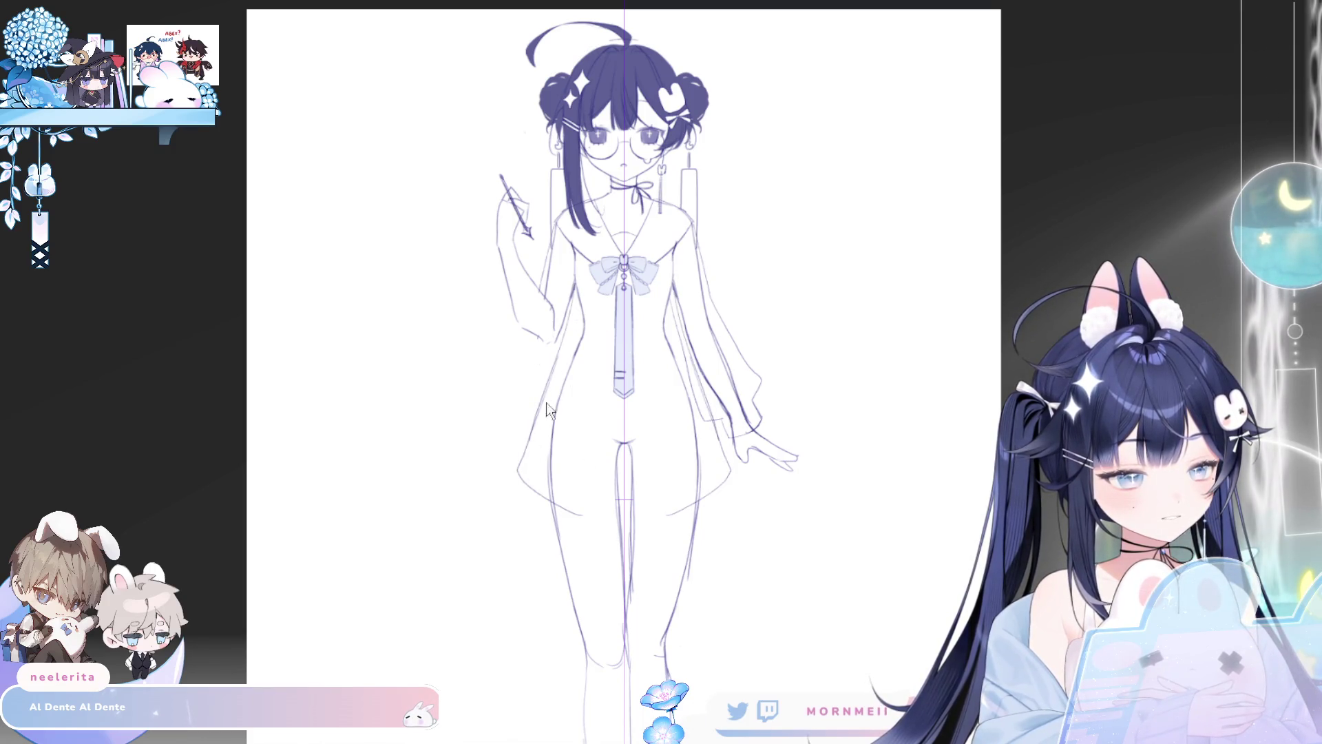
key(ctrl+z)
drag(553, 374, 531, 446)
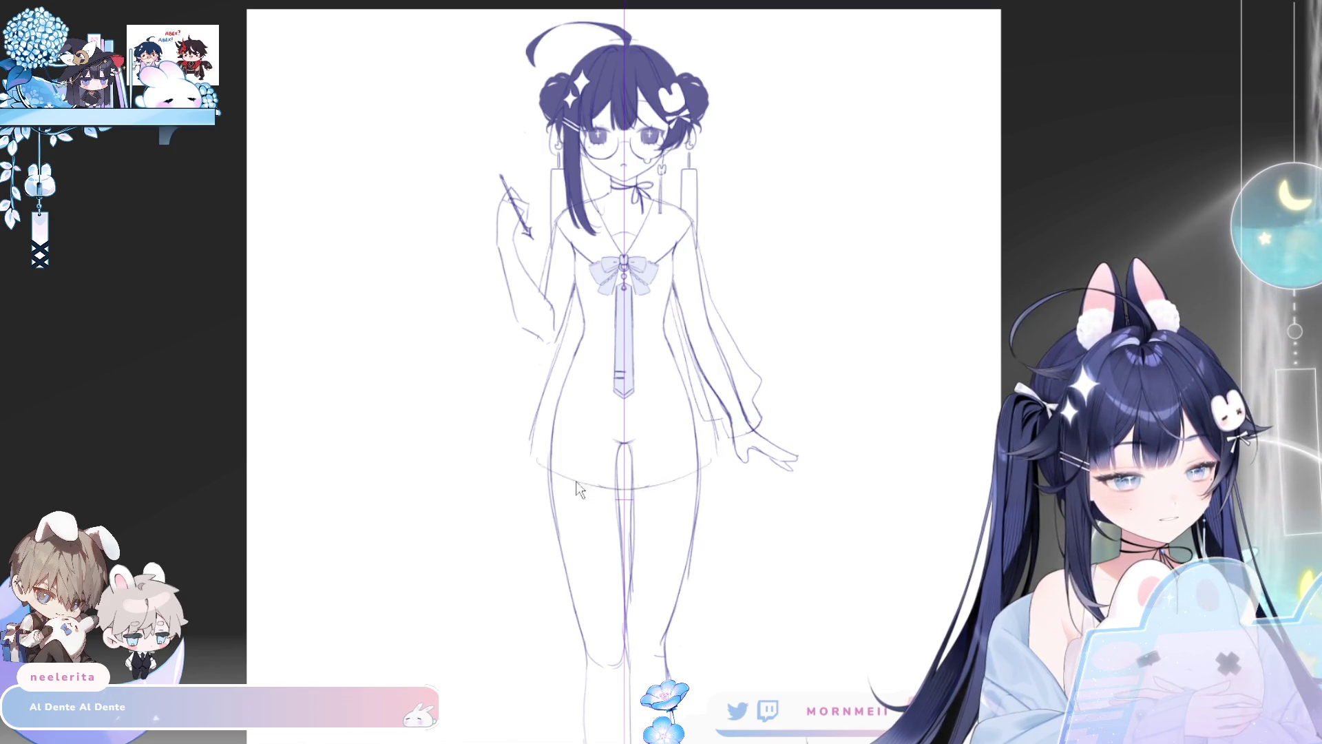
drag(531, 451, 623, 484)
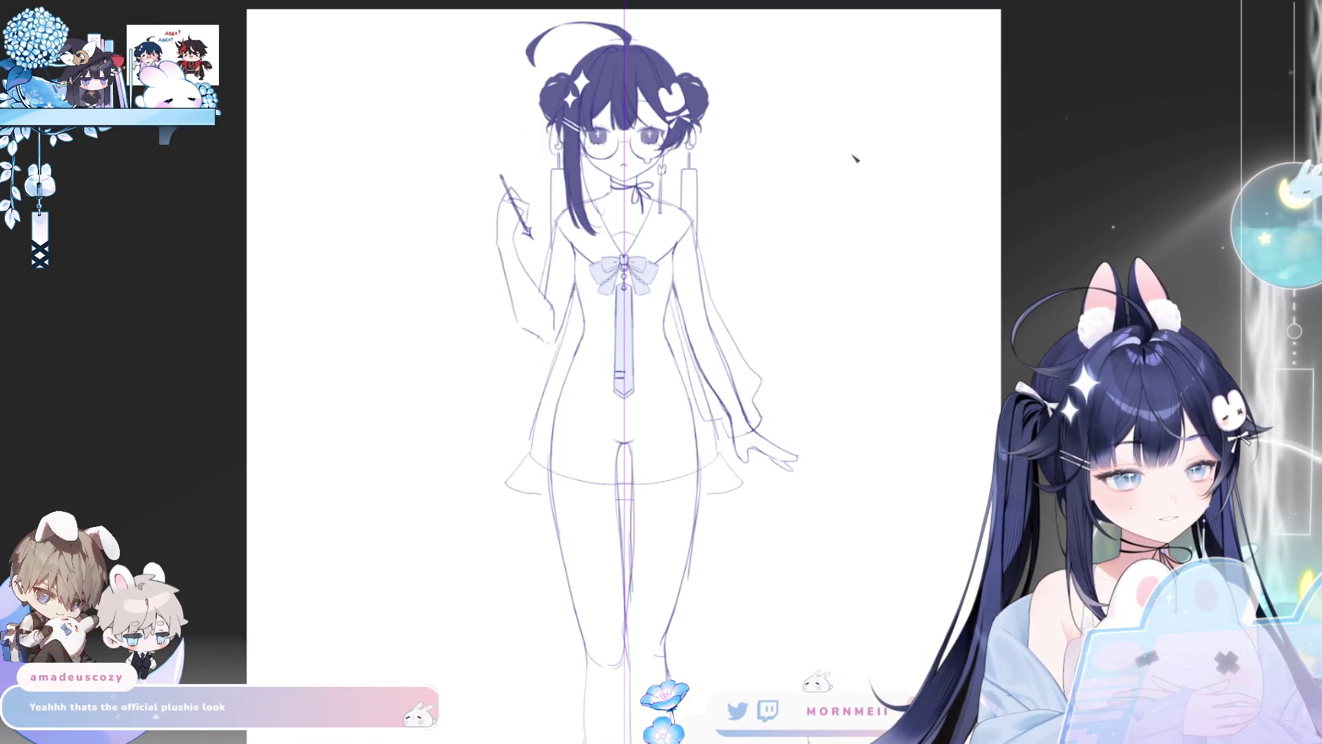
mouse_move(513, 470)
mouse_down()
mouse_move(556, 495)
mouse_move(648, 505)
mouse_up()
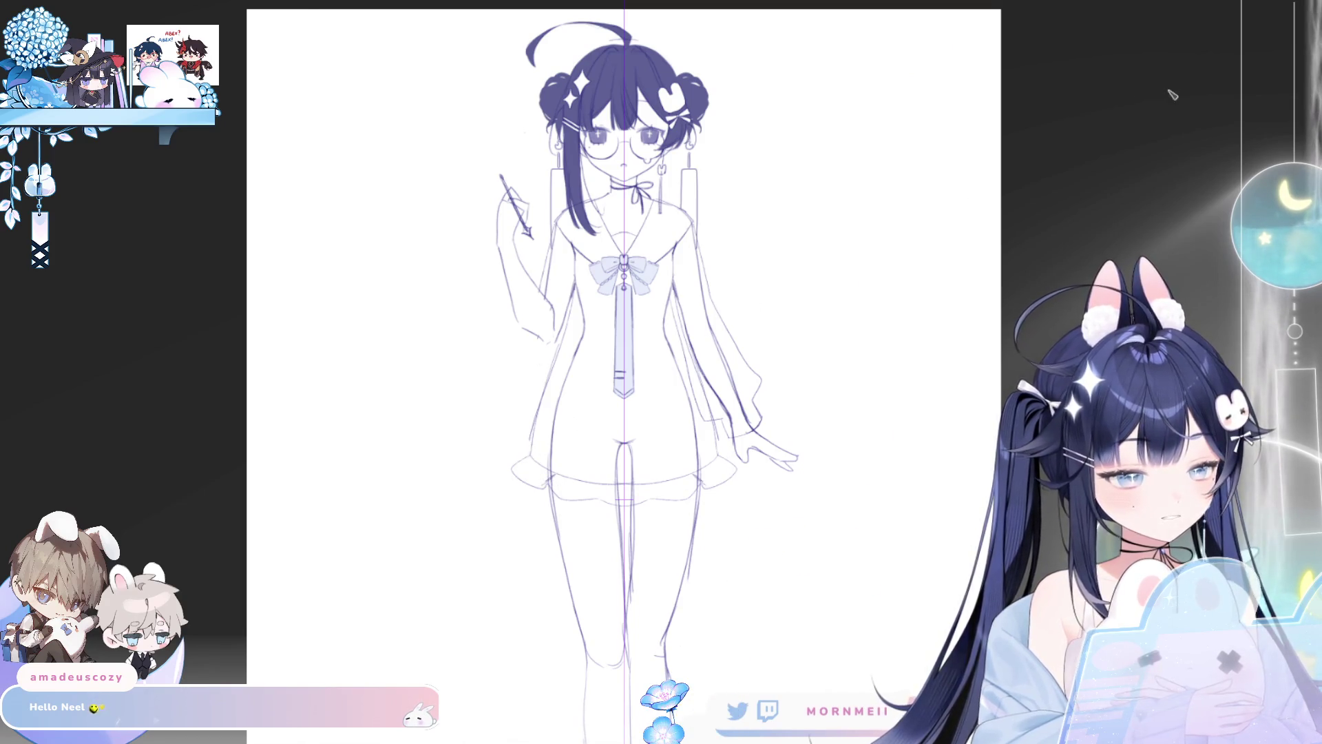
Step: Try several versions of the dress's left edge, undoing each attempt
key(h)
key(h)
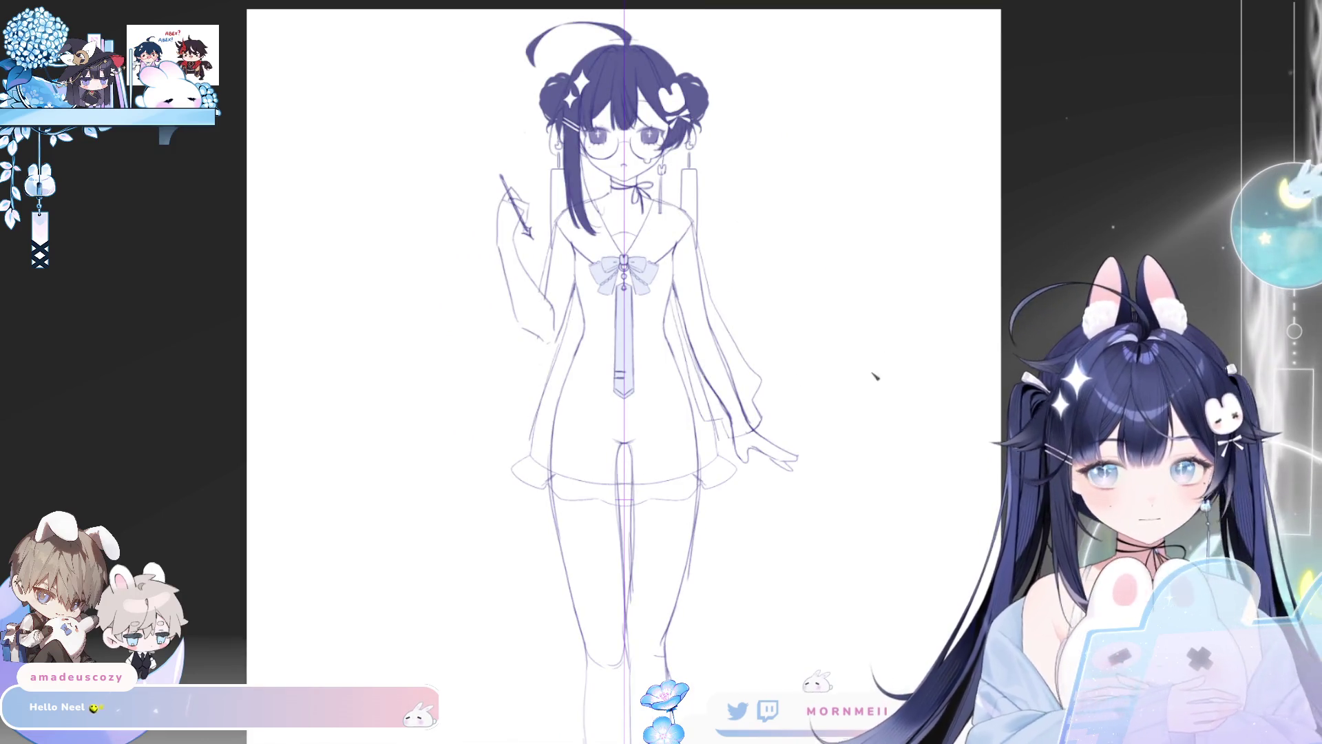
scroll(624, 372, right, 2)
scroll(512, 310, up, 2)
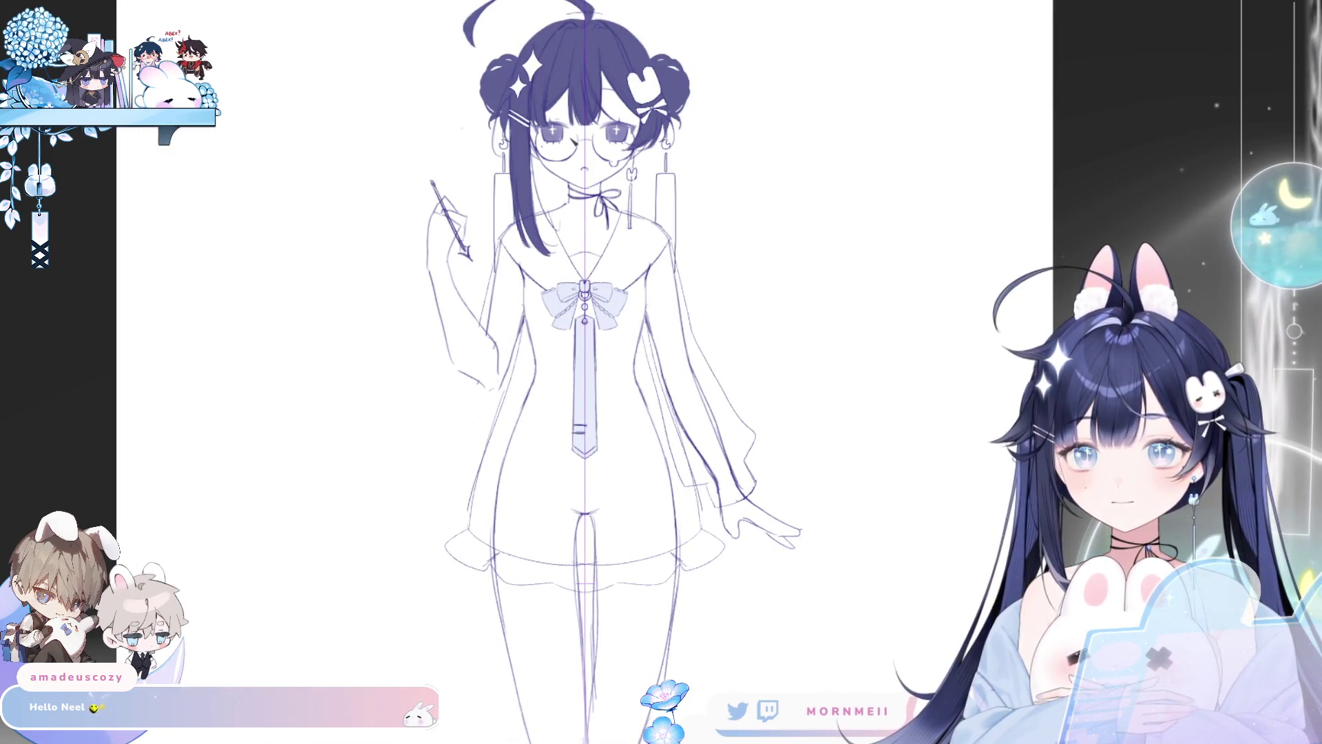
drag(513, 374, 460, 530)
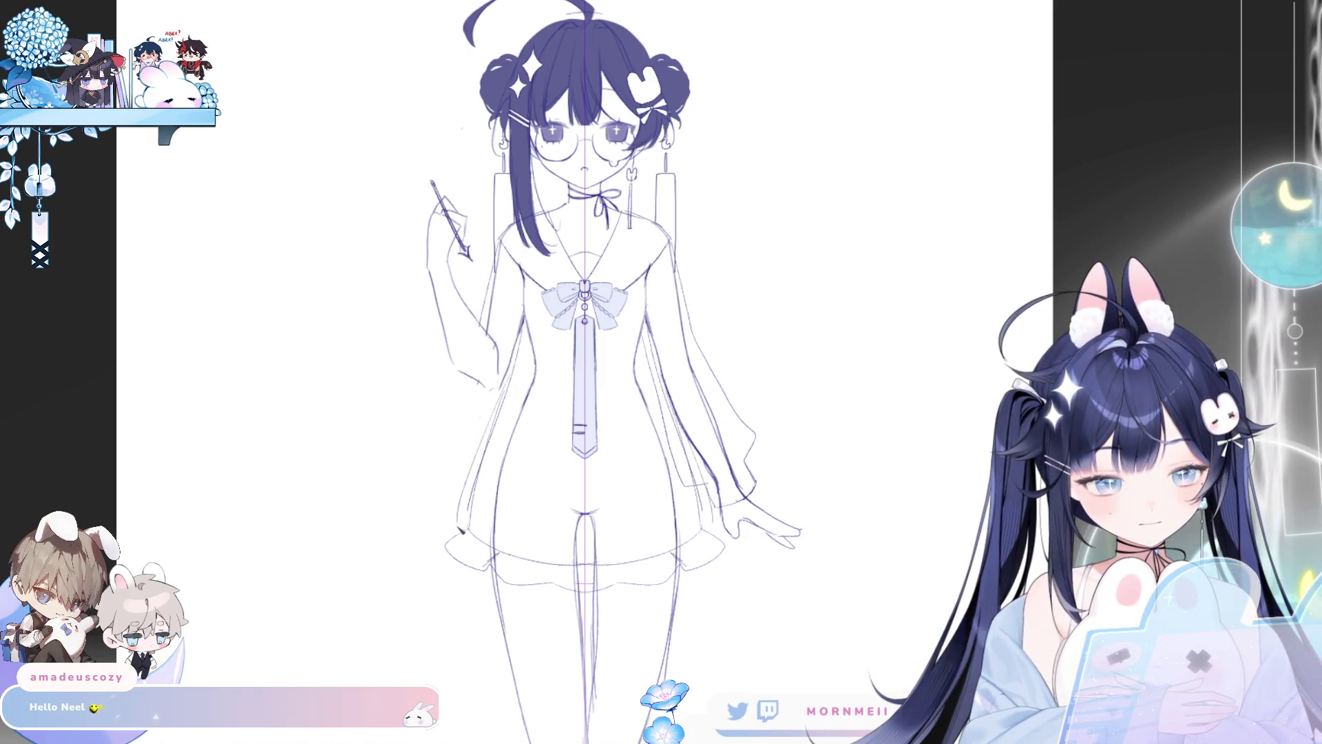
key(ctrl+z)
drag(501, 388, 459, 515)
key(ctrl+z)
drag(501, 421, 460, 506)
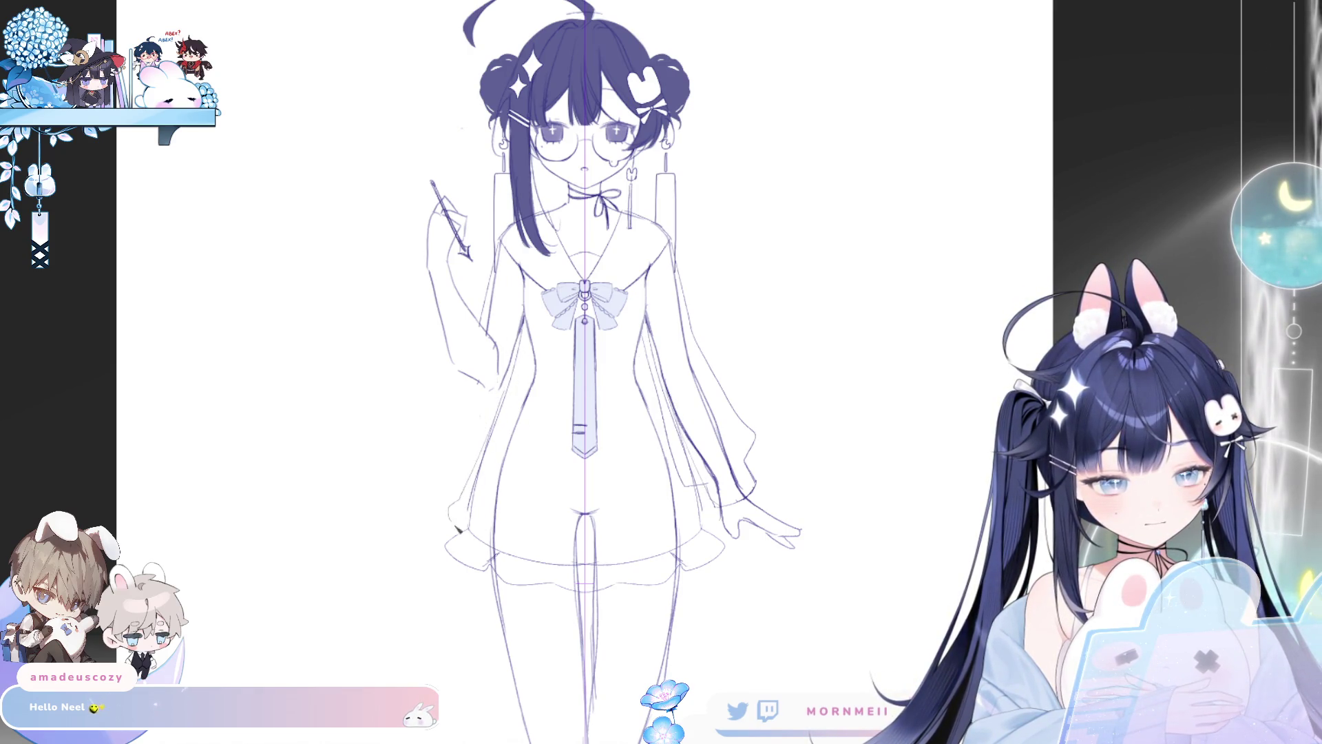
key(ctrl+z)
Step: Zoom in on the figure and erase the skirt's ruffled hem lines near the centre
scroll(854, 357, down, 3)
key(h)
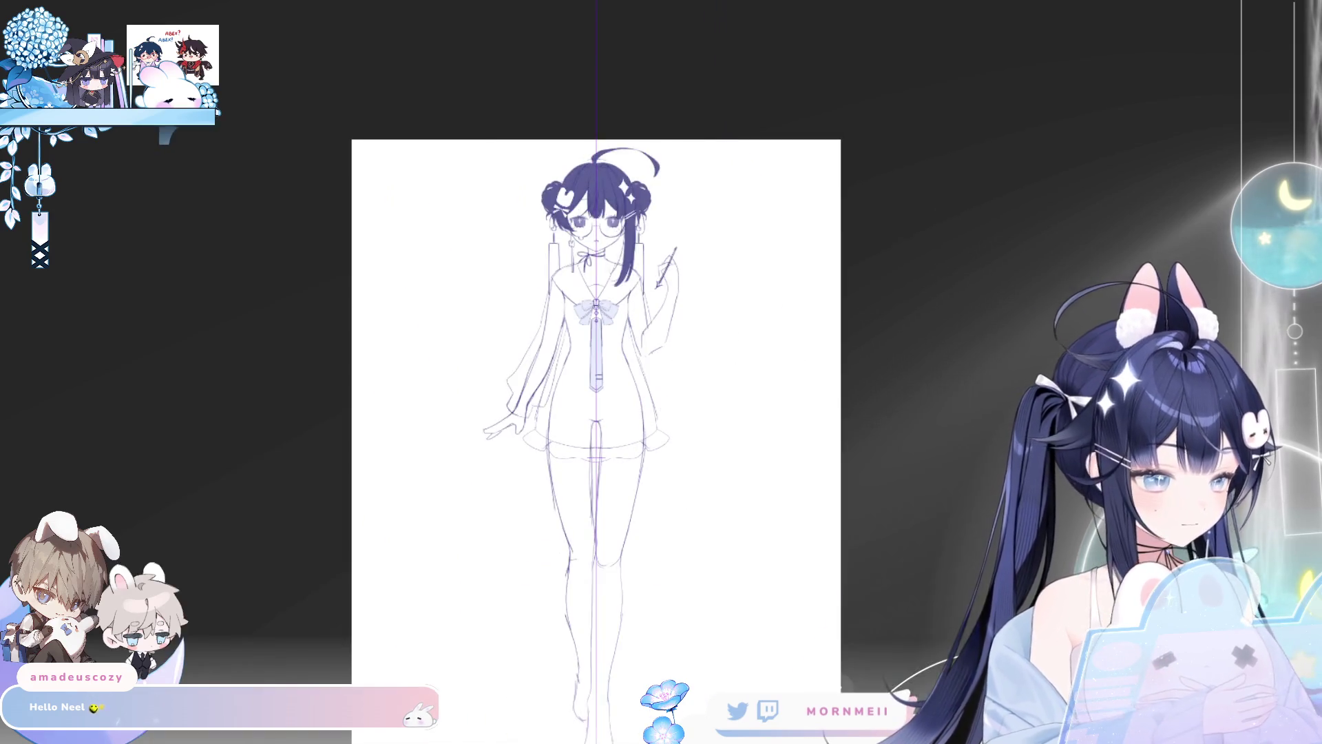
key(h)
click(914, 391)
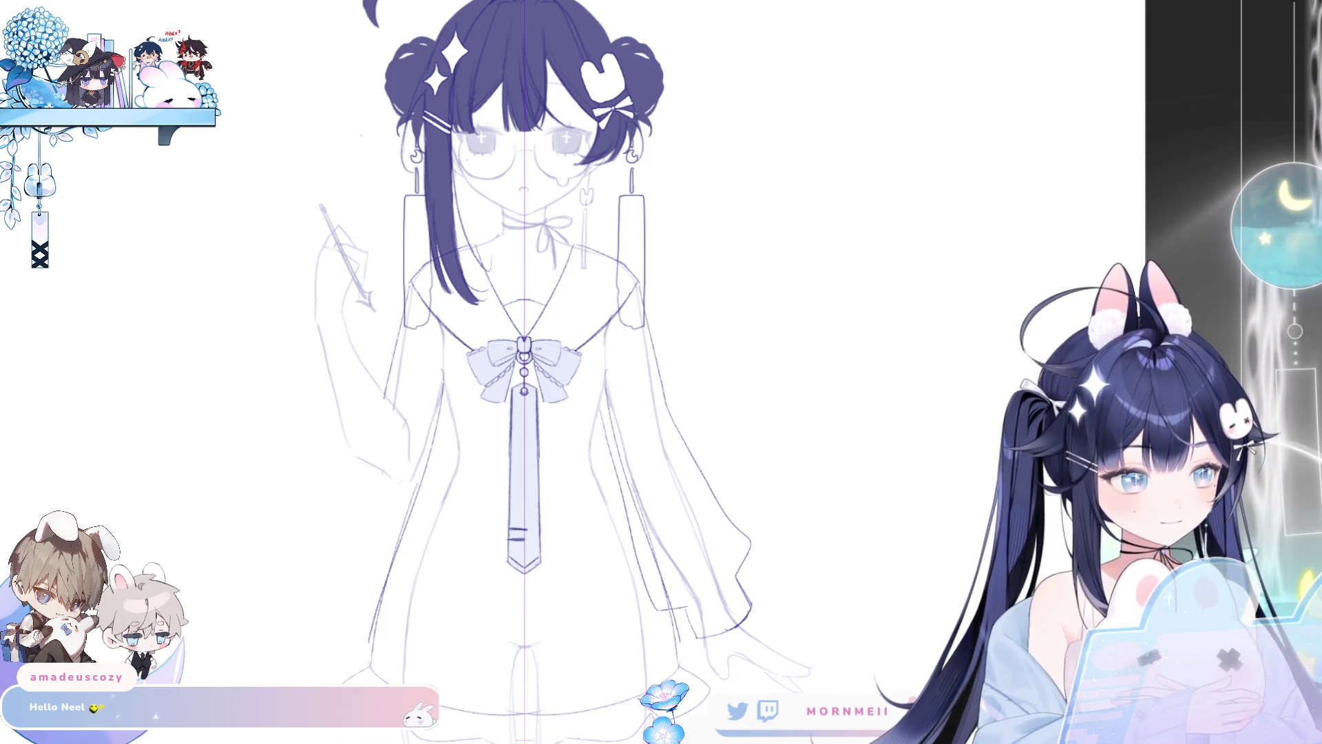
scroll(780, 487, down, 2)
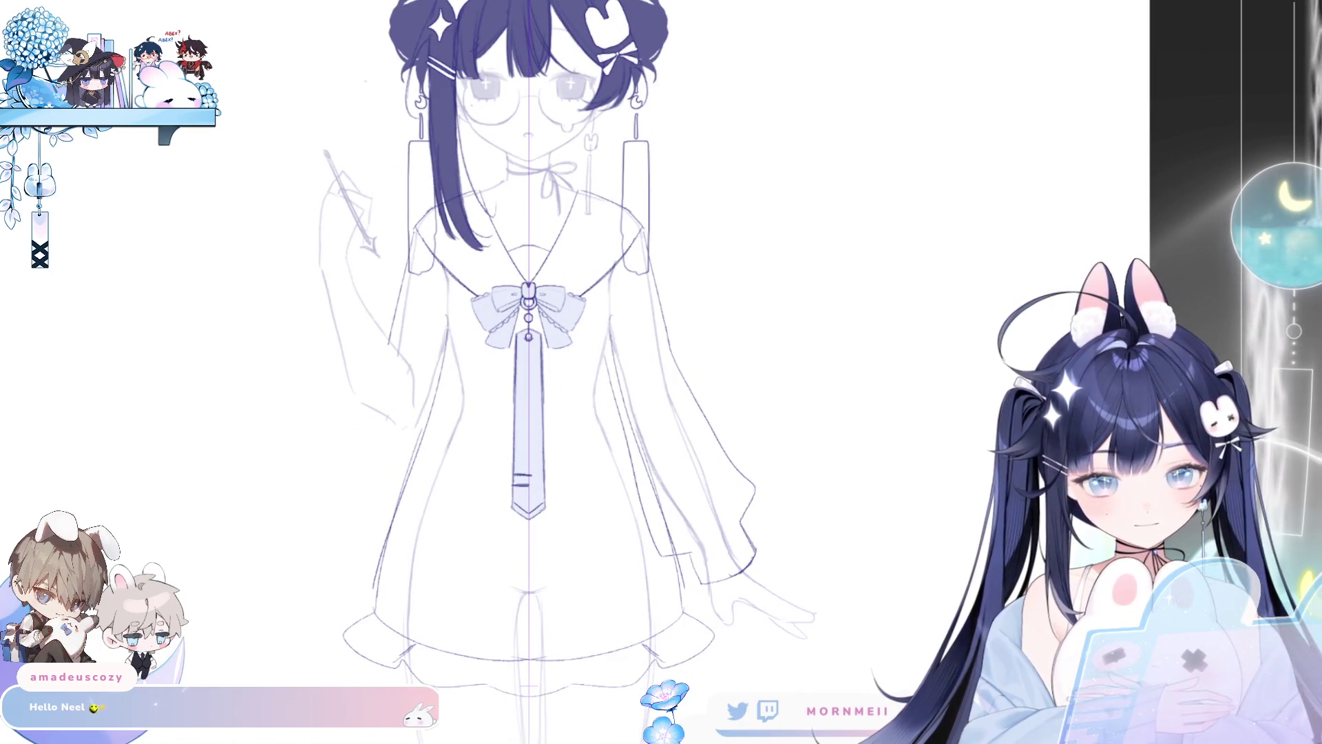
drag(386, 582, 351, 641)
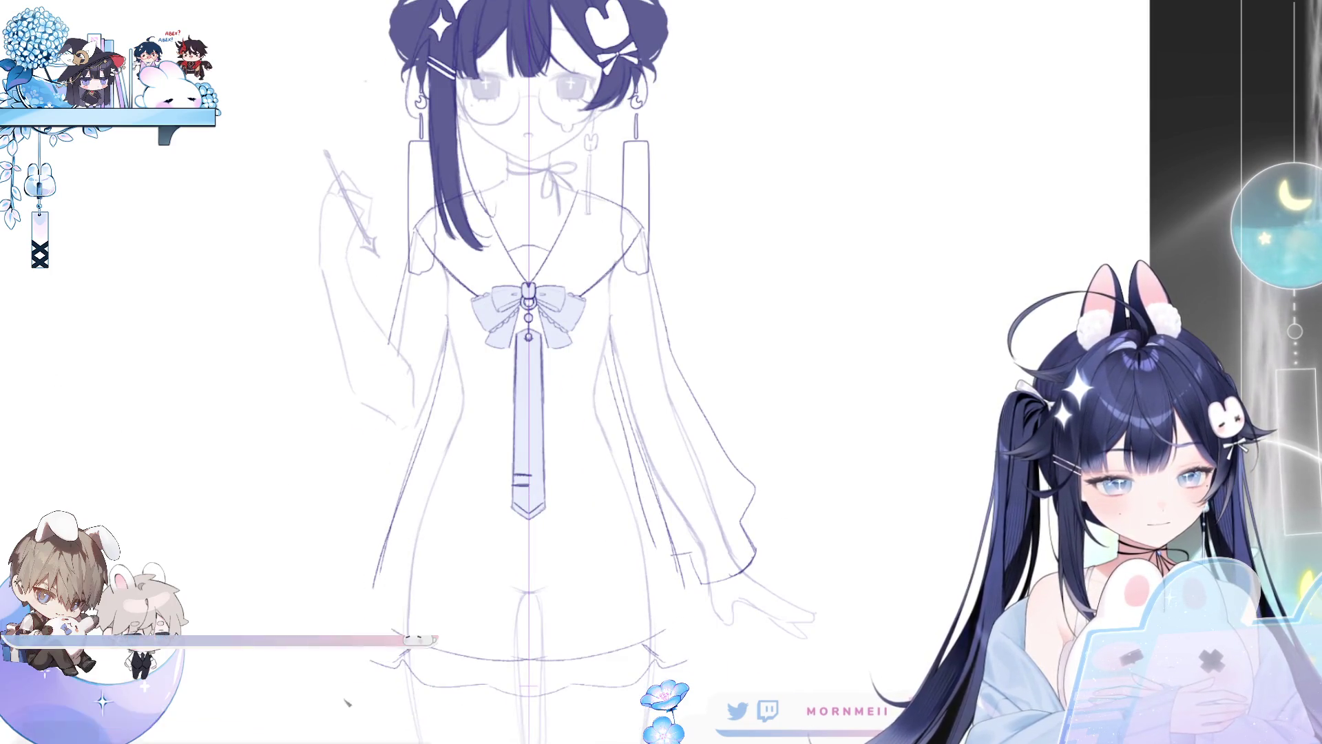
drag(506, 635, 541, 685)
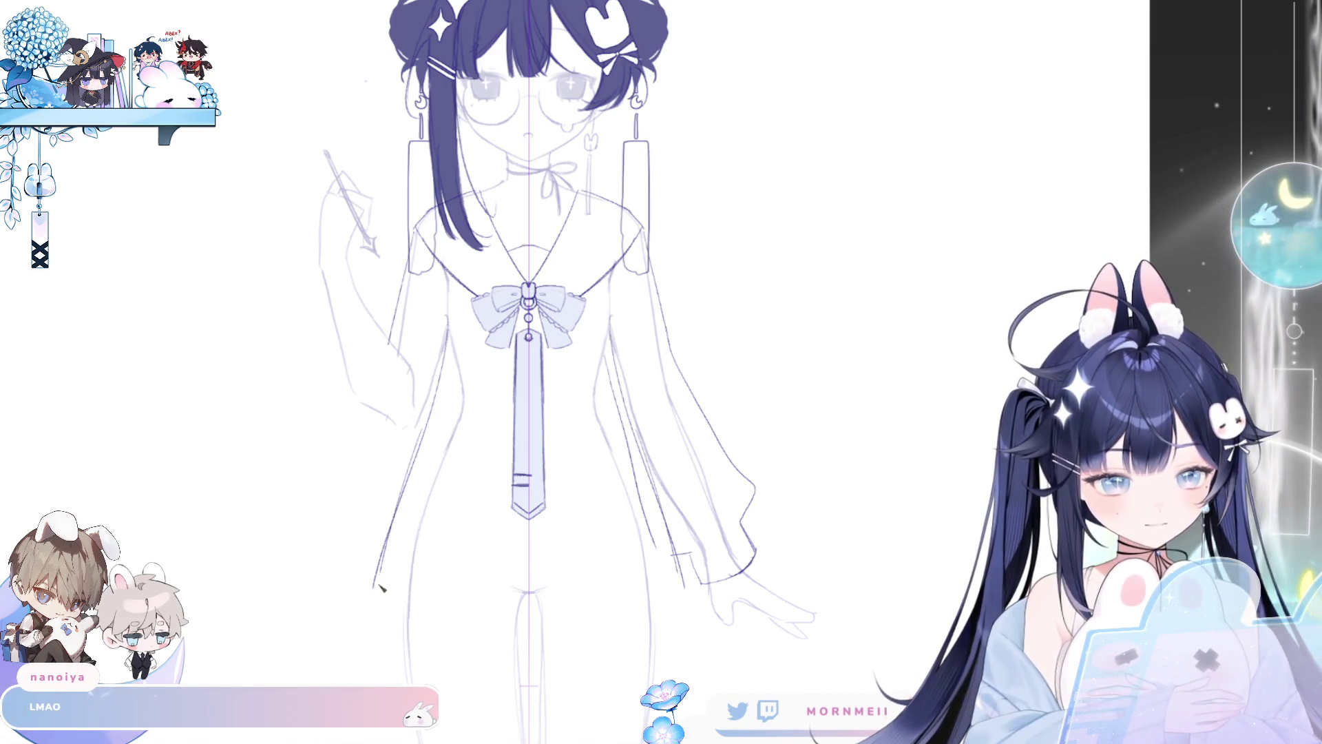
Step: Redraw a shorter left dress edge ending in a scalloped hem
mouse_move(379, 559)
mouse_down()
mouse_move(373, 638)
mouse_move(486, 655)
mouse_up()
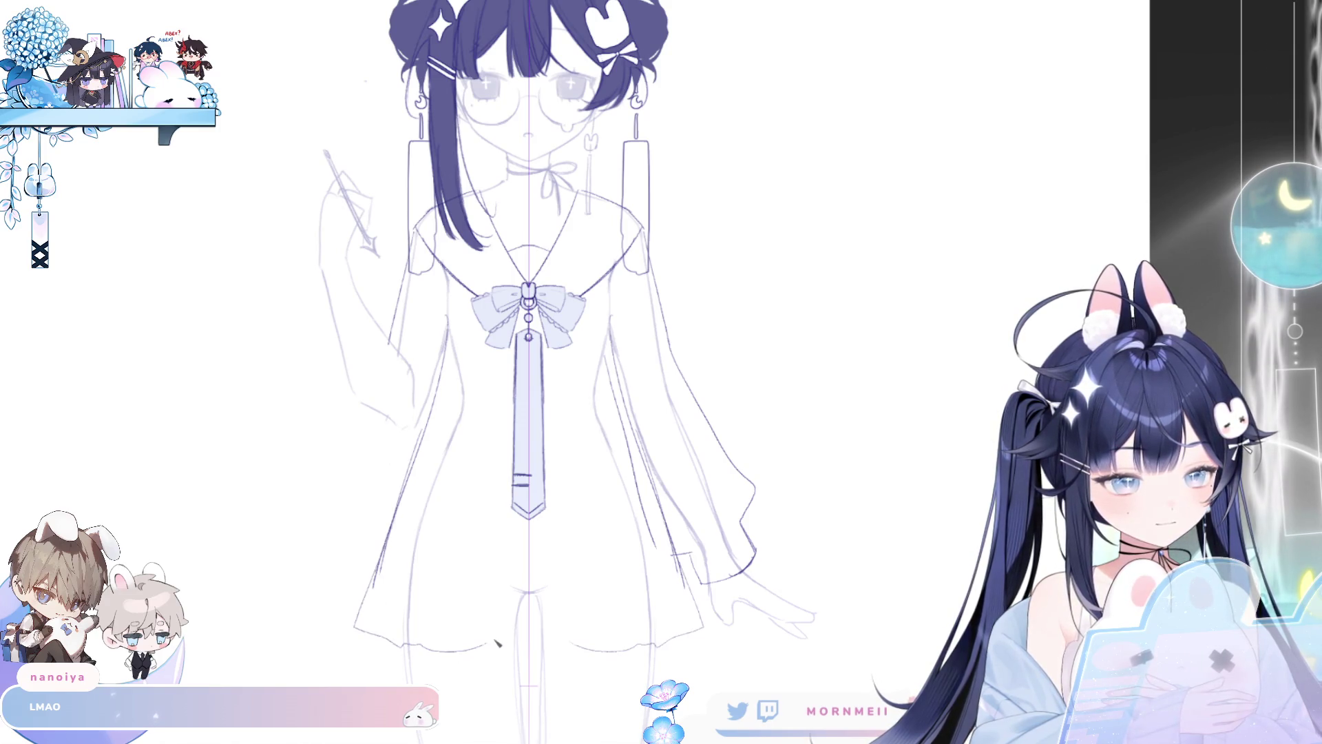
key(ctrl+z)
key(ctrl+z)
mouse_move(378, 564)
mouse_down()
mouse_move(472, 656)
mouse_move(692, 624)
mouse_up()
key(ctrl+z)
key(ctrl+z)
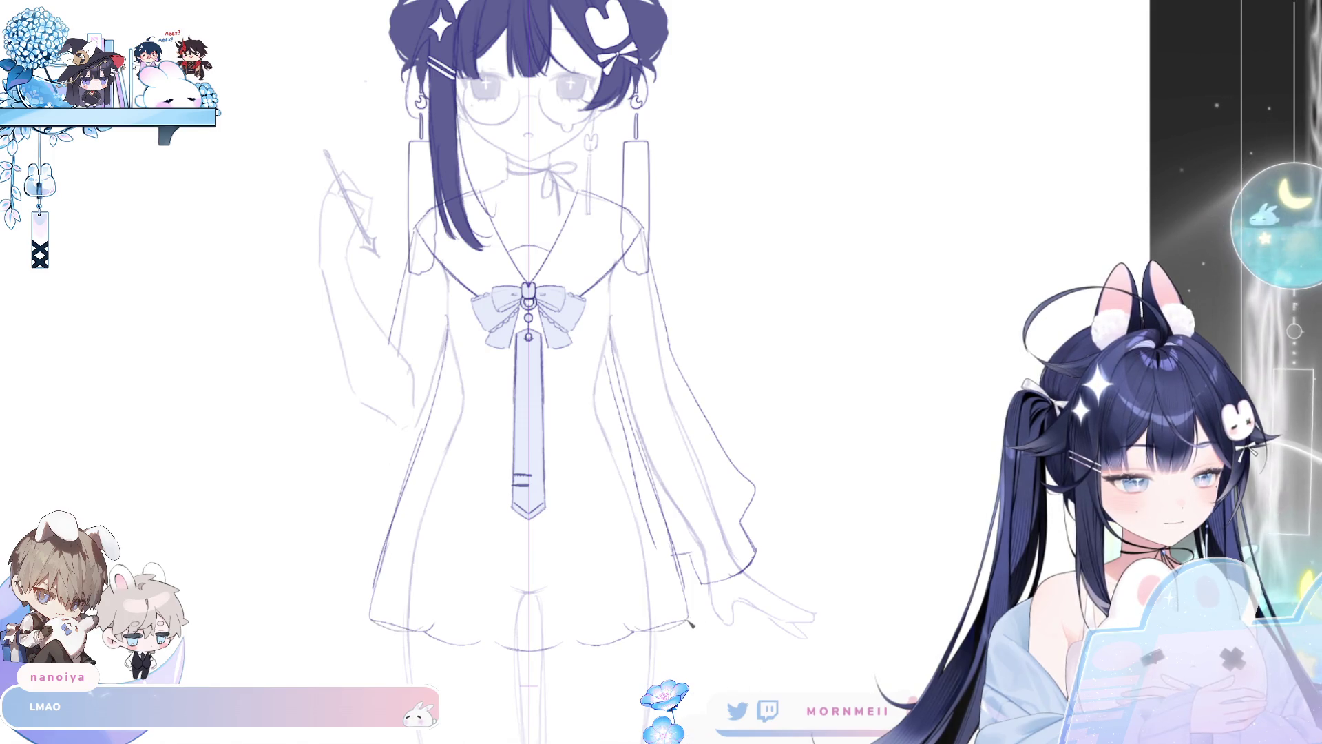
Step: Test several mirrored dress-side strokes and undo them all
drag(672, 537, 709, 600)
key(ctrl+z)
drag(654, 475, 702, 592)
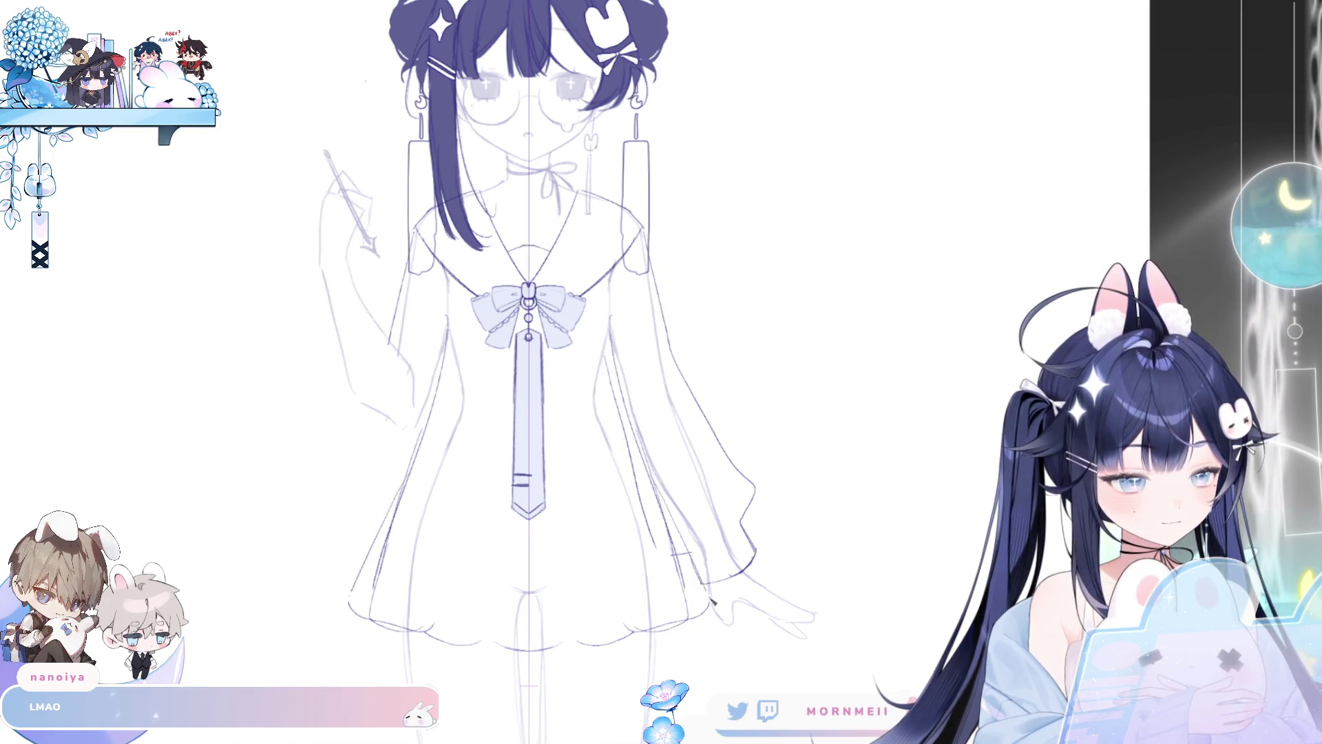
key(ctrl+z)
drag(664, 499, 704, 593)
key(ctrl+z)
drag(420, 441, 378, 537)
key(ctrl+z)
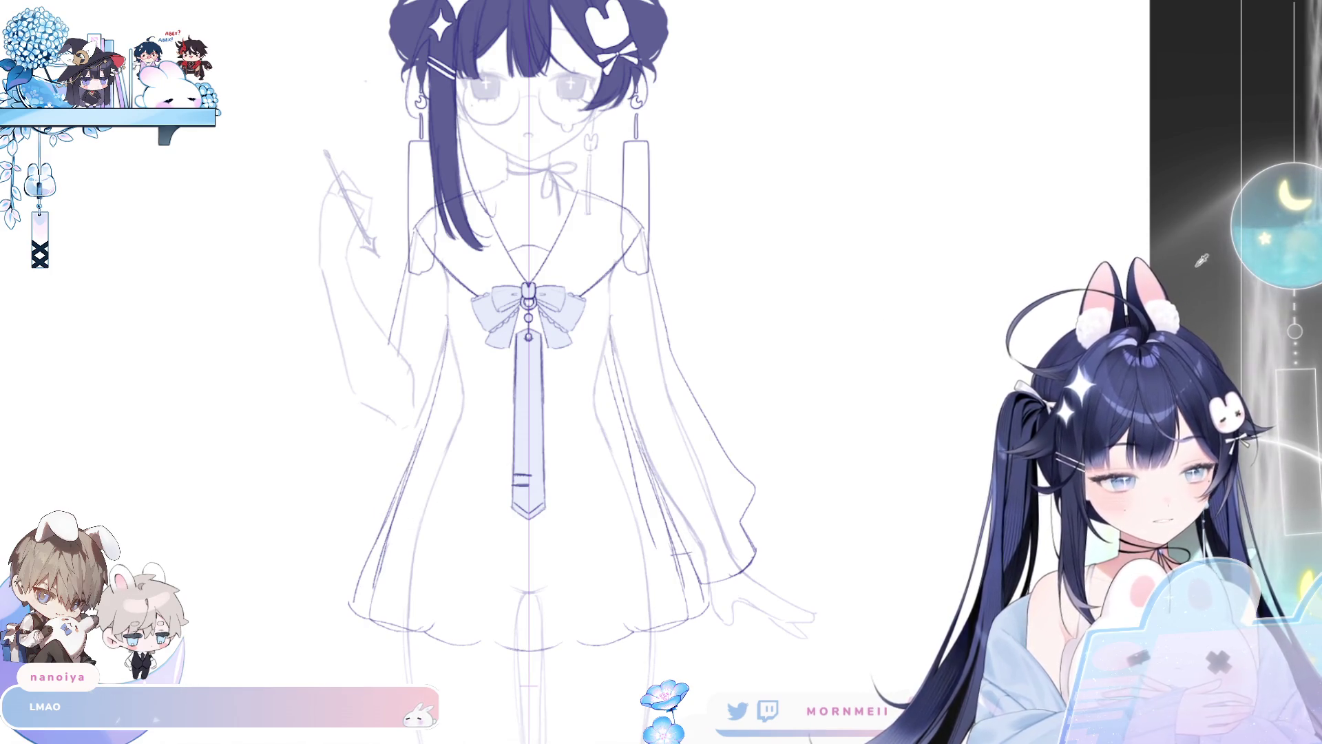
key(ctrl+z)
key(ctrl+z)
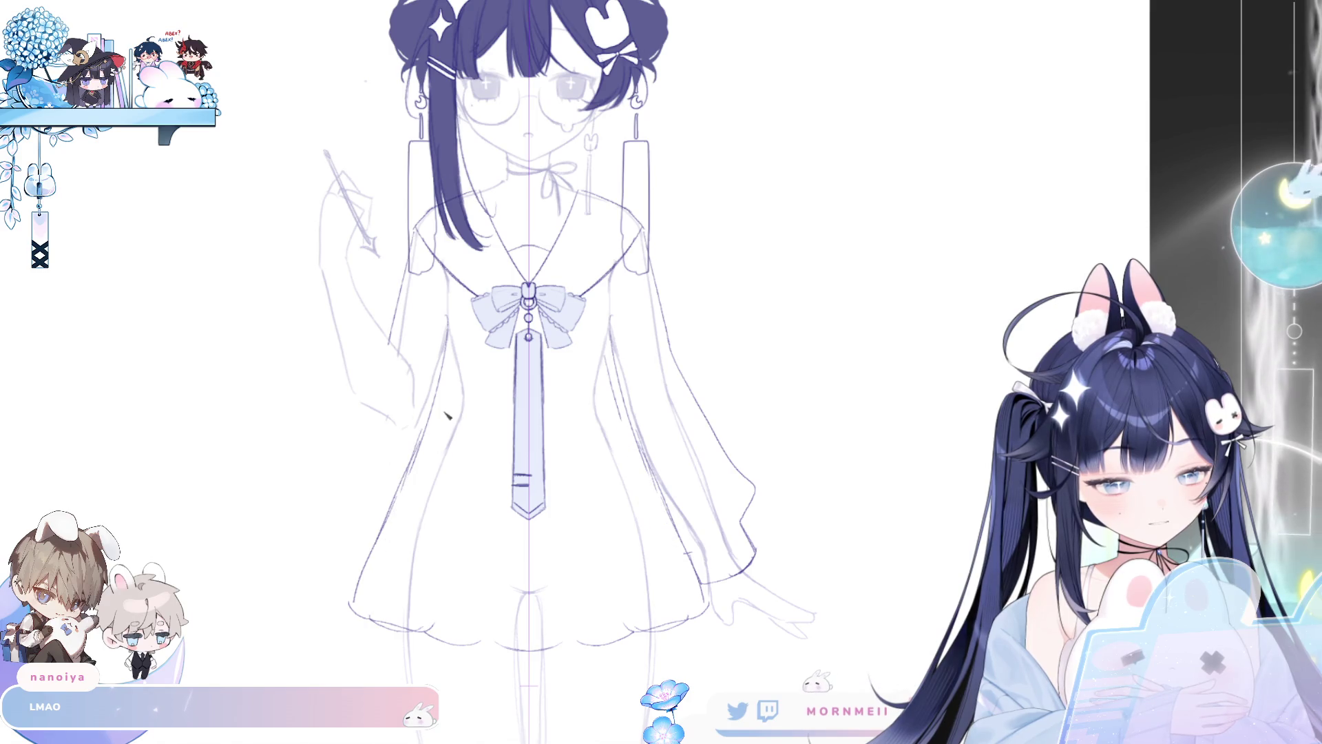
Step: Zoom in on the dress and draw a darker mirrored line along its lower-left edge
scroll(390, 553, down, 5)
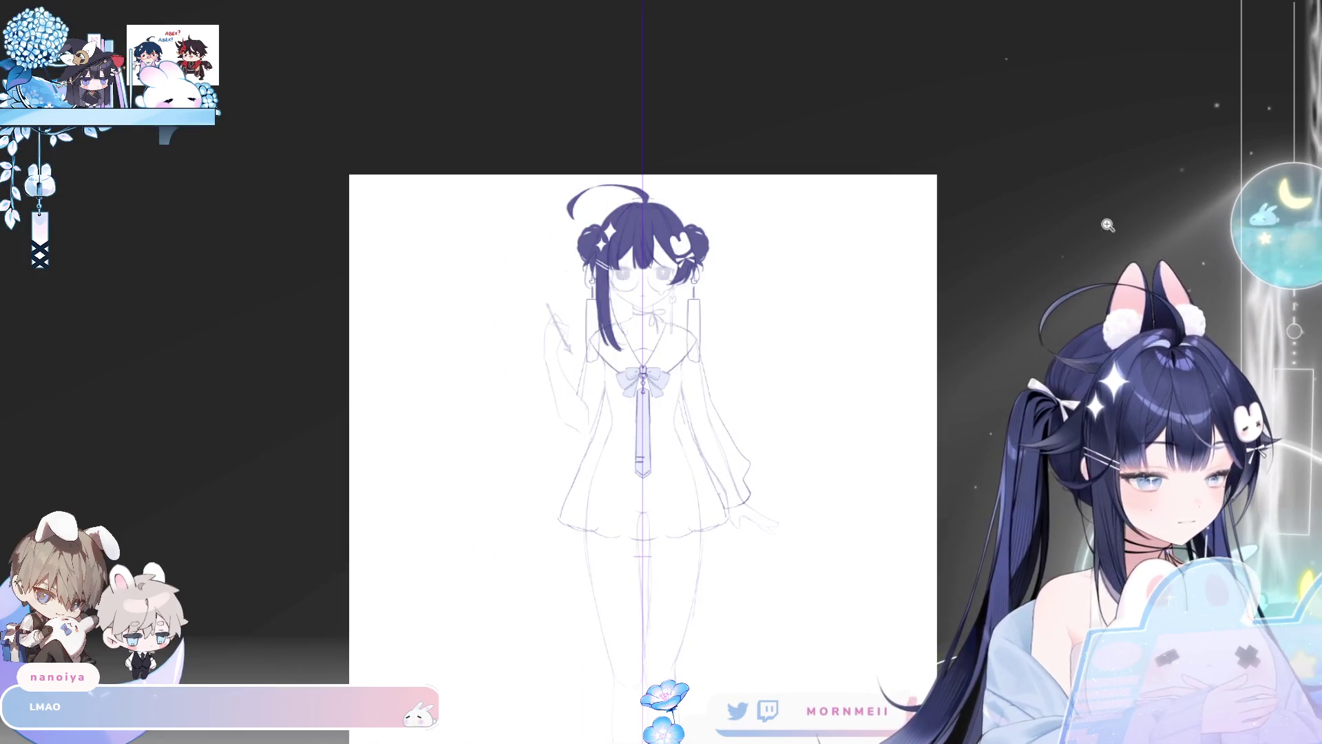
click(540, 507)
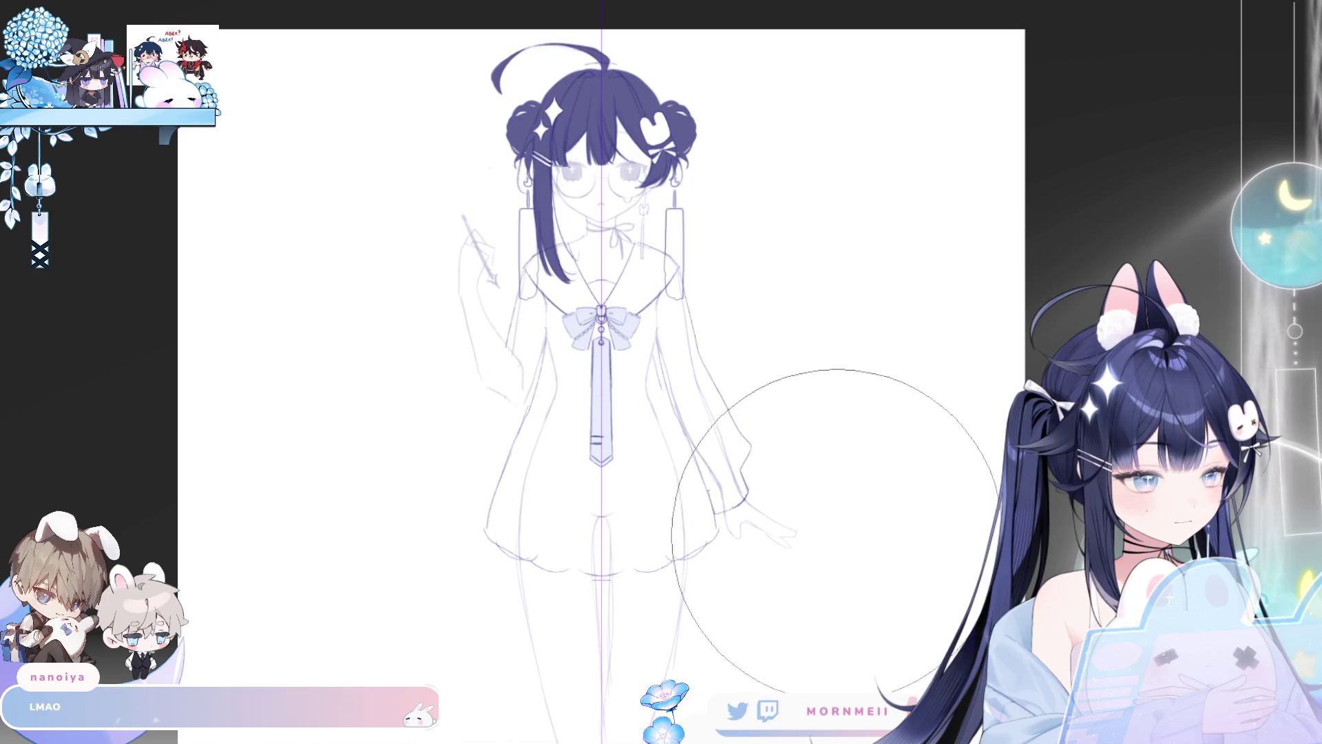
ctrl+click(727, 331)
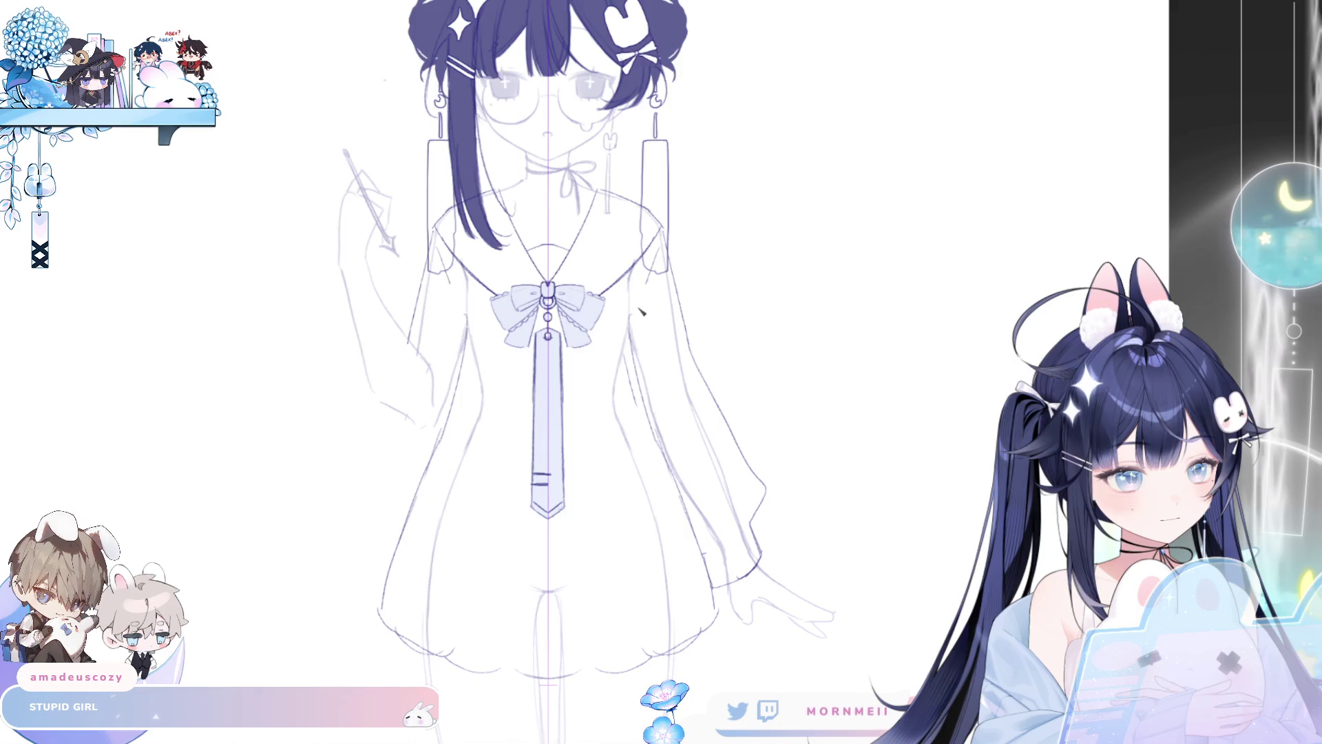
mouse_move(646, 299)
mouse_down()
mouse_move(638, 357)
mouse_move(717, 612)
mouse_up()
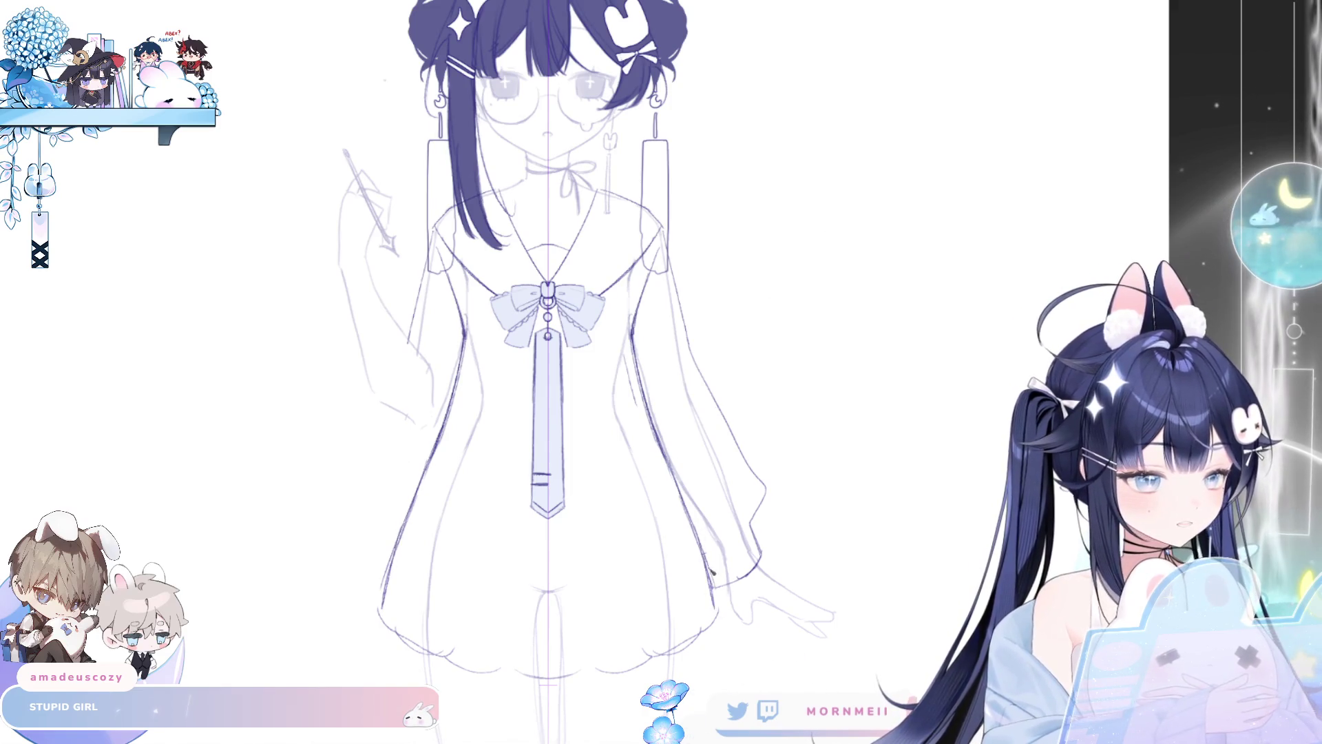
key(ctrl+z)
key(ctrl+z)
key(ctrl+z)
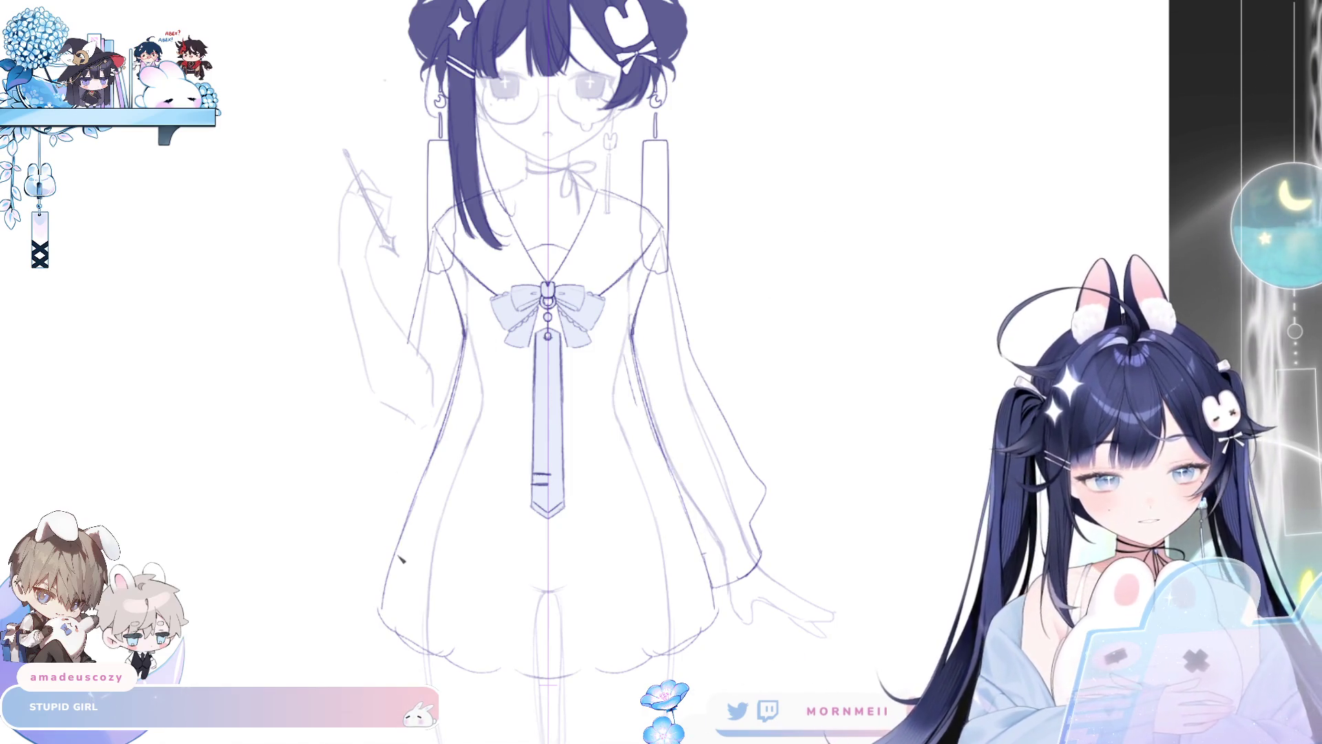
drag(394, 554, 393, 575)
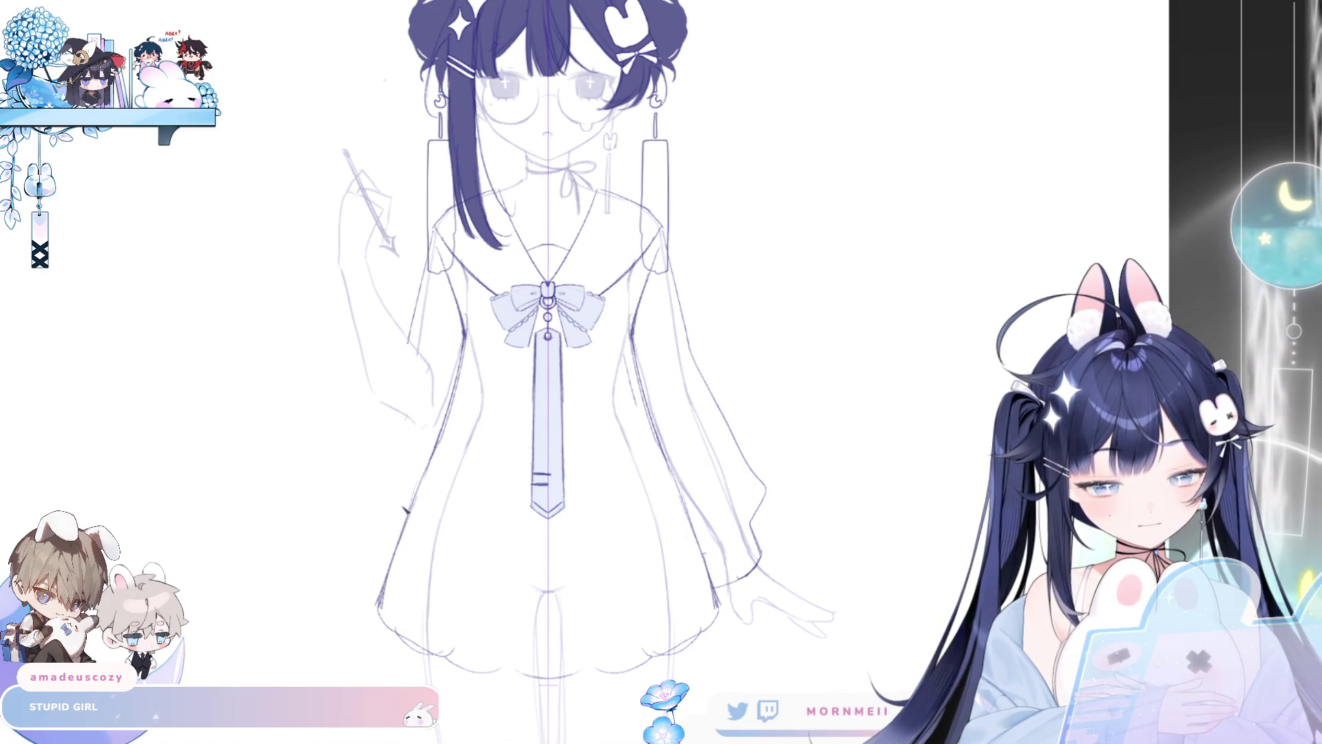
drag(439, 435, 381, 560)
key(ctrl+z)
drag(422, 468, 378, 586)
Step: Add a mirrored line from the bow down to the skirt, checking symmetry with view flips
drag(529, 407, 502, 517)
key(ctrl+z)
drag(516, 458, 432, 578)
key(h)
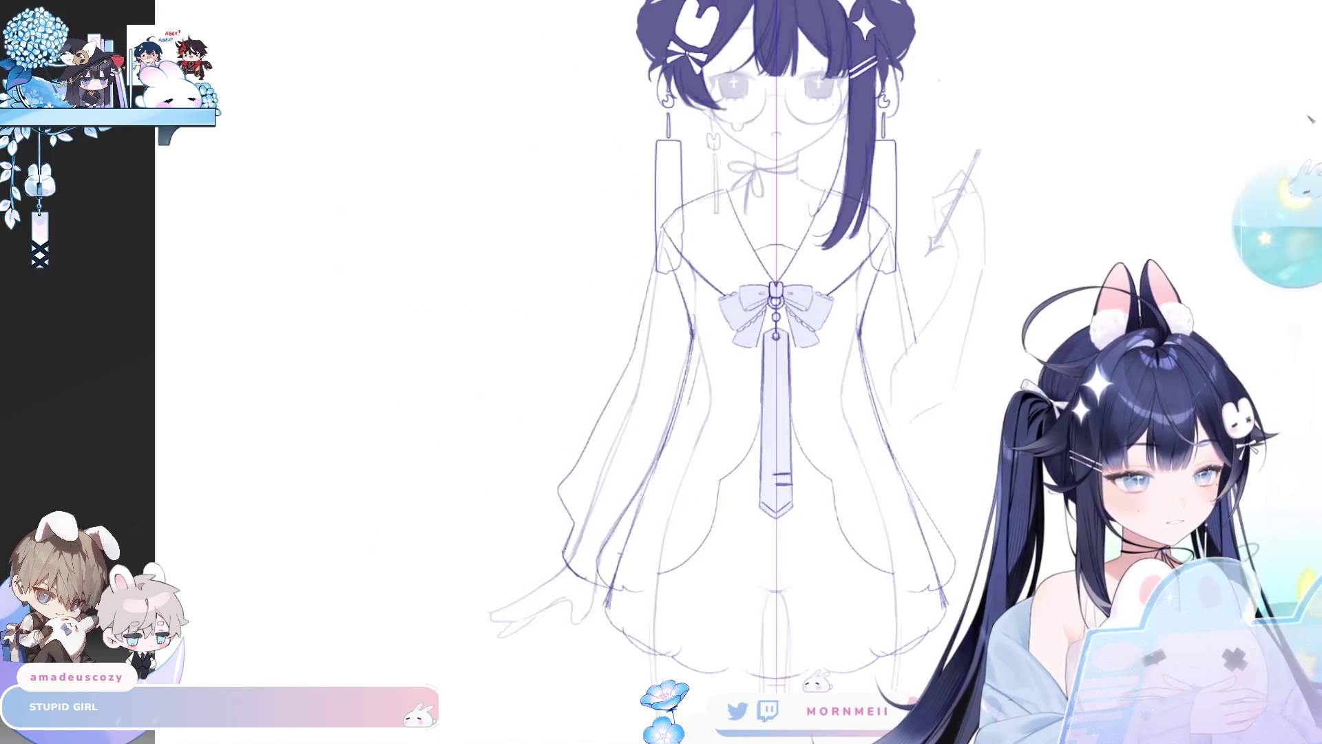
key(h)
key(ctrl+z)
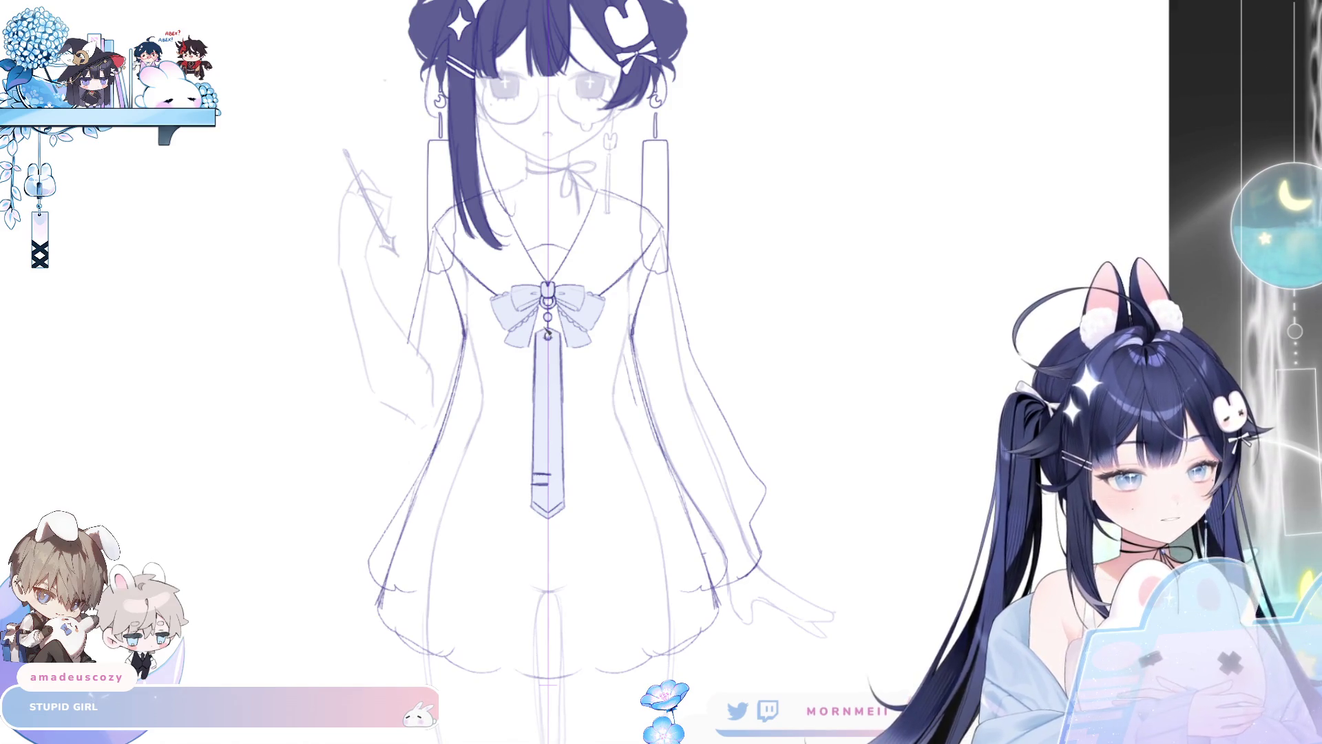
mouse_move(512, 414)
mouse_down()
mouse_move(469, 517)
mouse_move(382, 591)
mouse_move(407, 506)
mouse_up()
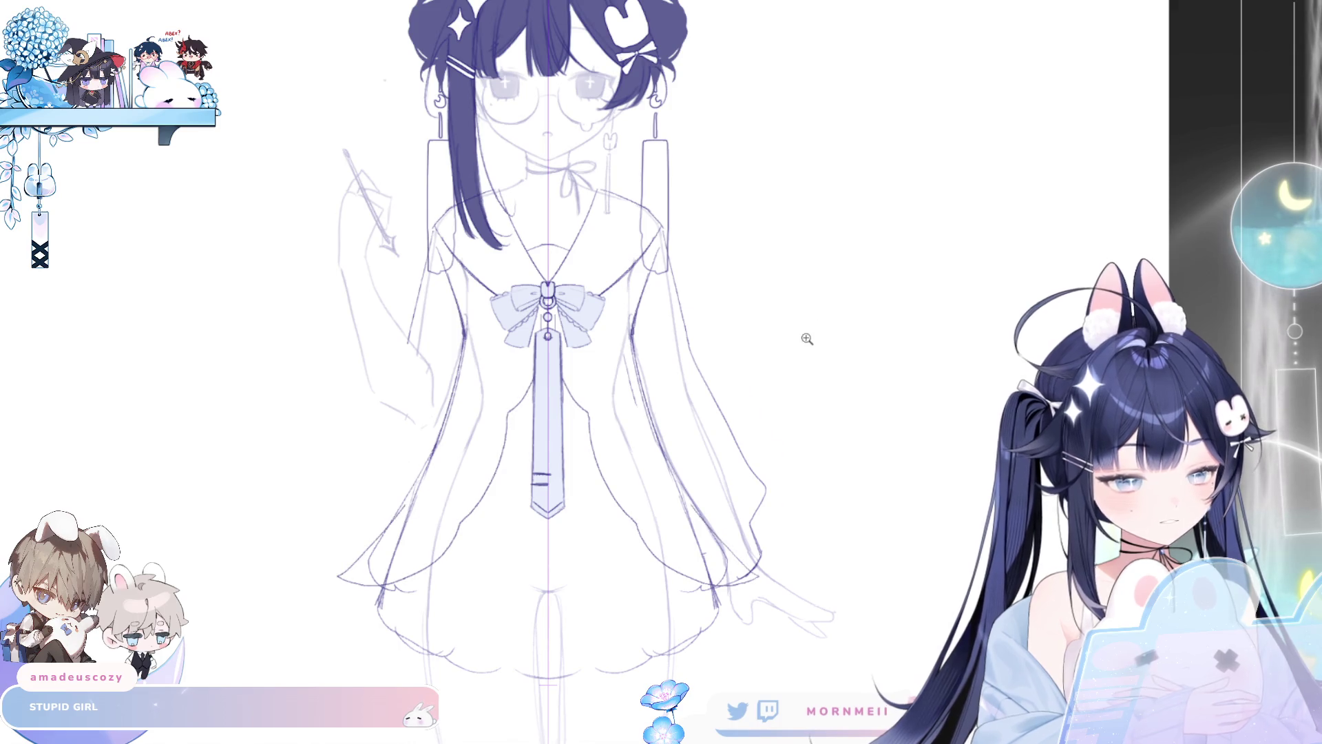
scroll(808, 339, down, 3)
key(h)
key(h)
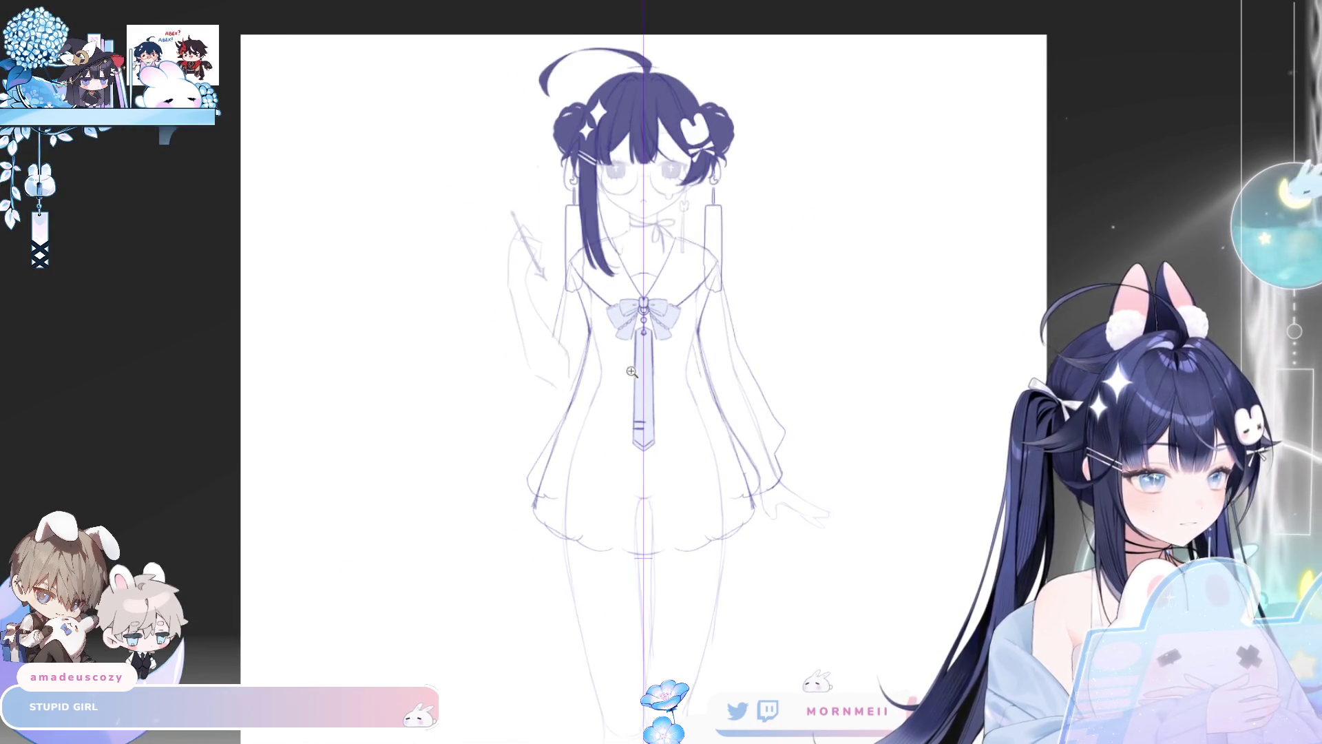
click(632, 372)
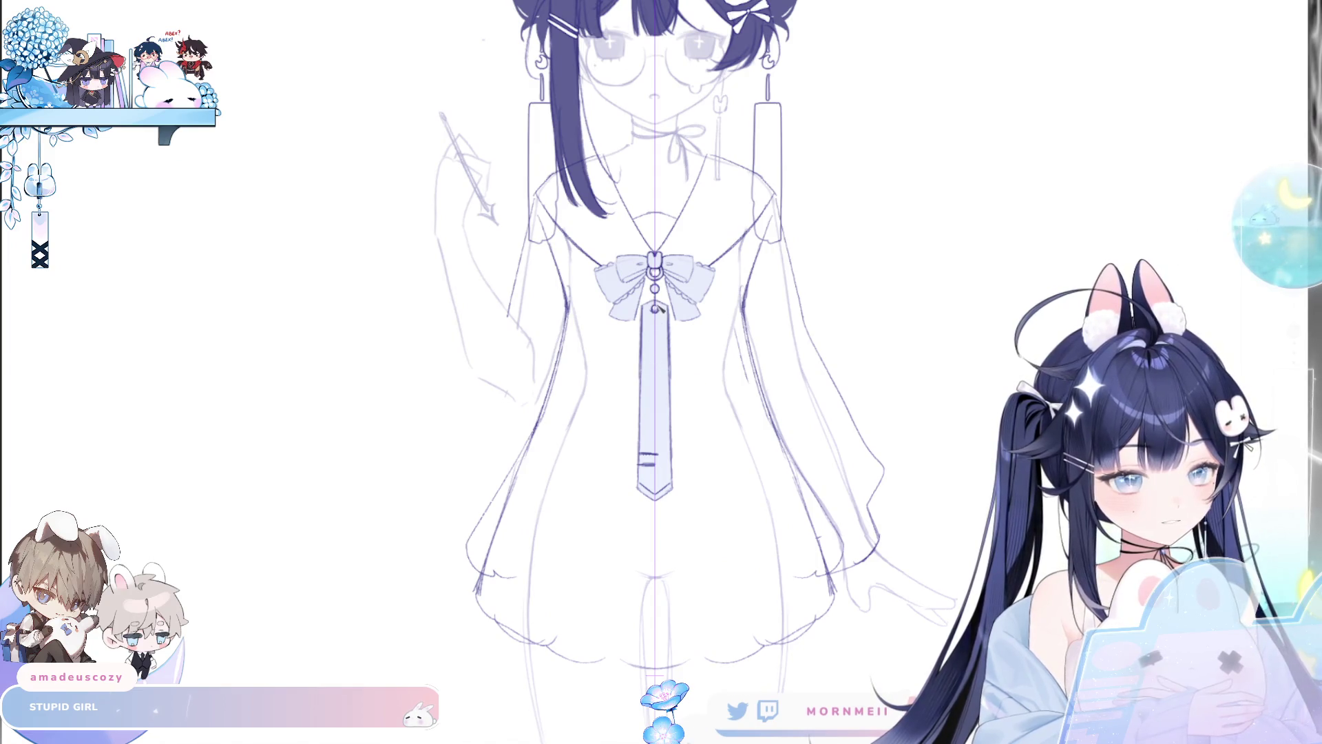
drag(618, 388, 503, 534)
key(ctrl+z)
mouse_move(561, 473)
mouse_down()
mouse_move(484, 555)
mouse_move(477, 586)
mouse_up()
key(ctrl+z)
key(ctrl+z)
mouse_move(513, 478)
mouse_down()
mouse_move(468, 551)
mouse_move(505, 496)
mouse_up()
key(ctrl+z)
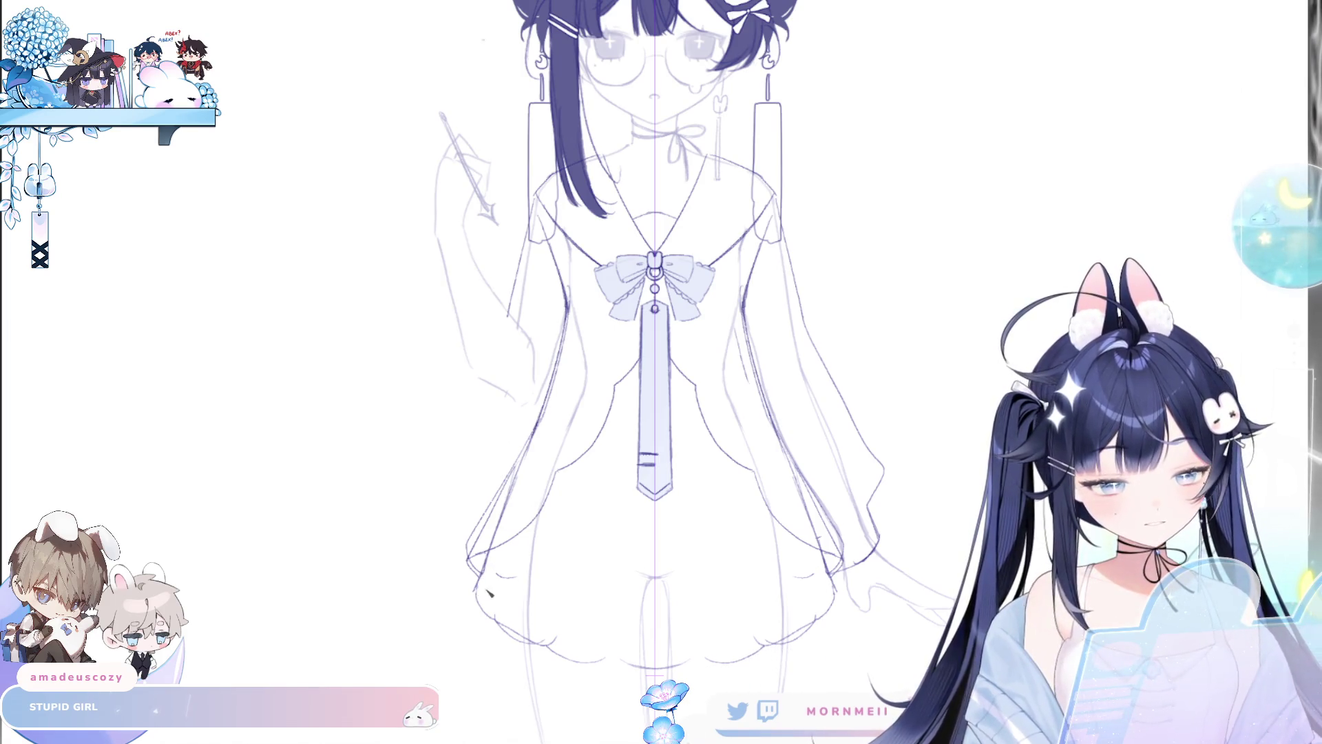
drag(489, 593, 492, 584)
key(ctrl+z)
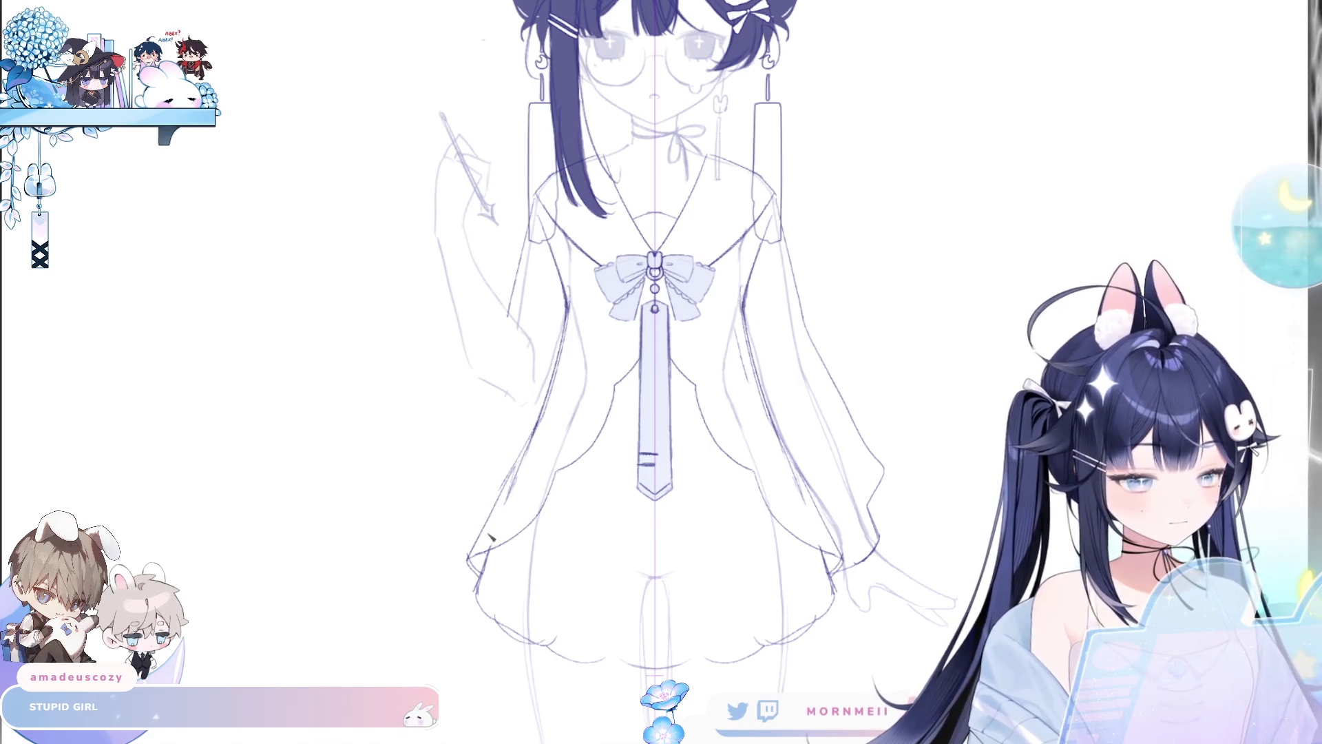
key(ctrl+0)
key(h)
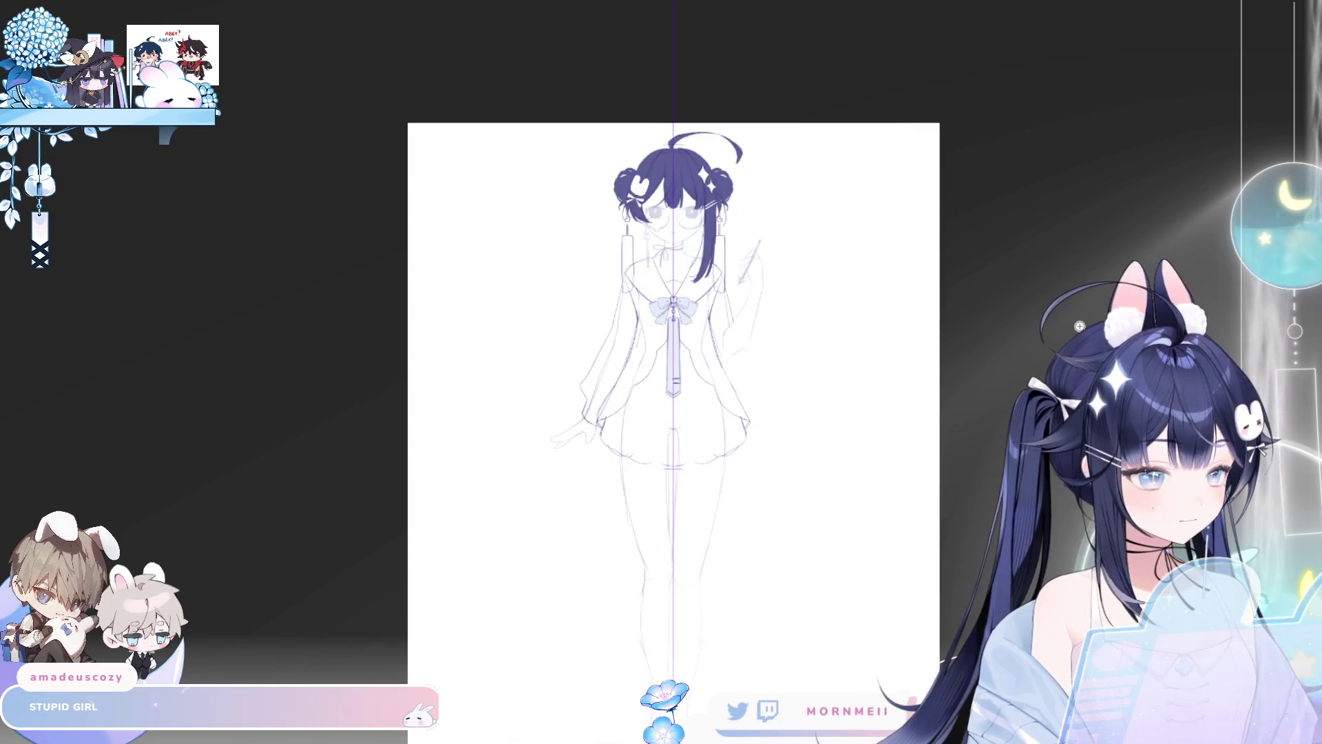
key(h)
scroll(720, 338, up, 3)
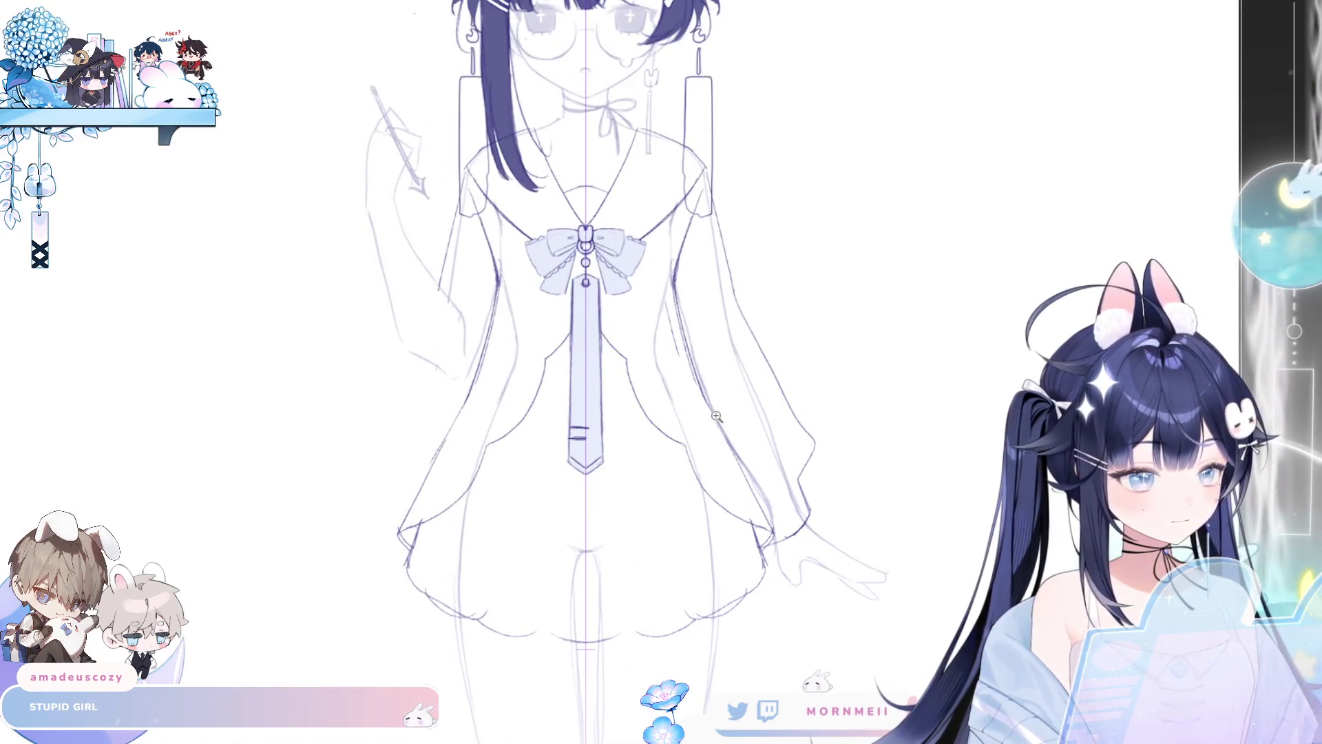
drag(443, 538, 374, 493)
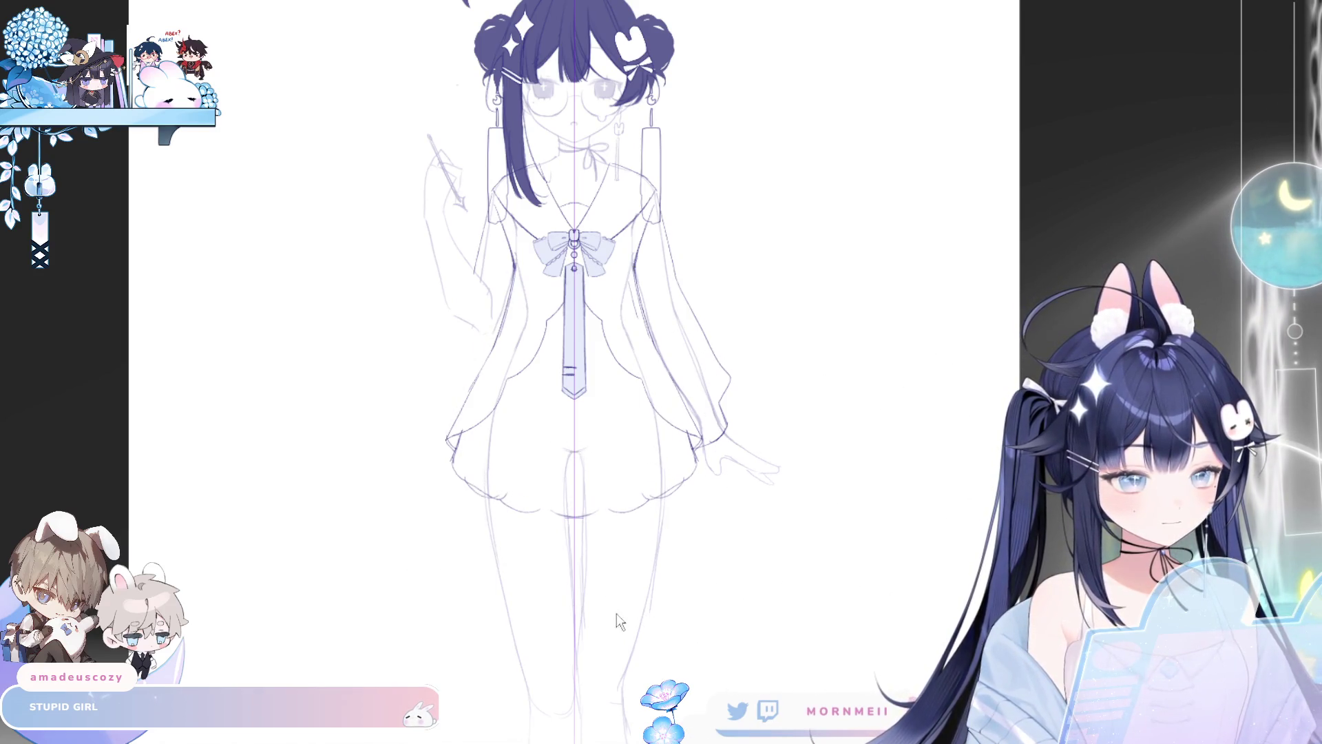
Step: Mirror the view and zoom in and out to check the long twin-tail hair
scroll(592, 655, down, 3)
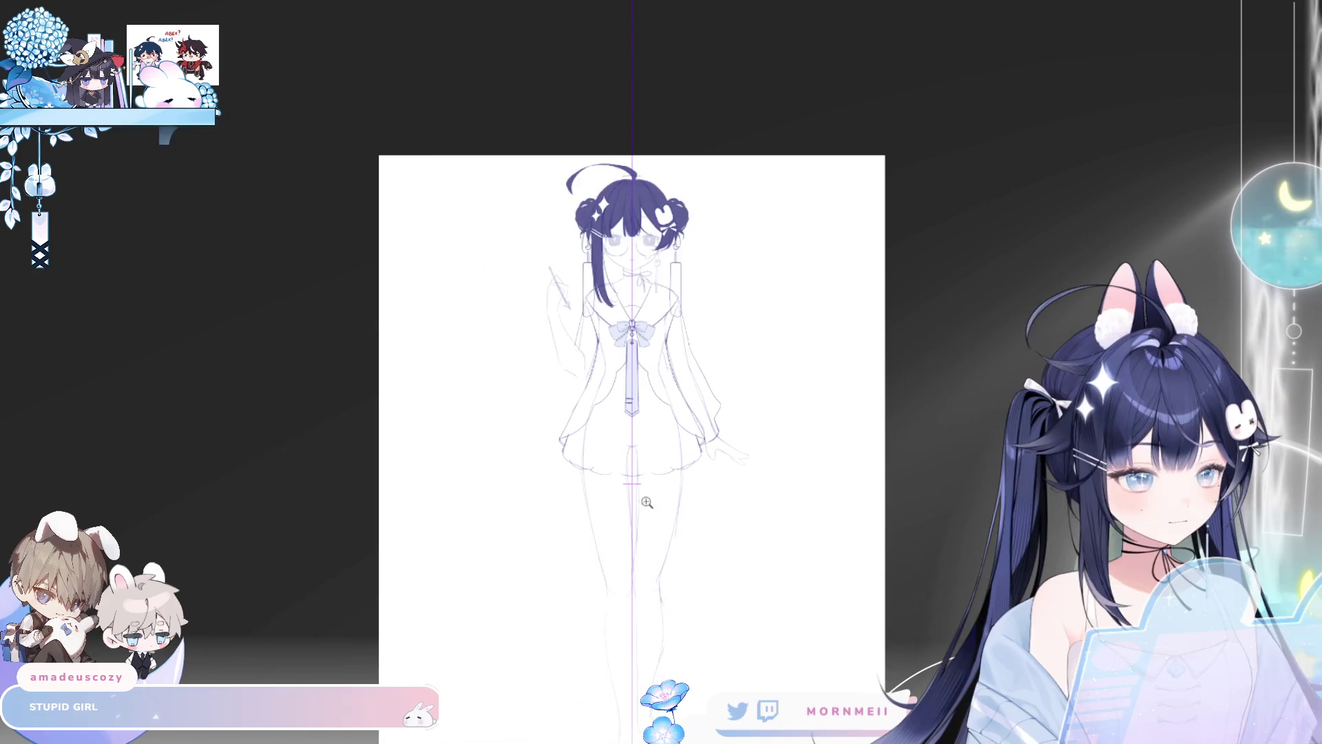
key(h)
key(h)
scroll(711, 296, up, 3)
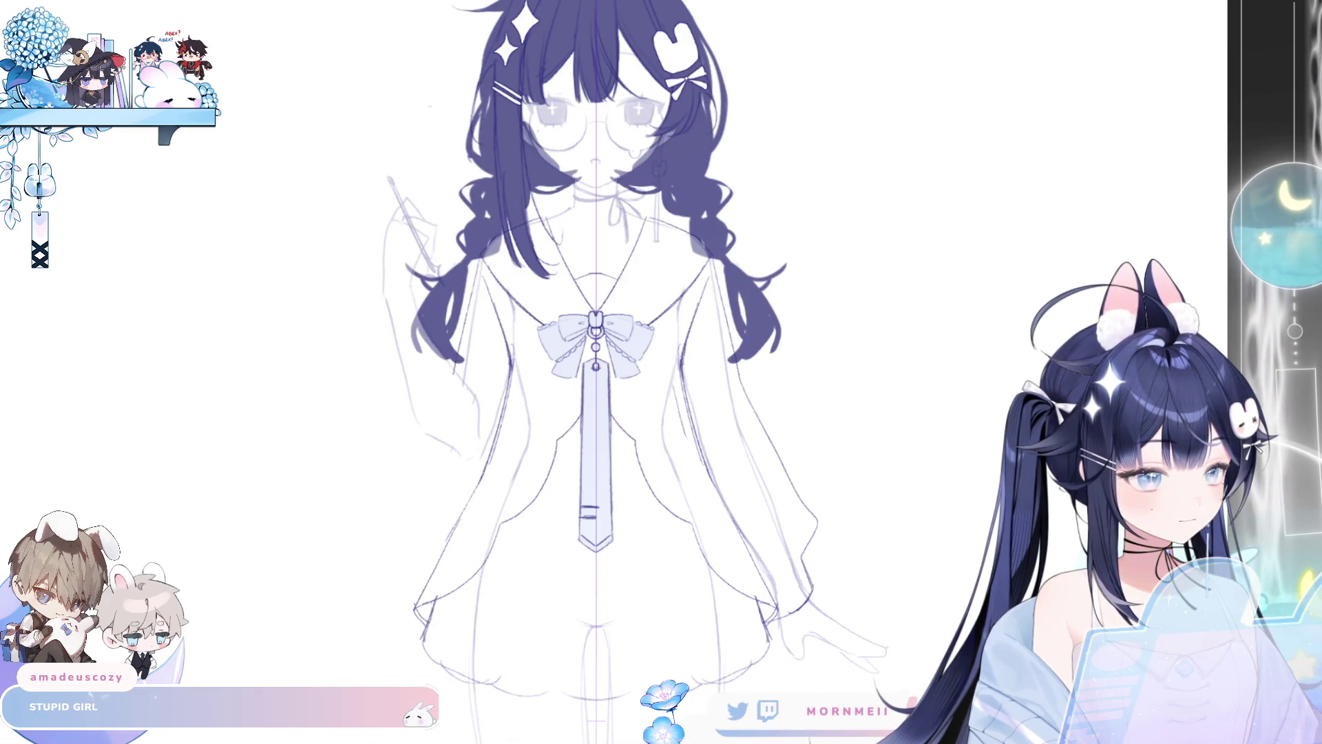
scroll(642, 372, down, 5)
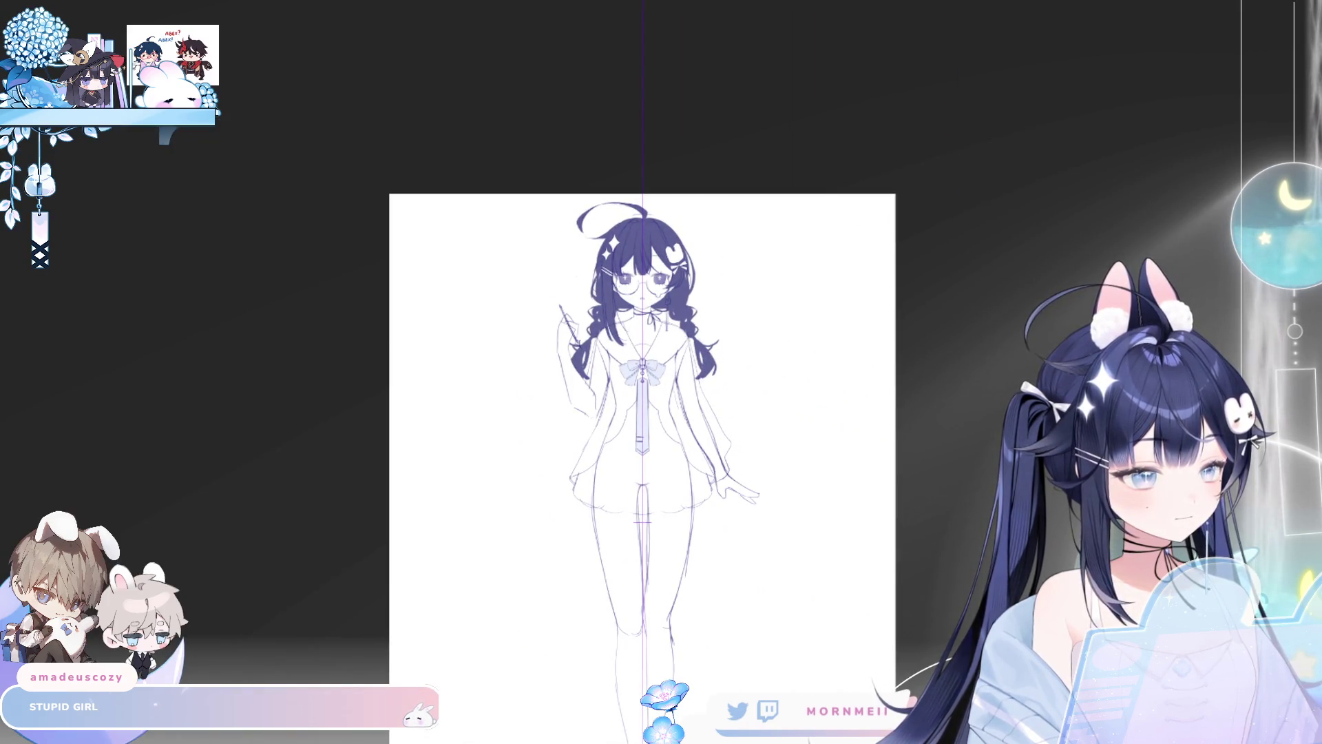
drag(691, 374, 753, 351)
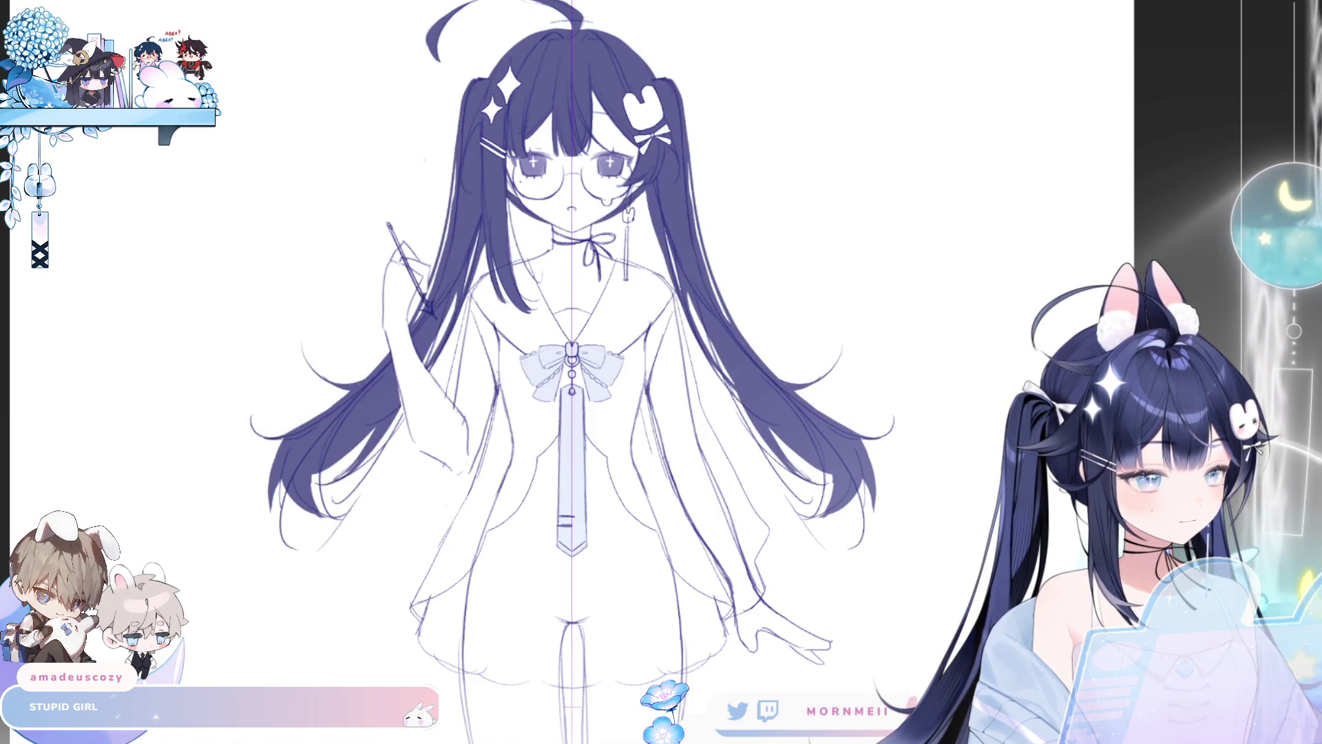
scroll(772, 547, down, 5)
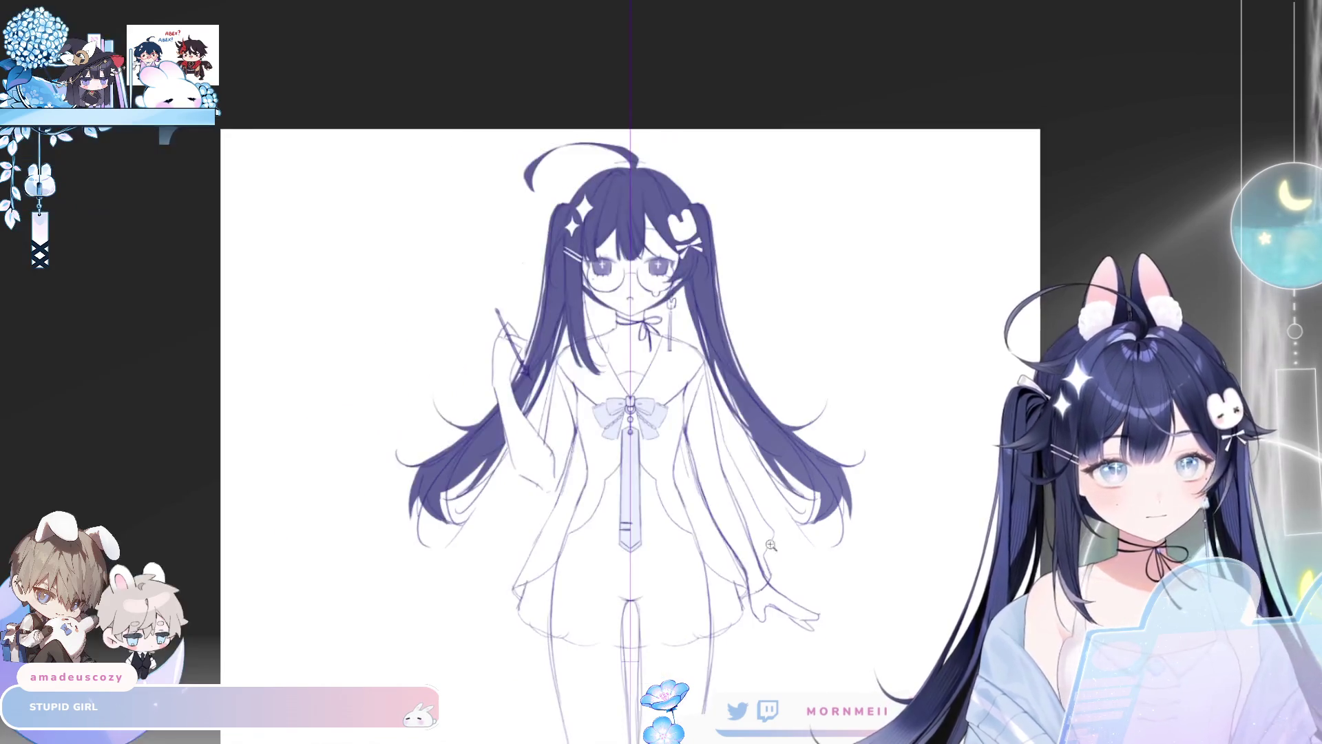
scroll(613, 292, up, 3)
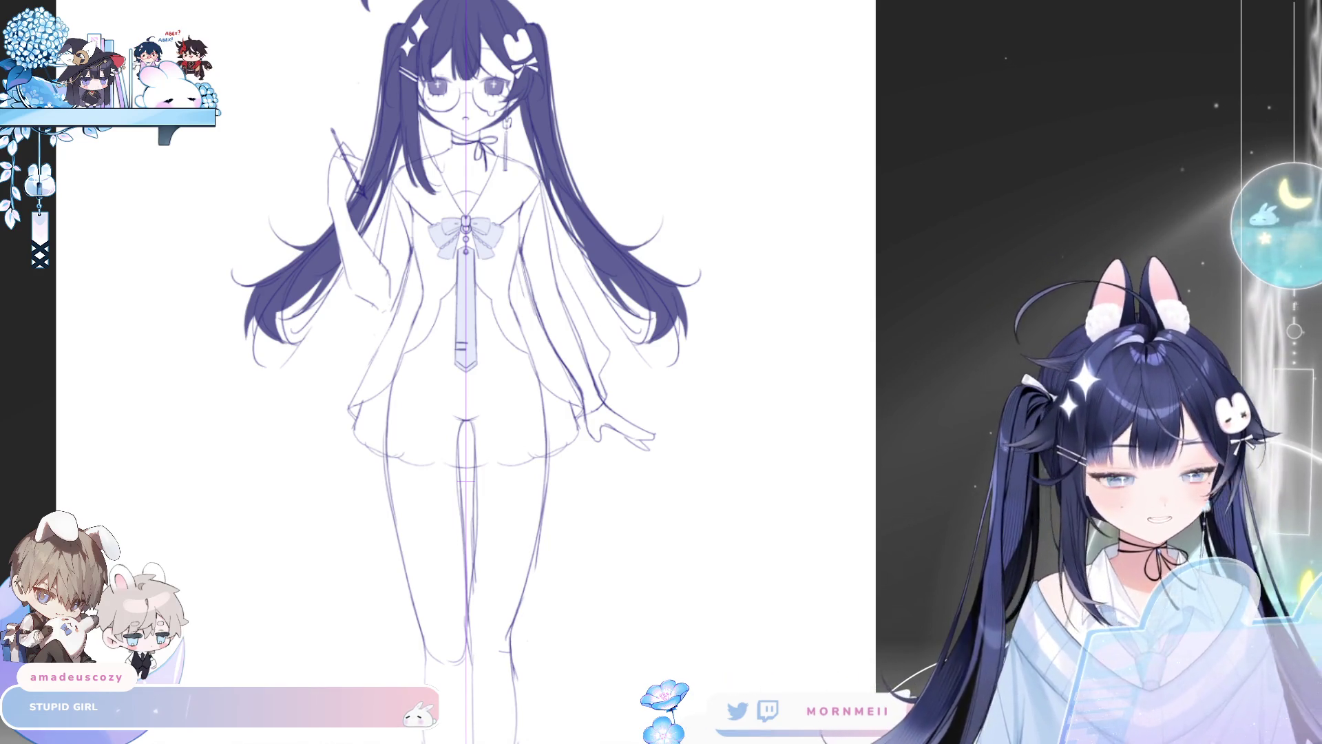
scroll(494, 123, up, 3)
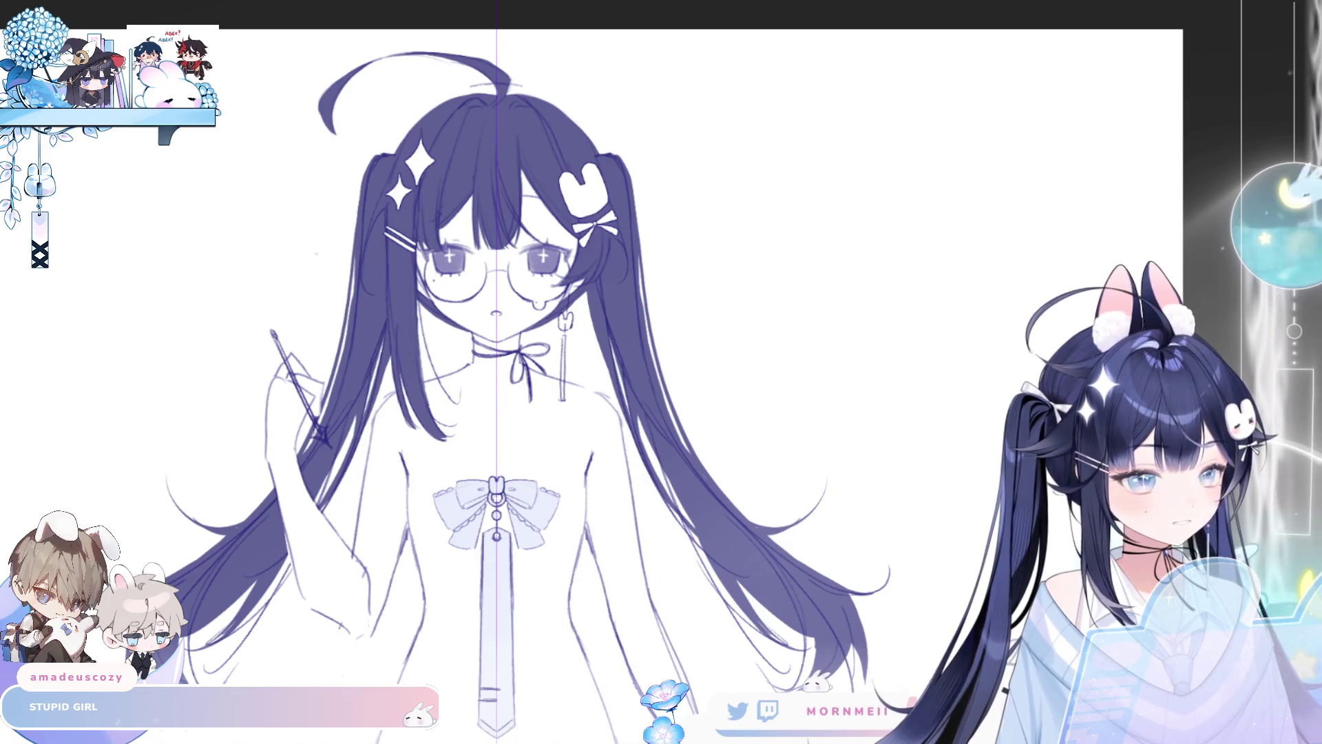
Step: Hide the bow and pendant, then draw mirrored parallel stripes on the sailor collar
scroll(430, 382, up, 2)
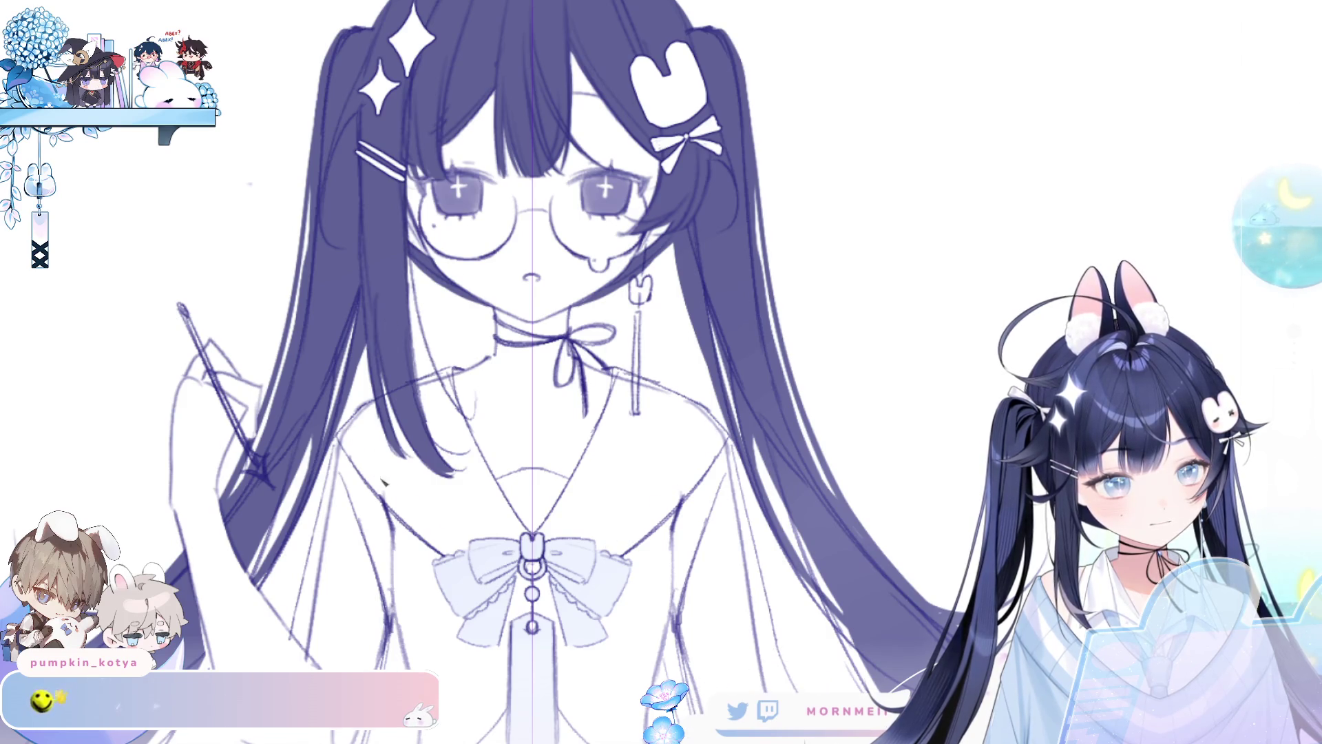
key(ctrl+z)
key(ctrl+z)
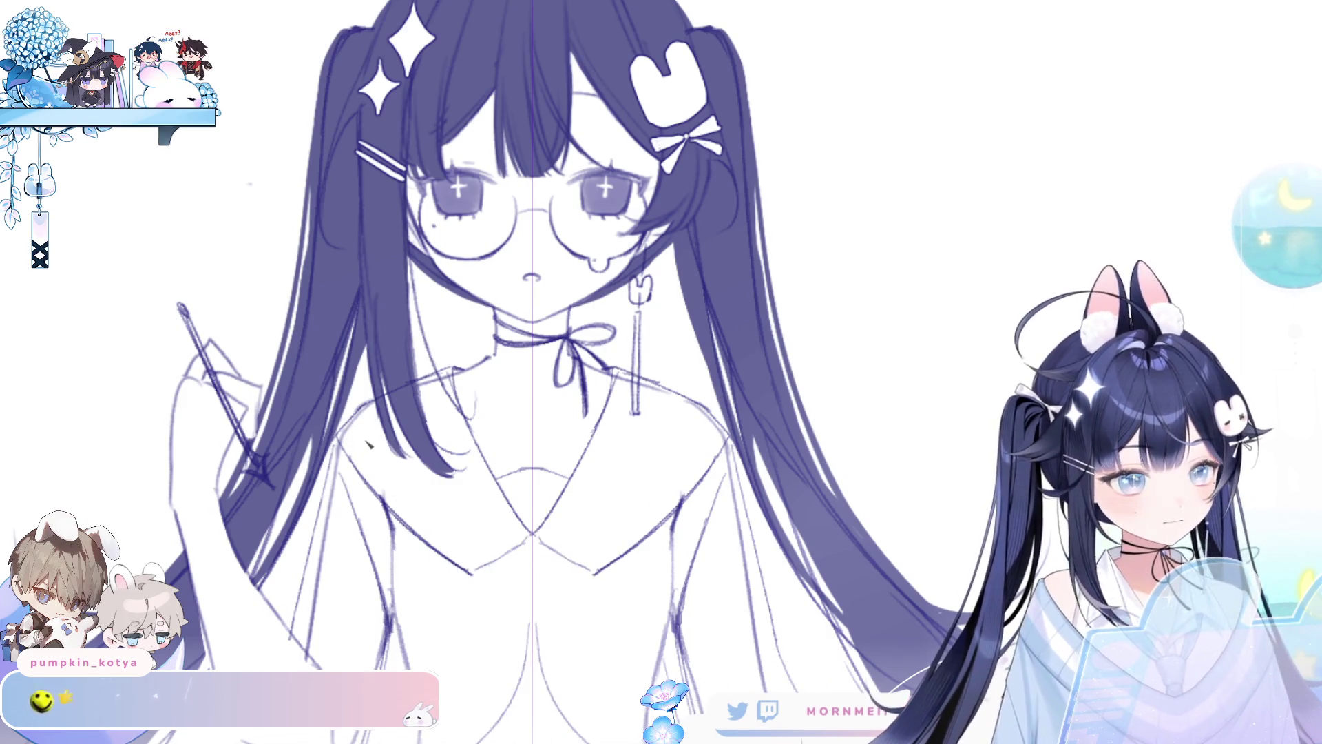
drag(350, 424, 481, 557)
key(ctrl+z)
key(ctrl+z)
key(ctrl+z)
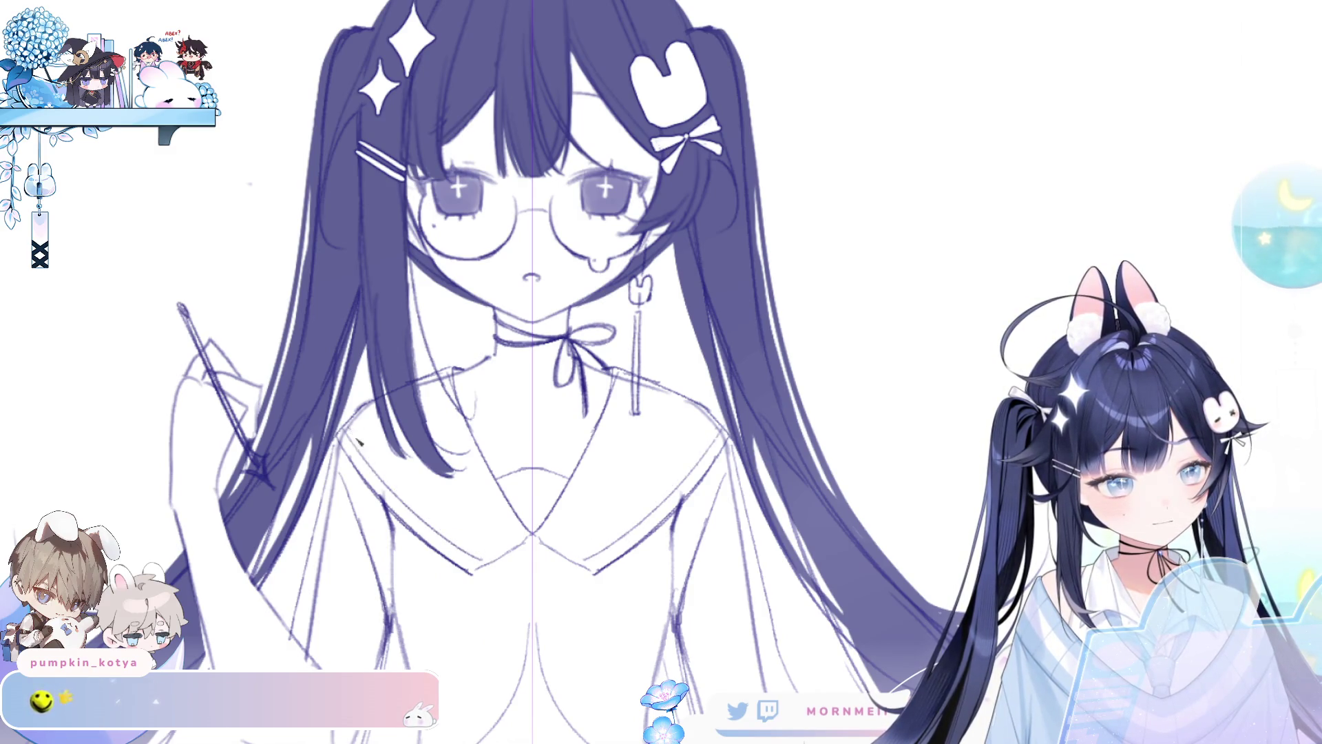
drag(348, 428, 492, 555)
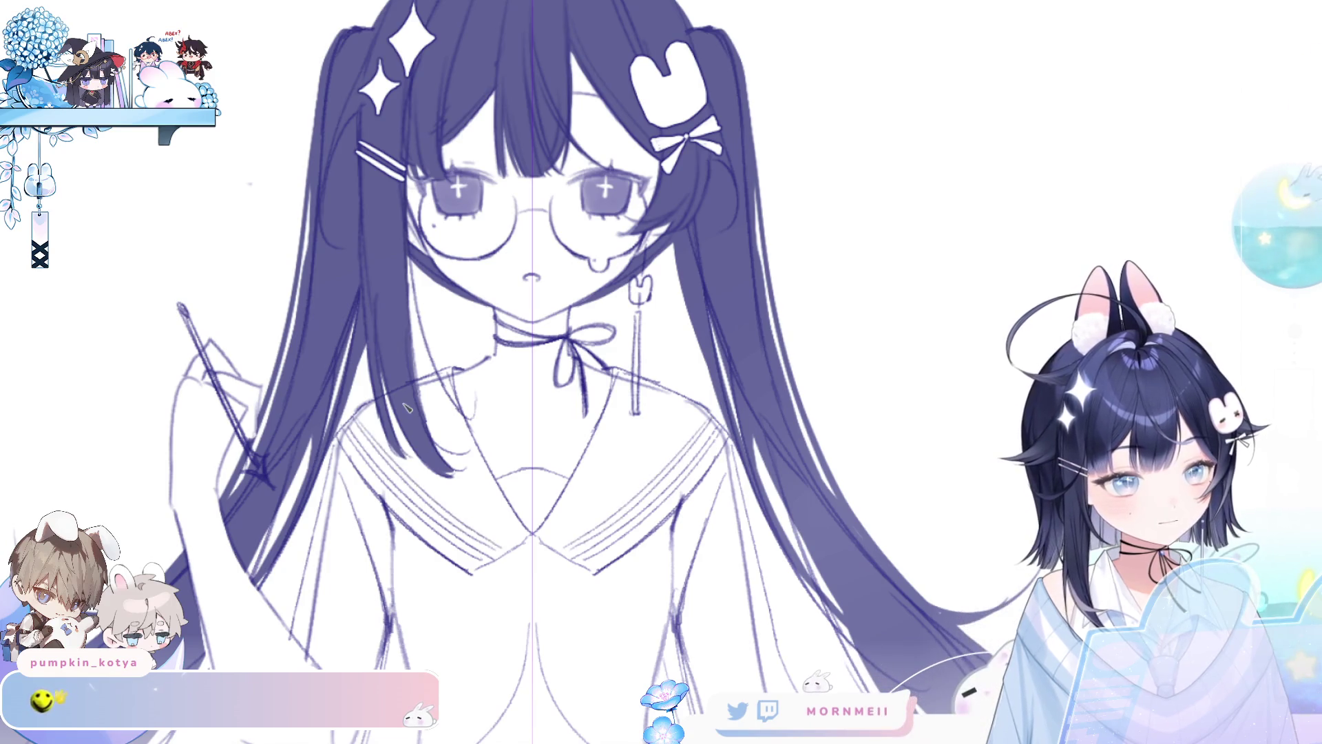
Step: Try a collar lower-edge stroke and a mirrored skirt hem line, undoing both
drag(460, 564, 525, 540)
key(ctrl+z)
key(ctrl+z)
key(ctrl+0)
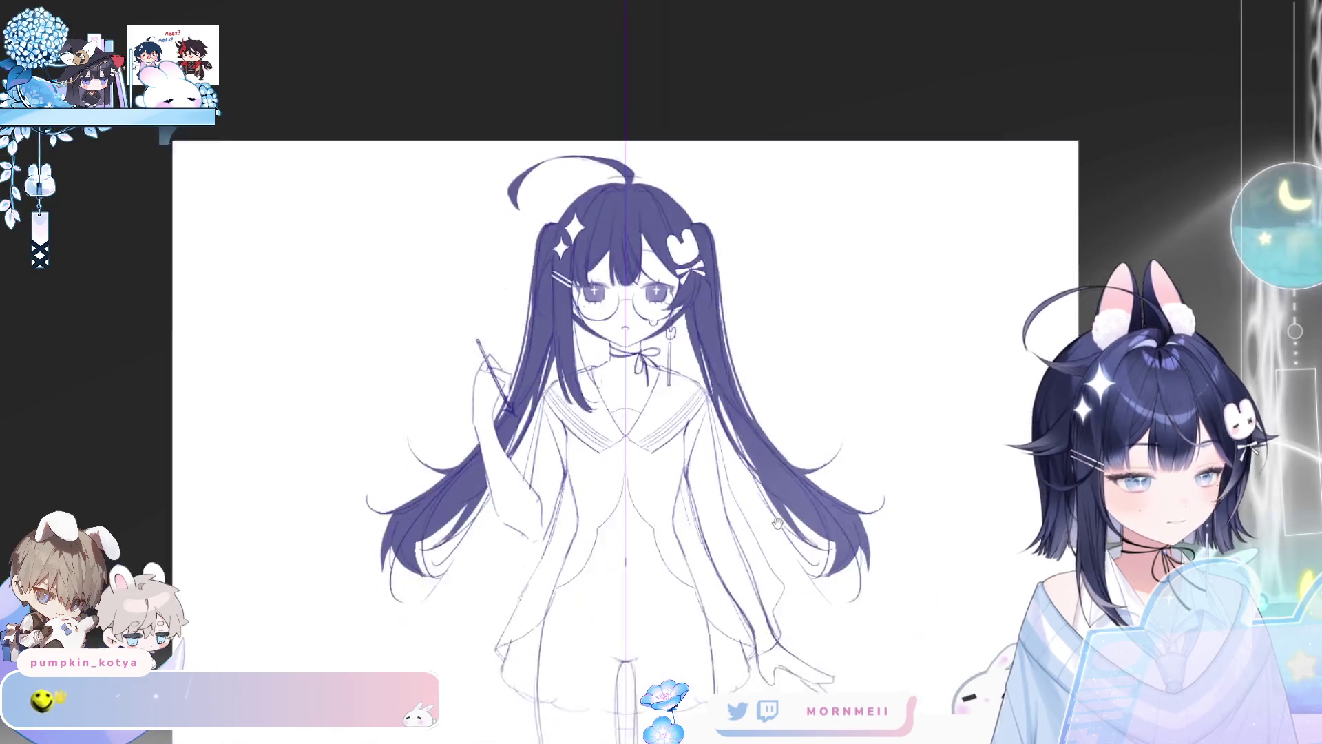
scroll(686, 416, up, 4)
drag(686, 416, 647, 438)
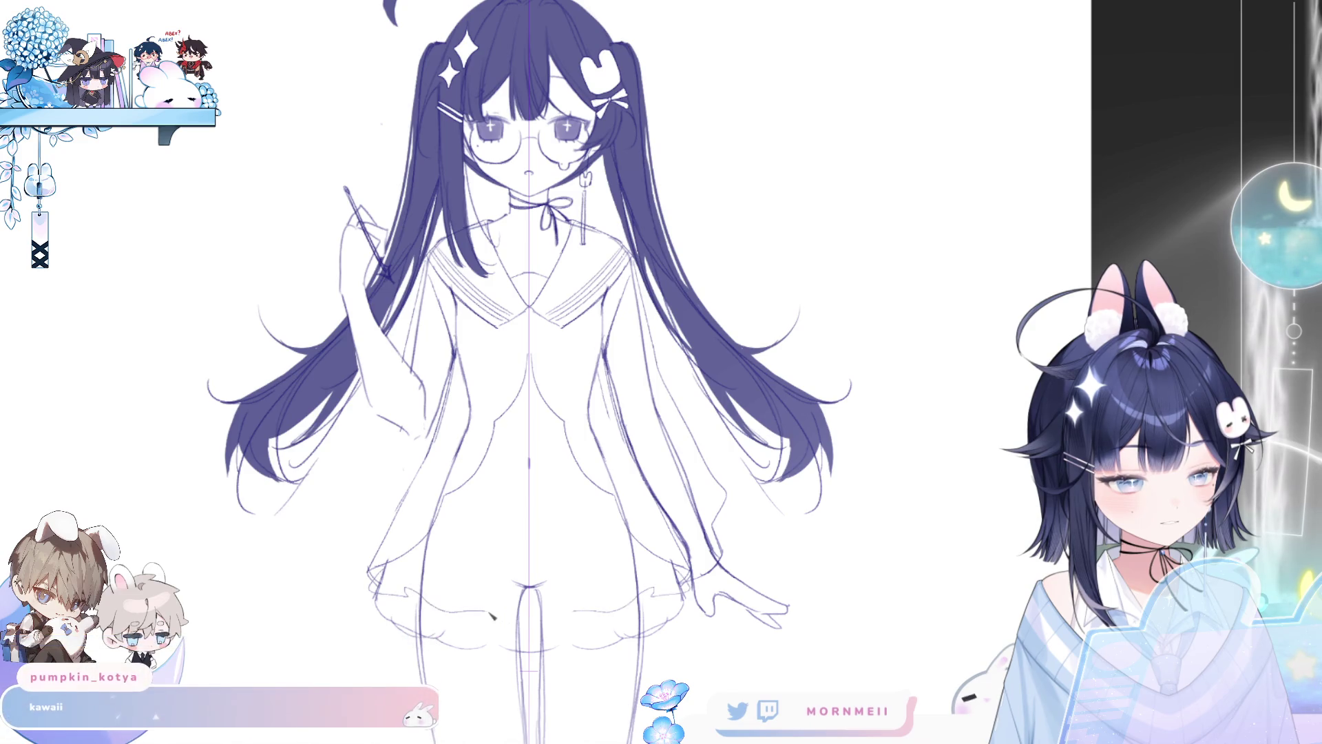
drag(404, 558, 491, 585)
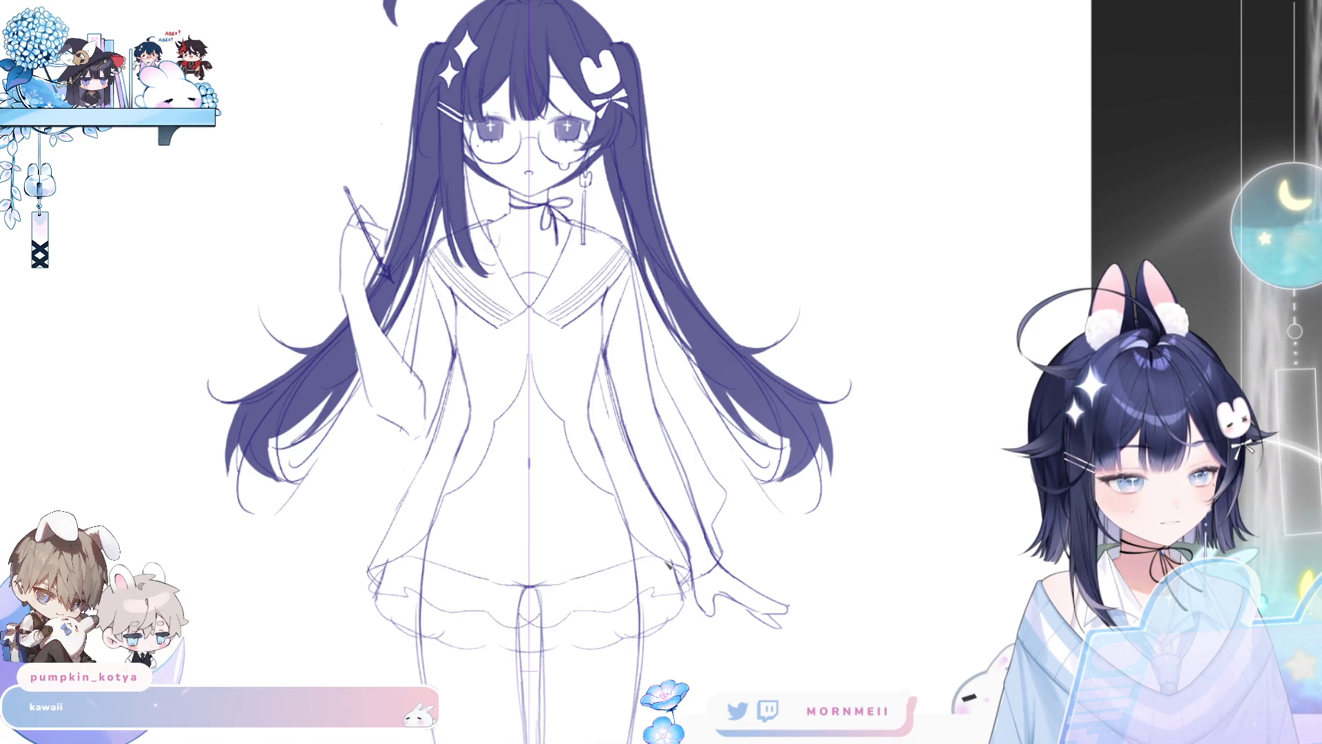
key(ctrl+z)
key(ctrl+z)
key(ctrl+z)
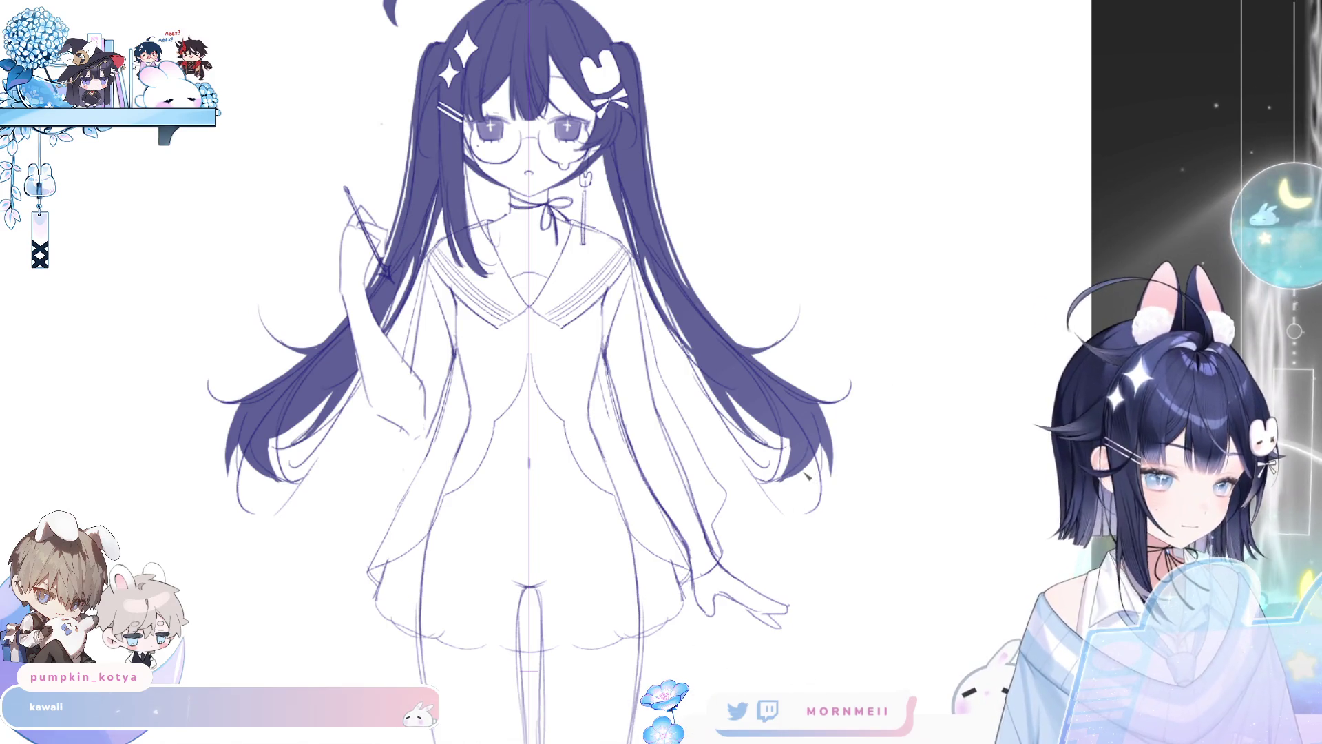
scroll(866, 501, down, 2)
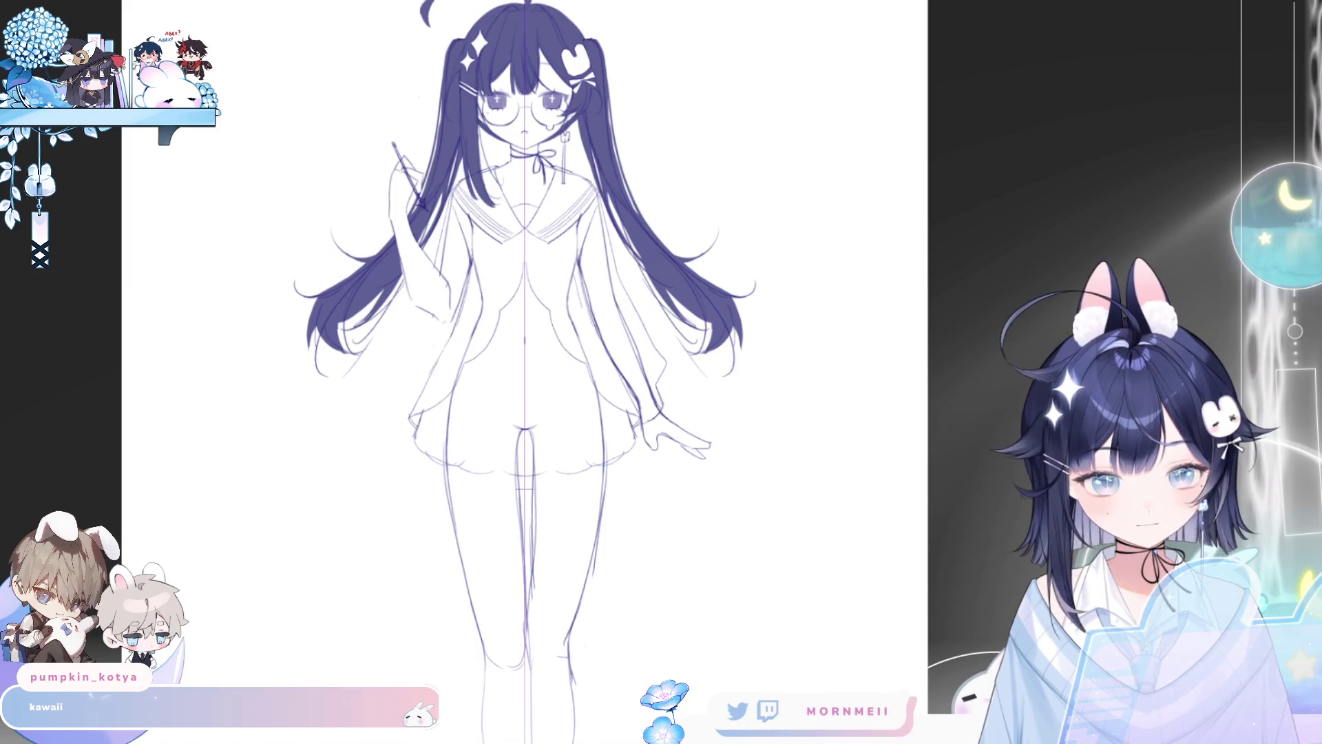
Step: Enlarge the brush and toggle the vertical symmetry guide off, on and off again
mouse_move(682, 475)
mouse_down()
mouse_move(753, 406)
mouse_move(744, 496)
mouse_up()
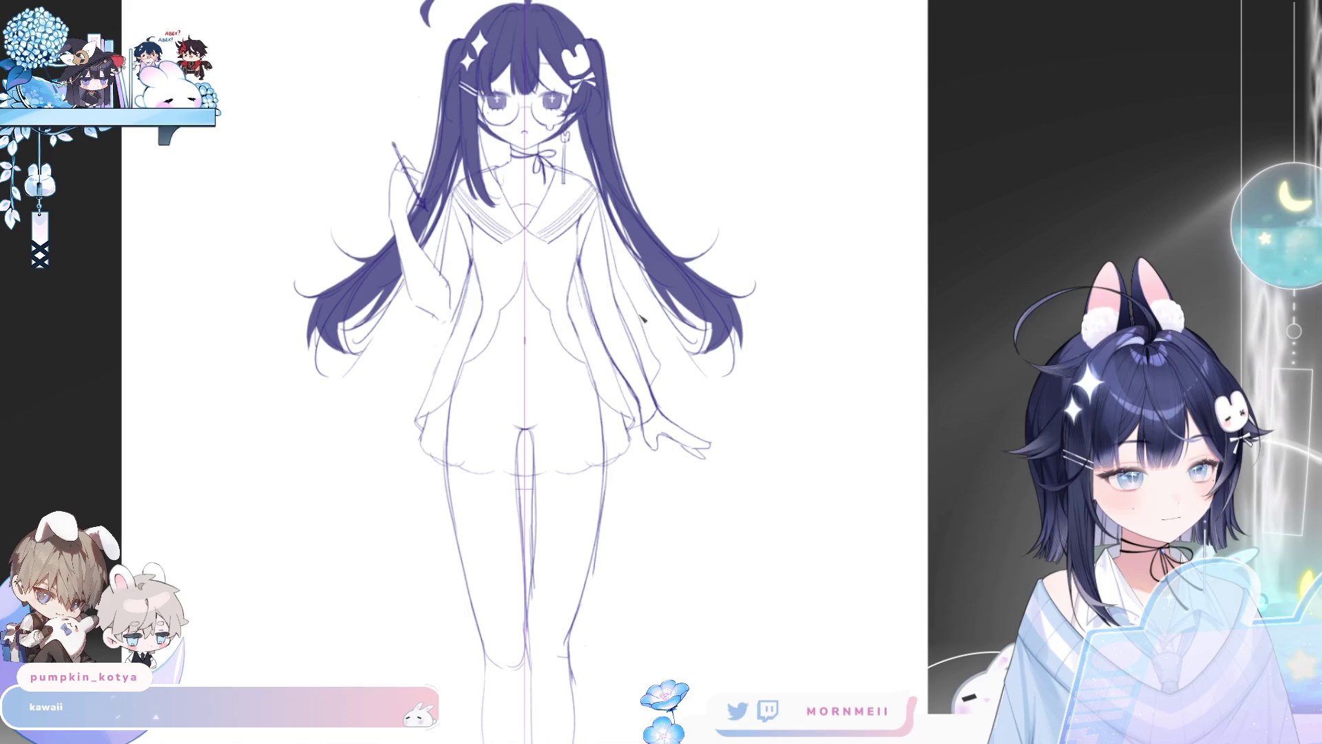
key(ctrl+1)
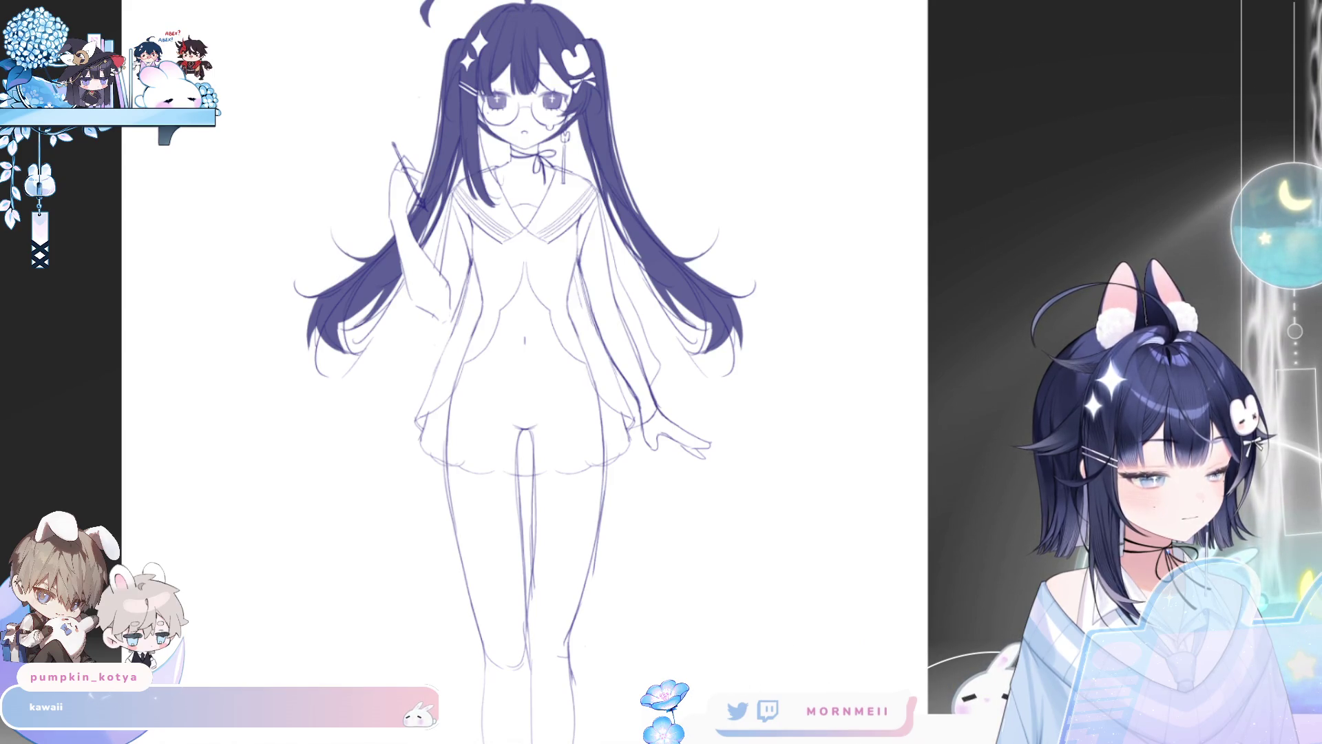
key(ctrl+1)
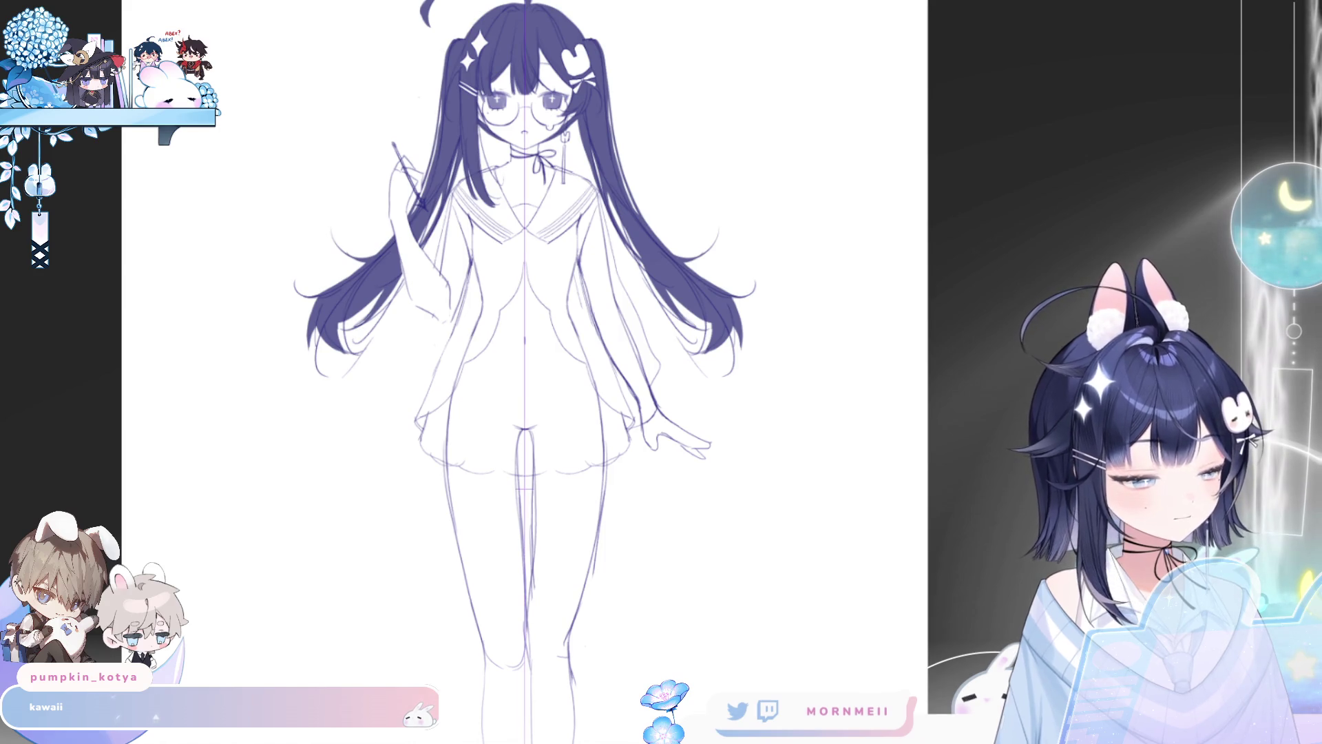
key(ctrl+1)
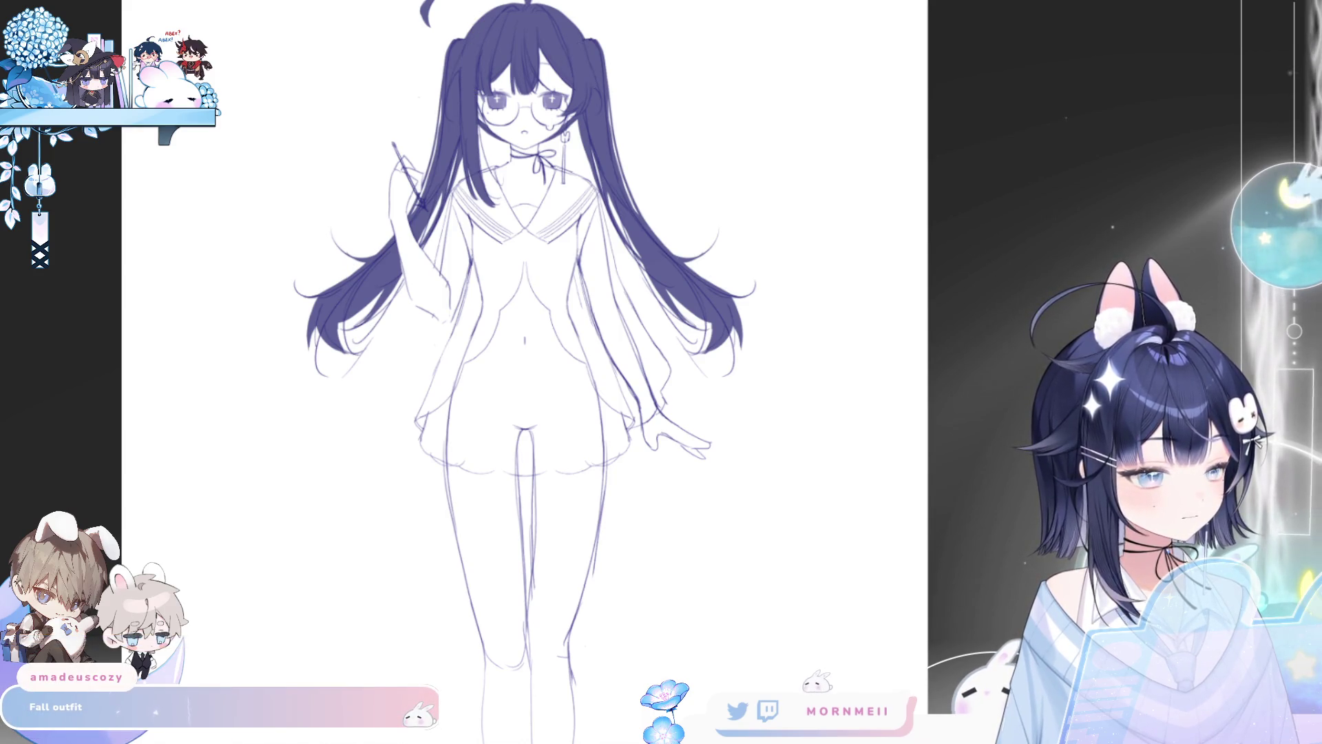
Step: Restore the hair sparkle and bunny clip, draw a puffier sleeve, and show the bow and tie
key(ctrl+v)
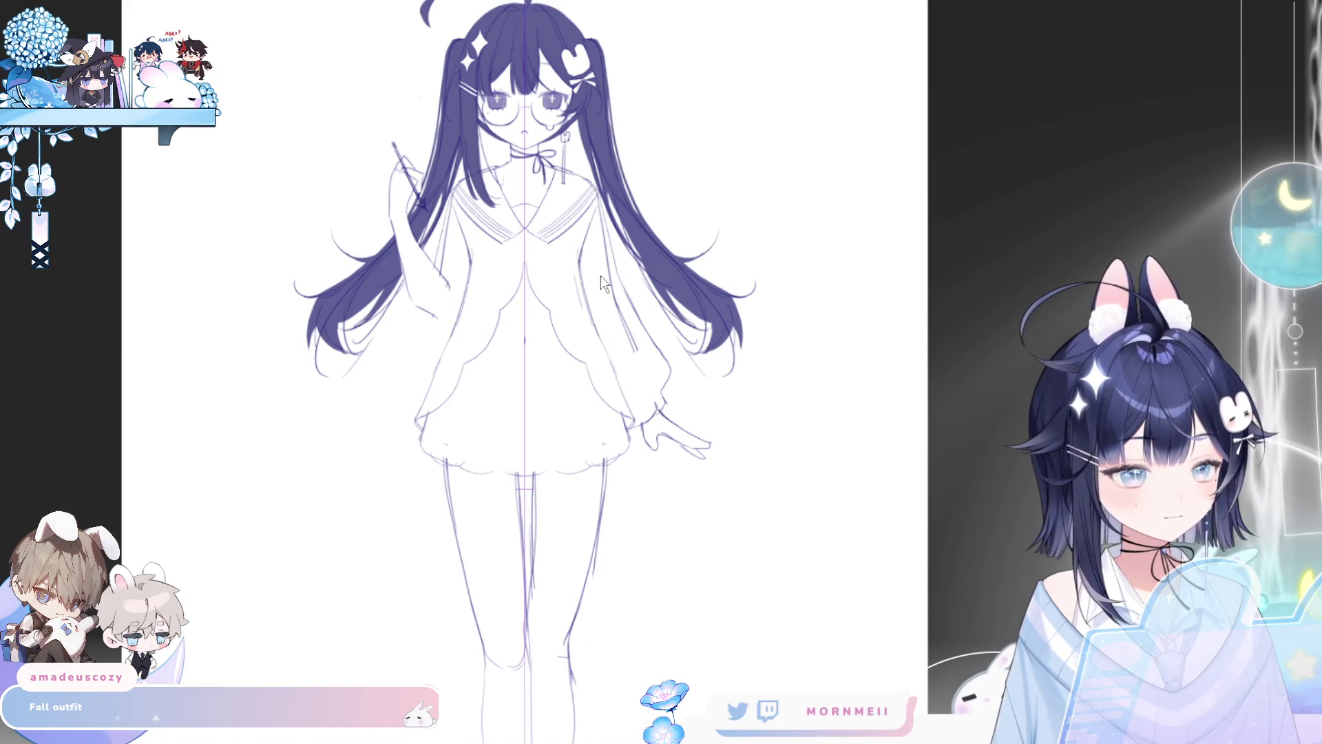
drag(604, 283, 641, 413)
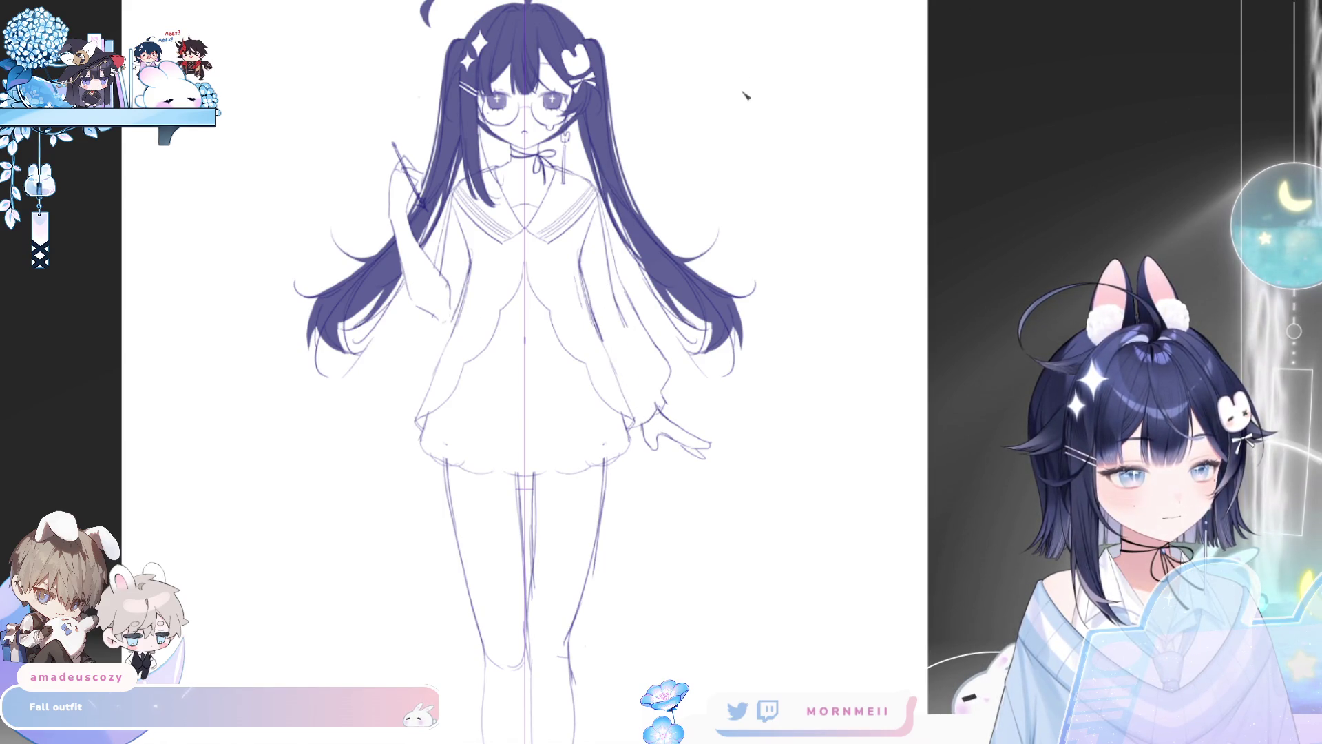
key(ctrl+shift+1)
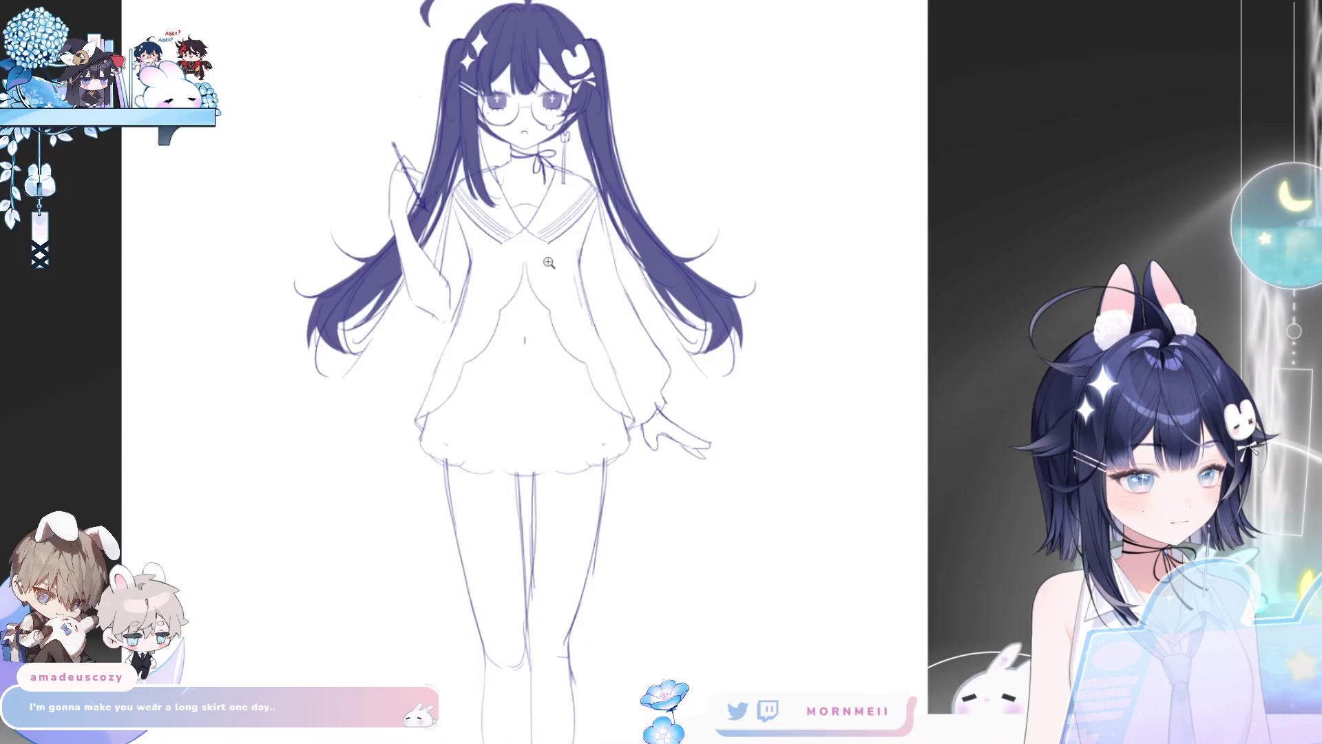
drag(549, 262, 637, 407)
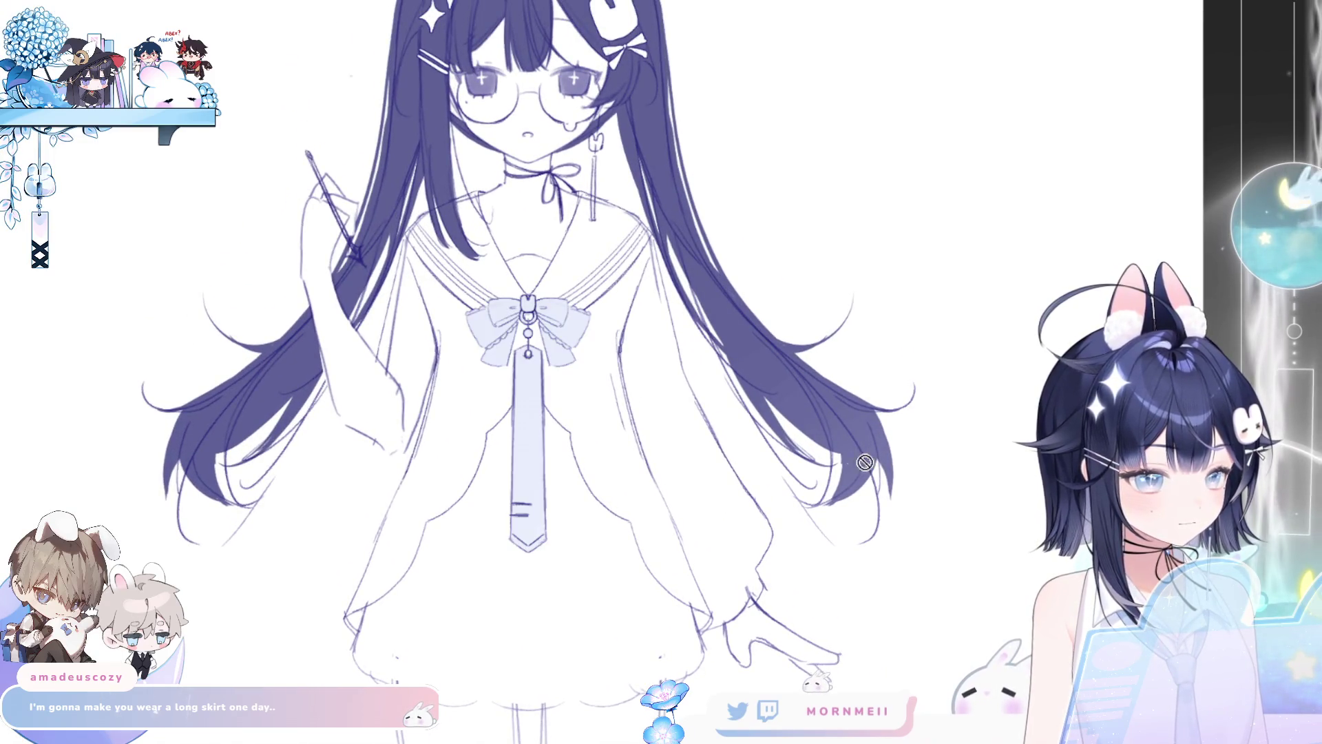
mouse_move(757, 547)
mouse_down()
mouse_move(593, 548)
mouse_move(630, 548)
mouse_up()
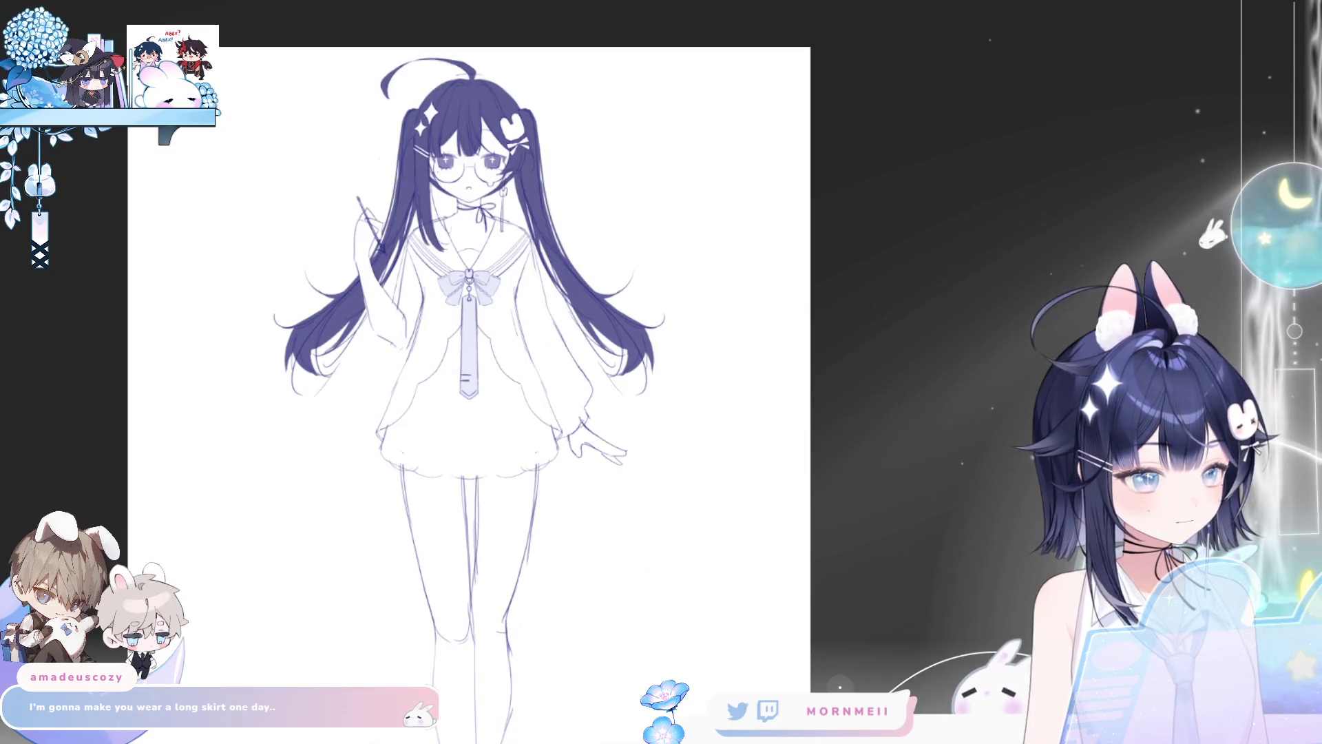
Step: Redraw the mirrored dress side lines and add a scalloped frill along the skirt hem
mouse_move(484, 264)
mouse_down()
mouse_move(504, 264)
mouse_move(544, 489)
mouse_move(427, 486)
mouse_move(273, 514)
mouse_up()
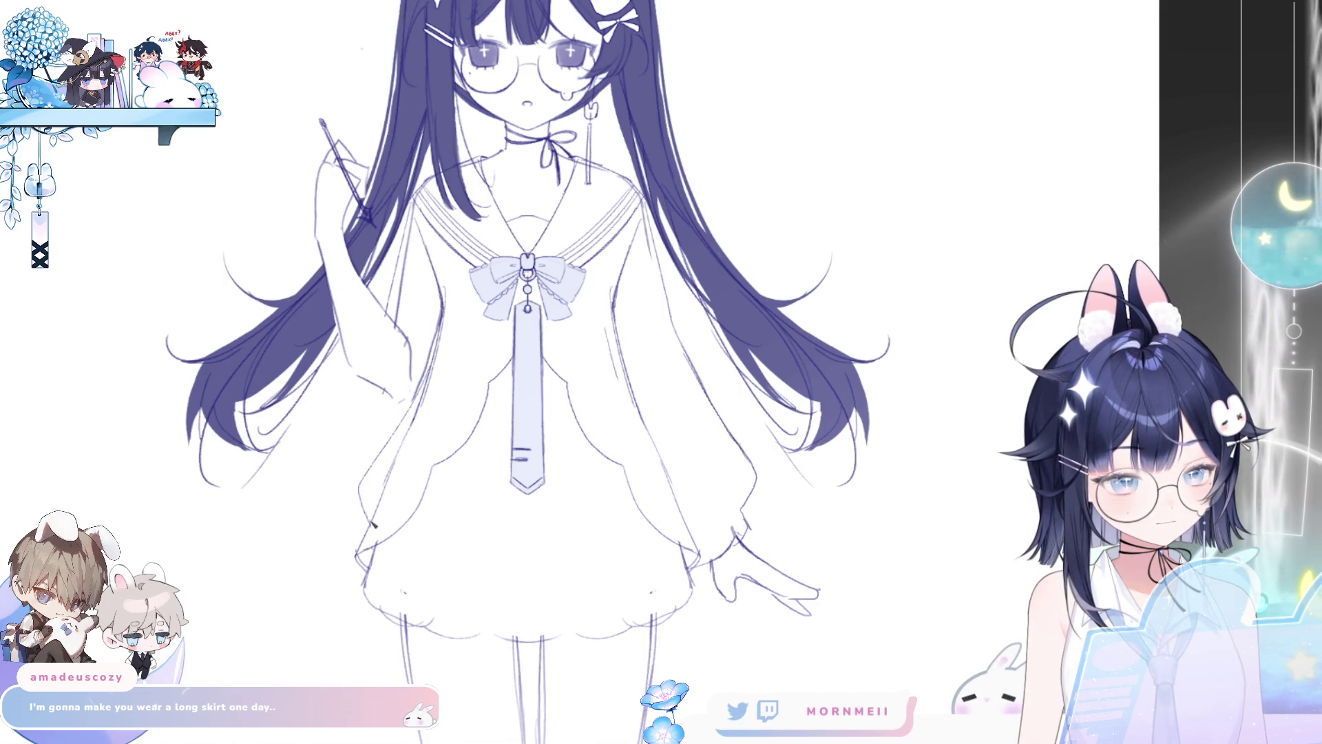
drag(406, 586, 489, 606)
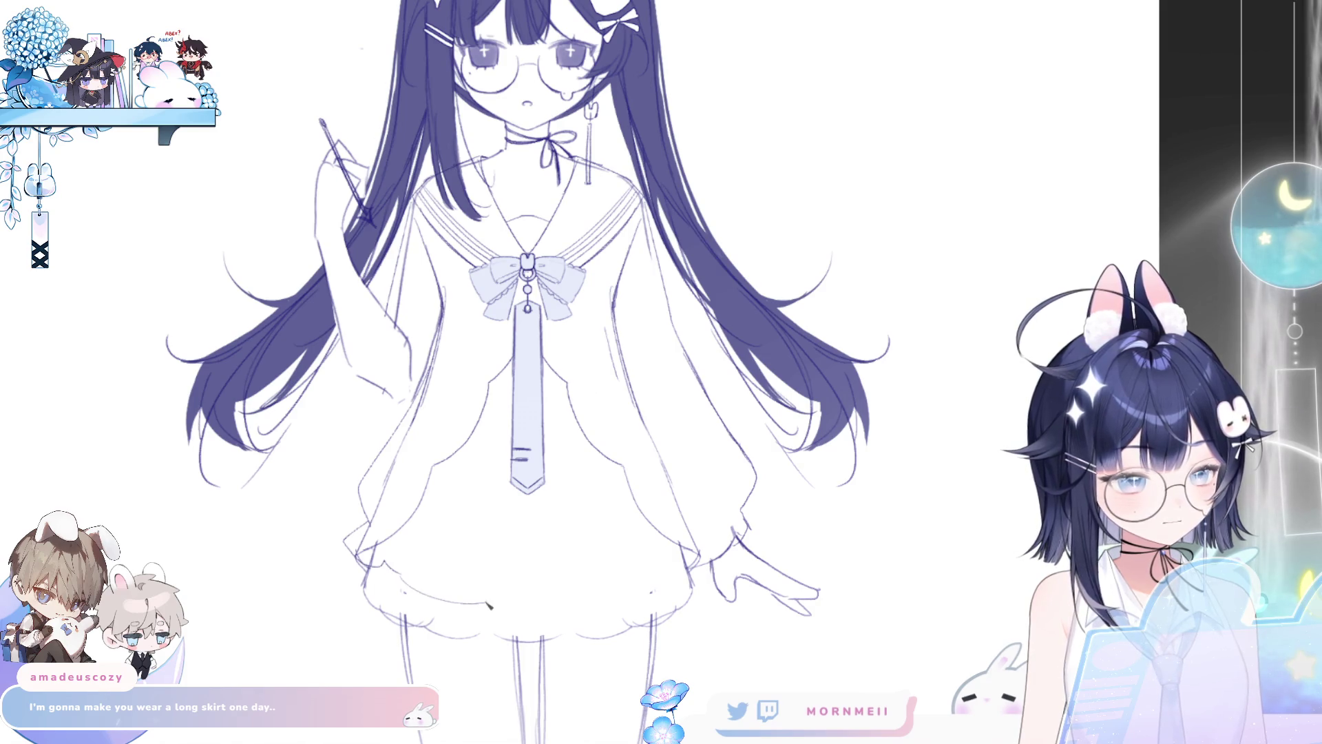
key(ctrl+z)
key(ctrl+z)
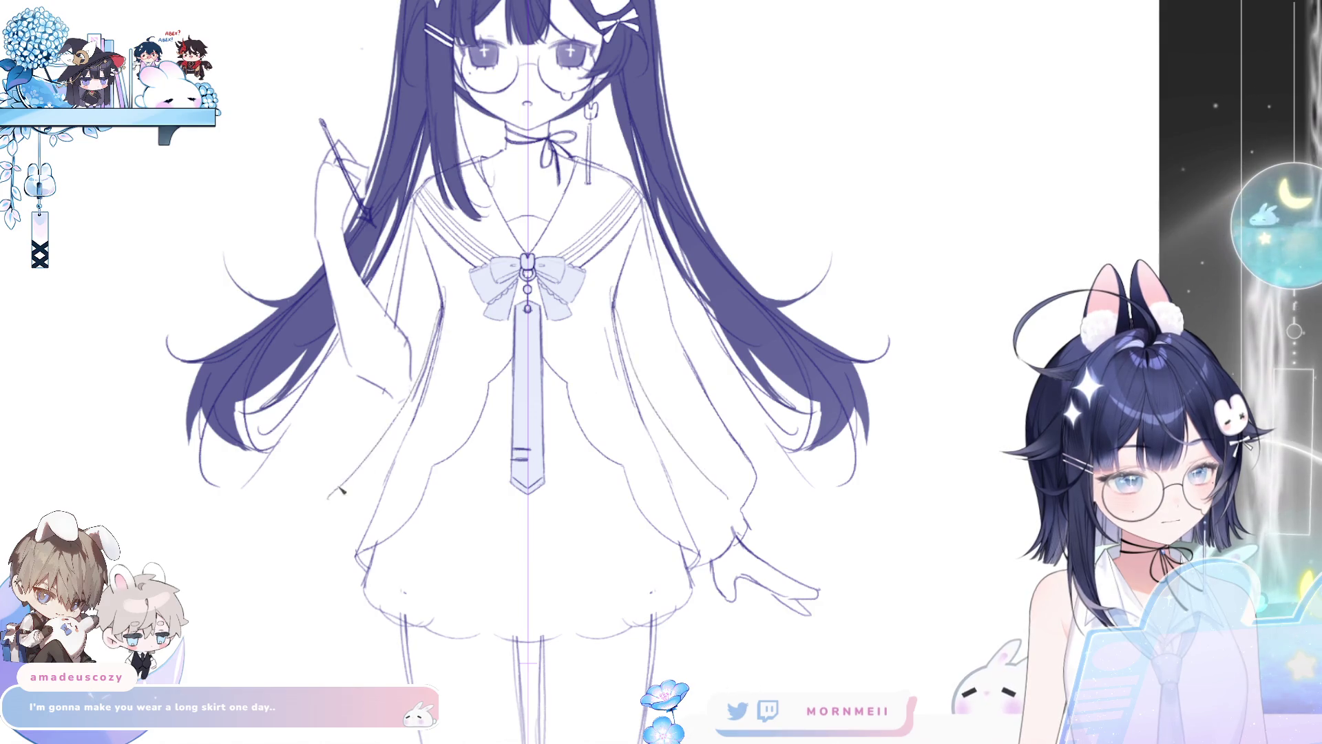
key(ctrl+z)
drag(427, 358, 374, 540)
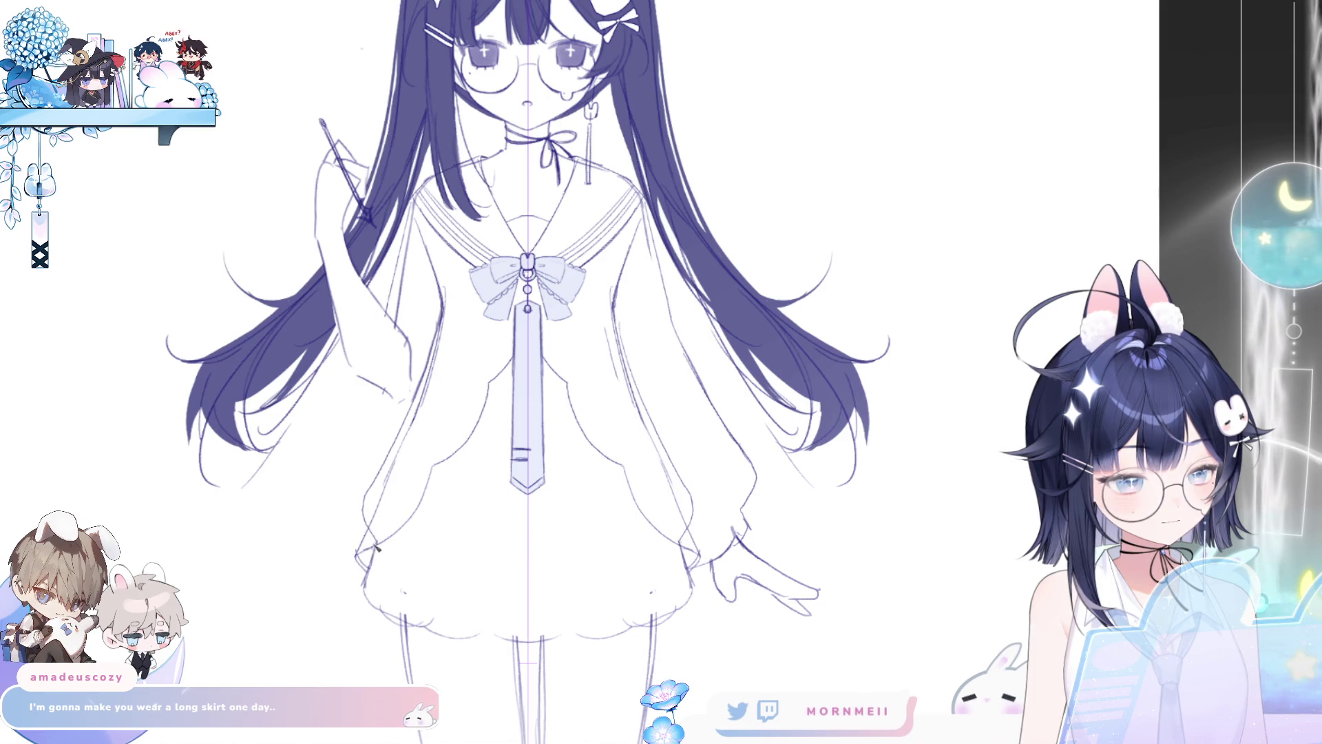
drag(402, 592, 472, 604)
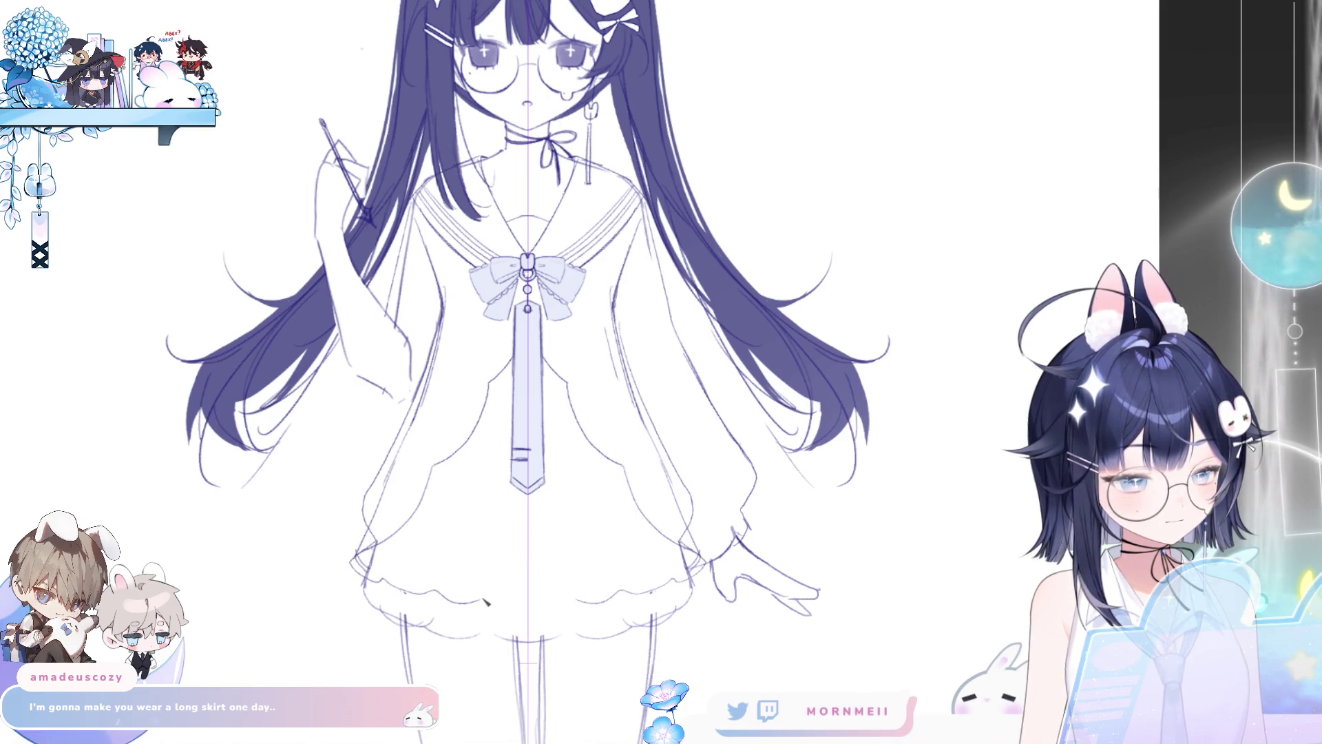
drag(382, 548, 477, 593)
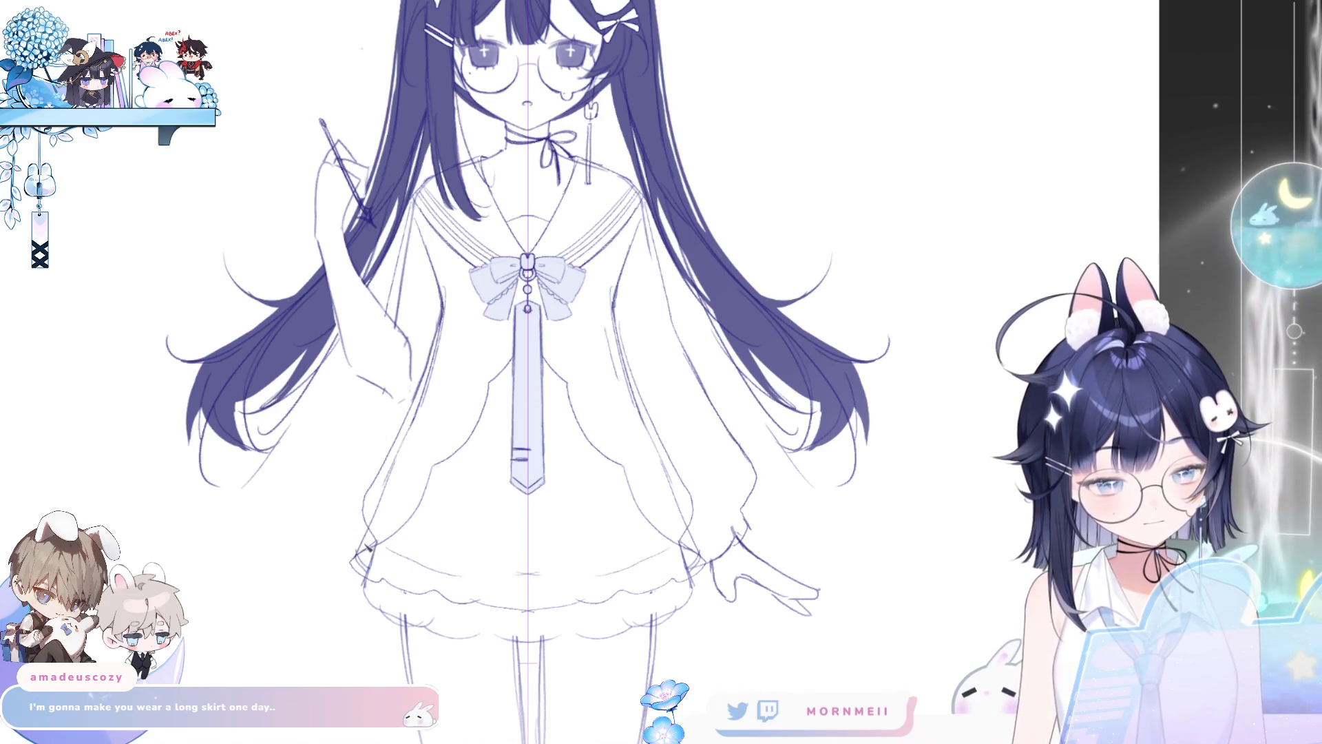
mouse_move(365, 532)
mouse_down()
mouse_move(352, 560)
mouse_move(427, 344)
mouse_move(513, 372)
mouse_up()
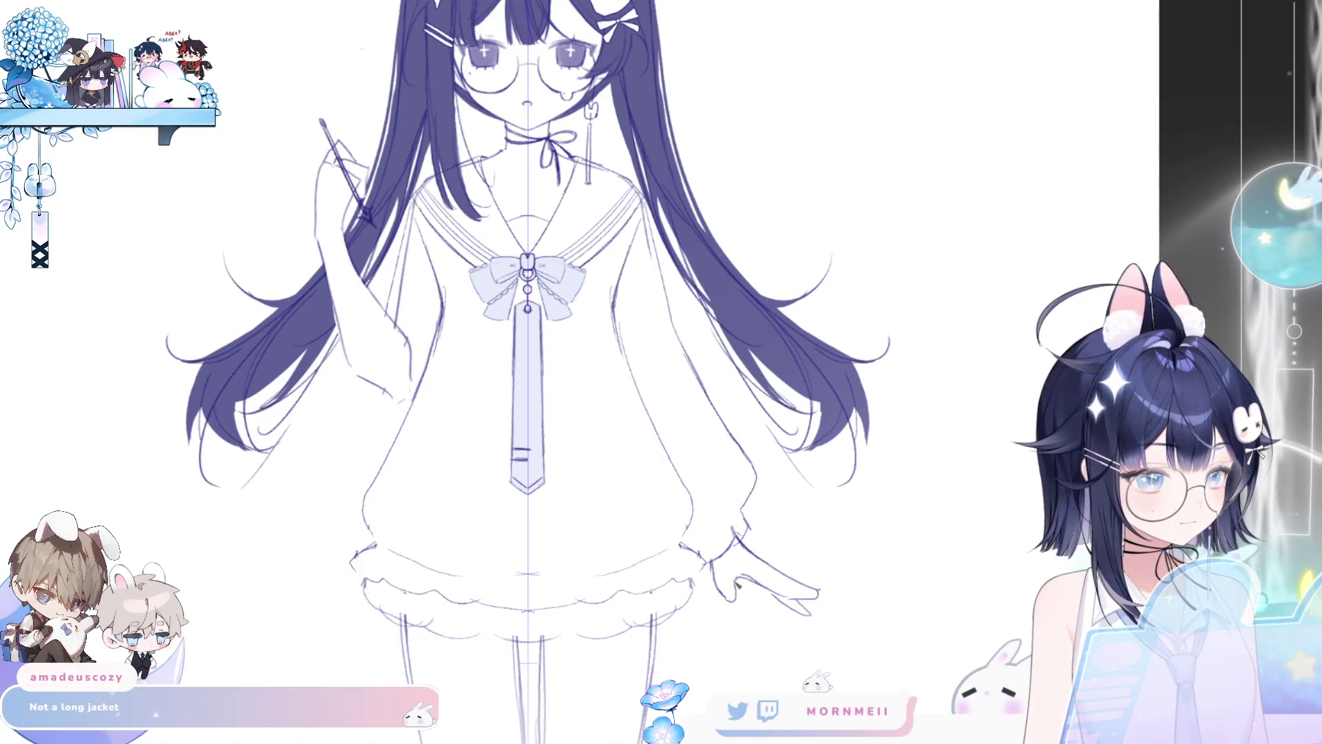
scroll(735, 529, down, 5)
scroll(735, 530, up, 3)
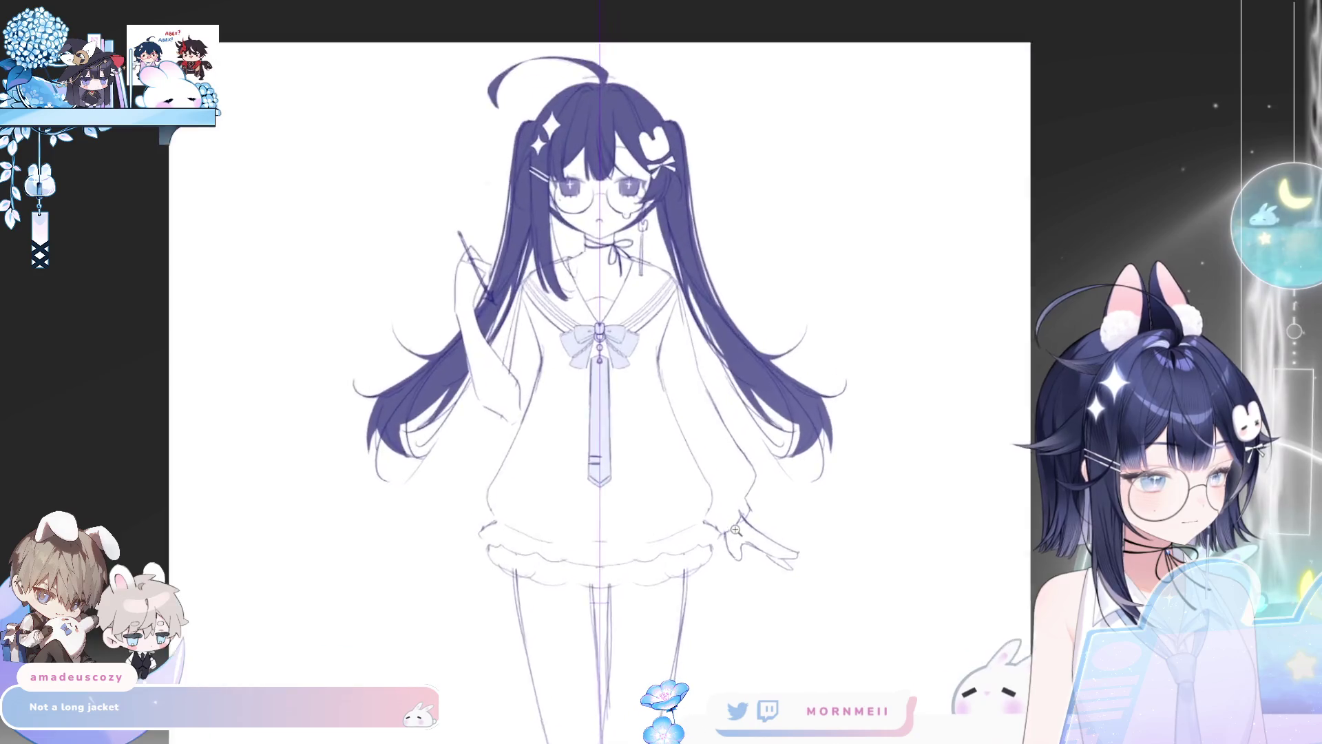
scroll(735, 530, up, 1)
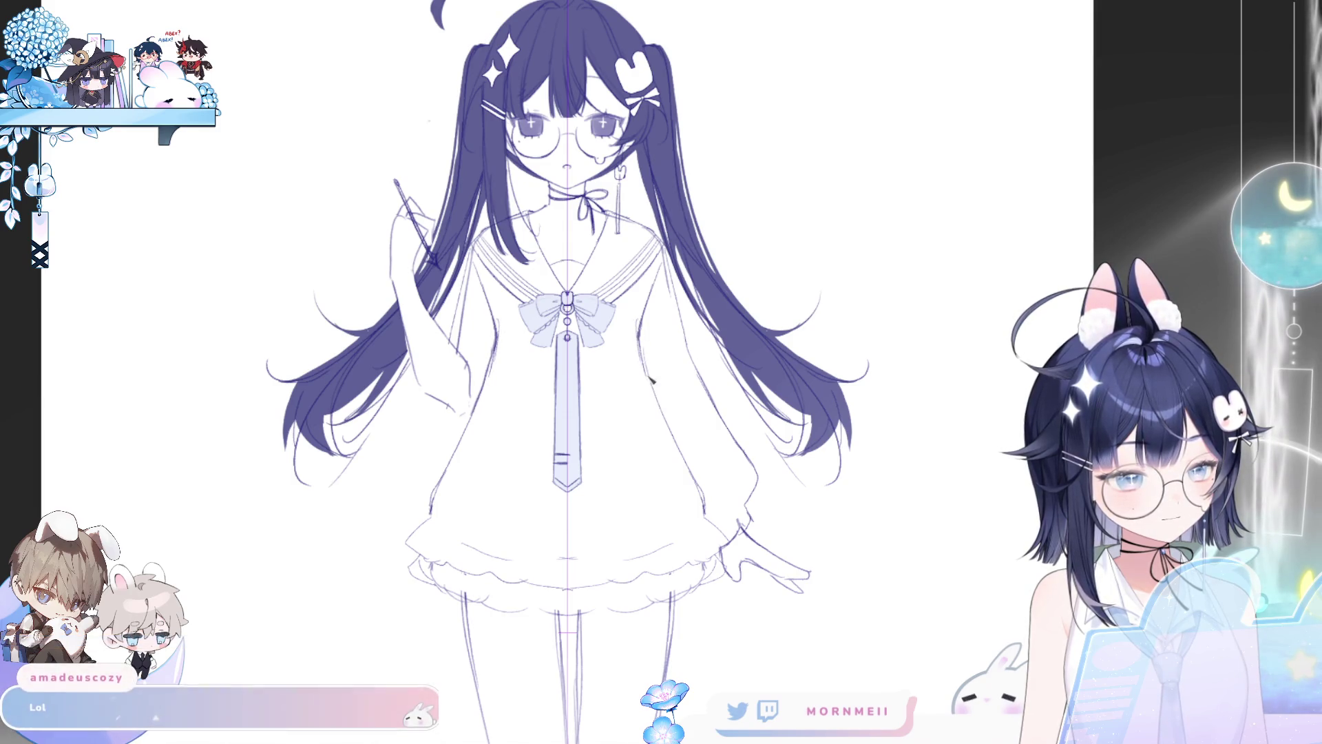
scroll(593, 578, down, 5)
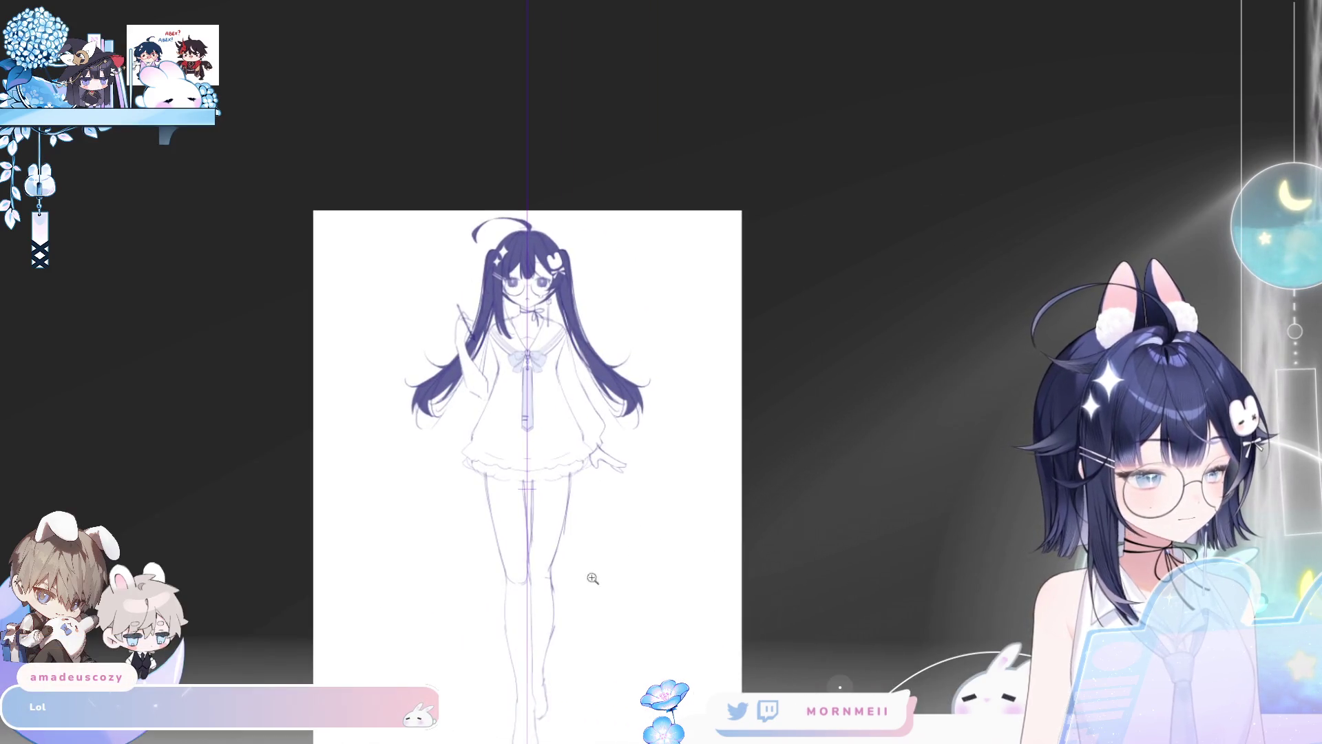
scroll(558, 456, up, 5)
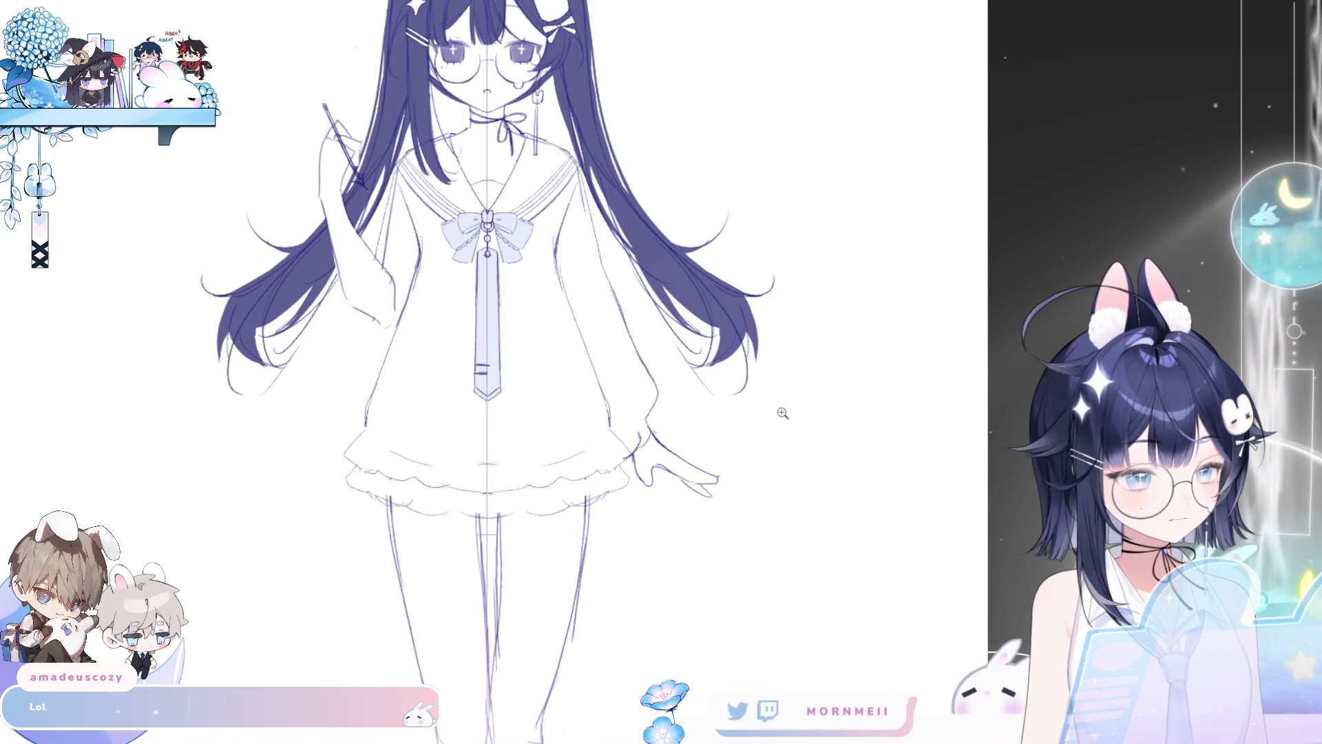
scroll(783, 413, down, 3)
scroll(696, 561, up, 2)
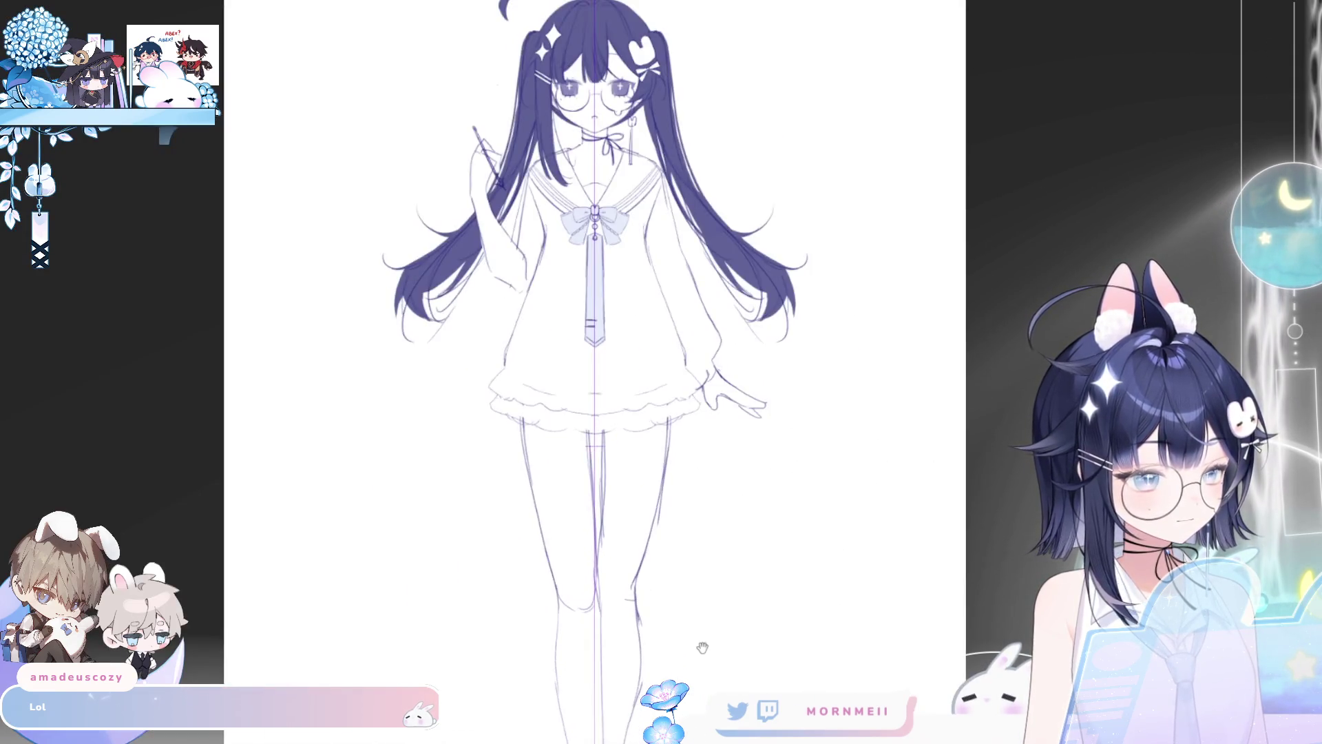
scroll(681, 493, down, 2)
scroll(611, 503, up, 4)
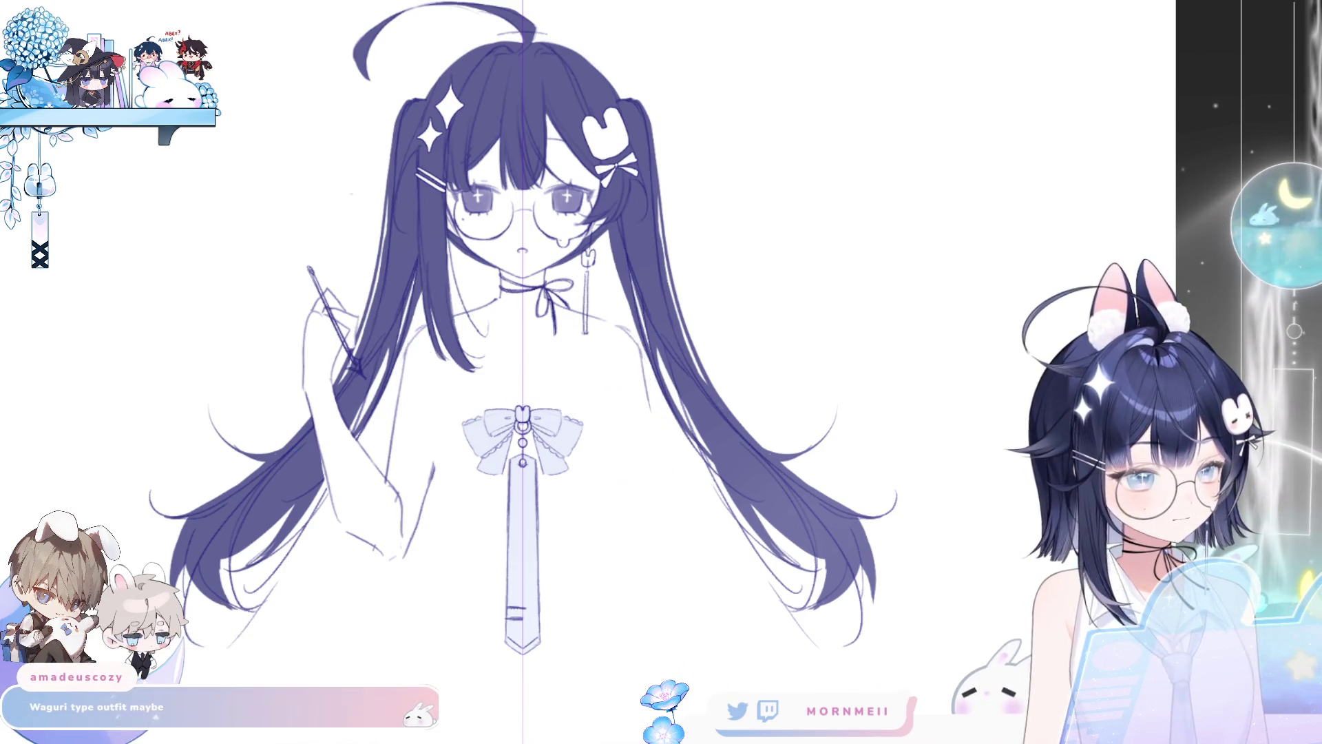
scroll(545, 371, up, 3)
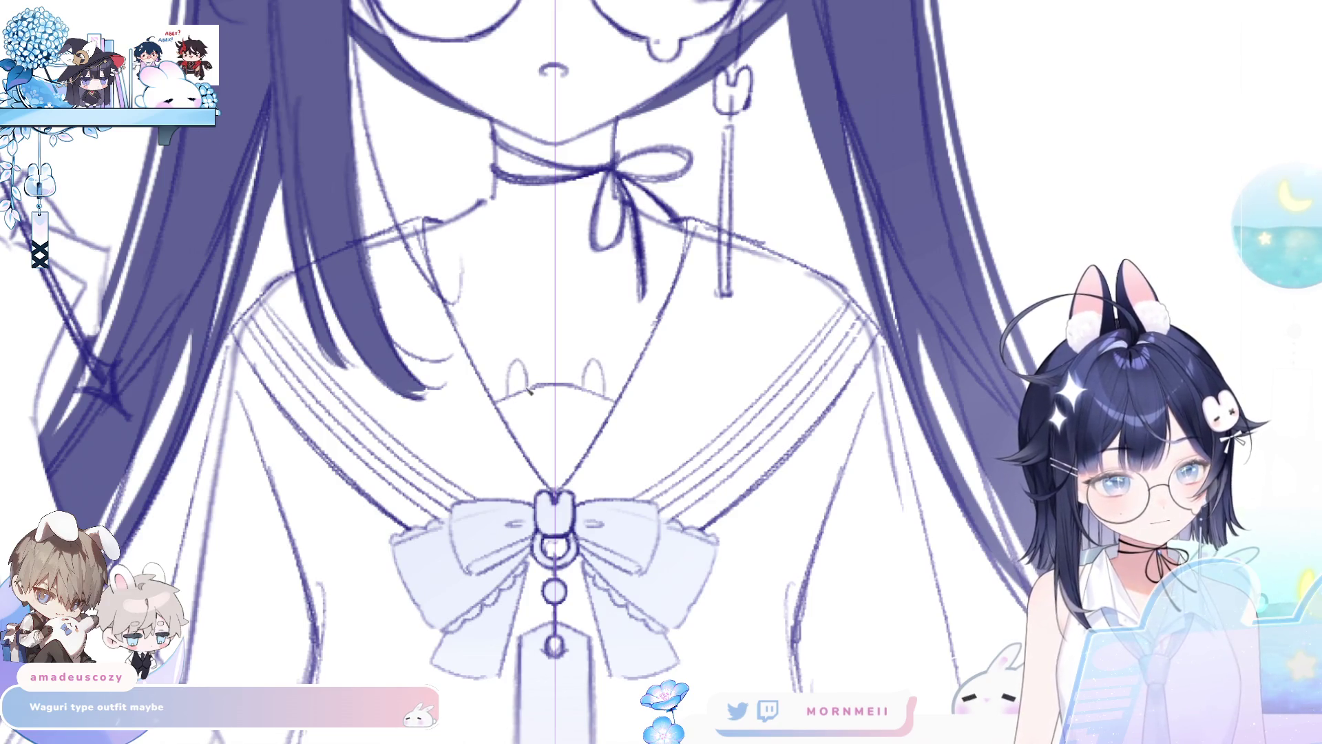
Step: Sketch a small mirrored bunny head with upright ears and dot eyes in the collar's V
mouse_move(517, 399)
mouse_down()
mouse_move(525, 357)
mouse_move(544, 386)
mouse_move(522, 382)
mouse_move(544, 384)
mouse_move(537, 428)
mouse_move(542, 363)
mouse_up()
key(ctrl+z)
key(ctrl+z)
key(ctrl+z)
click(578, 418)
key(ctrl+z)
key(ctrl+z)
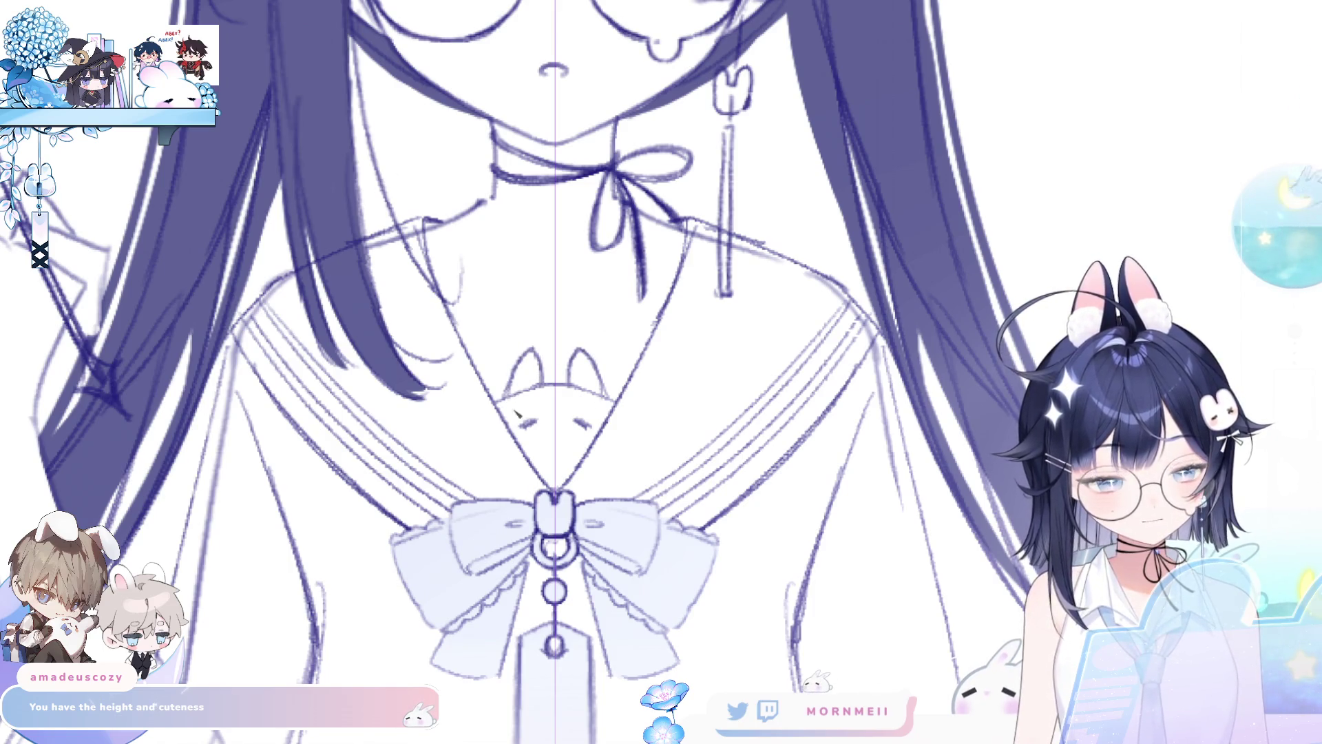
mouse_move(536, 390)
mouse_down()
mouse_move(513, 377)
mouse_move(507, 402)
mouse_move(518, 398)
mouse_up()
key(ctrl+z)
key(ctrl+z)
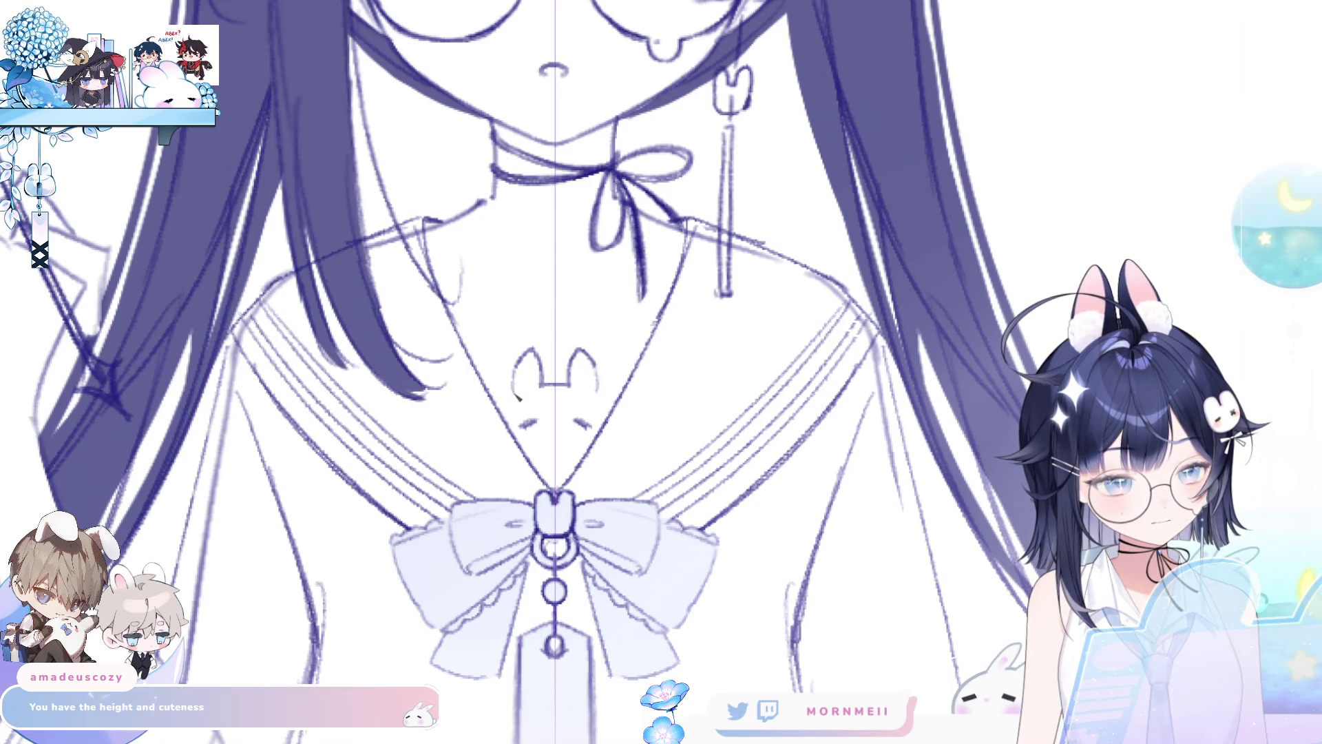
key(ctrl+0)
drag(792, 489, 649, 417)
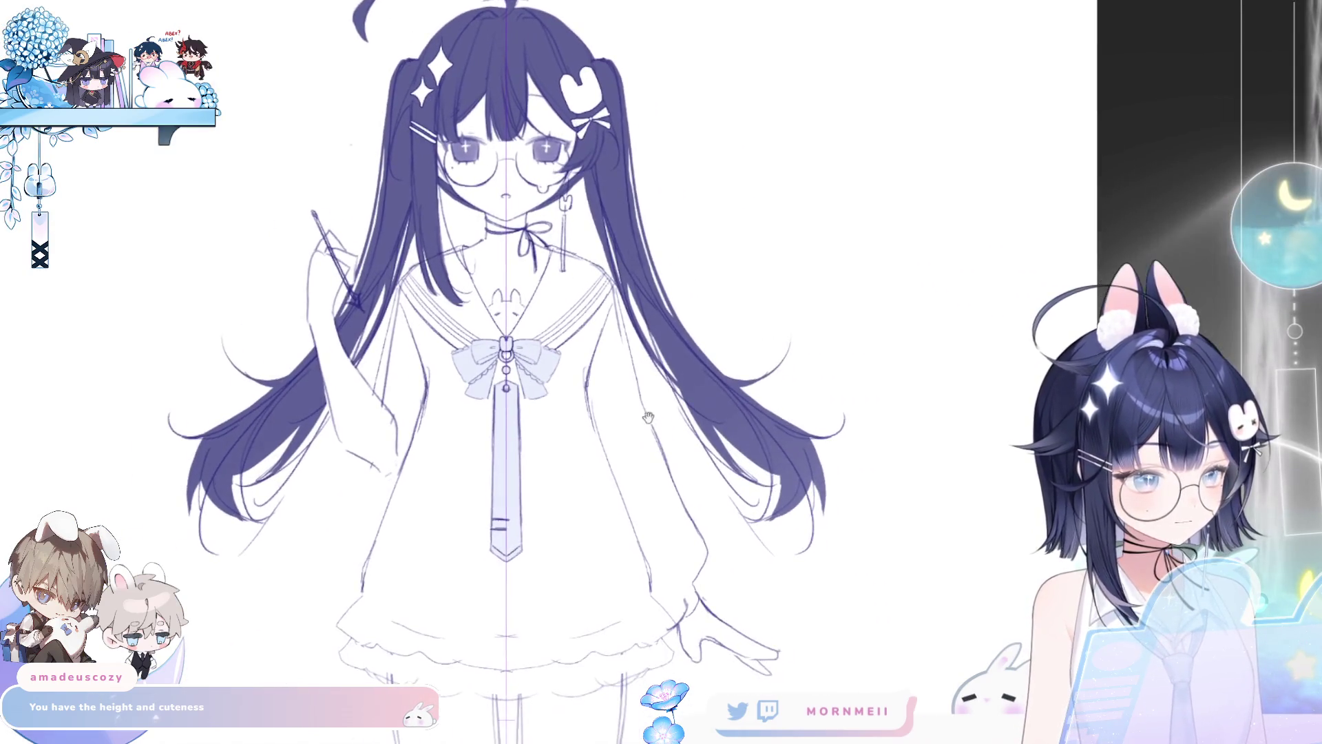
drag(688, 583, 652, 497)
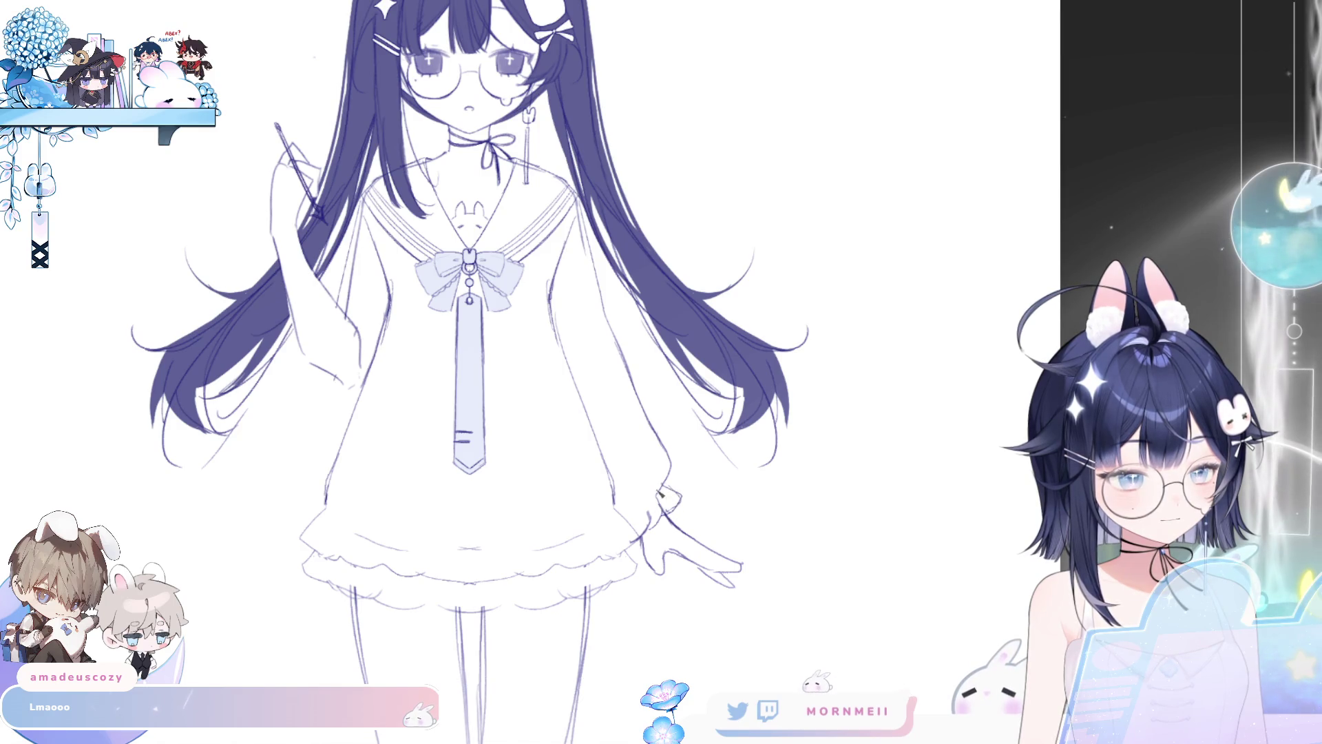
Step: Turn on the symmetry guide and redraw matching sleeve and shoulder outlines on both arms
key(h)
key(h)
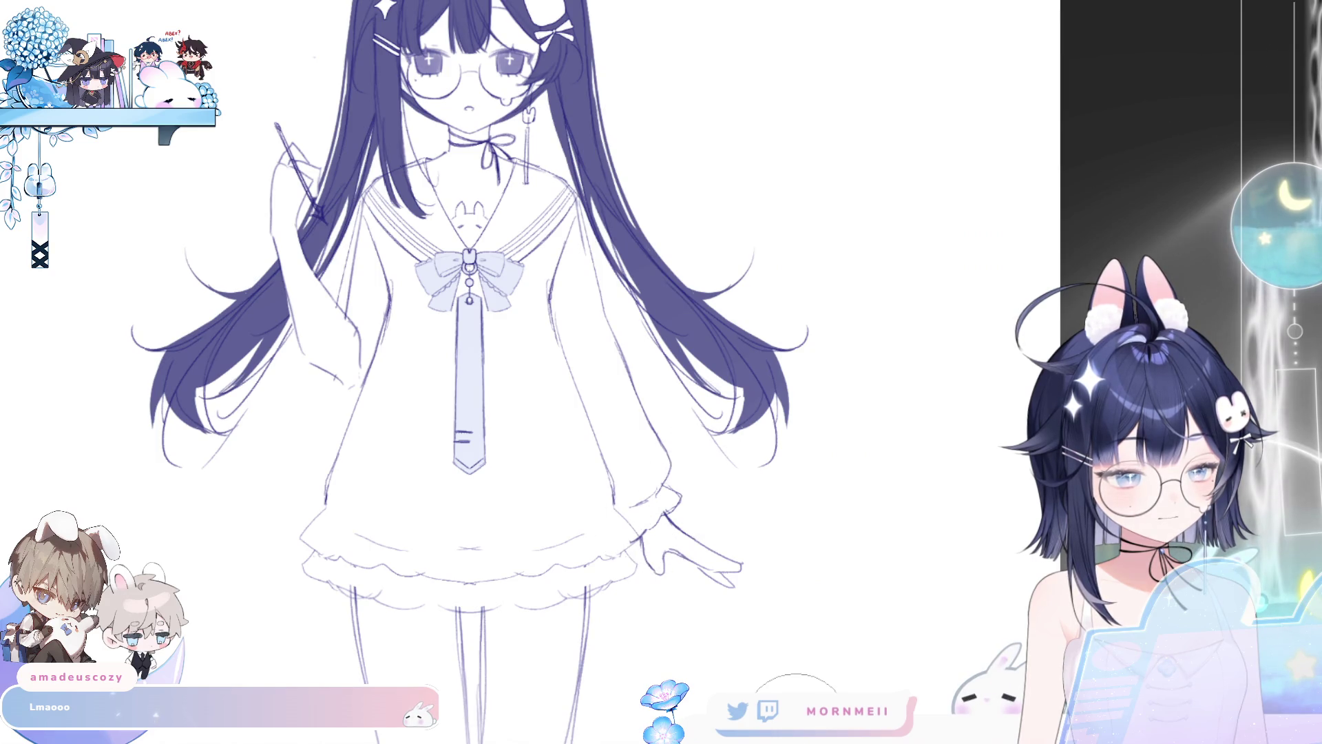
drag(855, 284, 927, 351)
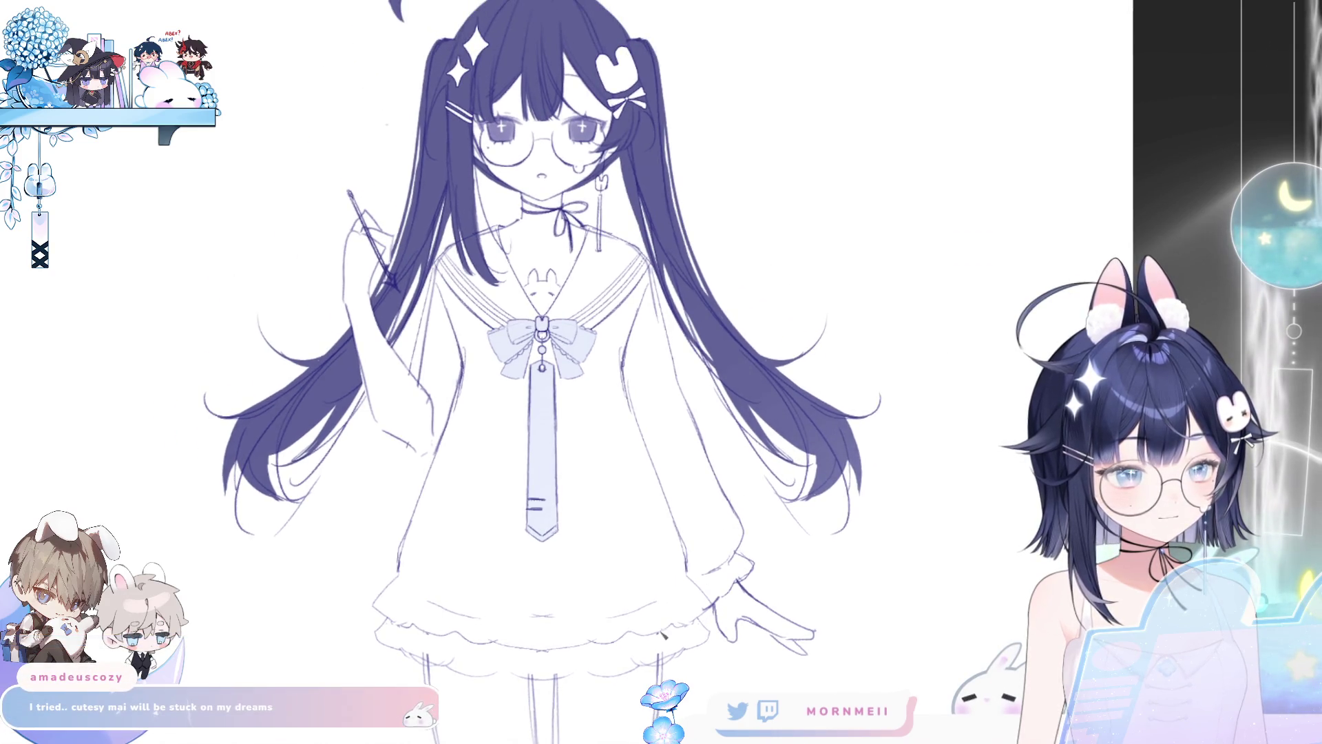
drag(725, 523, 709, 566)
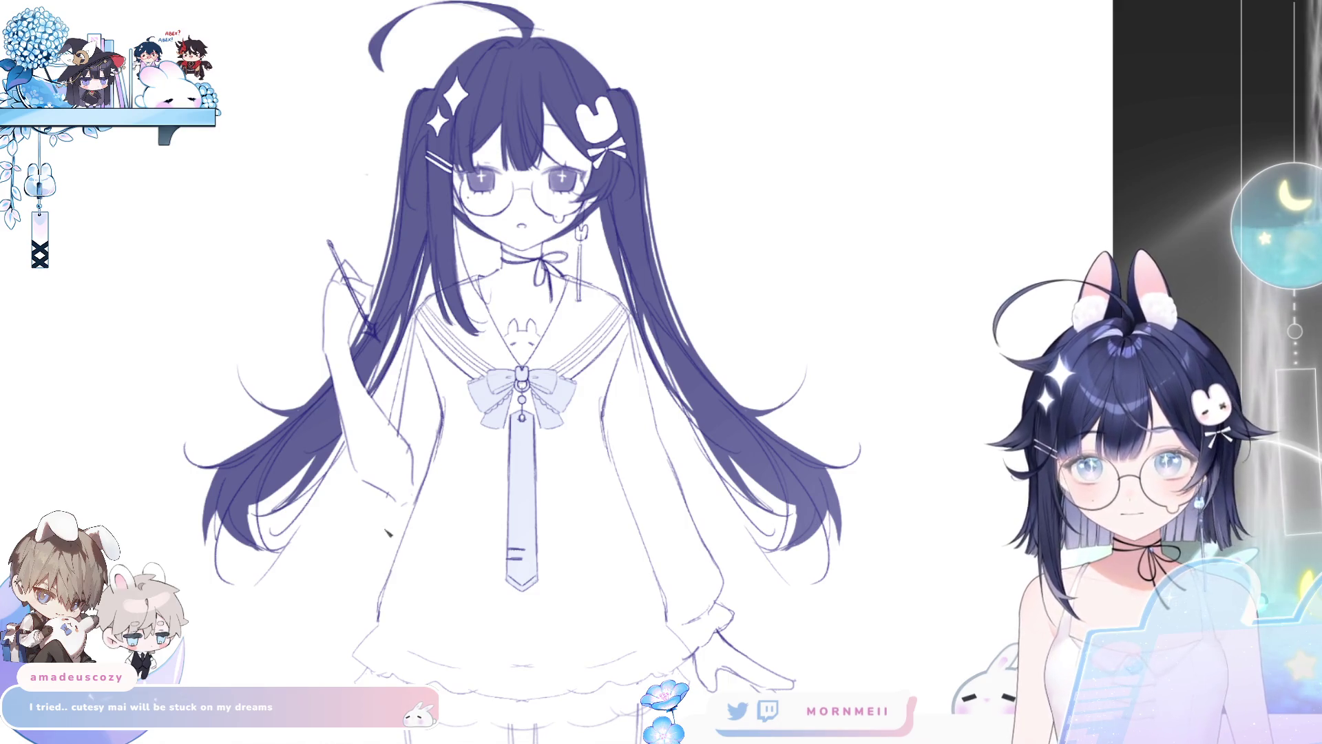
key(ctrl+r)
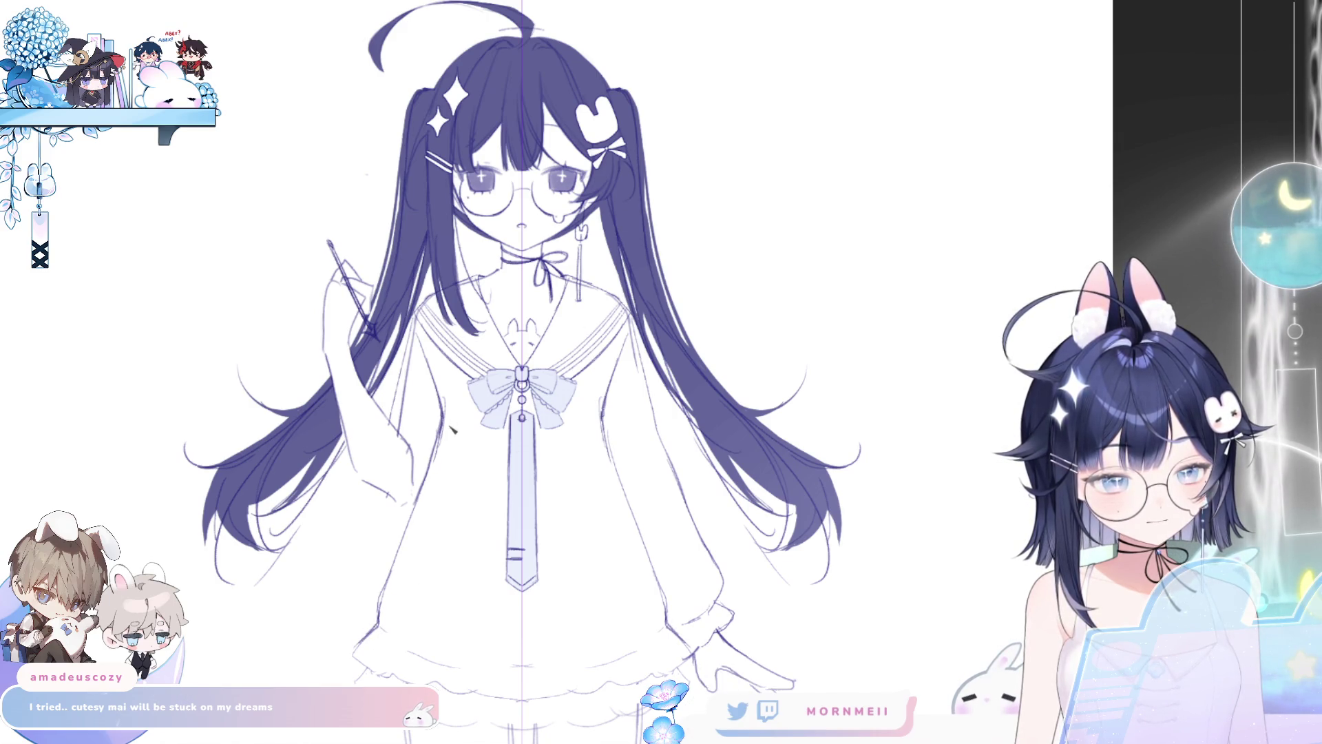
mouse_move(622, 463)
mouse_down()
mouse_move(609, 393)
mouse_move(628, 536)
mouse_up()
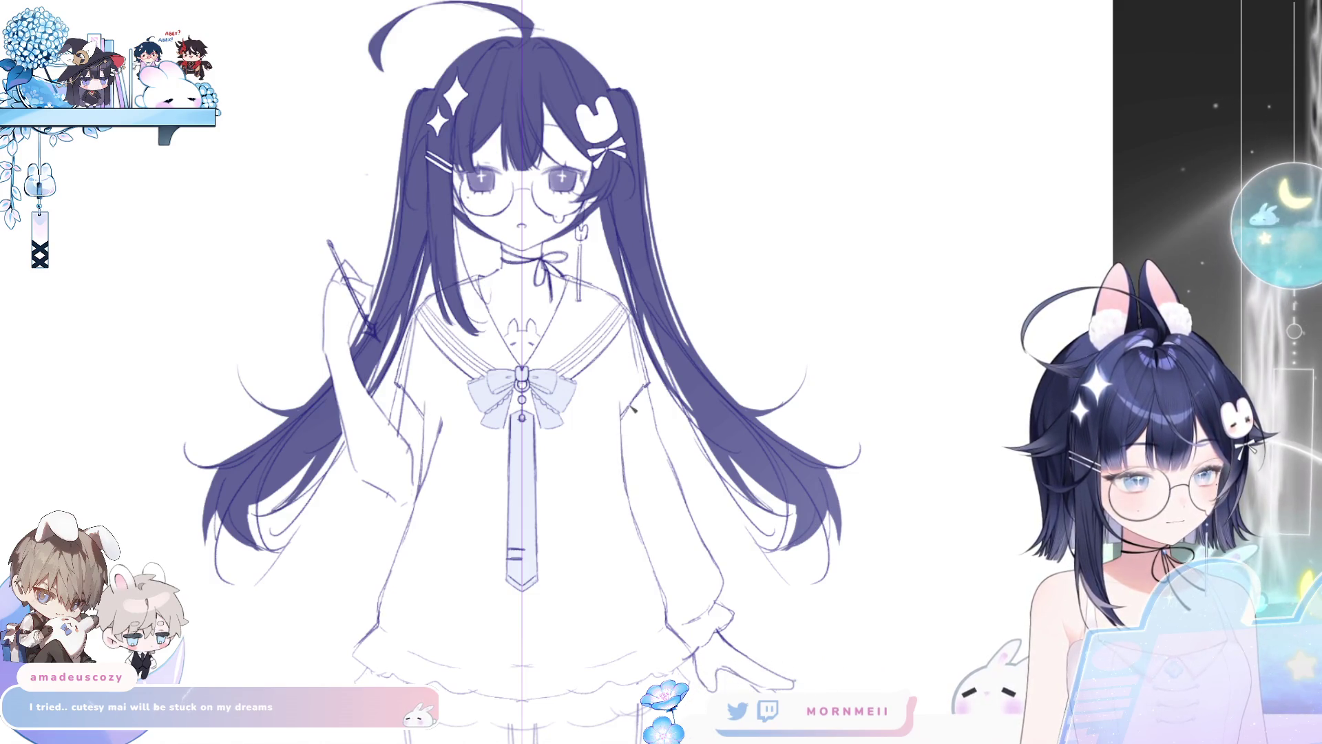
mouse_move(622, 430)
mouse_down()
mouse_move(640, 400)
mouse_move(644, 360)
mouse_move(630, 355)
mouse_up()
key(ctrl+z)
key(ctrl+z)
key(ctrl+z)
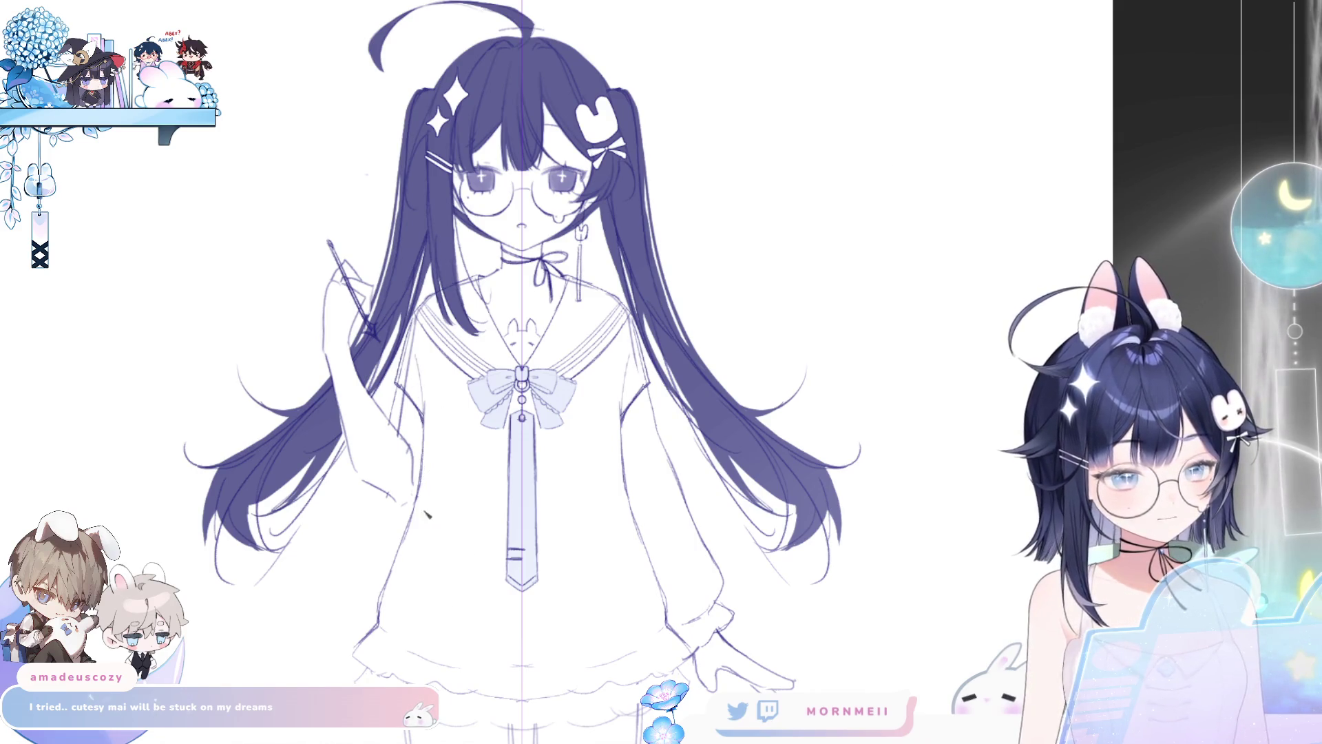
key(ctrl+minus)
key(ctrl+minus)
Step: Zoom onto the bow and tie and try short and long strokes beside the tie
key(h)
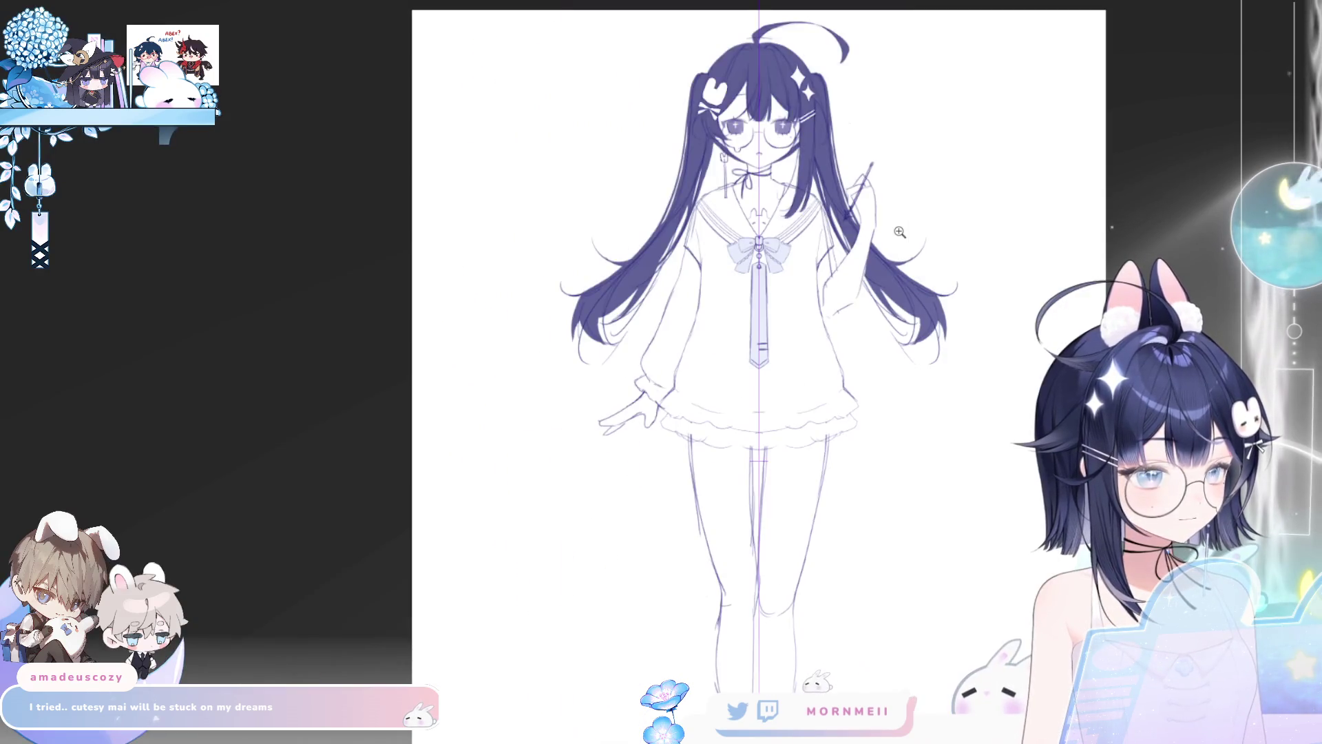
key(h)
key(ctrl+plus)
key(ctrl+plus)
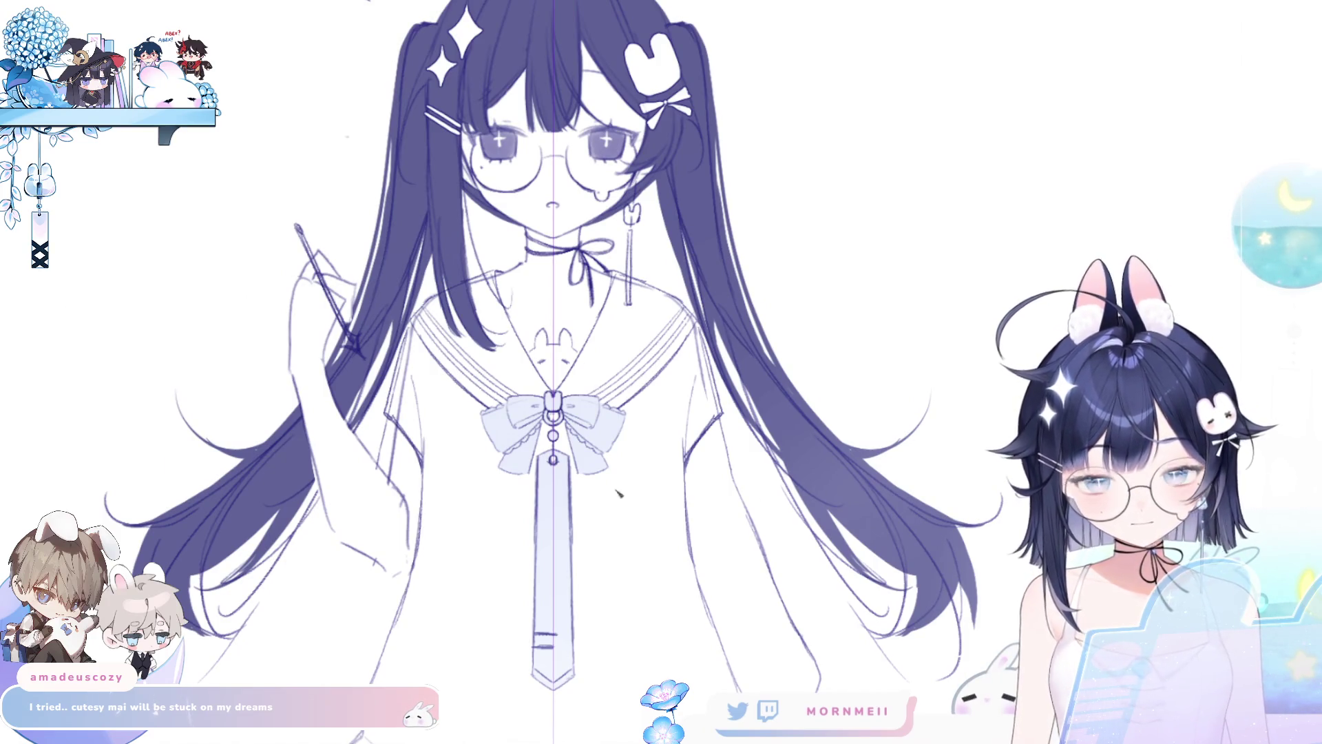
click(600, 574)
click(600, 574)
drag(600, 574, 586, 580)
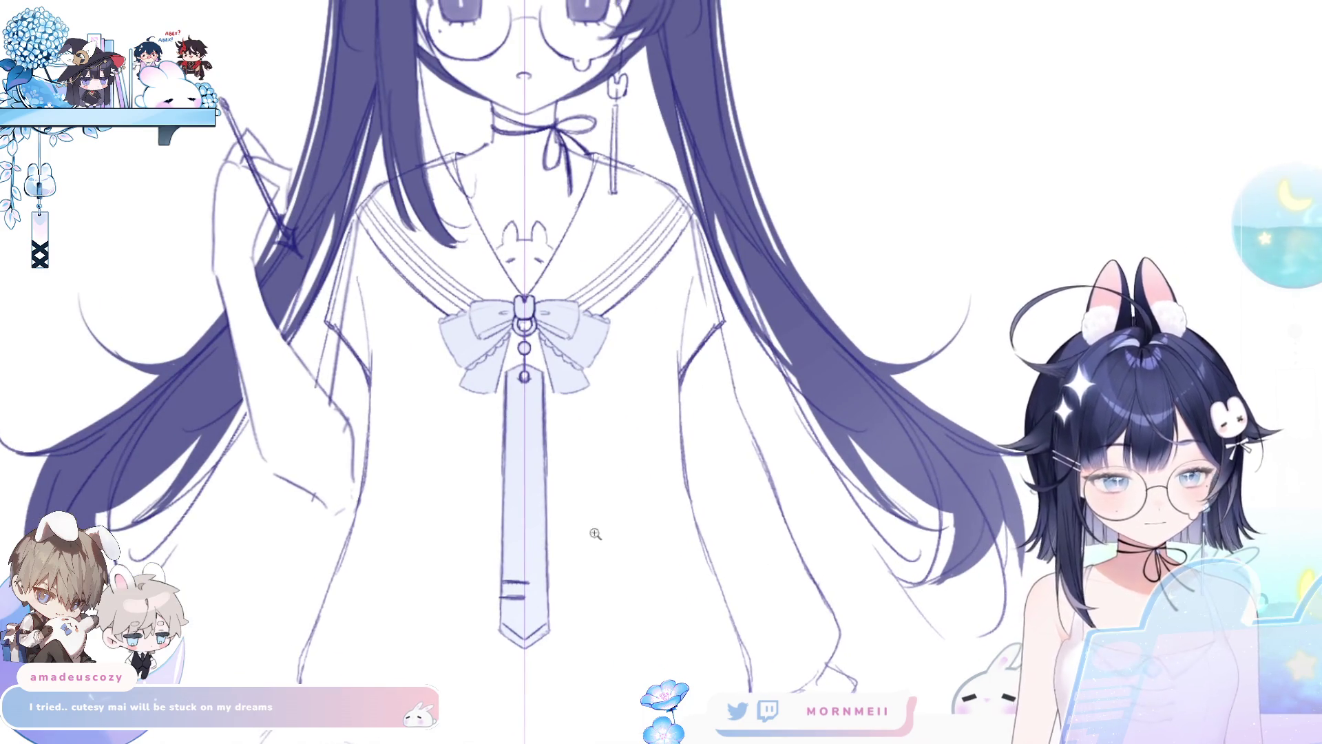
drag(692, 312, 655, 413)
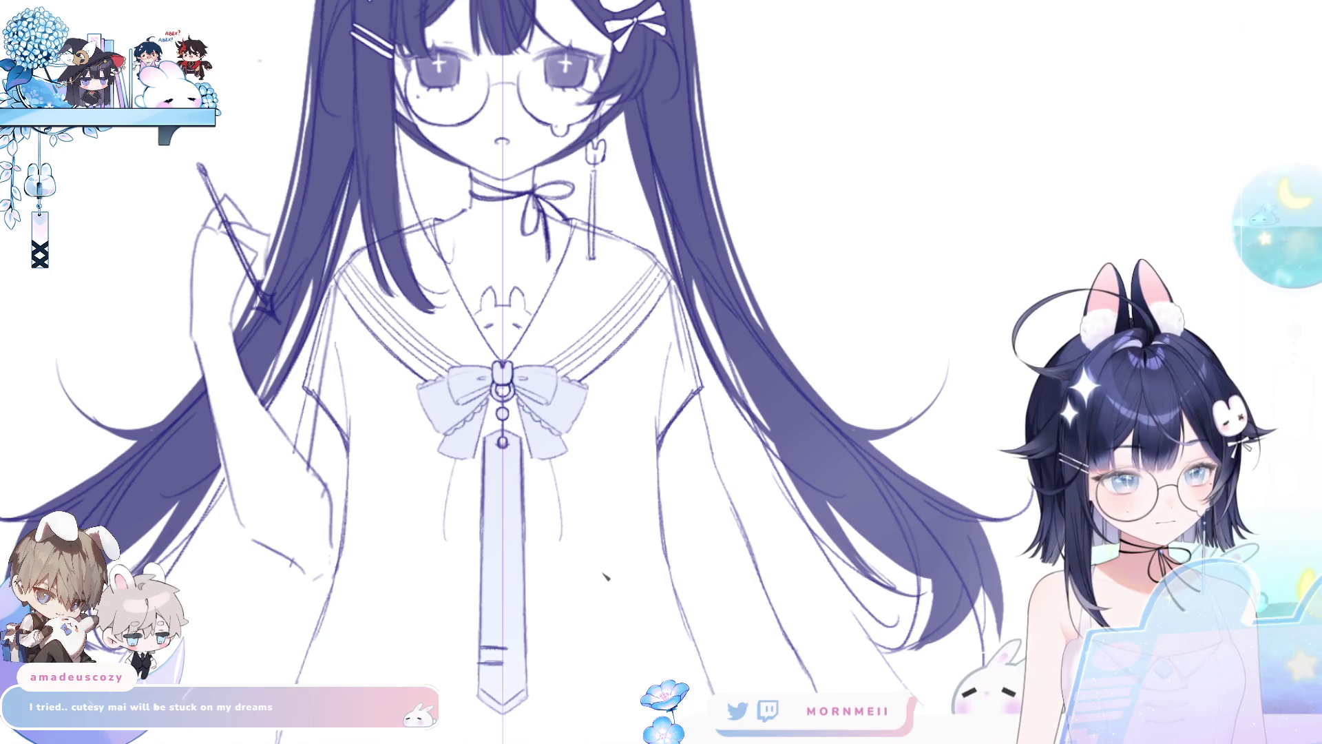
key(ctrl+z)
drag(449, 460, 443, 527)
key(ctrl+z)
drag(447, 458, 436, 534)
Step: Draw double-lined ribbon loops with rounded bottoms hanging from both sides of the bow
key(ctrl+z)
key(ctrl+z)
mouse_move(451, 461)
mouse_down()
mouse_move(446, 527)
mouse_move(473, 531)
mouse_up()
key(ctrl+z)
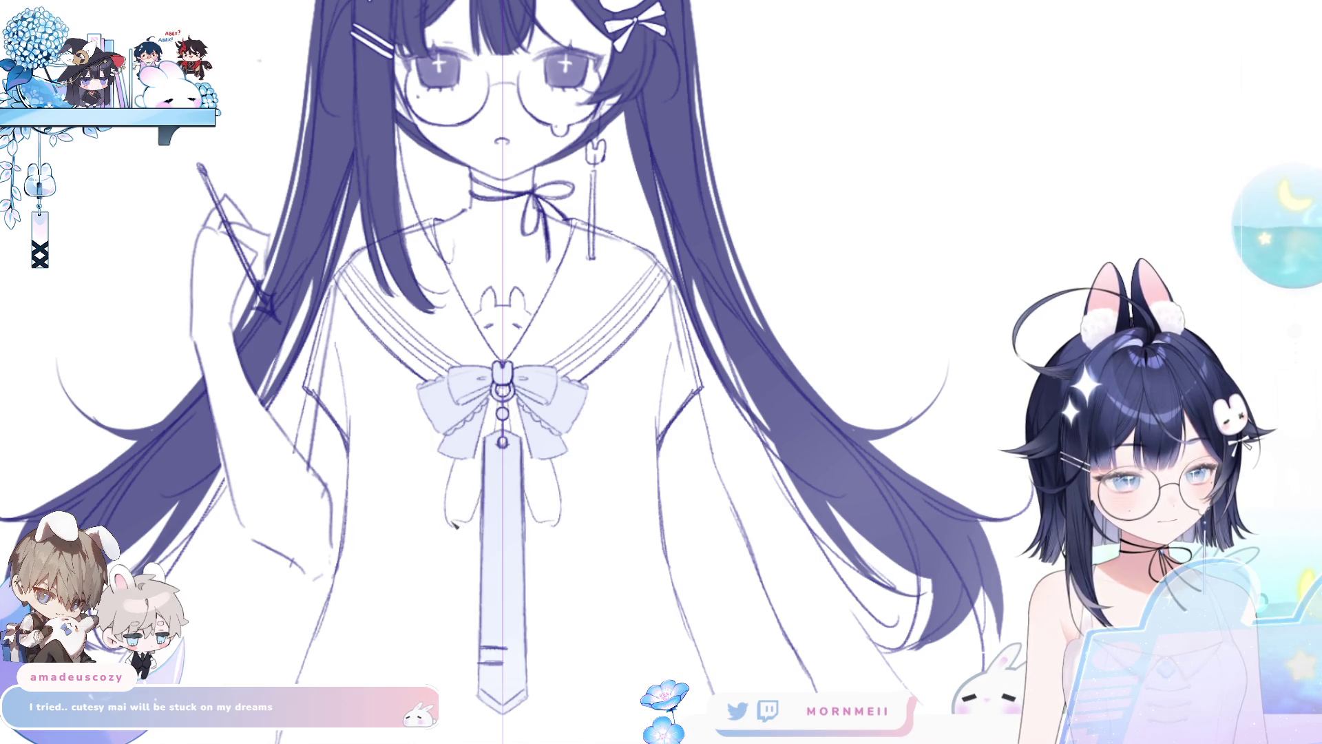
drag(452, 460, 475, 527)
drag(486, 443, 476, 527)
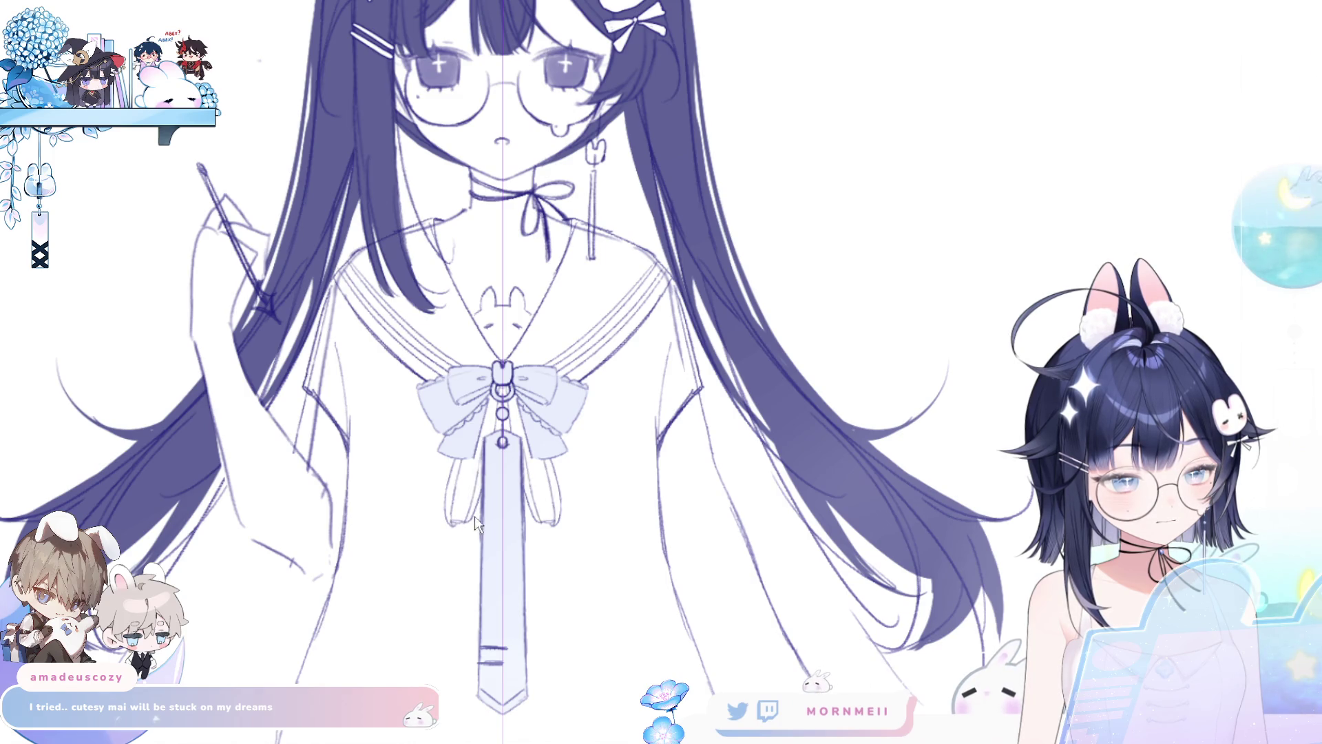
Step: Compare the bow with and without loops, then redraw the double-lined loops under it
scroll(589, 412, down, 3)
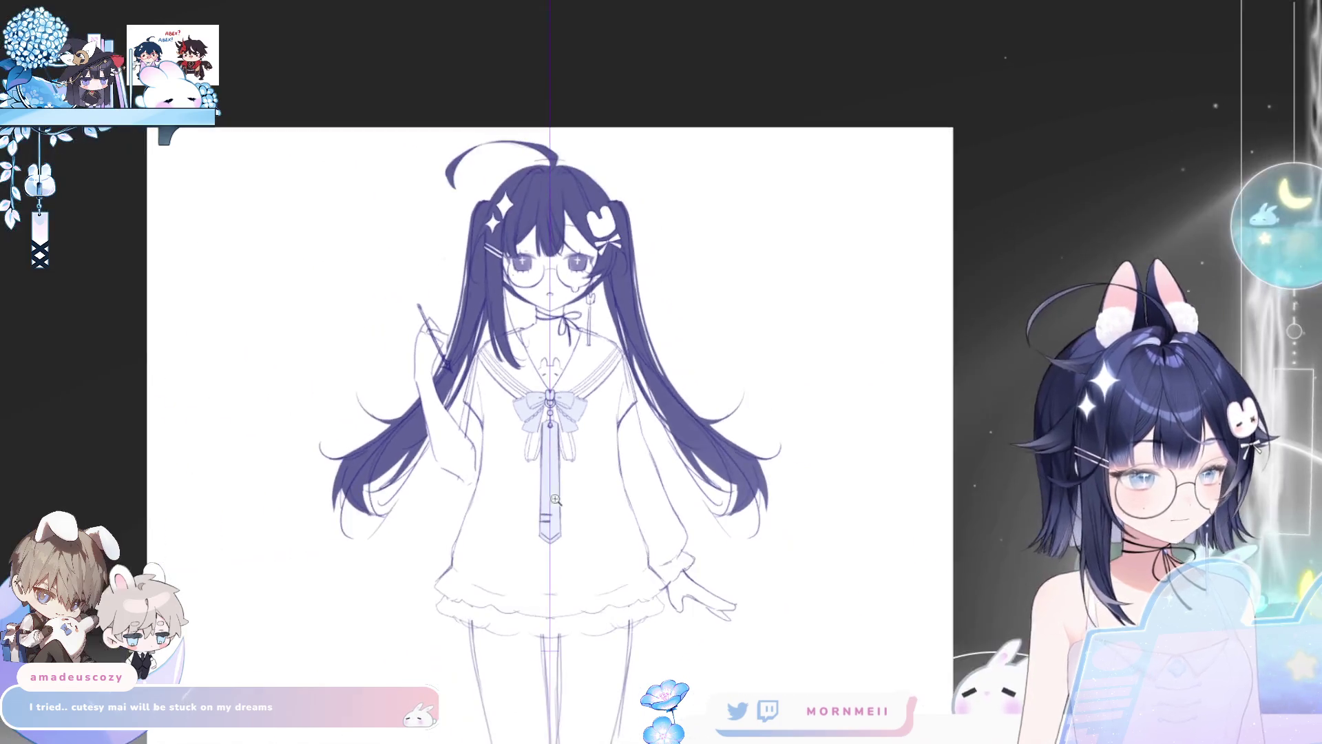
scroll(576, 431, up, 3)
key(ctrl+z)
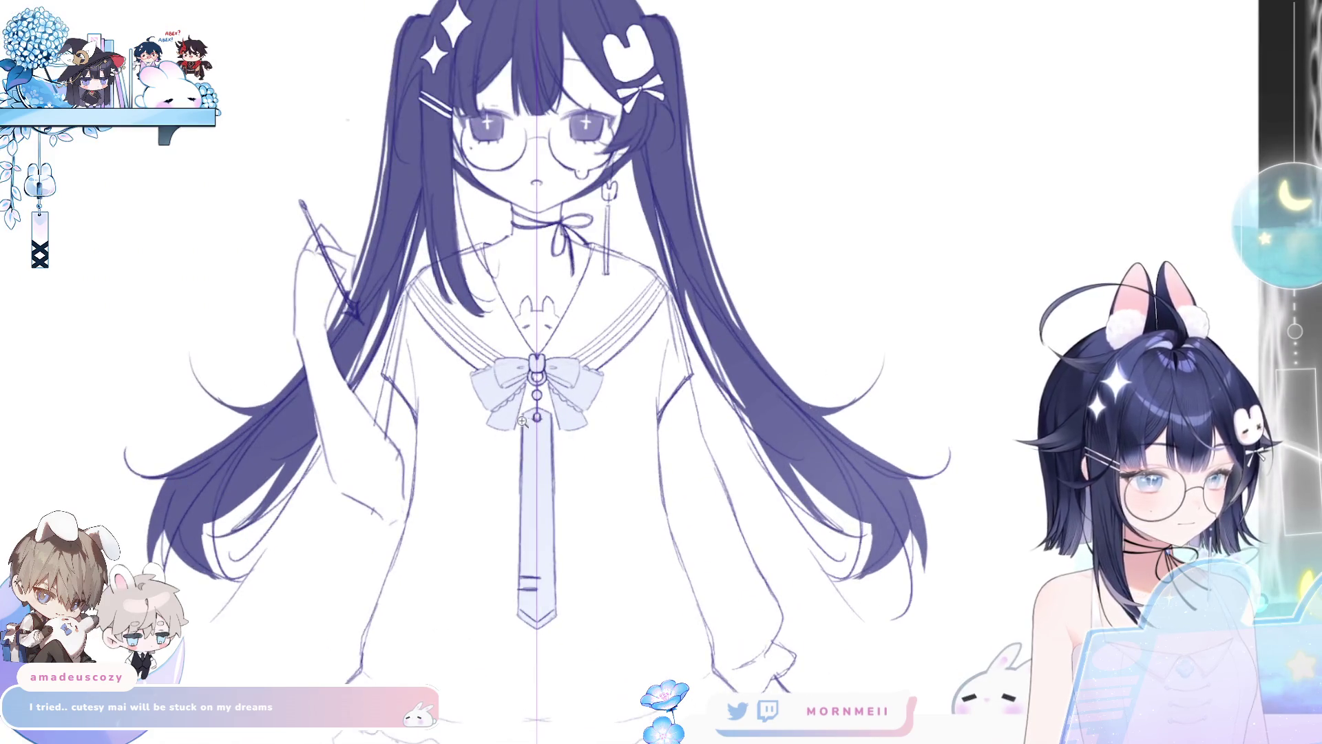
key(ctrl+y)
key(ctrl+z)
key(ctrl+y)
key(ctrl+z)
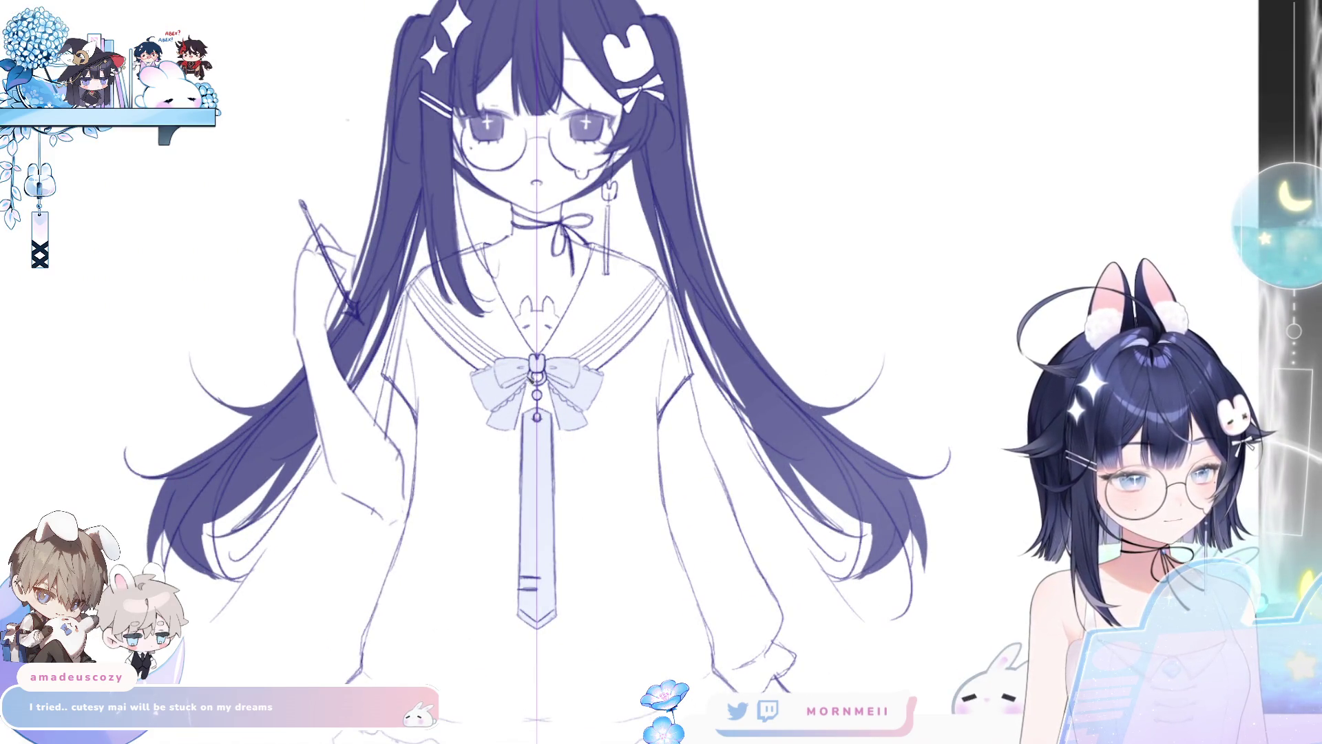
drag(510, 431, 486, 555)
drag(510, 437, 498, 551)
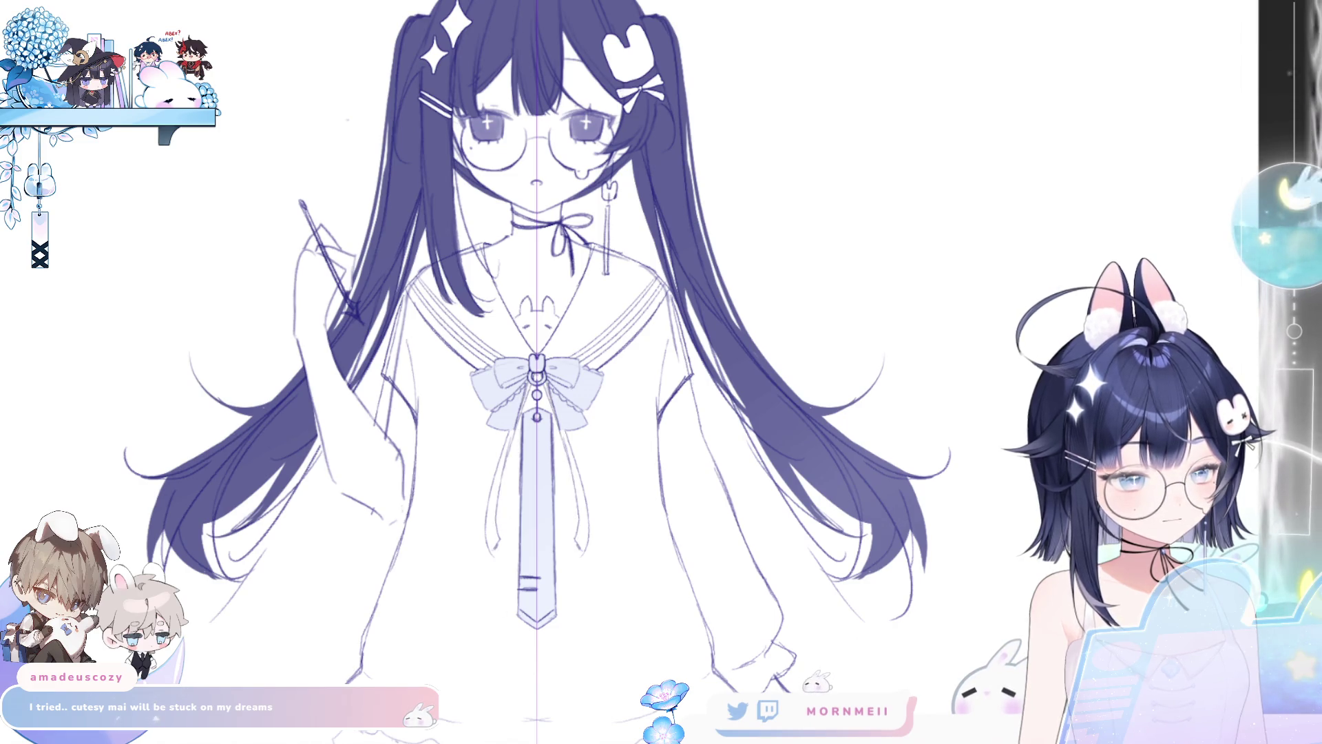
Step: Try wider mirrored edge strokes on both sleeves, undoing the attempts
key(h)
key(h)
drag(566, 395, 525, 432)
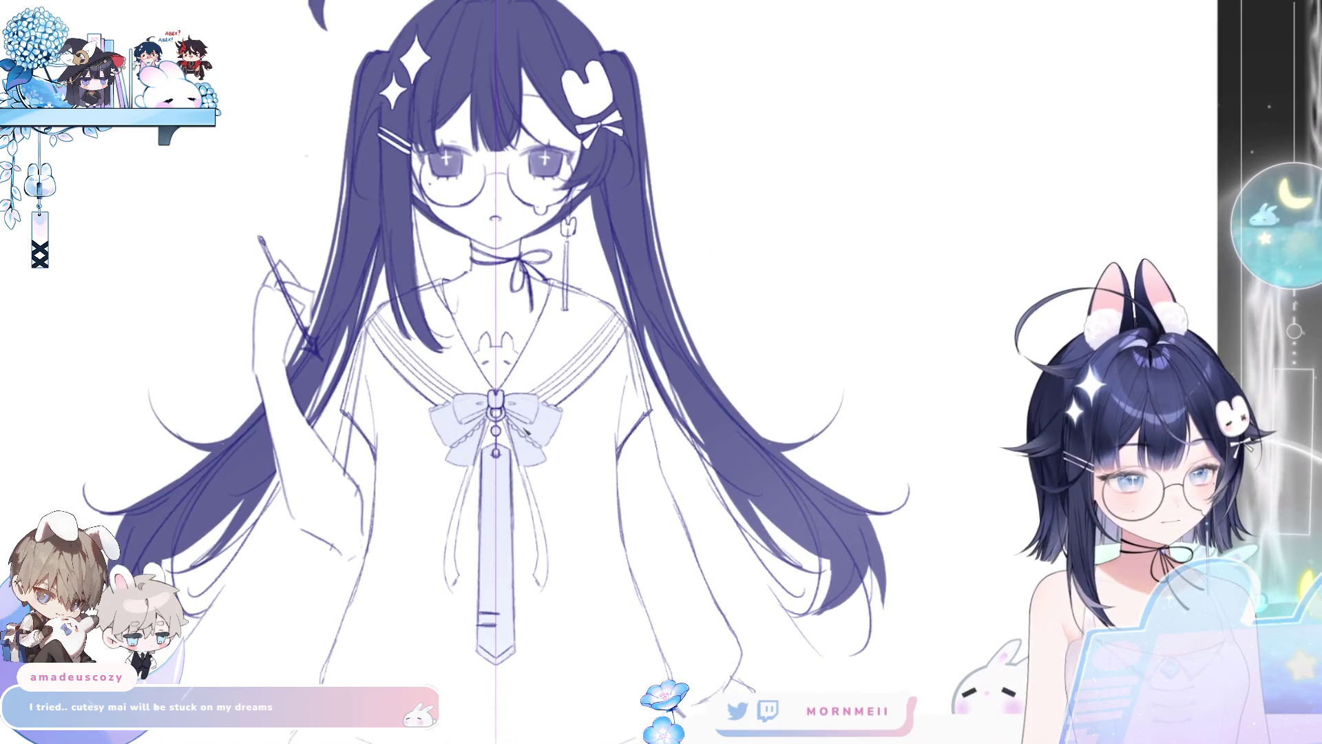
drag(622, 413, 628, 529)
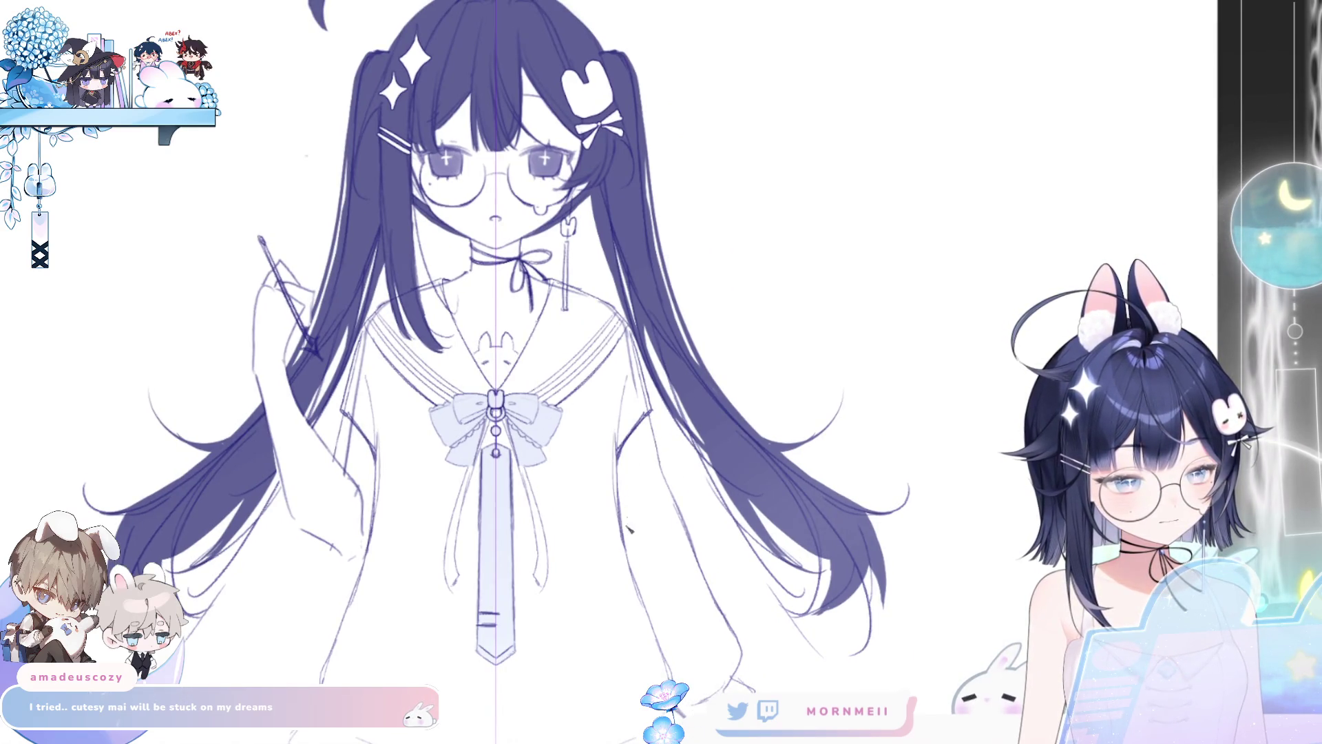
drag(661, 413, 662, 506)
key(ctrl+z)
key(ctrl+z)
key(ctrl+z)
drag(662, 414, 665, 490)
key(ctrl+z)
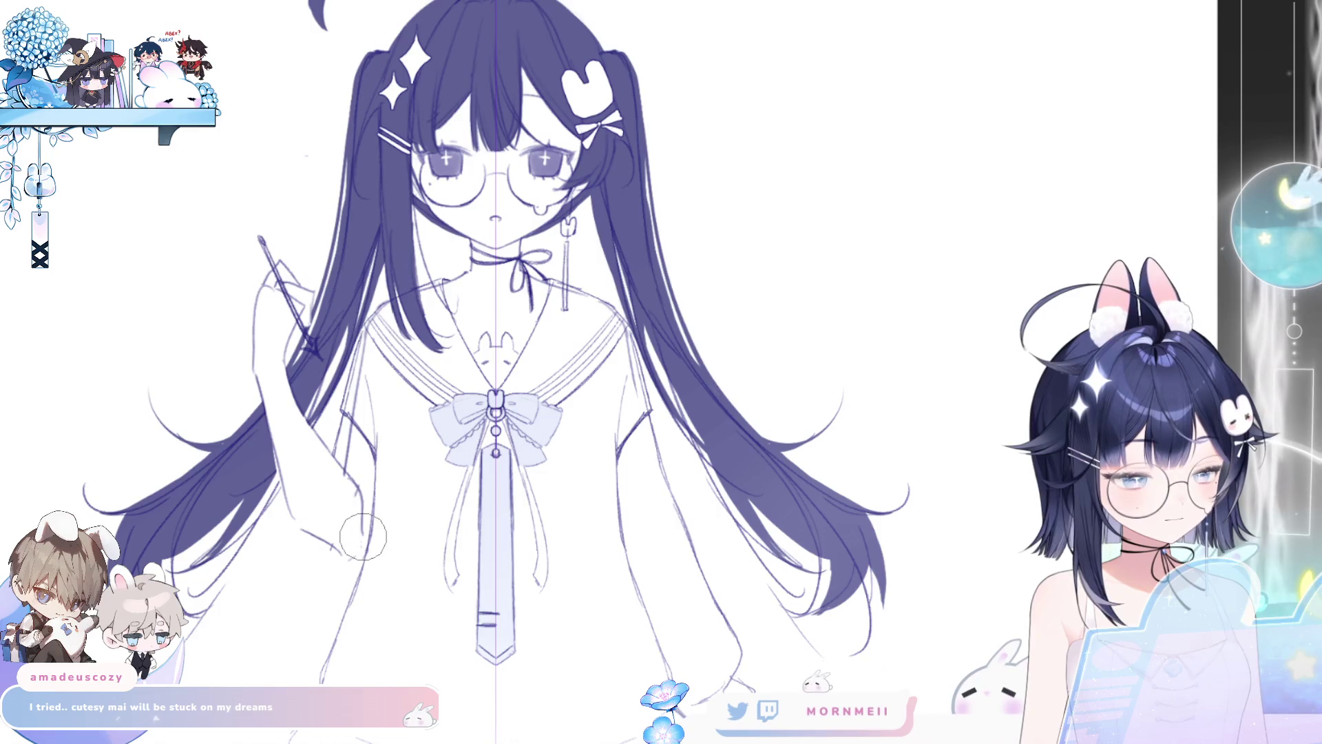
drag(709, 605, 574, 405)
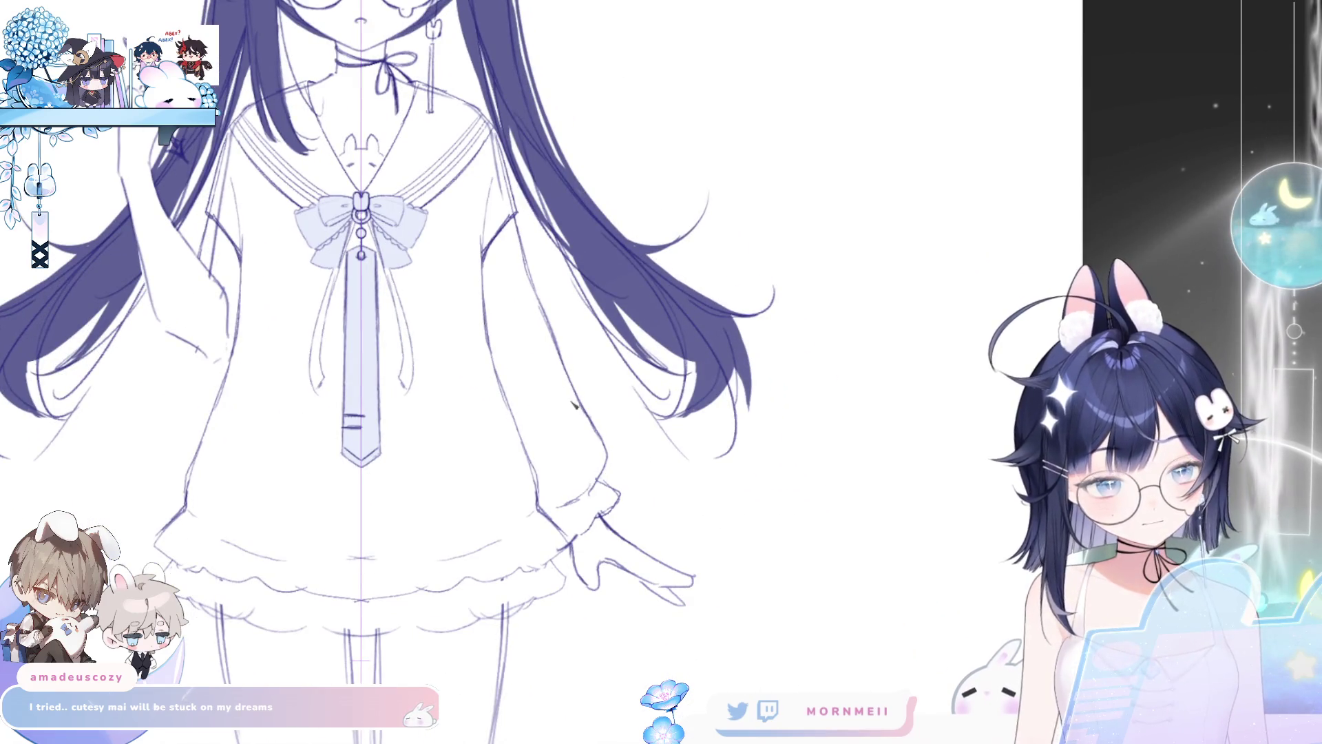
Step: Turn off the vertical symmetry guide, zoom out to the whole figure, then back in on the torso
key(ctrl+shift+1)
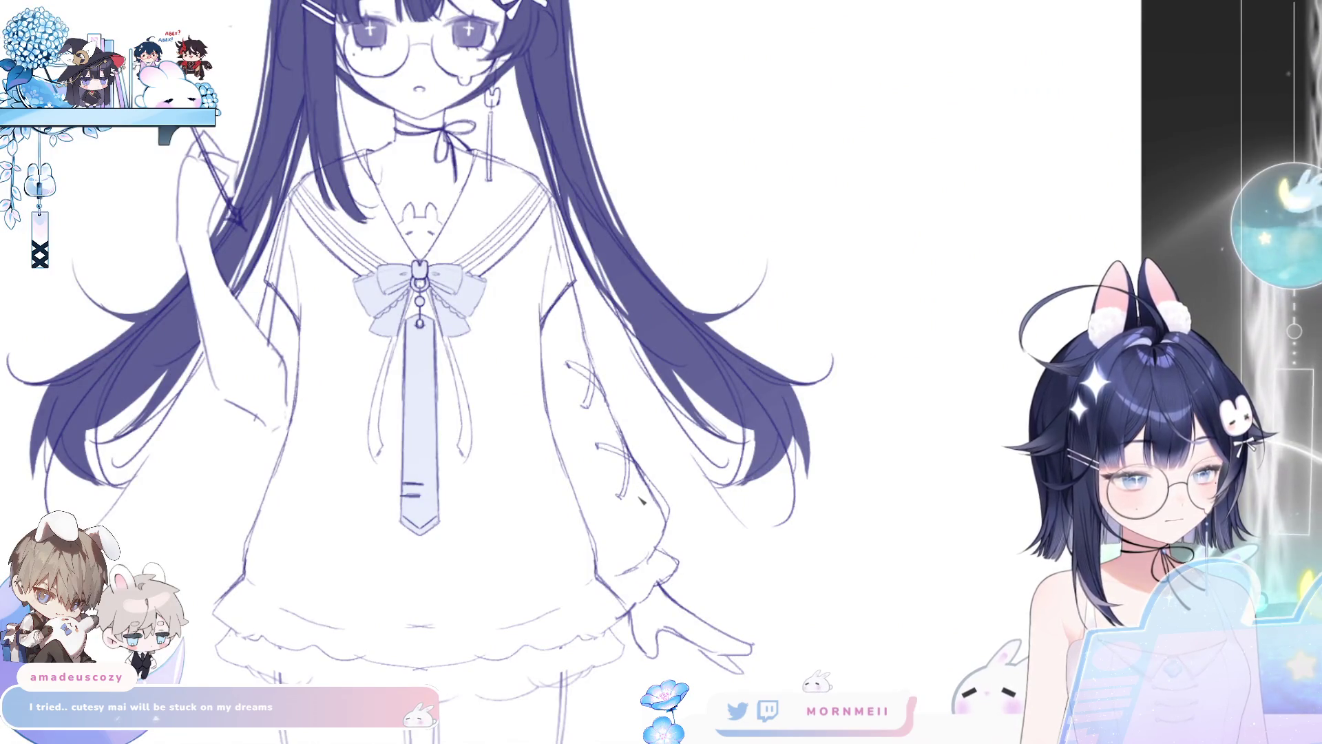
key(ctrl+0)
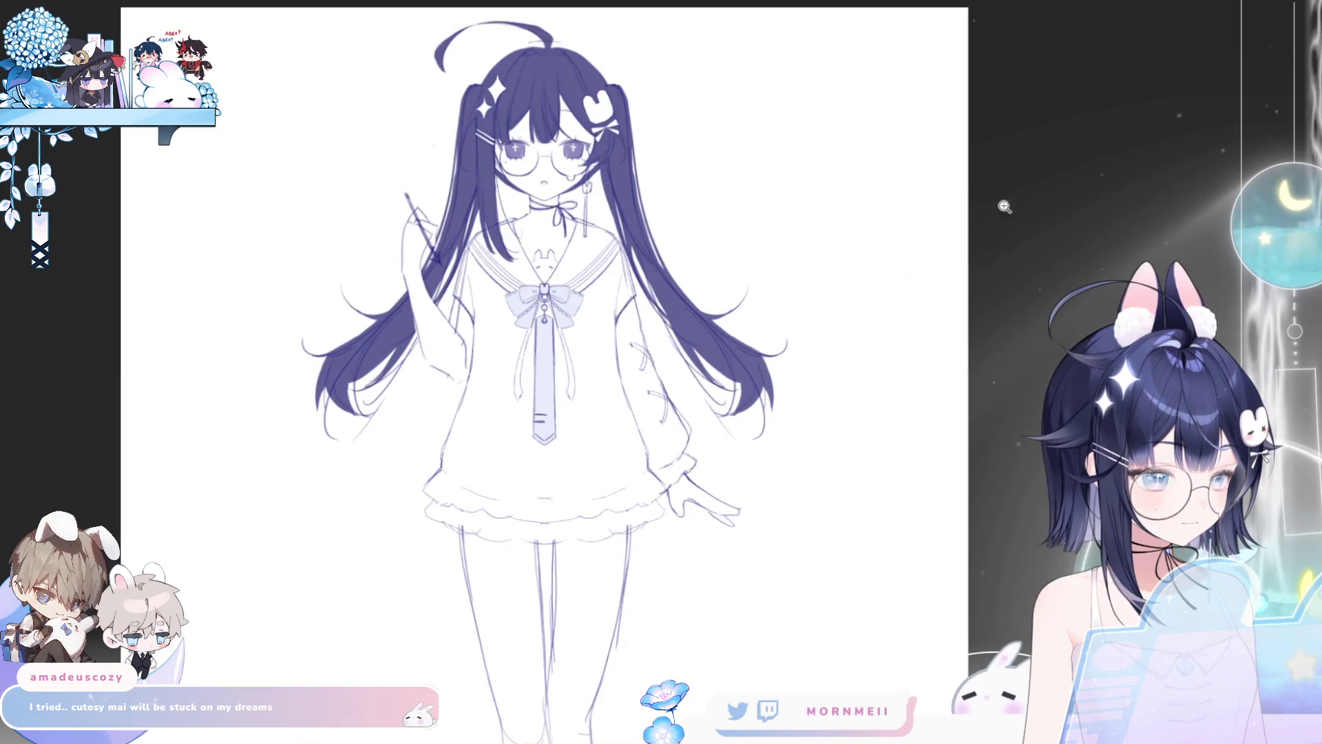
click(715, 285)
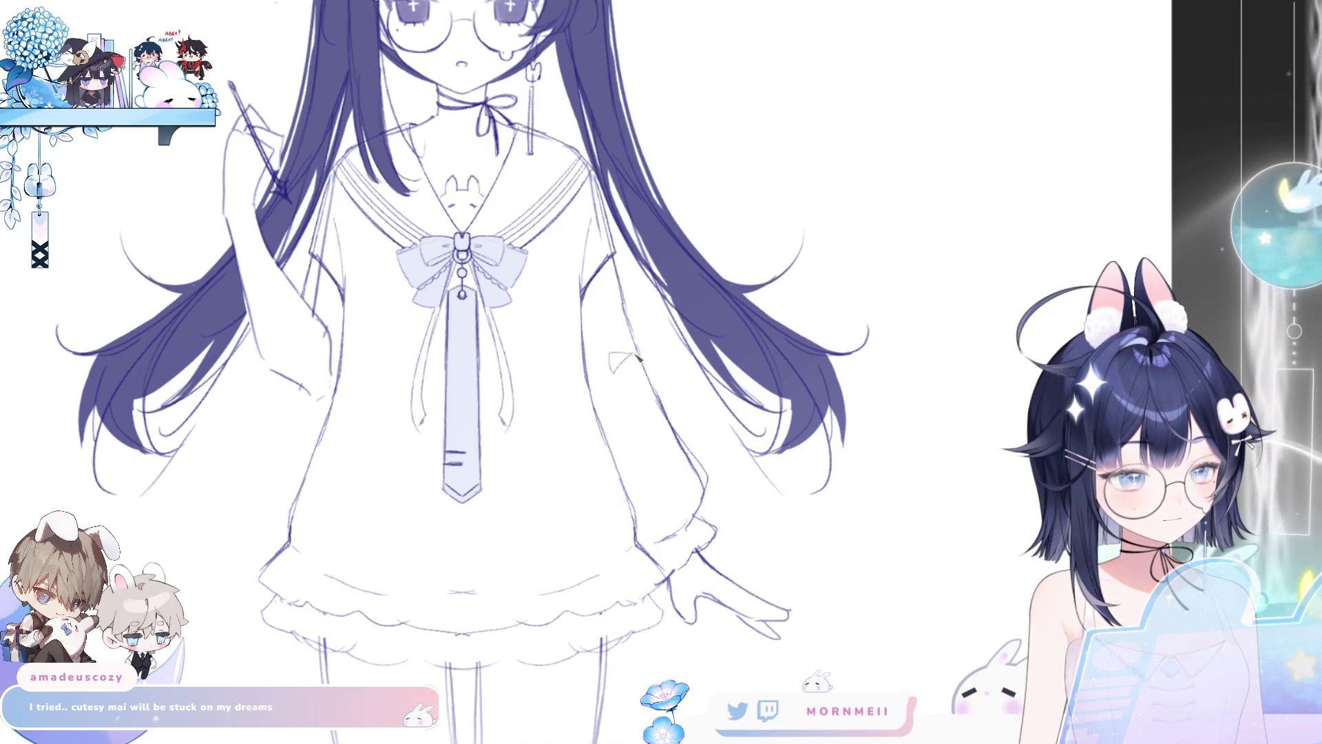
Step: Draw small ribbon bows down the right sleeve, then zoom out and mirror the canvas to check
drag(638, 357, 640, 362)
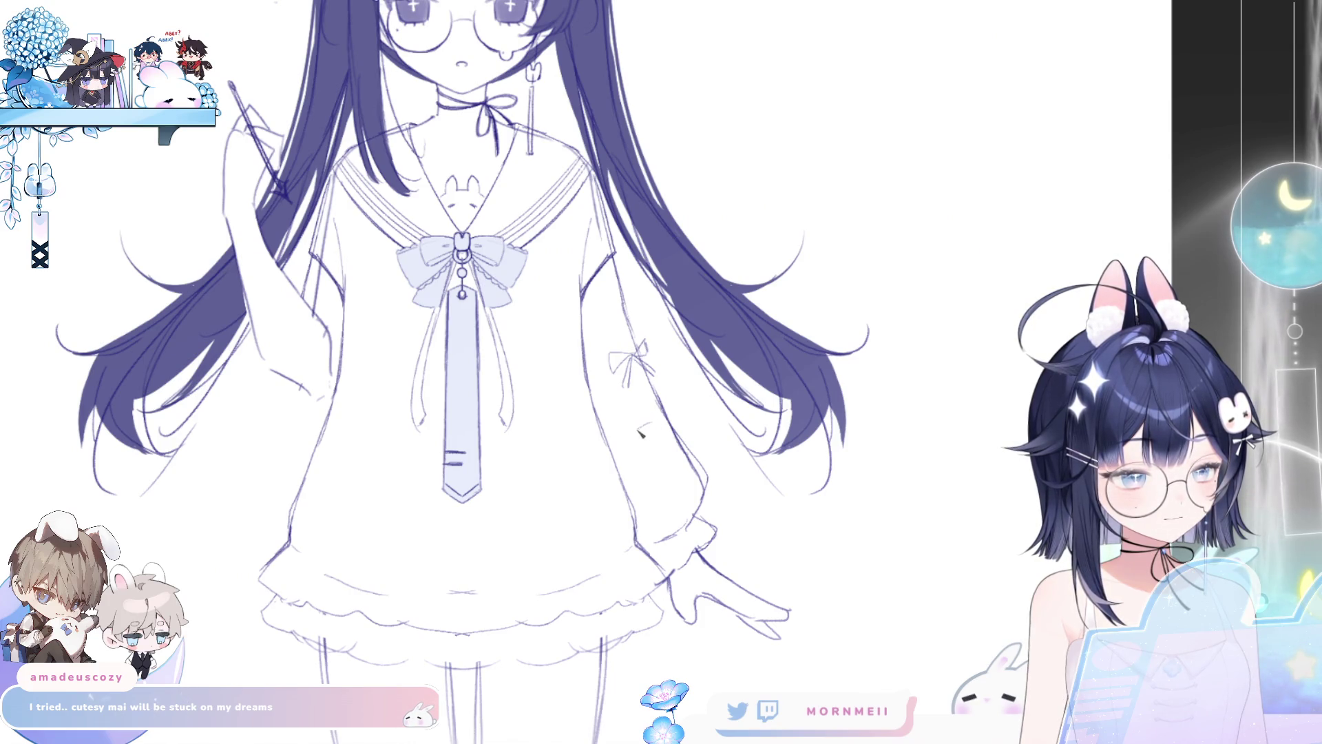
mouse_move(662, 415)
mouse_down()
mouse_move(677, 408)
mouse_move(654, 462)
mouse_up()
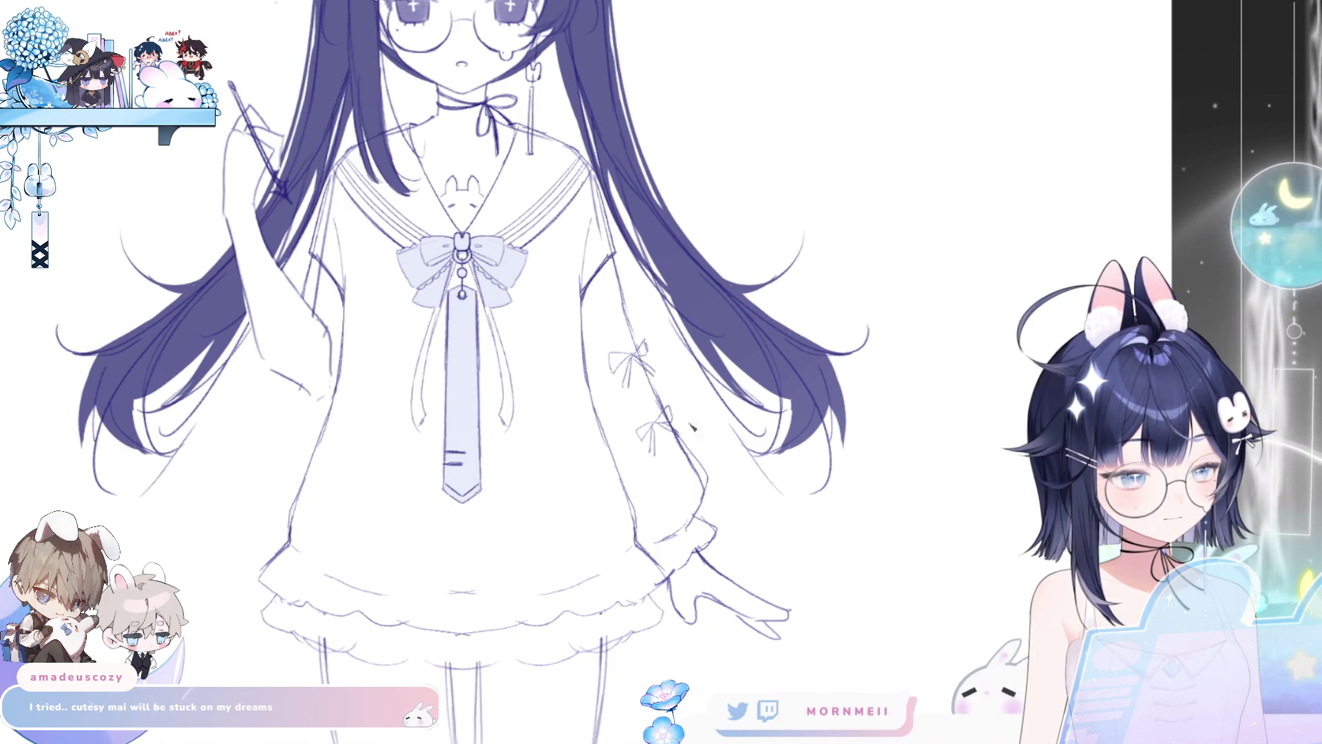
key(ctrl+0)
key(h)
scroll(818, 395, up, 5)
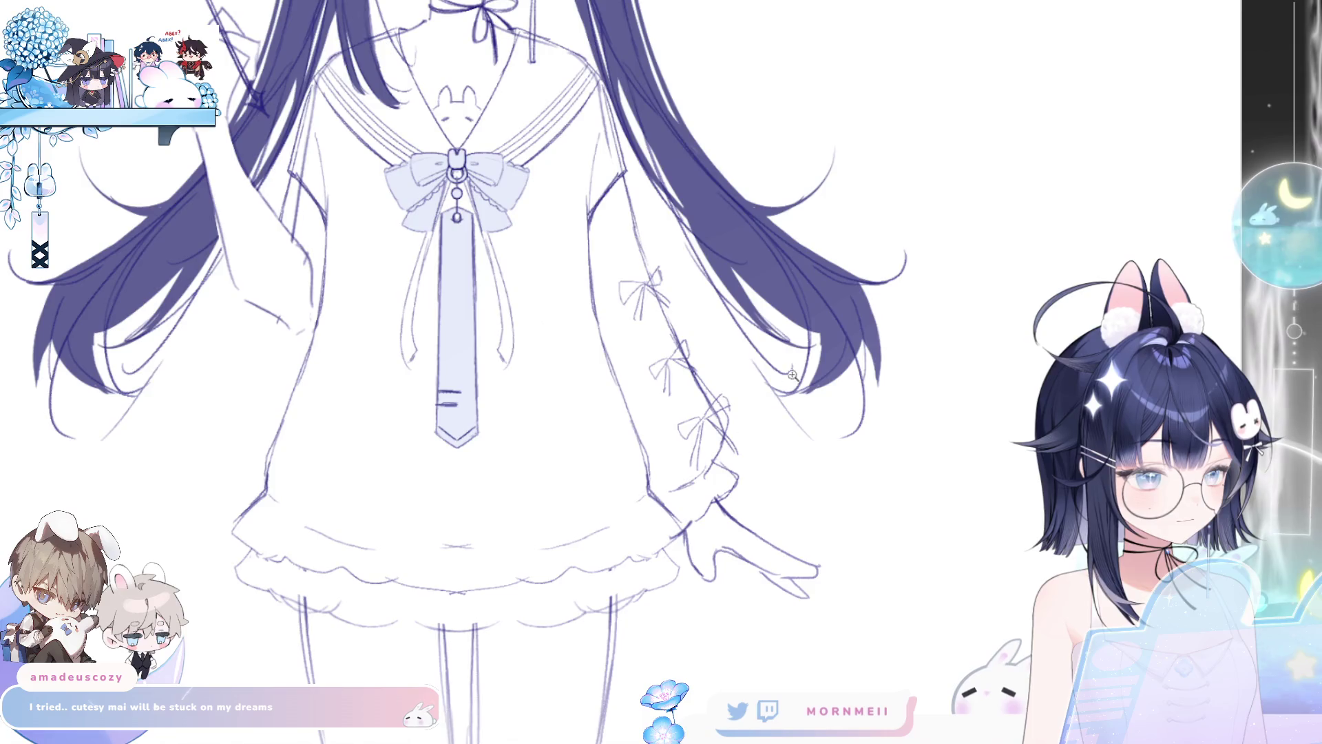
Step: Mirror the canvas to check proportions, flip back, and resize the brush to about half
scroll(732, 444, down, 5)
scroll(824, 293, up, 1)
key(h)
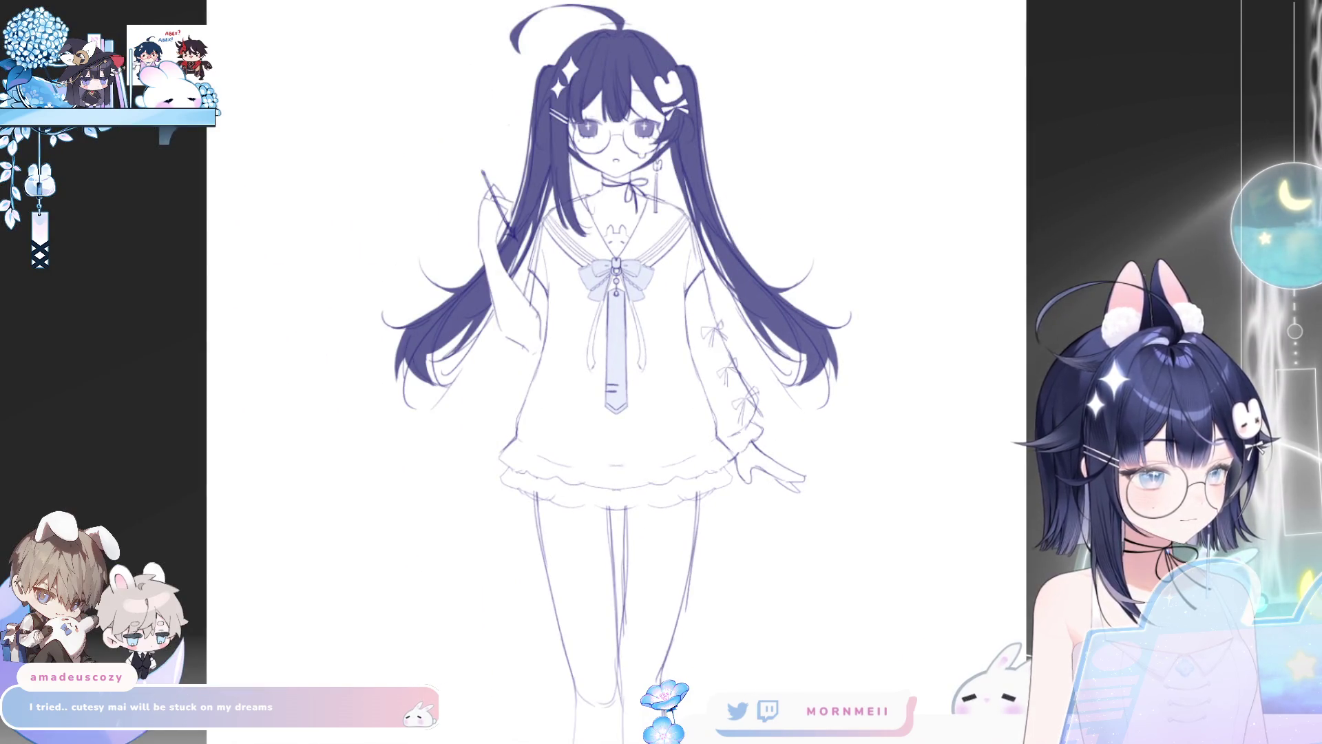
scroll(697, 265, up, 2)
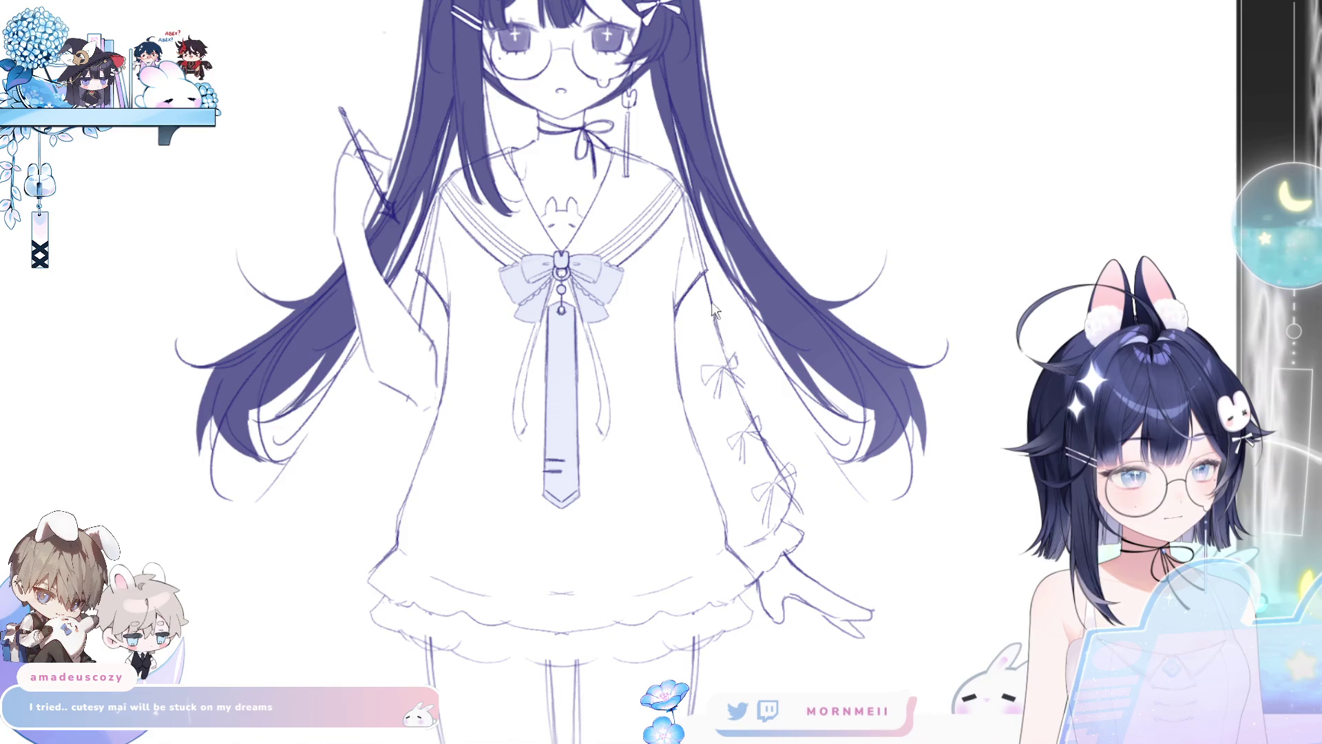
scroll(757, 344, down, 3)
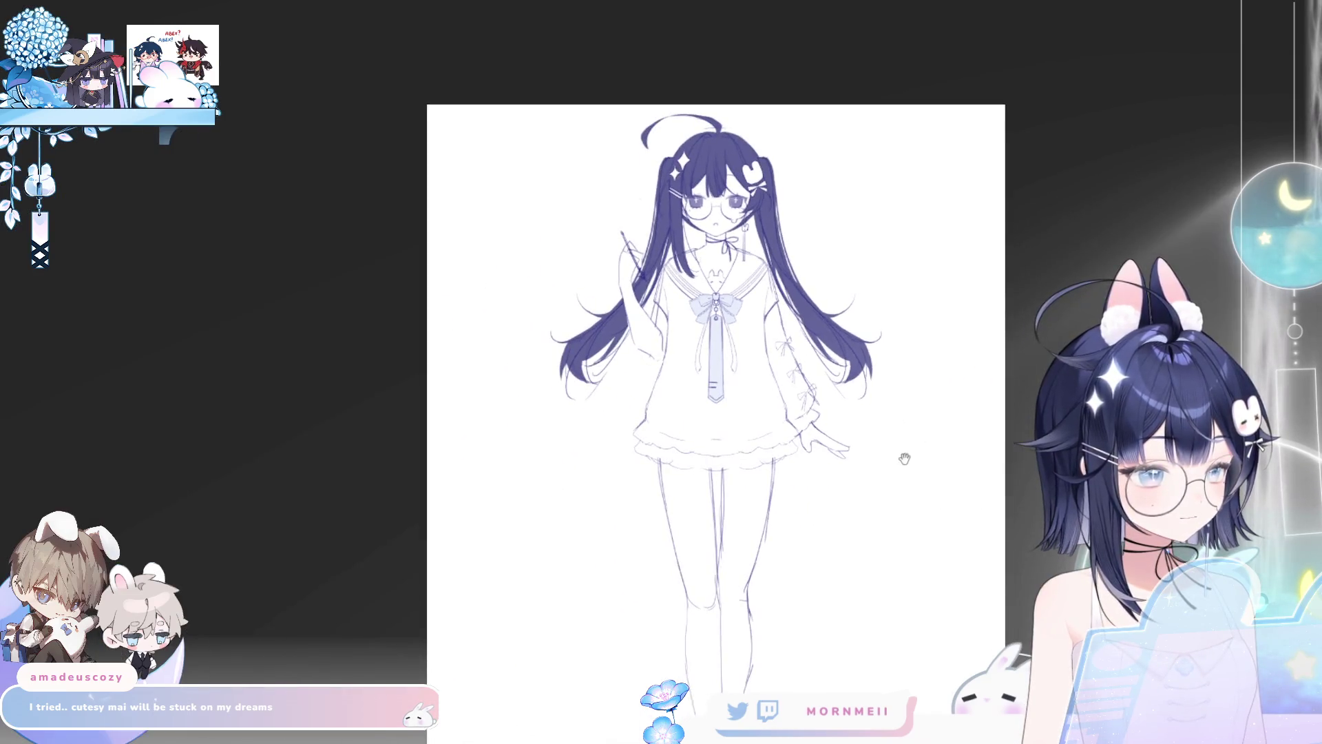
key(h)
key(h)
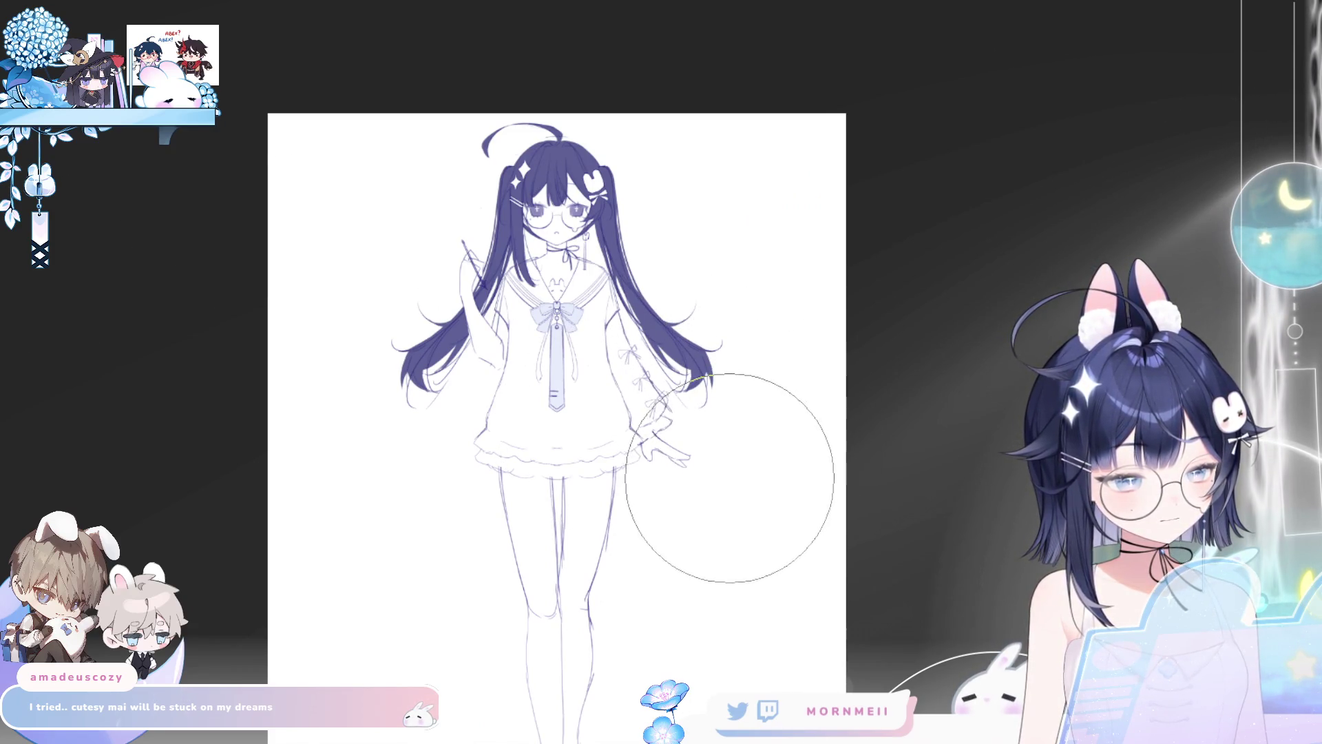
key(bracketright)
key(bracketright)
key(bracketright)
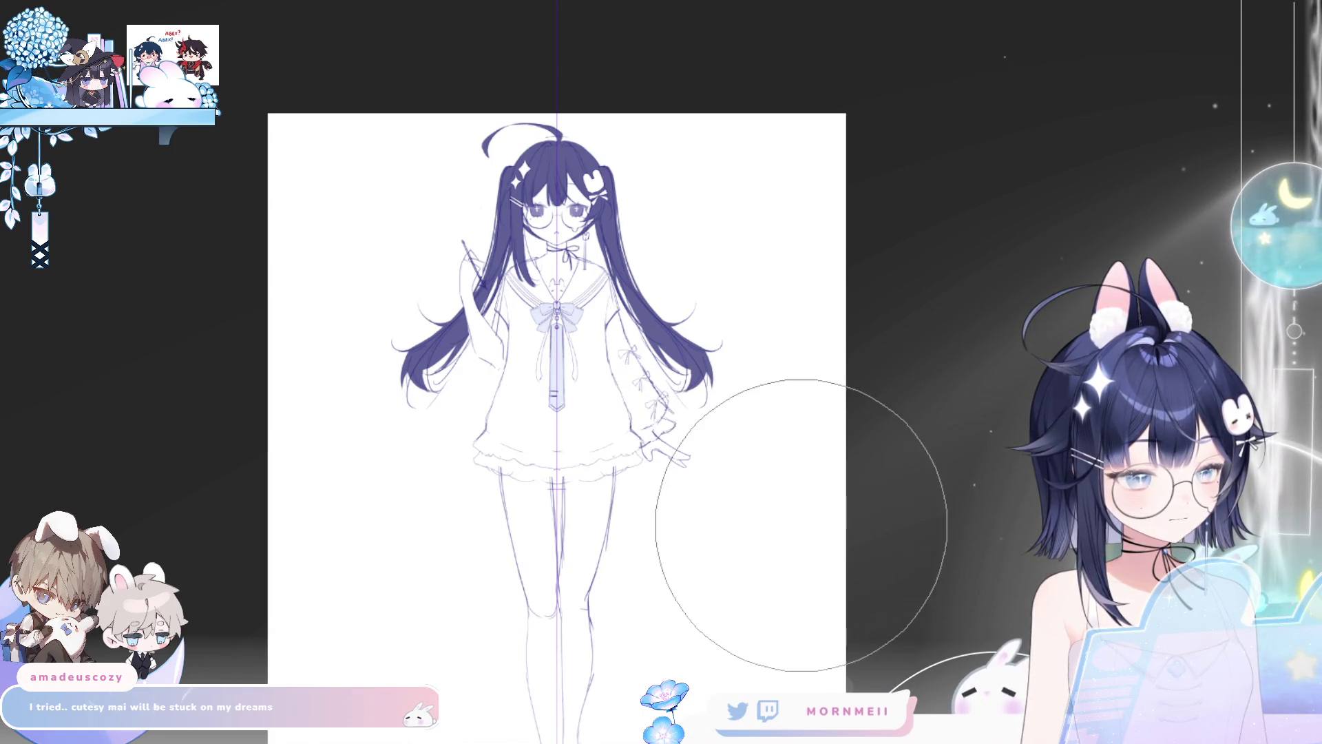
key(bracketleft)
key(bracketleft)
key(bracketleft)
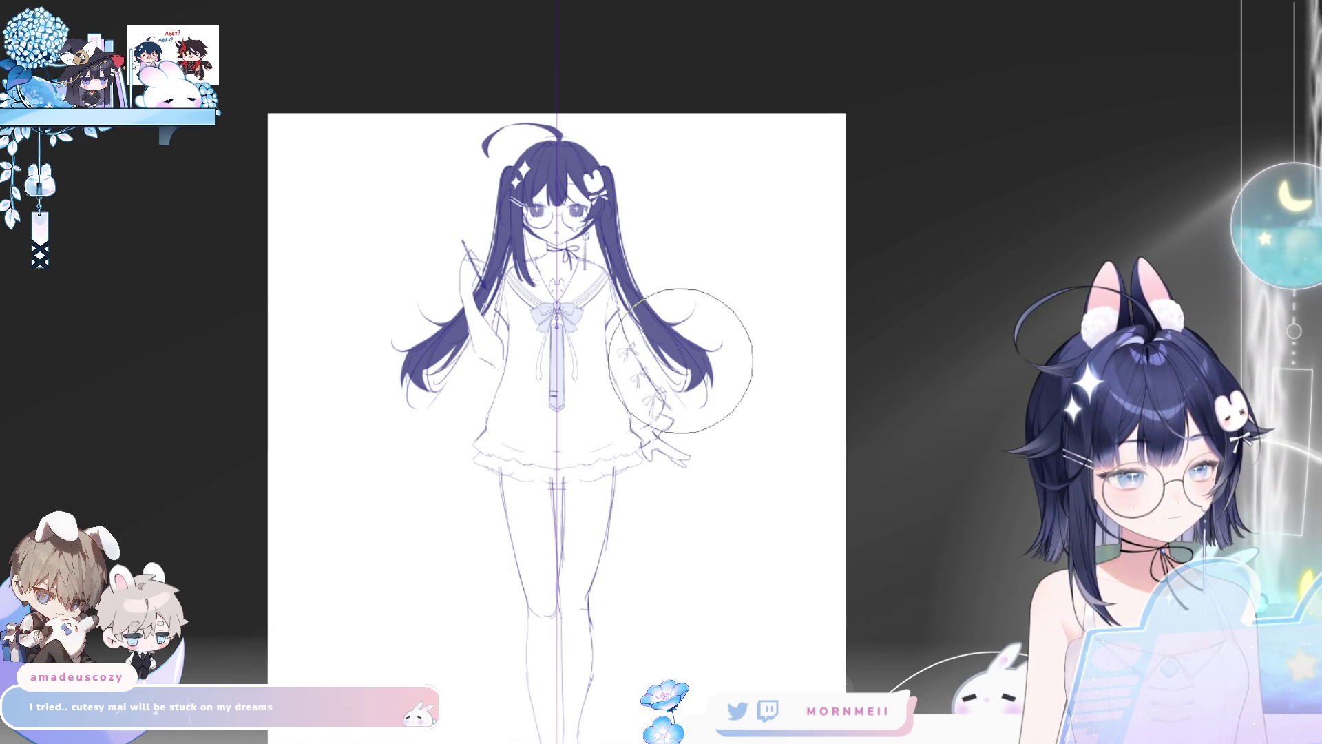
Step: Draw a curved waistline across the dress below the bow, toggling undo/redo to compare
key(h)
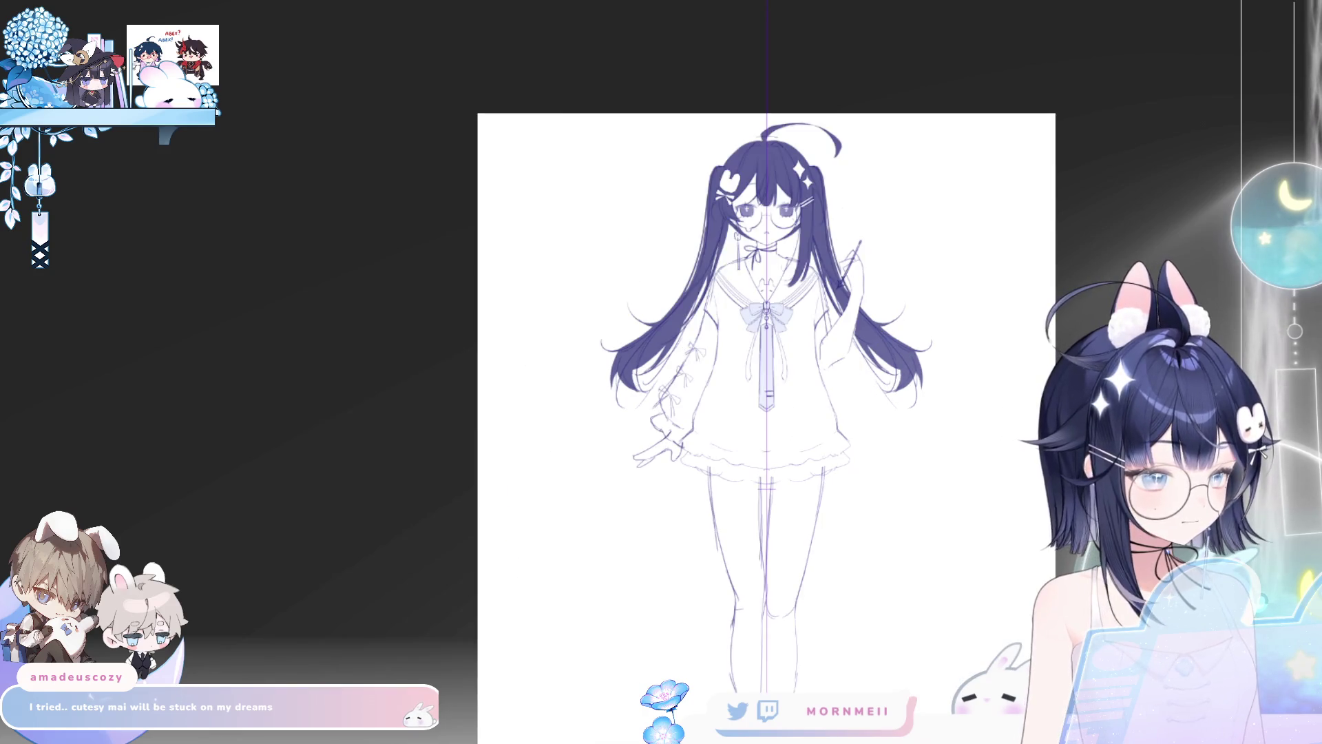
key(h)
scroll(597, 331, up, 5)
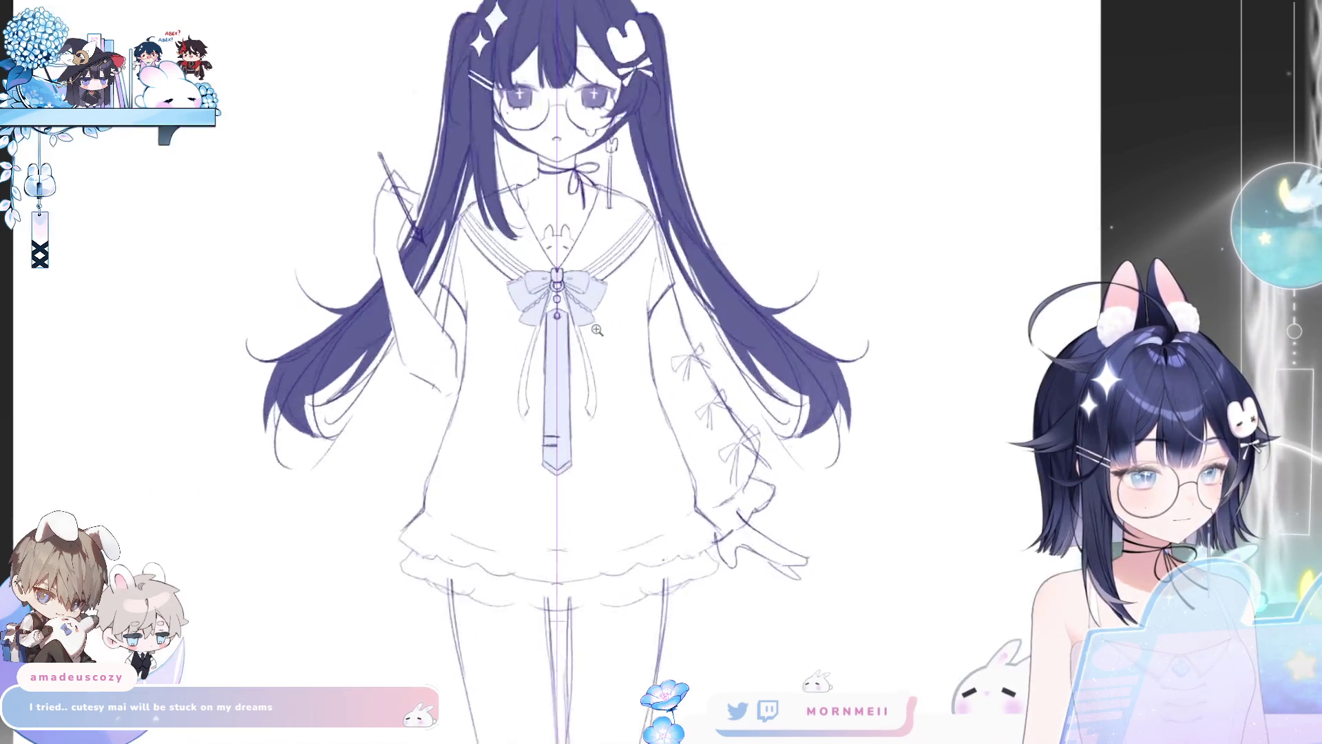
scroll(598, 330, up, 2)
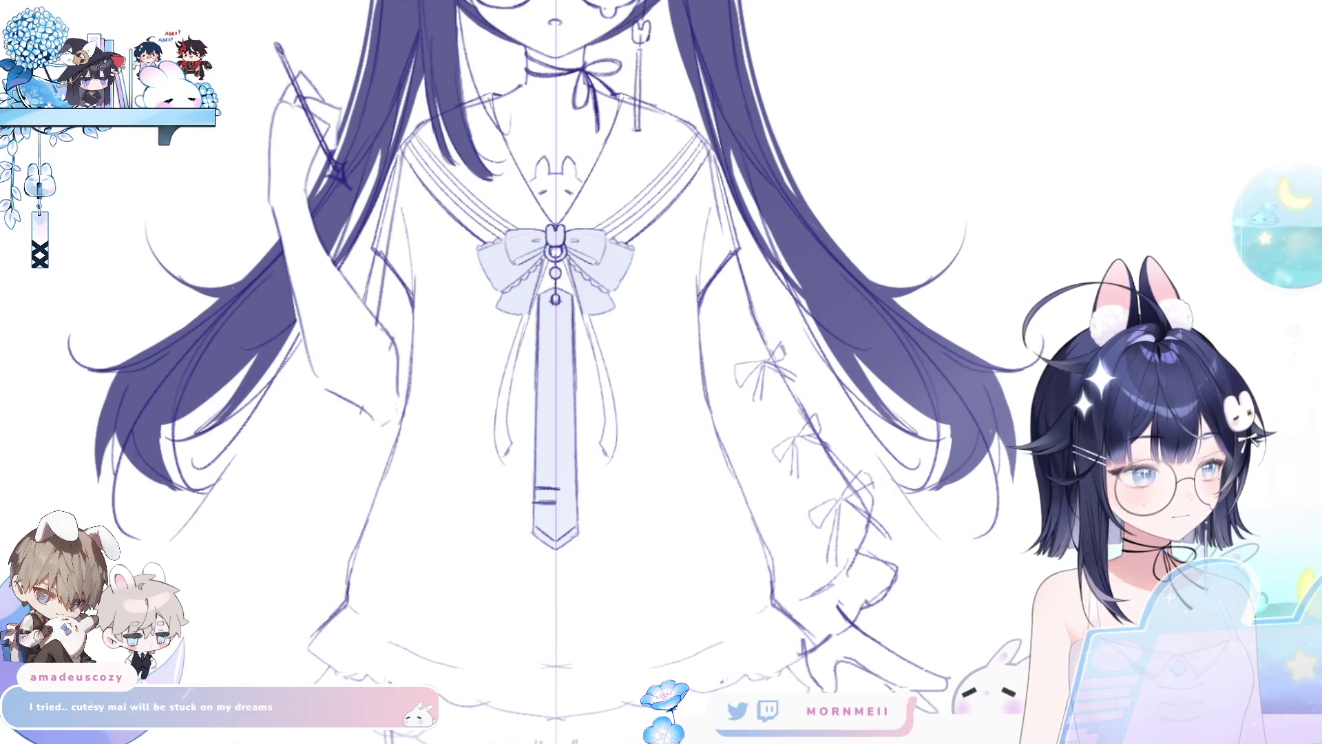
drag(696, 327, 654, 403)
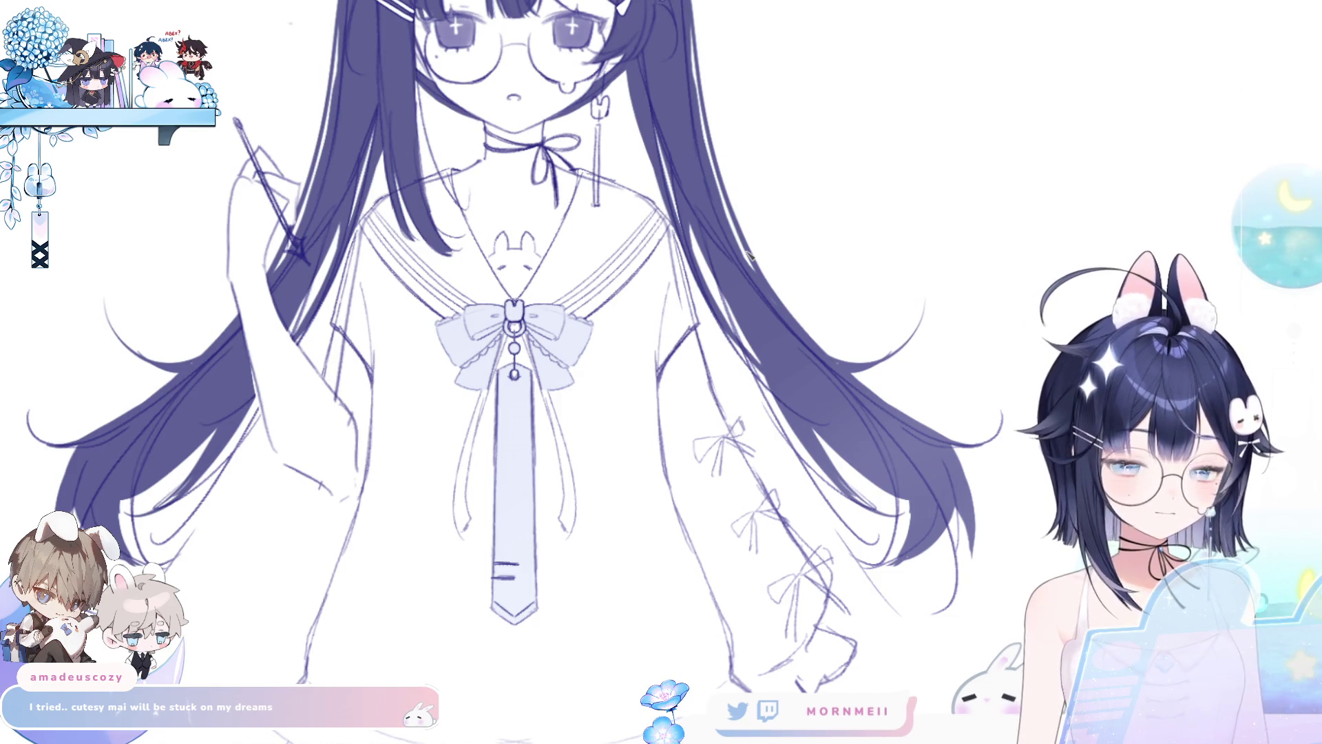
drag(380, 464, 554, 493)
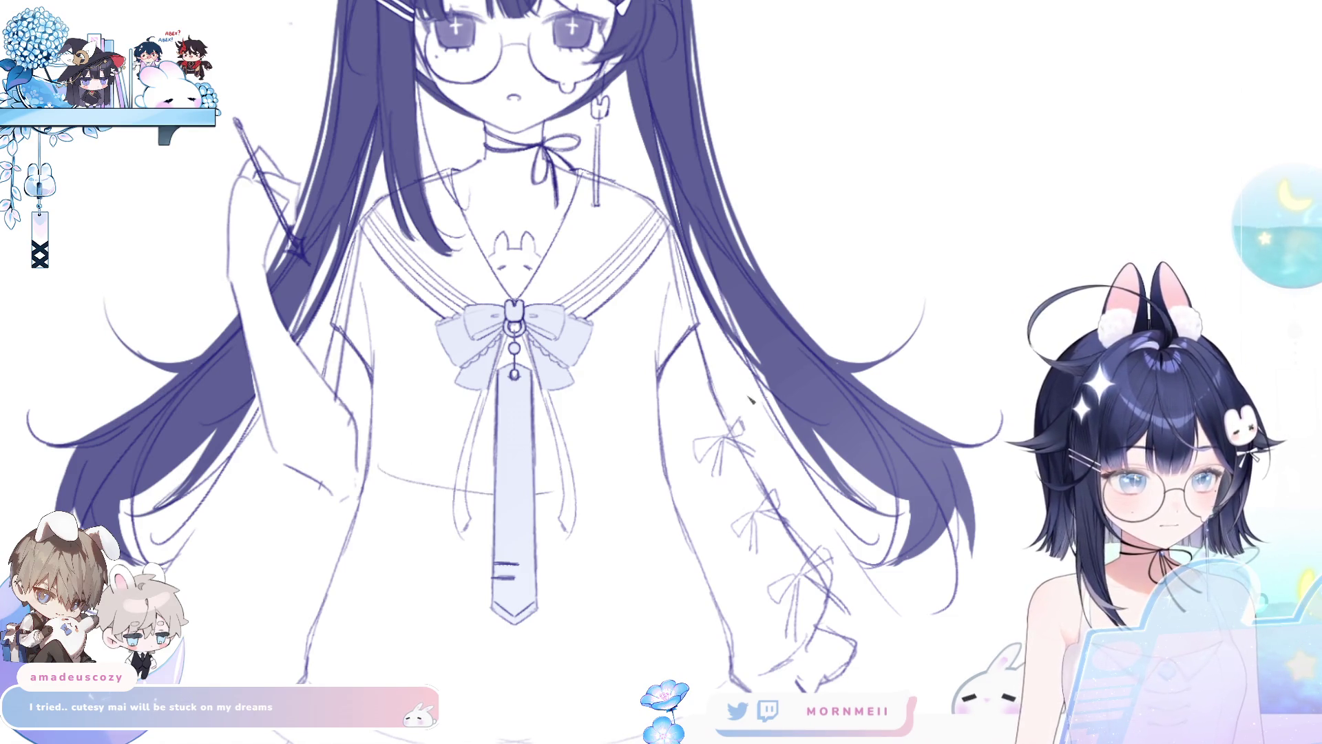
key(ctrl+z)
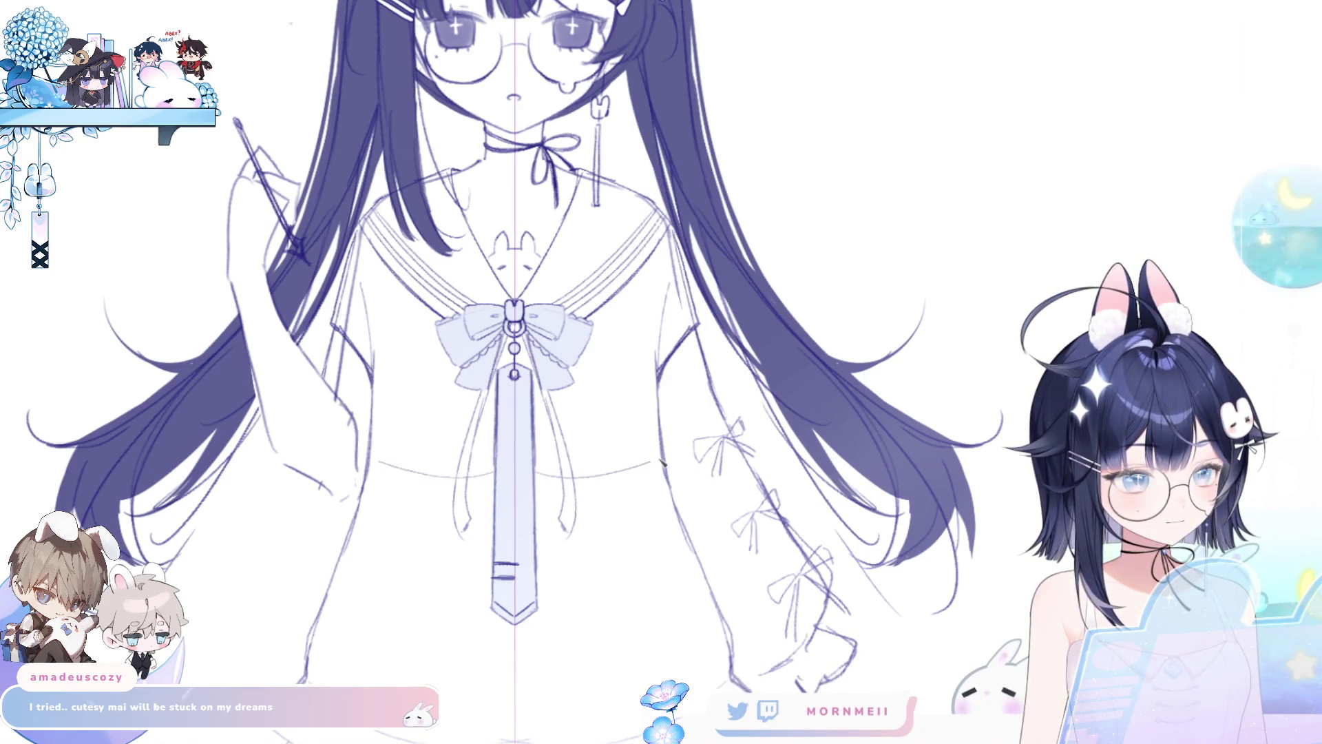
key(ctrl+y)
key(ctrl+z)
key(ctrl+y)
key(ctrl+z)
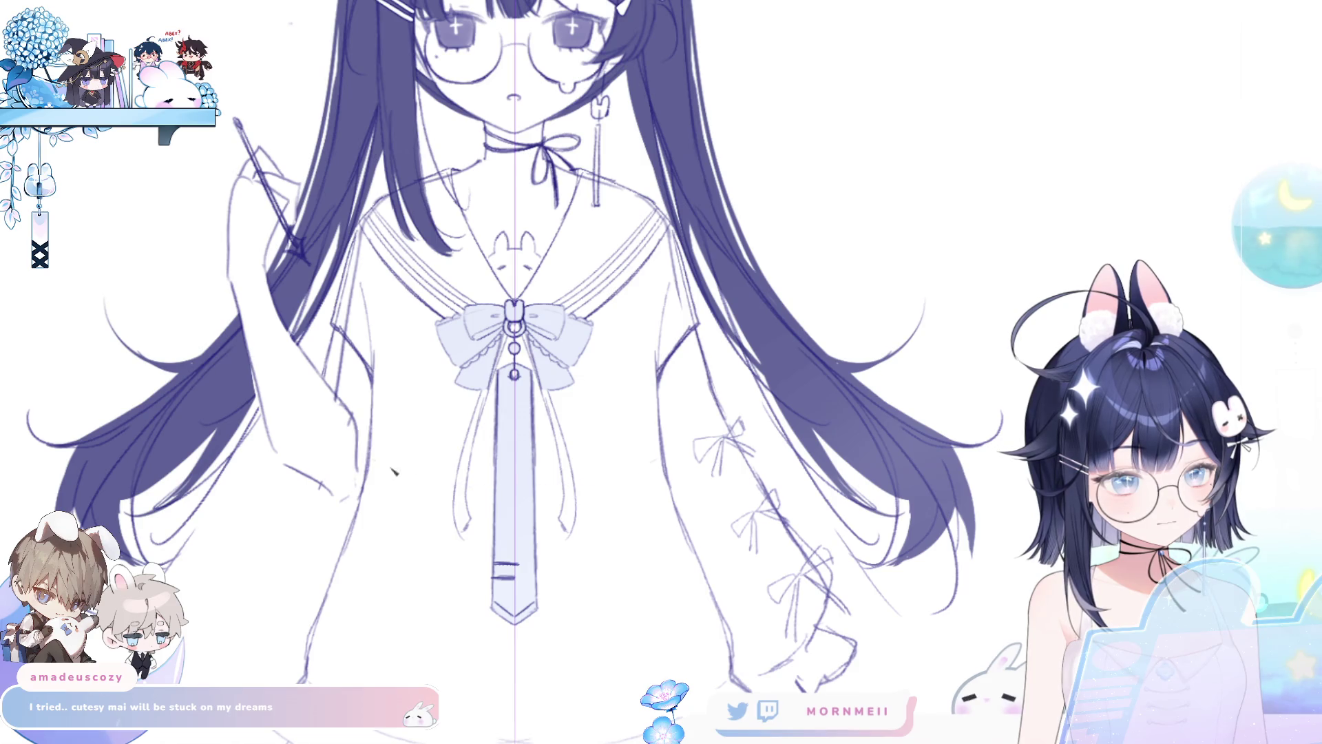
key(ctrl+y)
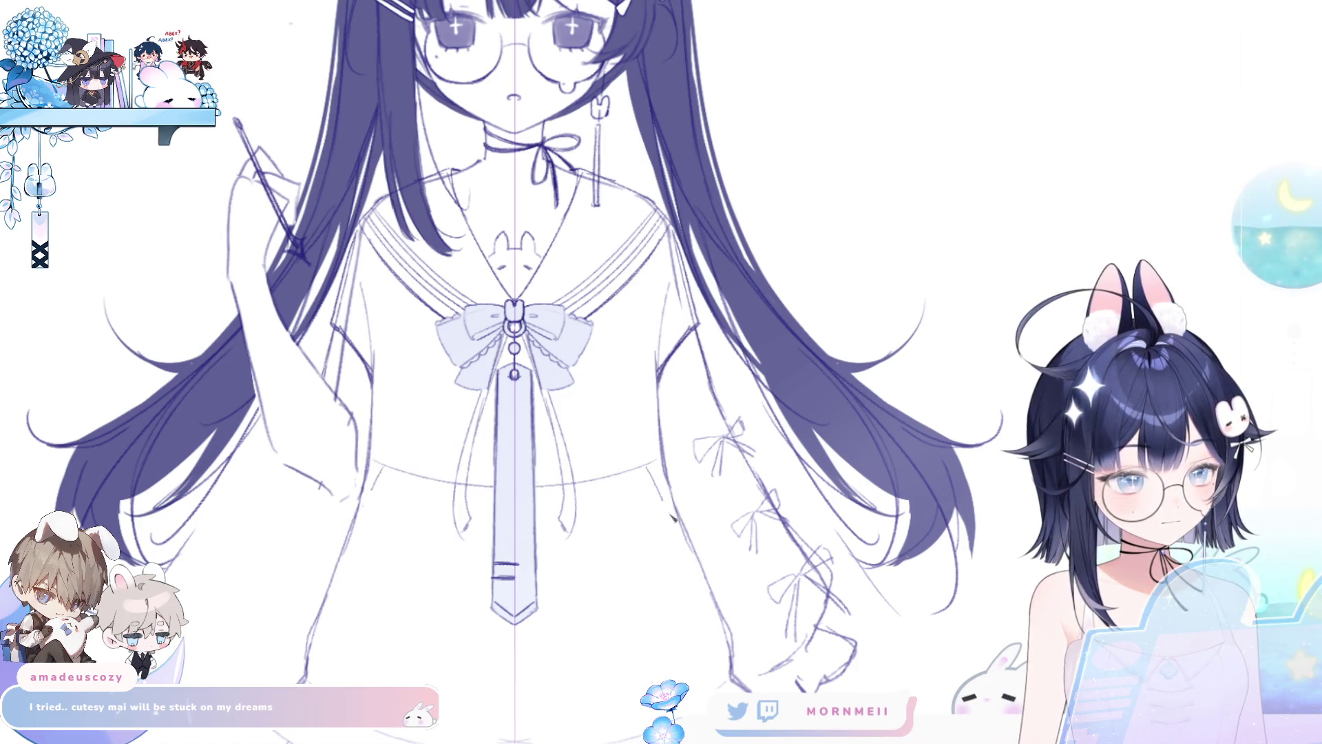
Step: Try a diagonal line down the skirt side, then zoom out to the whole page
key(ctrl+z)
drag(648, 465, 697, 564)
key(ctrl+z)
key(ctrl+z)
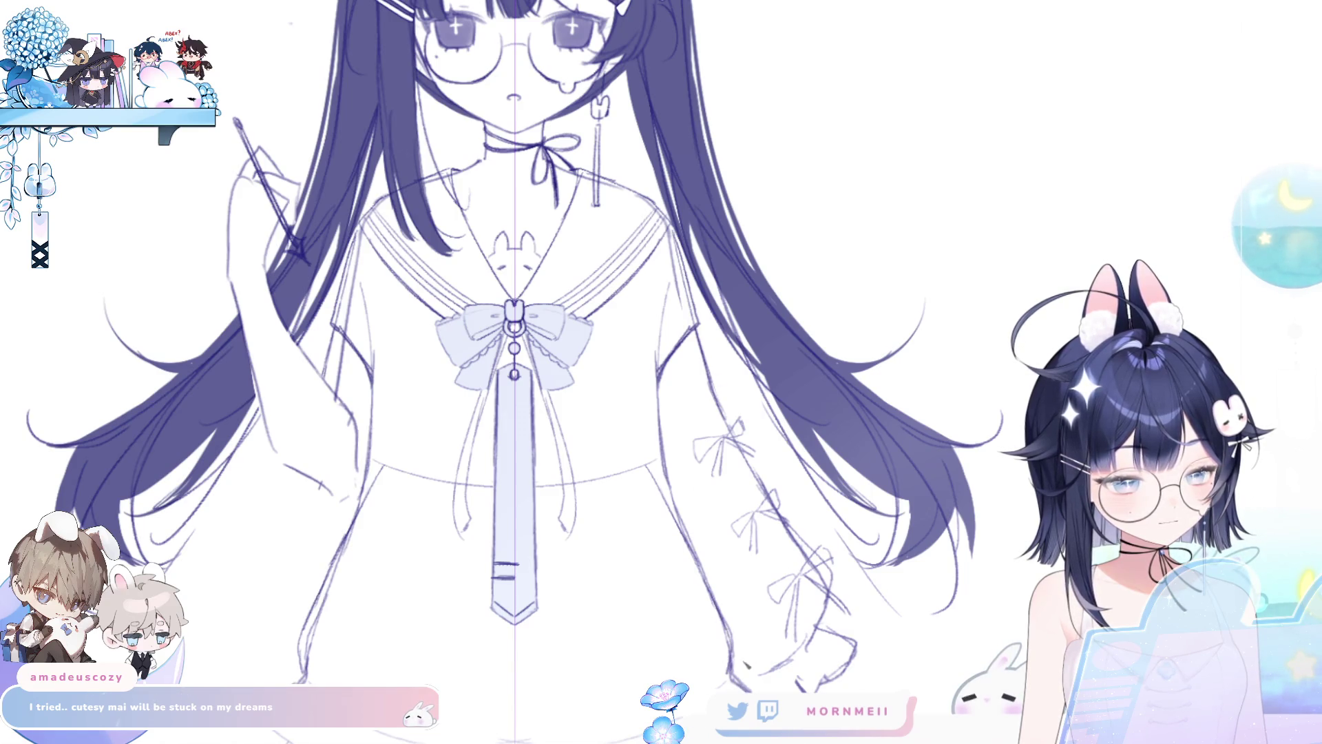
scroll(737, 635, down, 2)
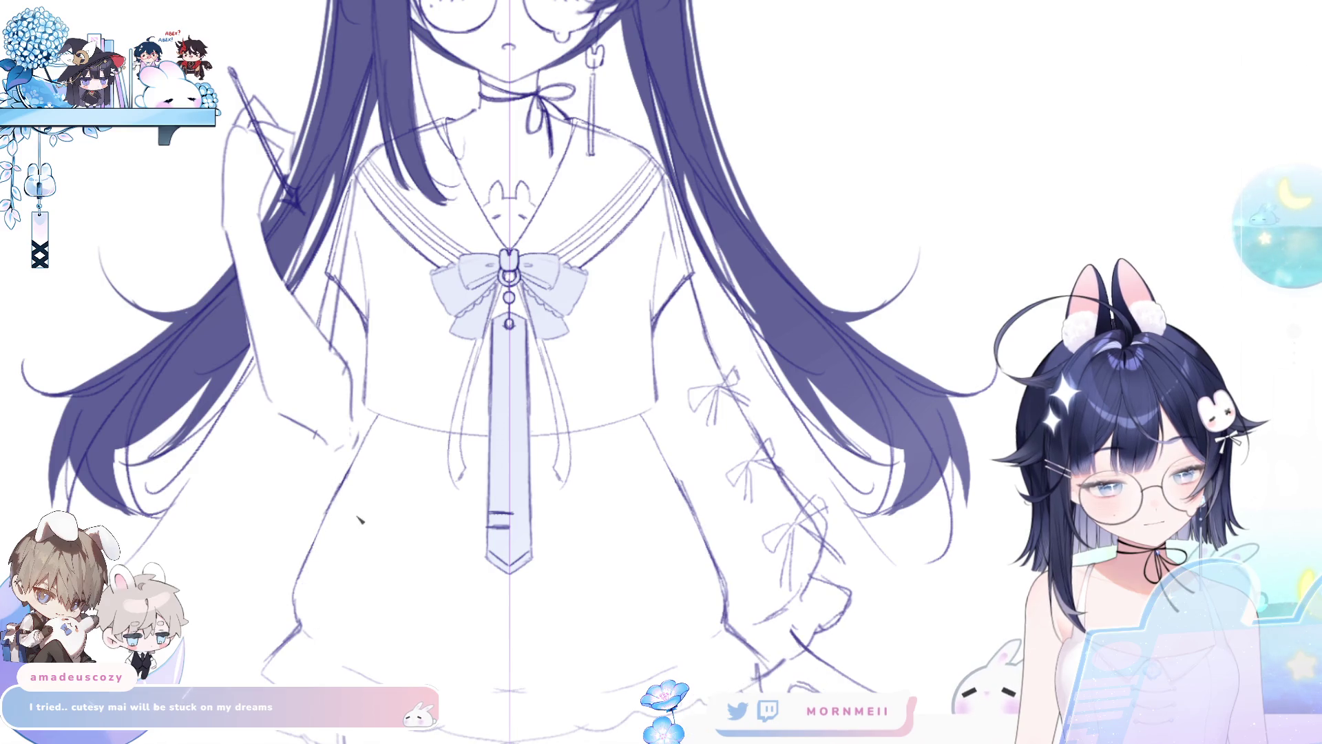
key(ctrl+0)
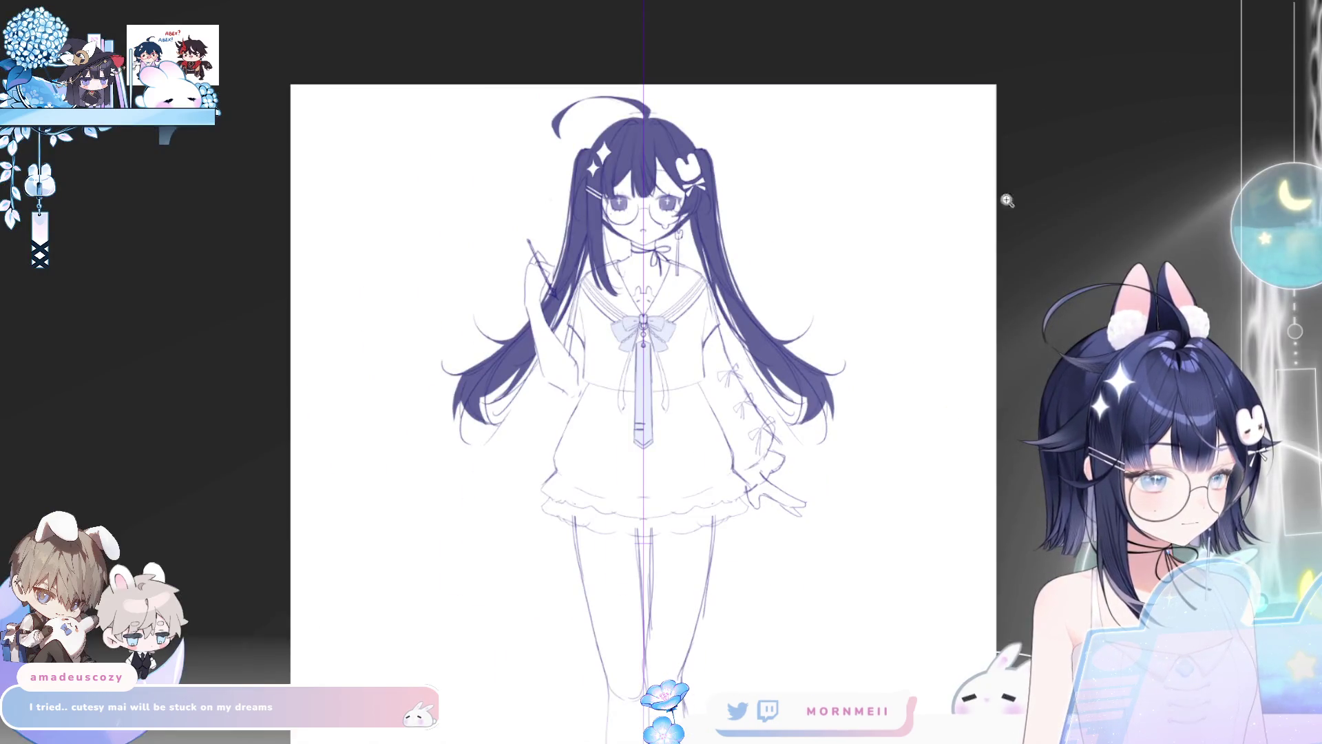
key(h)
key(h)
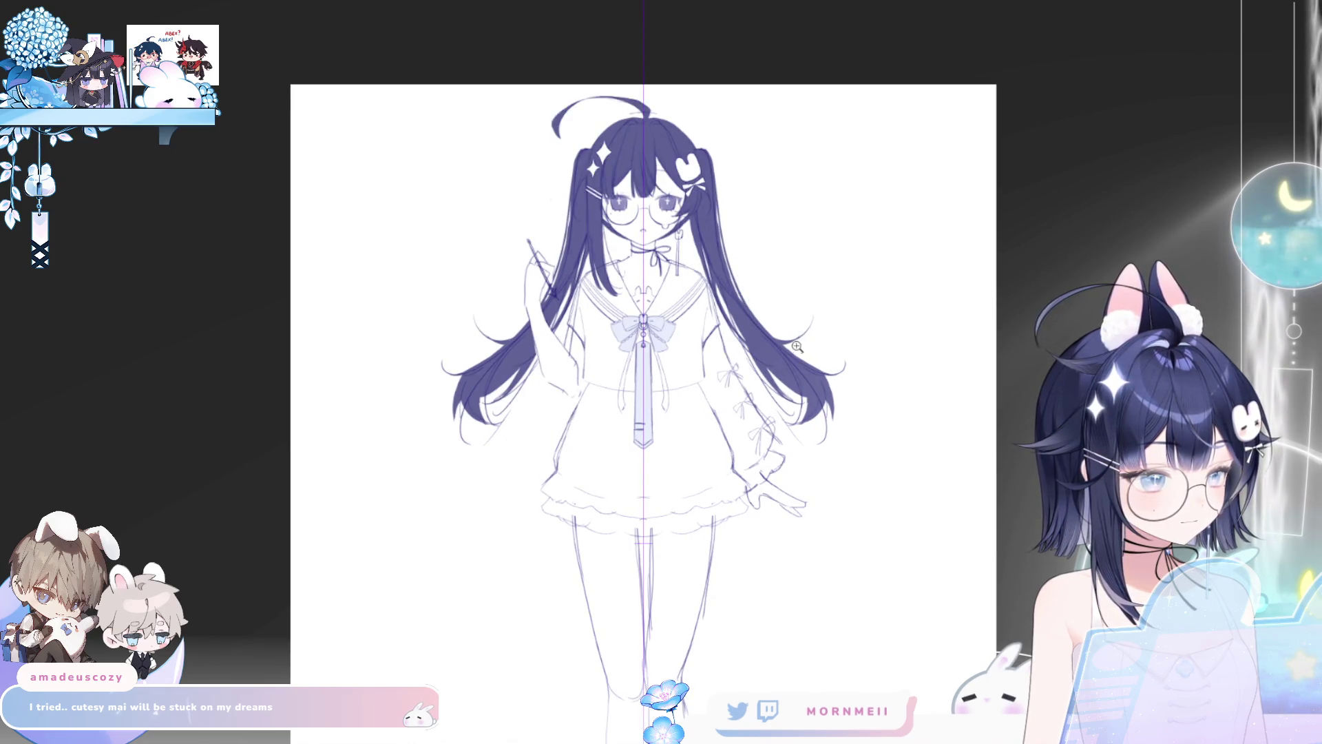
click(747, 414)
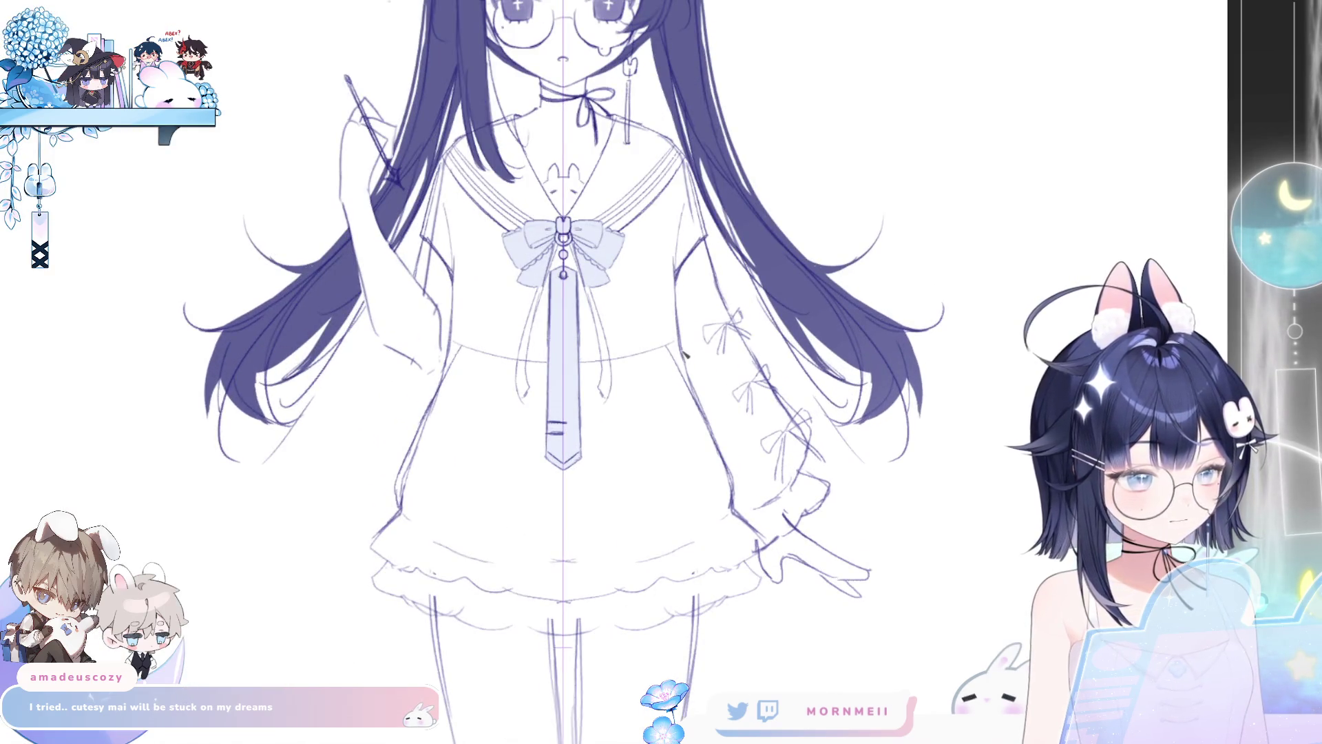
key(ctrl+z)
key(ctrl+z)
key(ctrl+z)
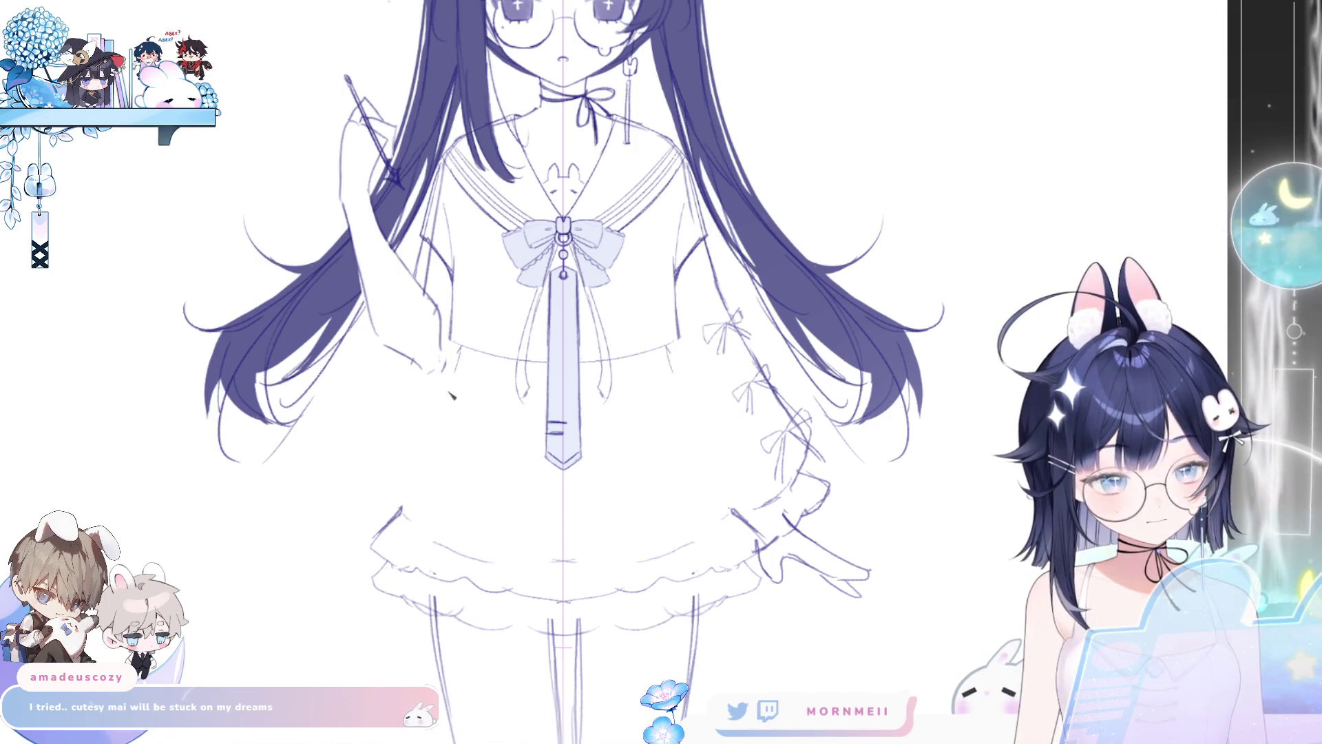
key(ctrl+z)
mouse_move(448, 372)
mouse_down()
mouse_move(396, 506)
mouse_move(410, 496)
mouse_up()
key(ctrl+z)
key(ctrl+z)
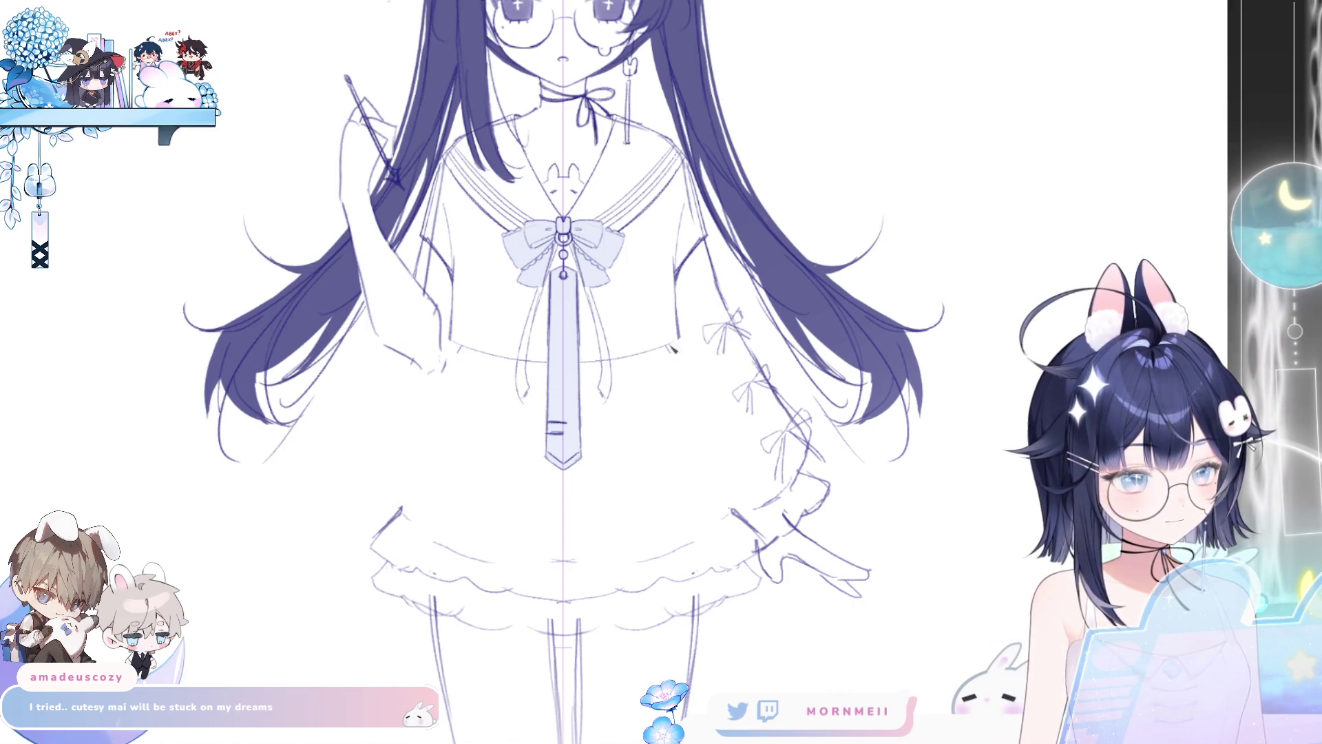
key(ctrl+z)
drag(455, 348, 398, 506)
key(h)
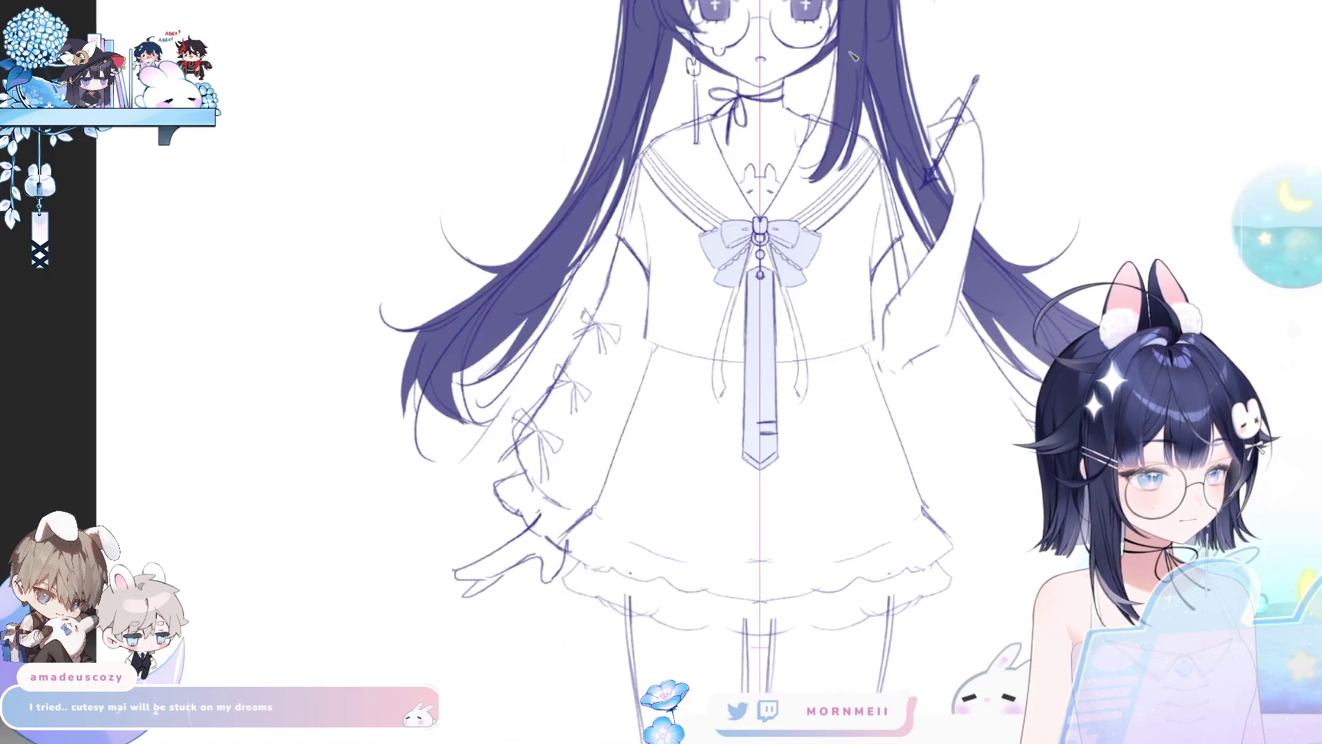
key(h)
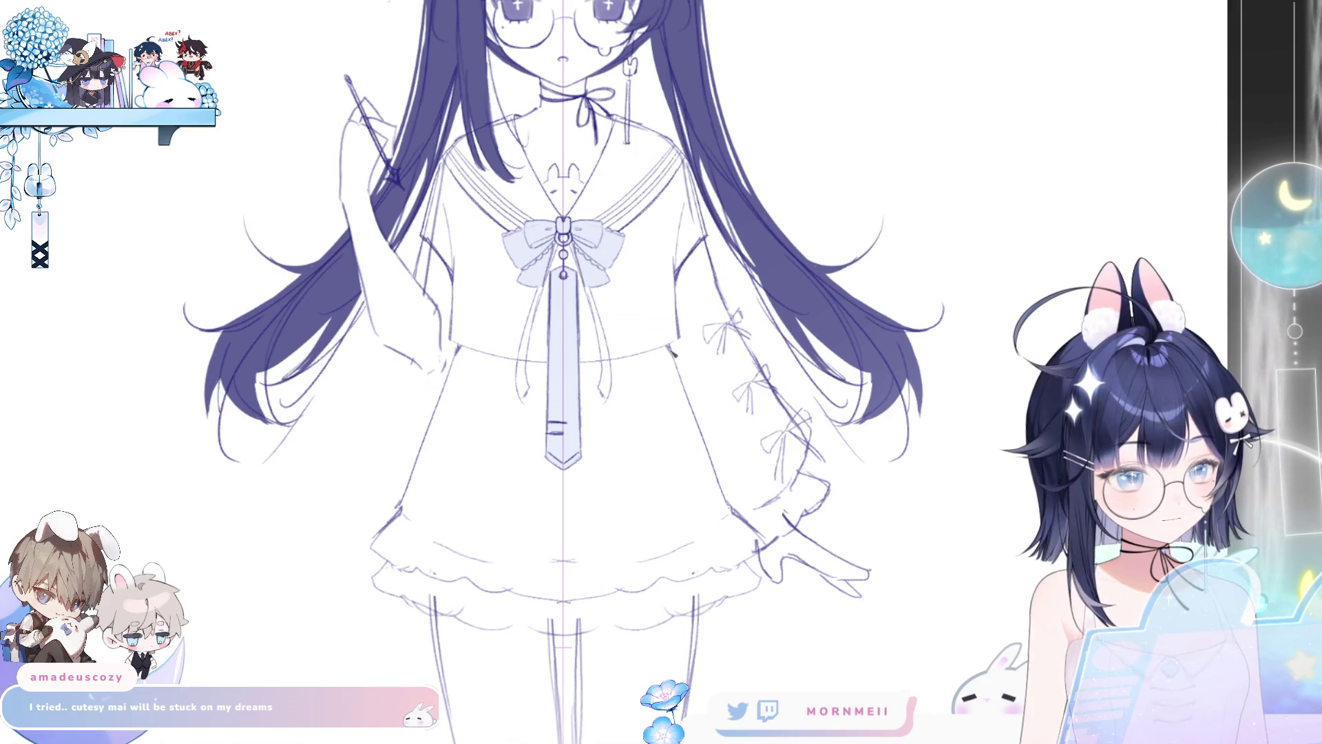
drag(671, 352, 730, 503)
key(ctrl+z)
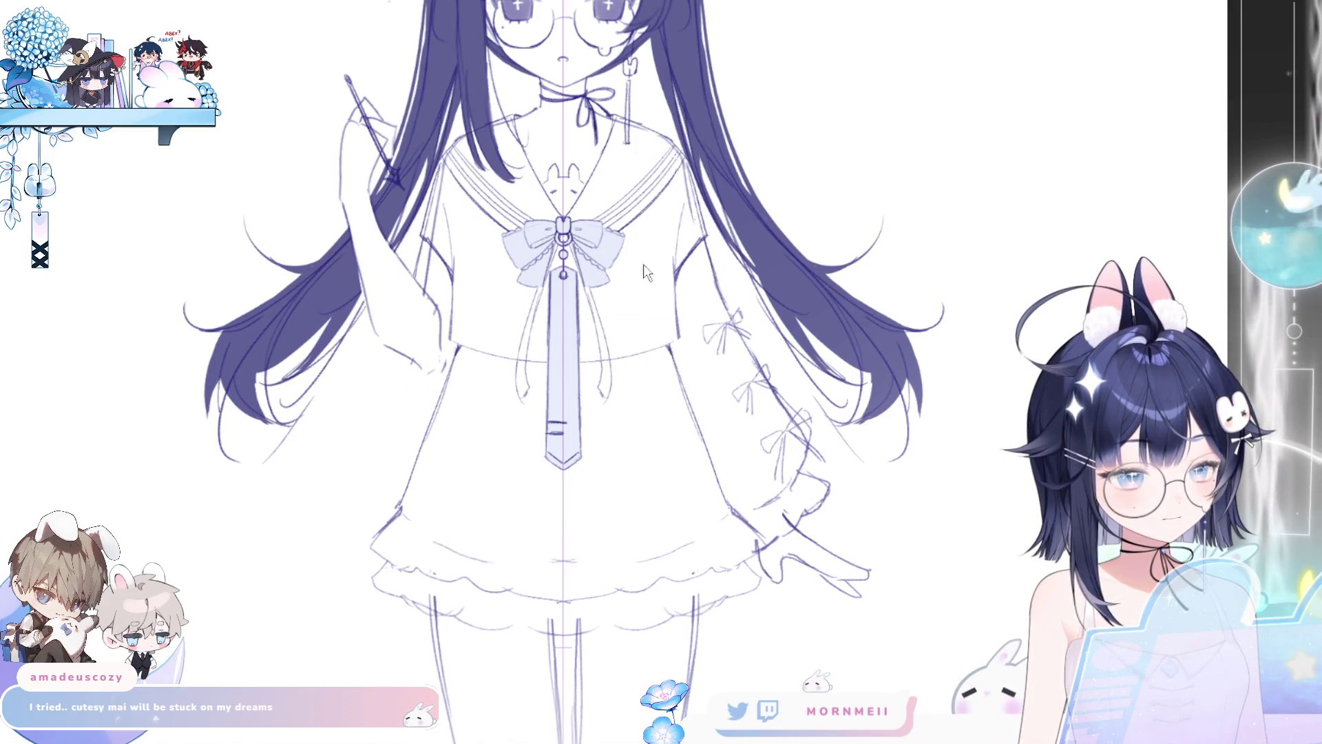
drag(424, 446, 378, 537)
key(ctrl+z)
key(ctrl+z)
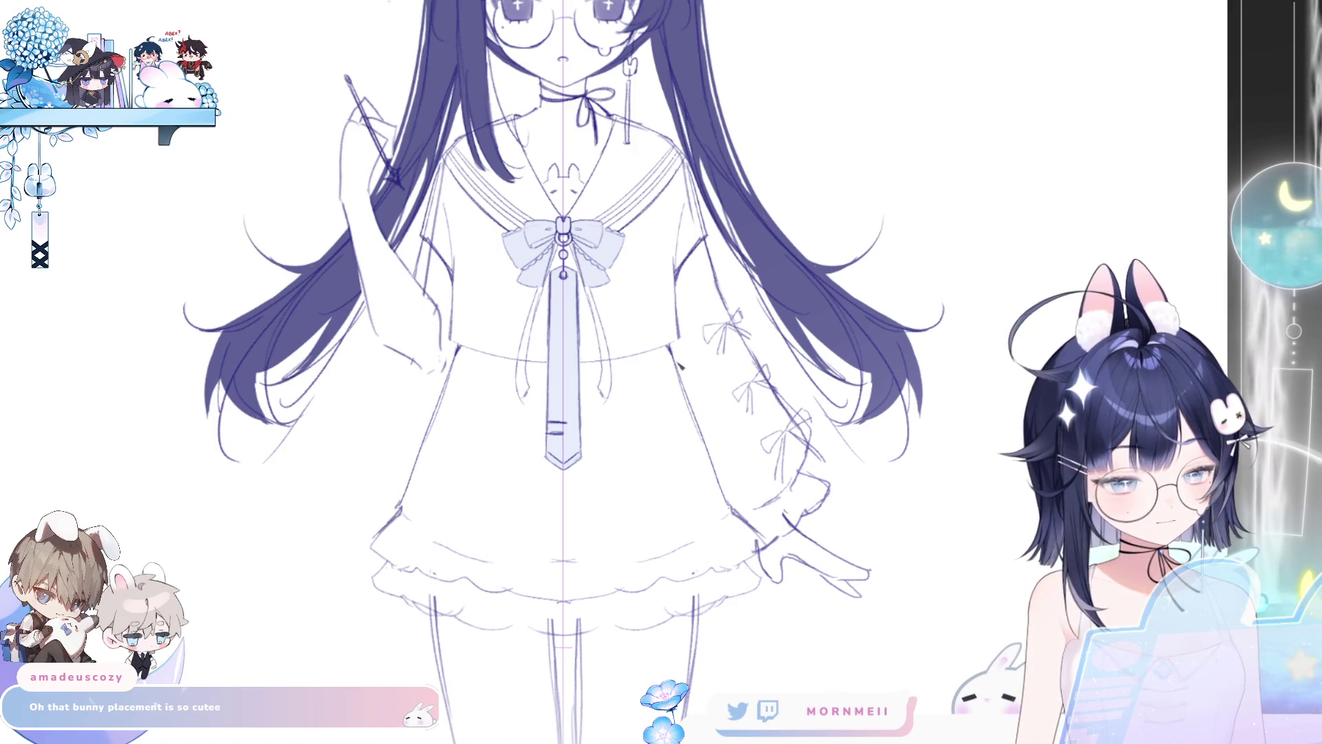
scroll(851, 230, down, 3)
key(h)
key(h)
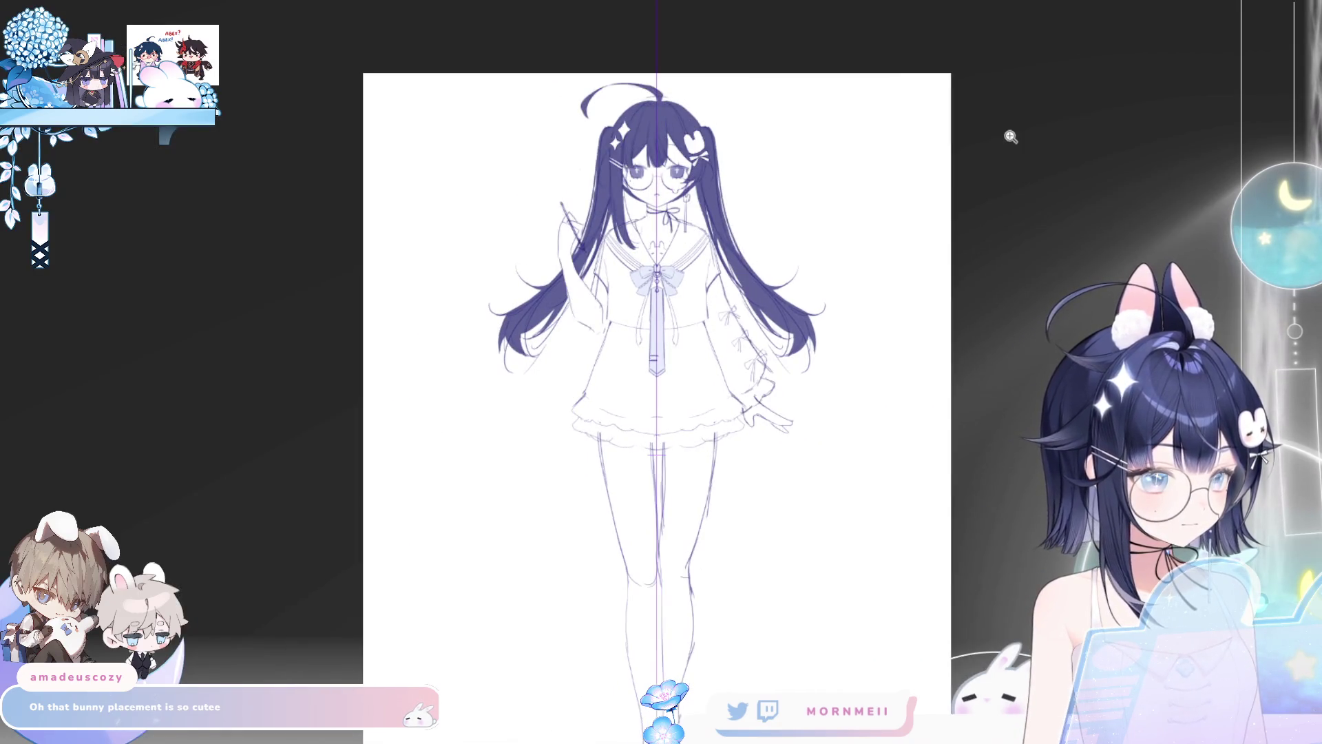
scroll(762, 335, up, 4)
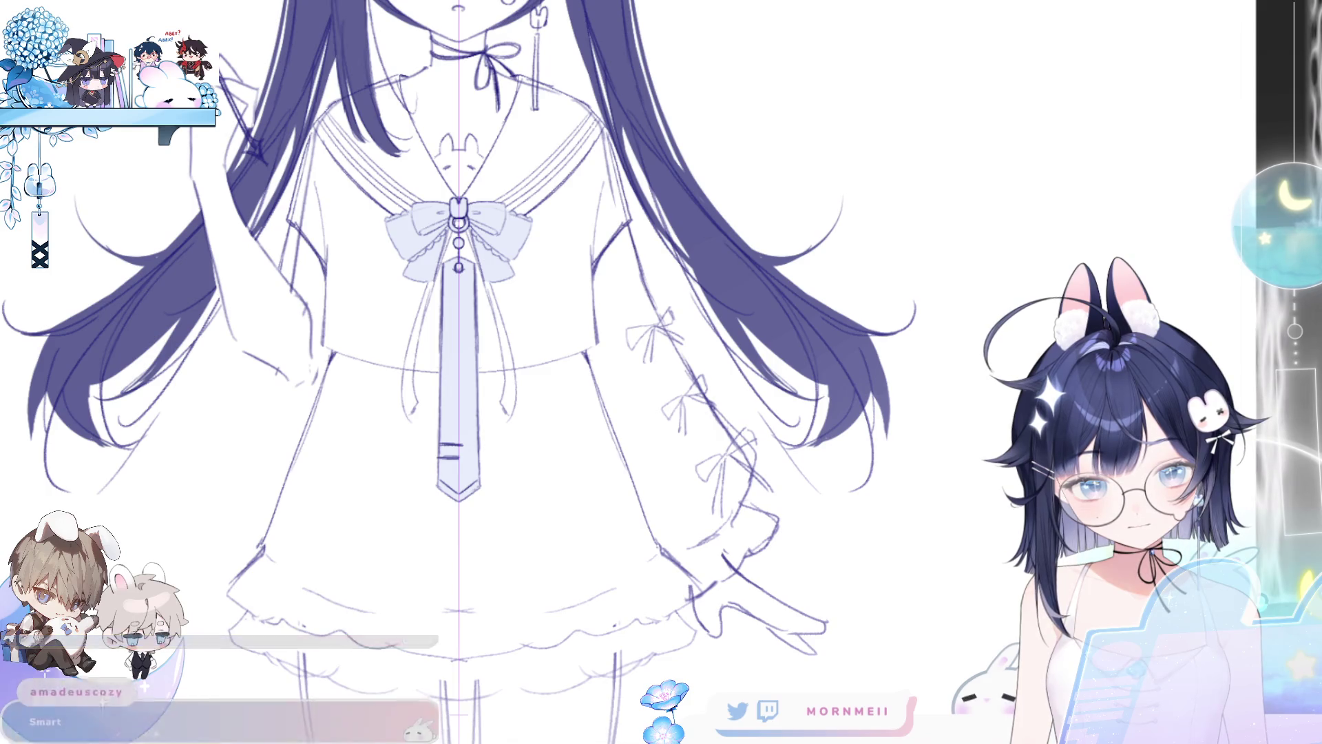
drag(365, 537, 400, 516)
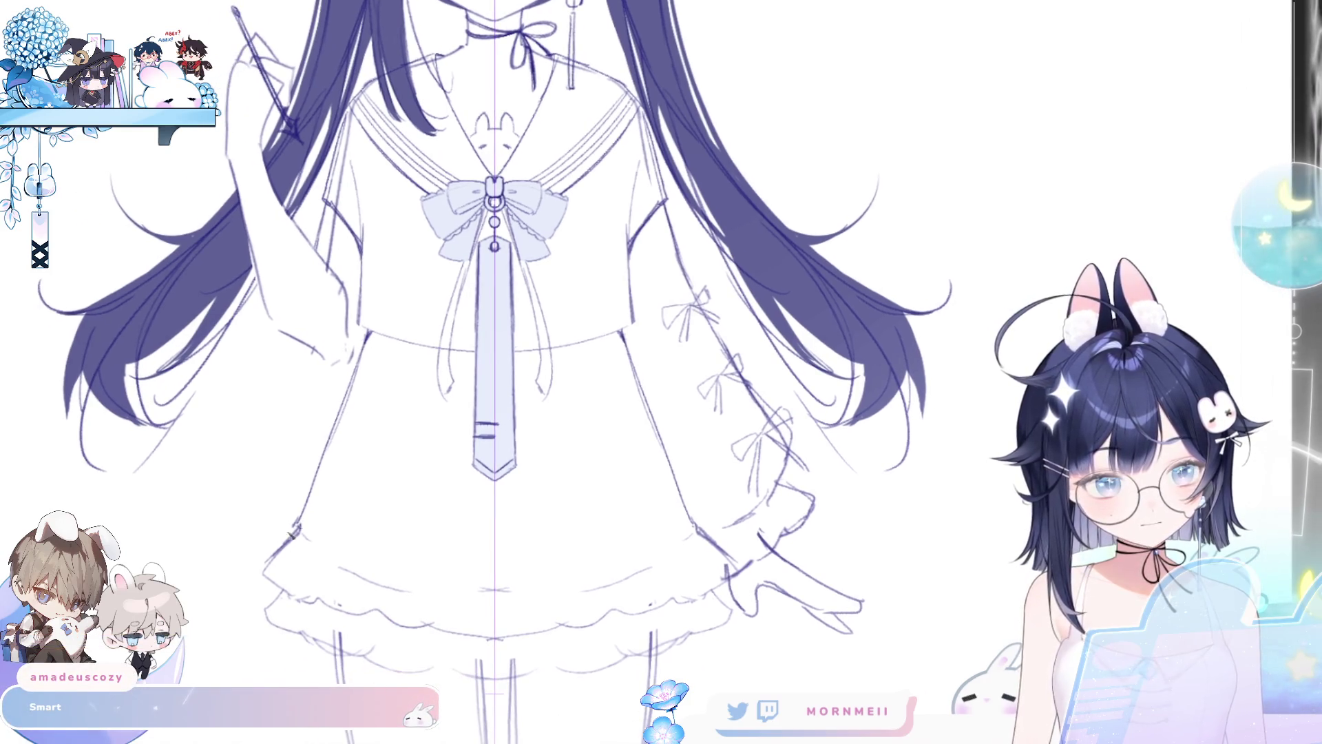
drag(370, 355, 269, 572)
key(ctrl+z)
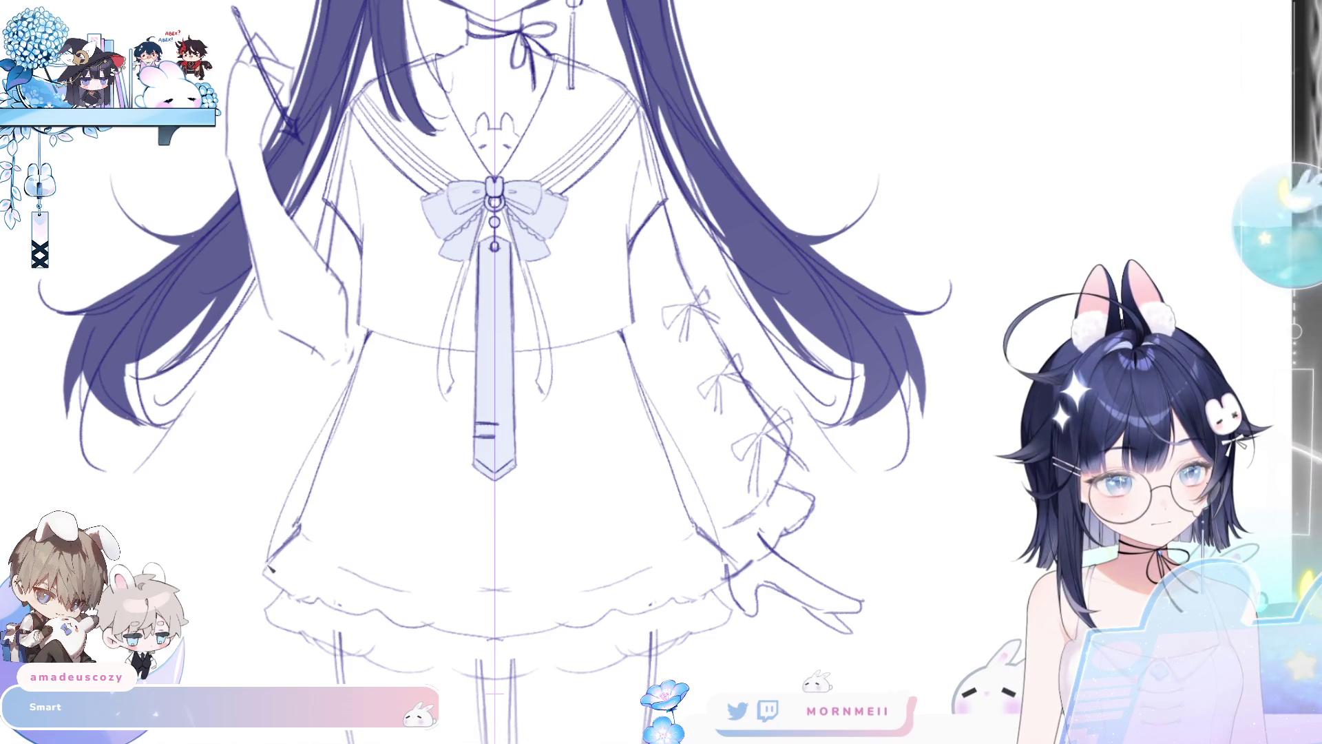
key(ctrl+z)
drag(335, 409, 261, 591)
key(ctrl+z)
drag(362, 355, 253, 593)
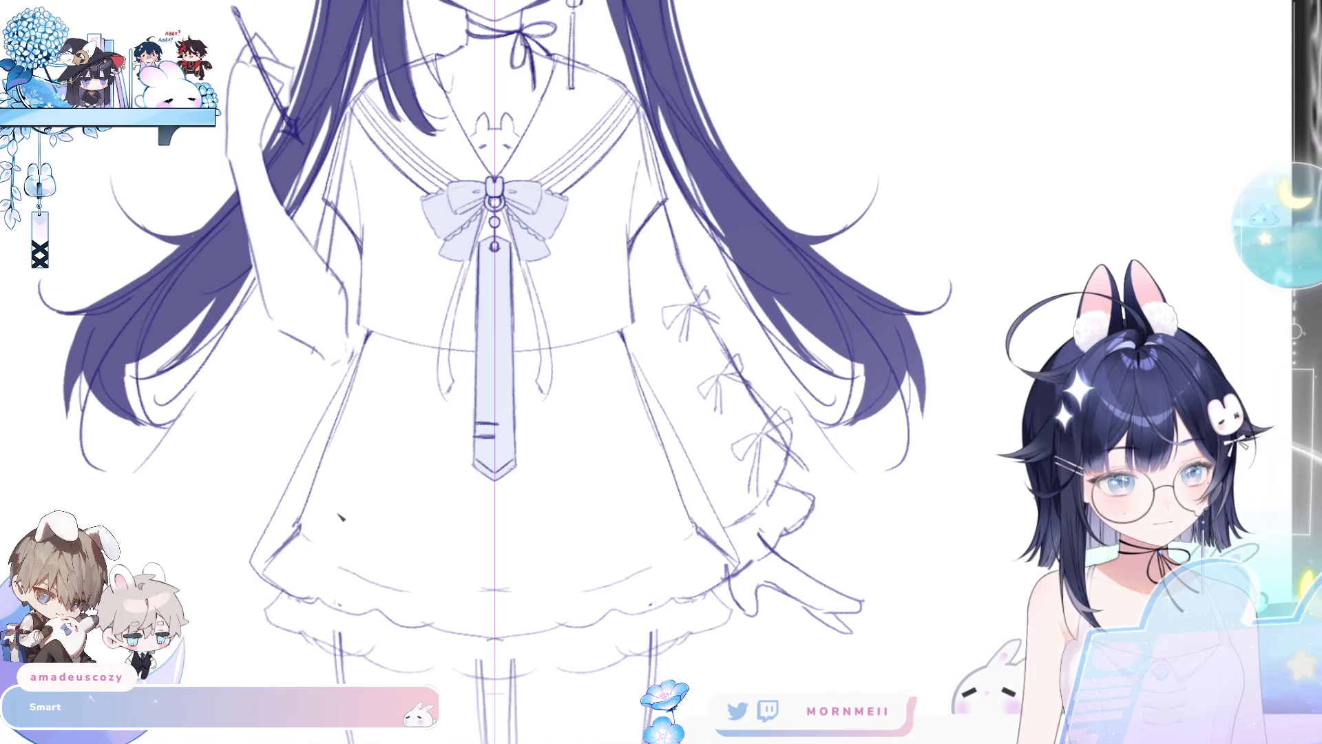
key(ctrl+z)
drag(359, 370, 260, 574)
key(ctrl+z)
drag(338, 412, 268, 566)
key(ctrl+z)
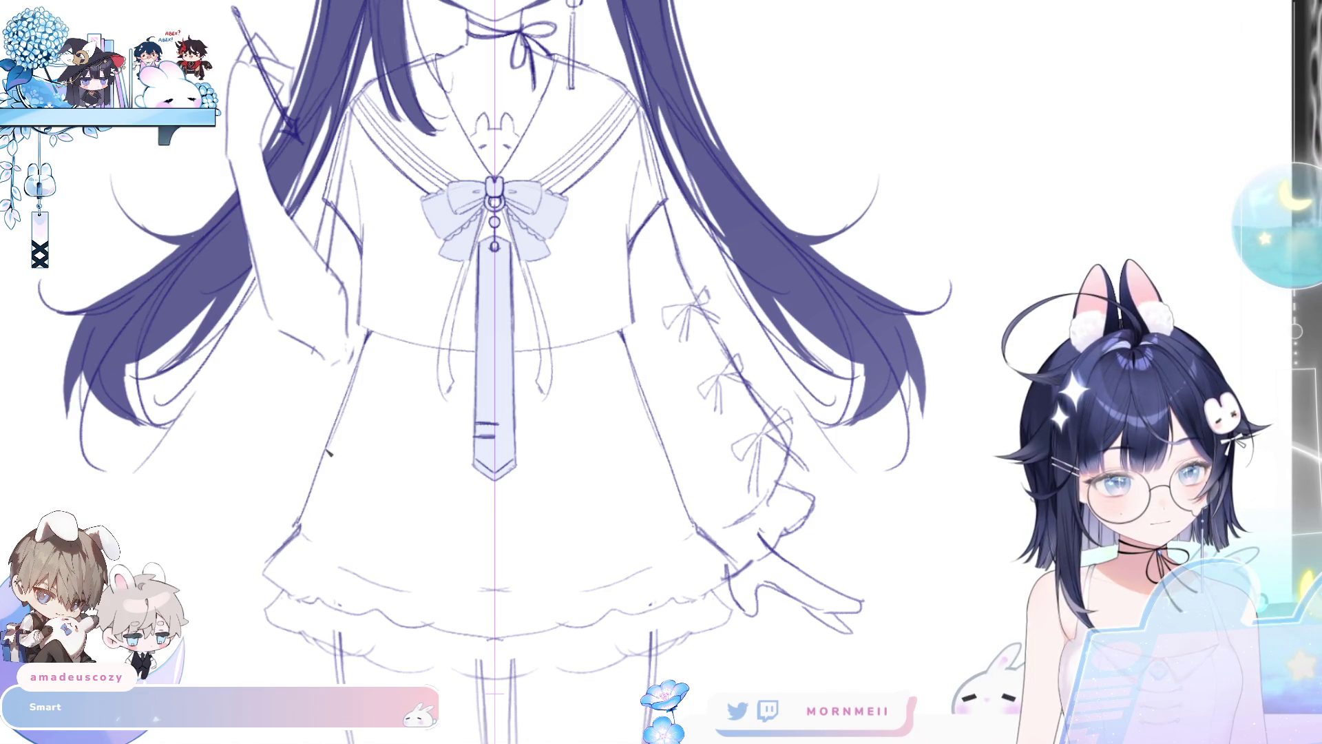
drag(333, 445, 261, 572)
key(ctrl+z)
key(ctrl+z)
mouse_move(338, 438)
mouse_down()
mouse_move(261, 572)
mouse_move(323, 600)
mouse_up()
key(ctrl+z)
key(ctrl+z)
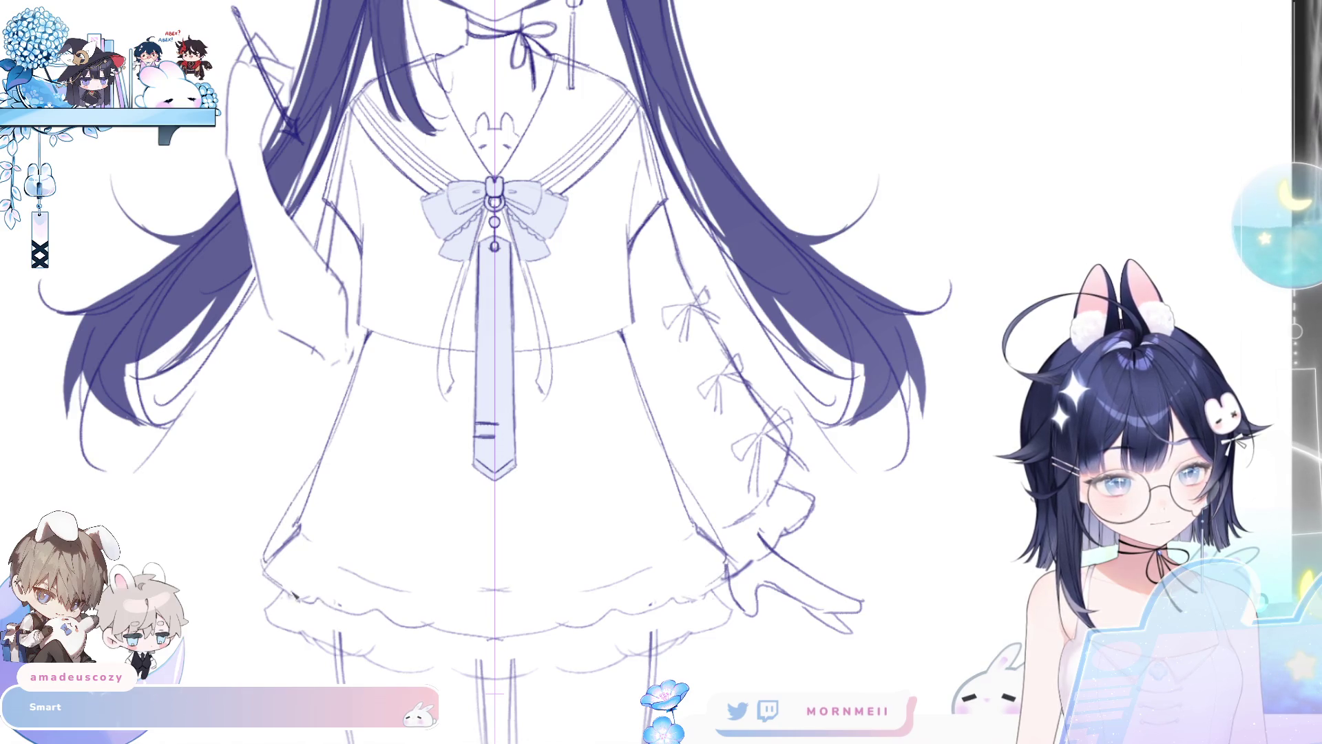
drag(344, 411, 275, 551)
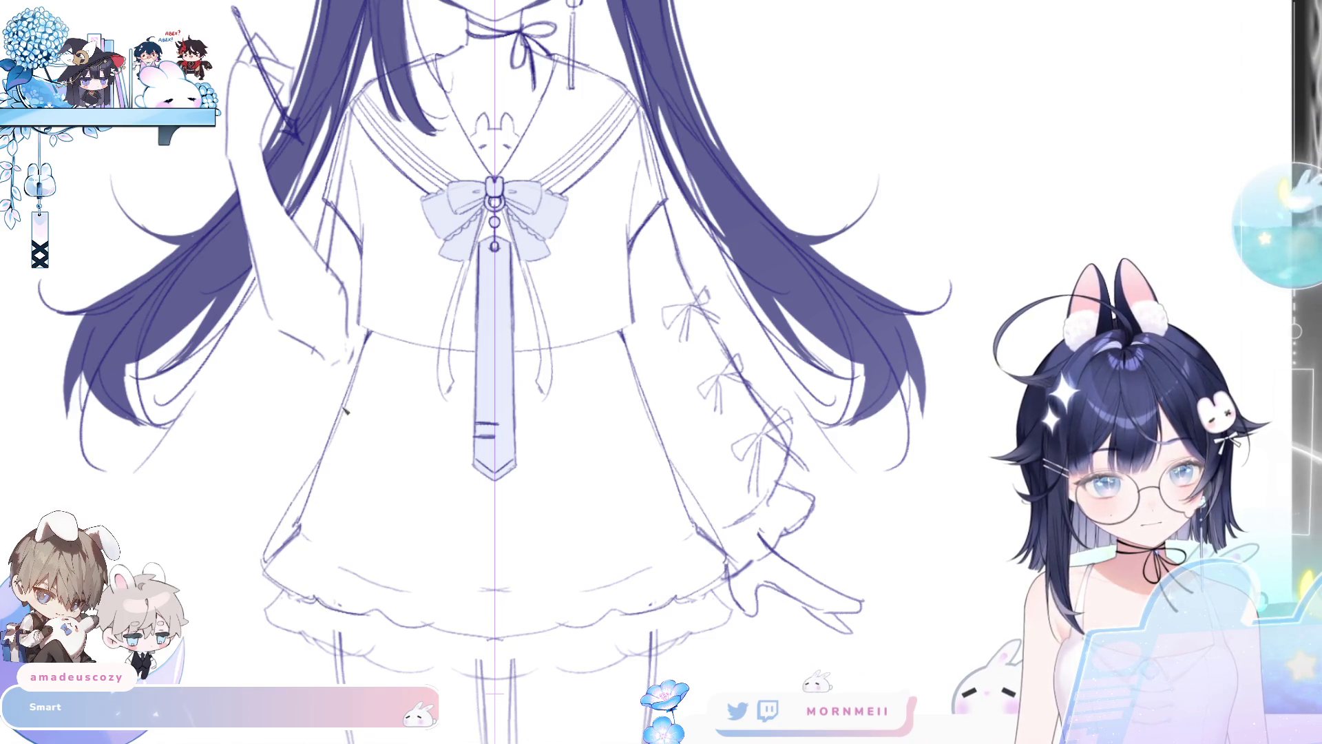
key(ctrl+z)
drag(312, 488, 284, 550)
key(ctrl+z)
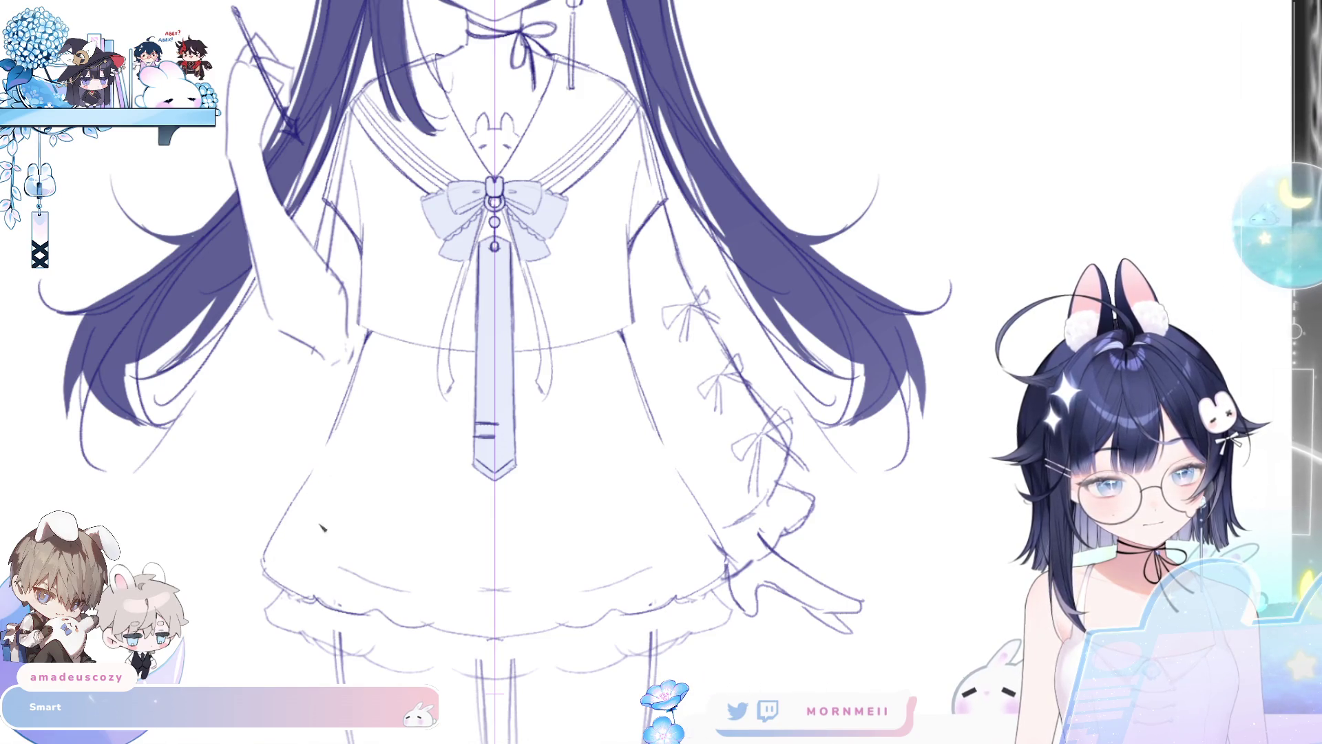
drag(334, 432, 269, 565)
key(ctrl+z)
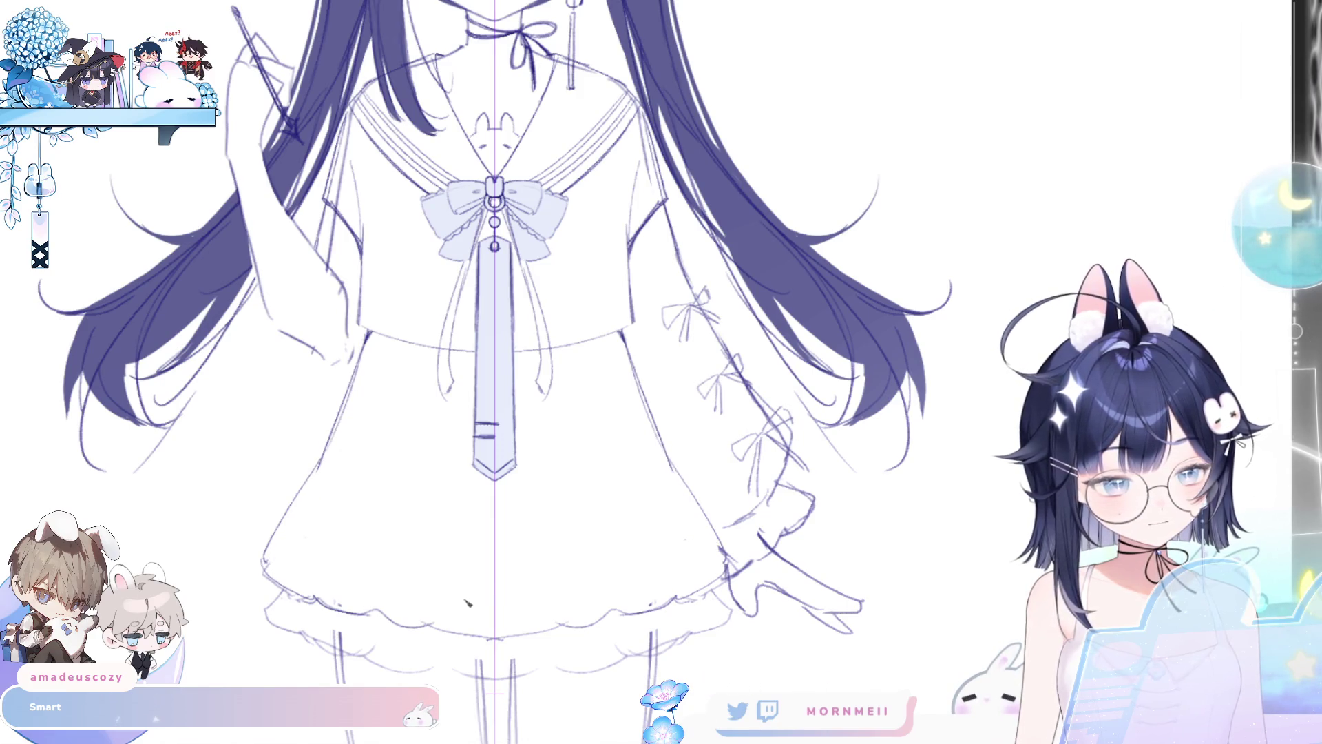
key(ctrl+0)
key(h)
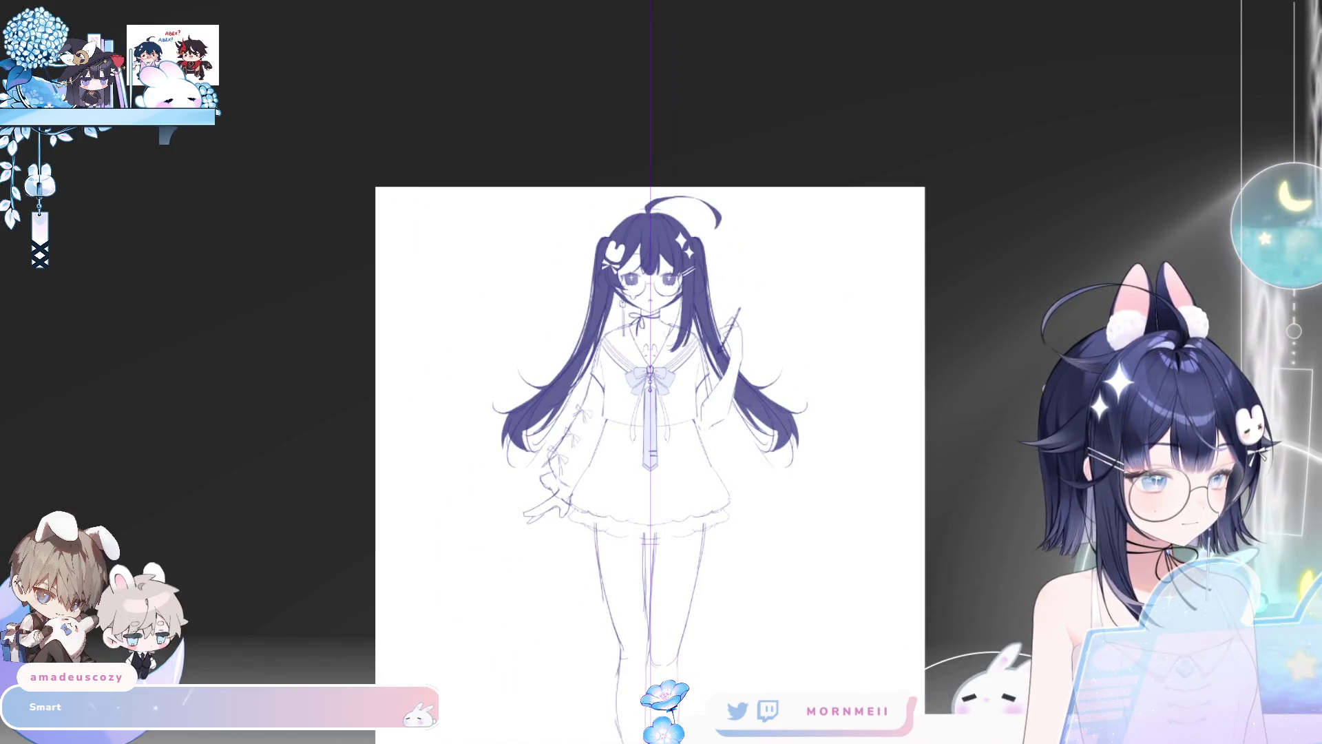
key(h)
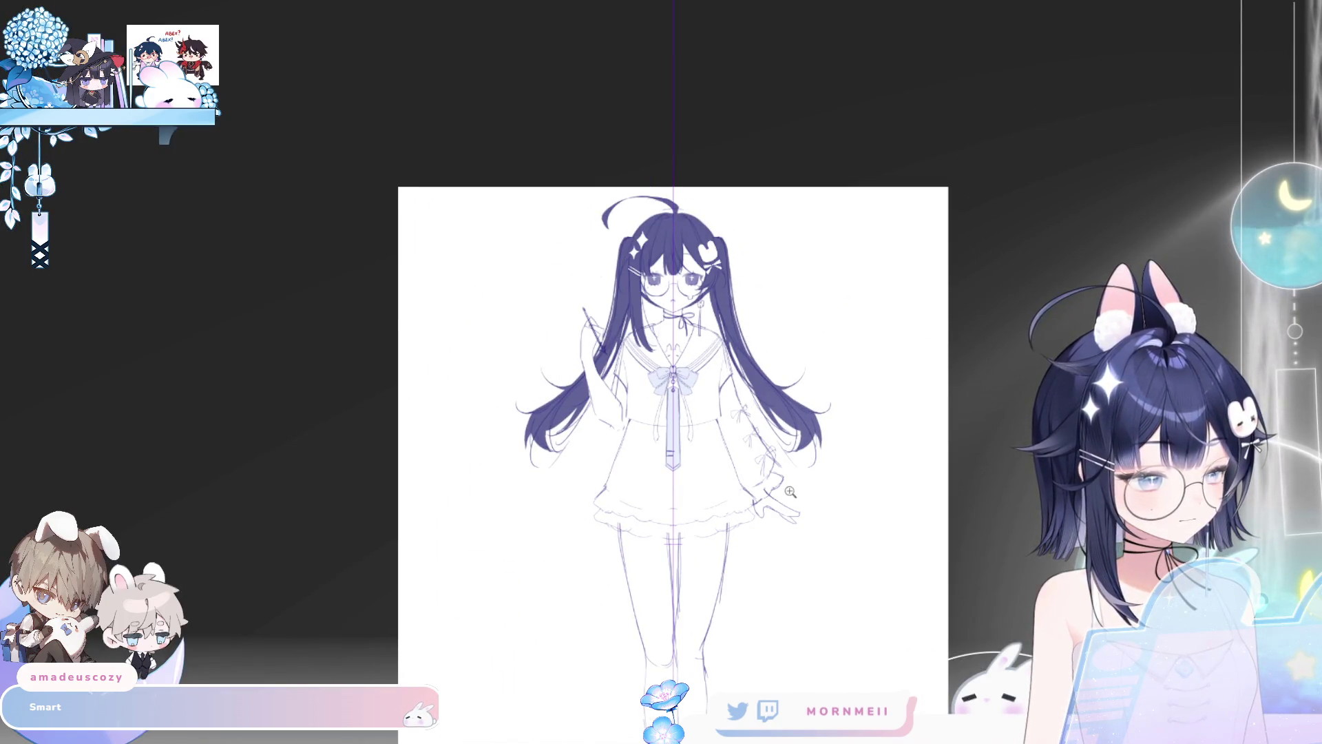
click(790, 492)
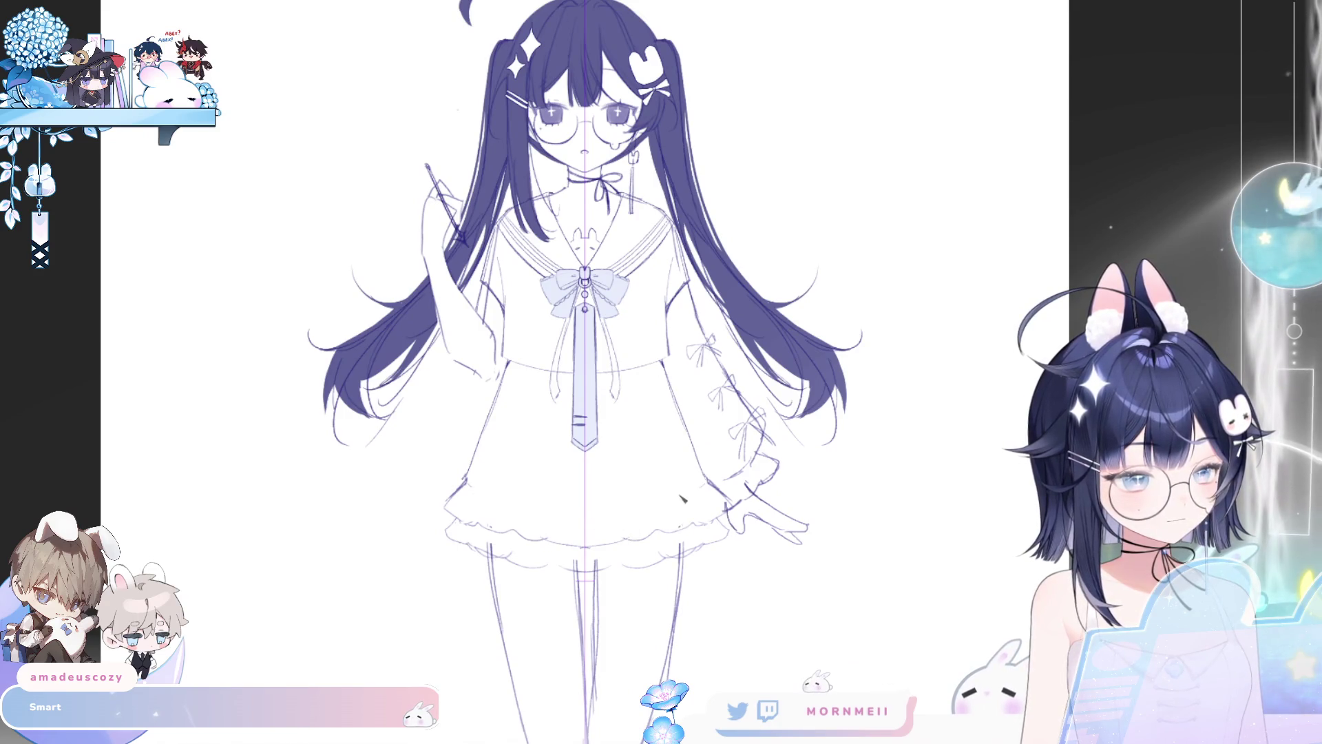
key(ctrl+0)
click(406, 478)
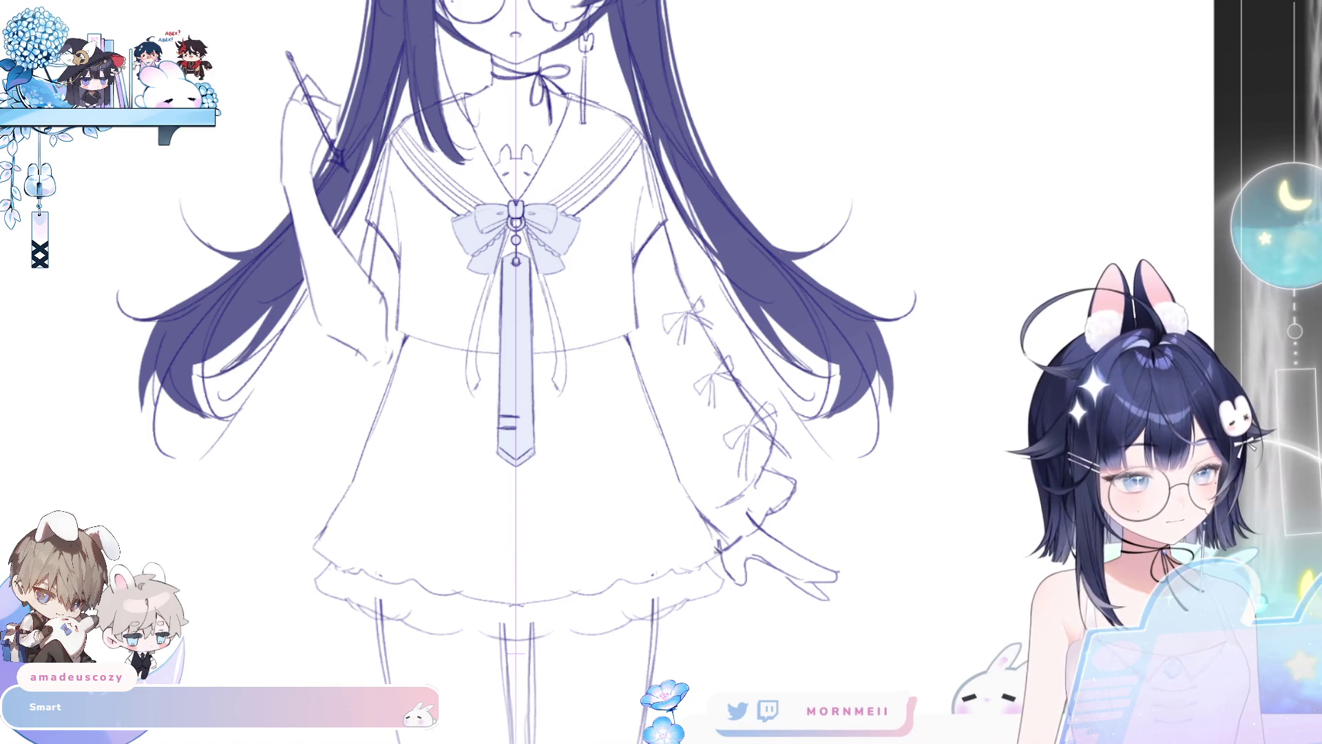
key(ctrl+0)
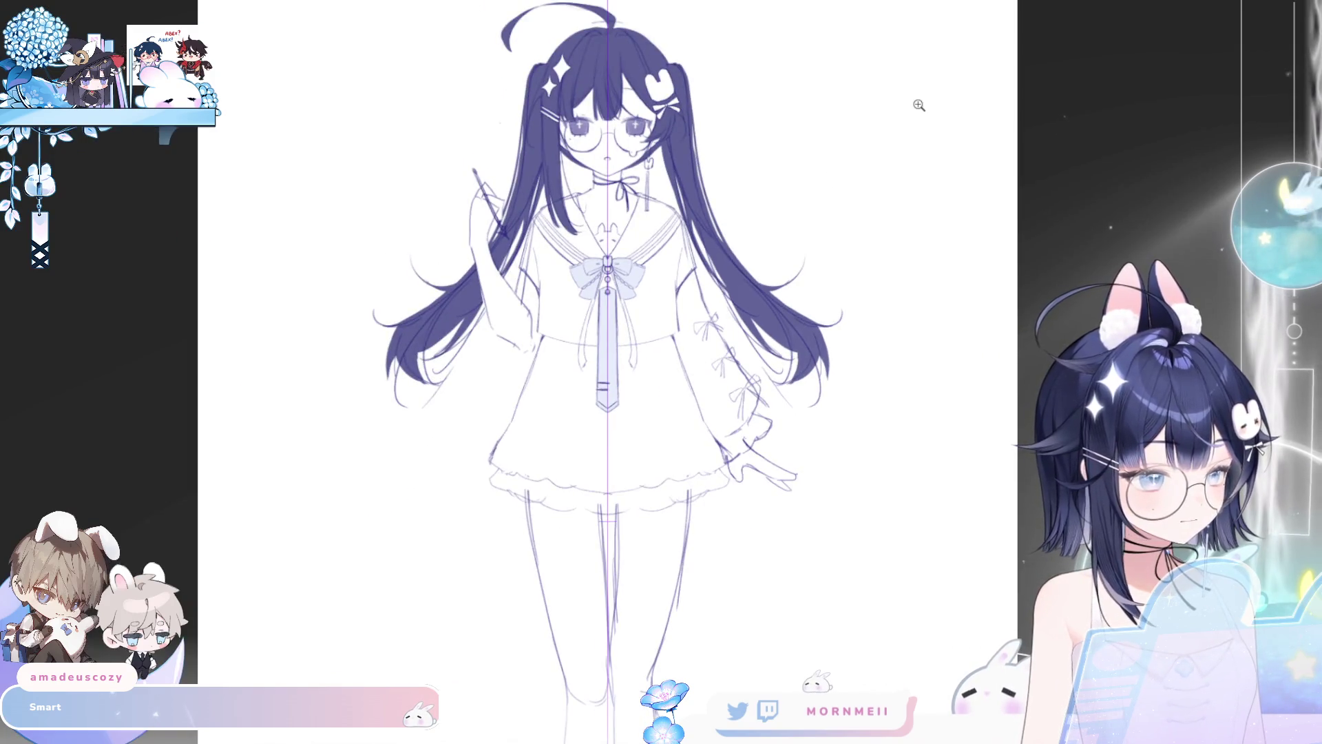
key(h)
key(h)
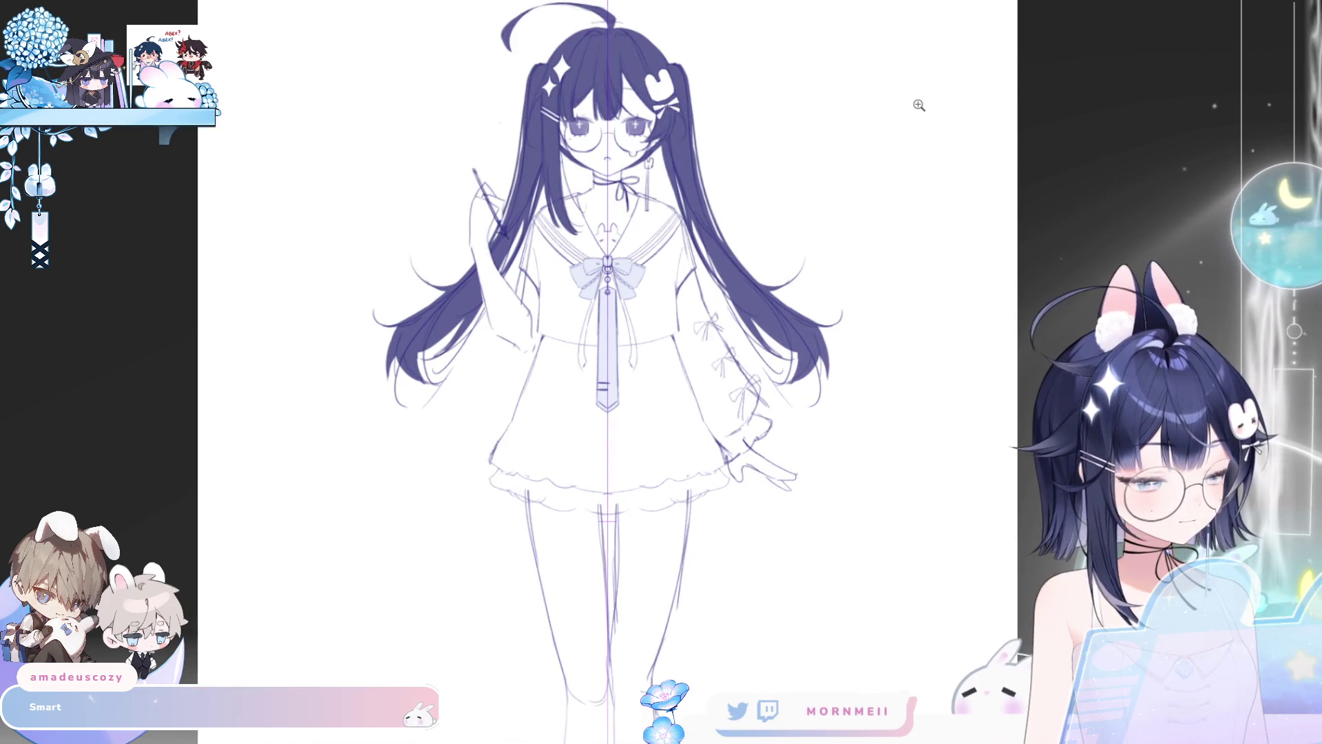
key(ctrl+0)
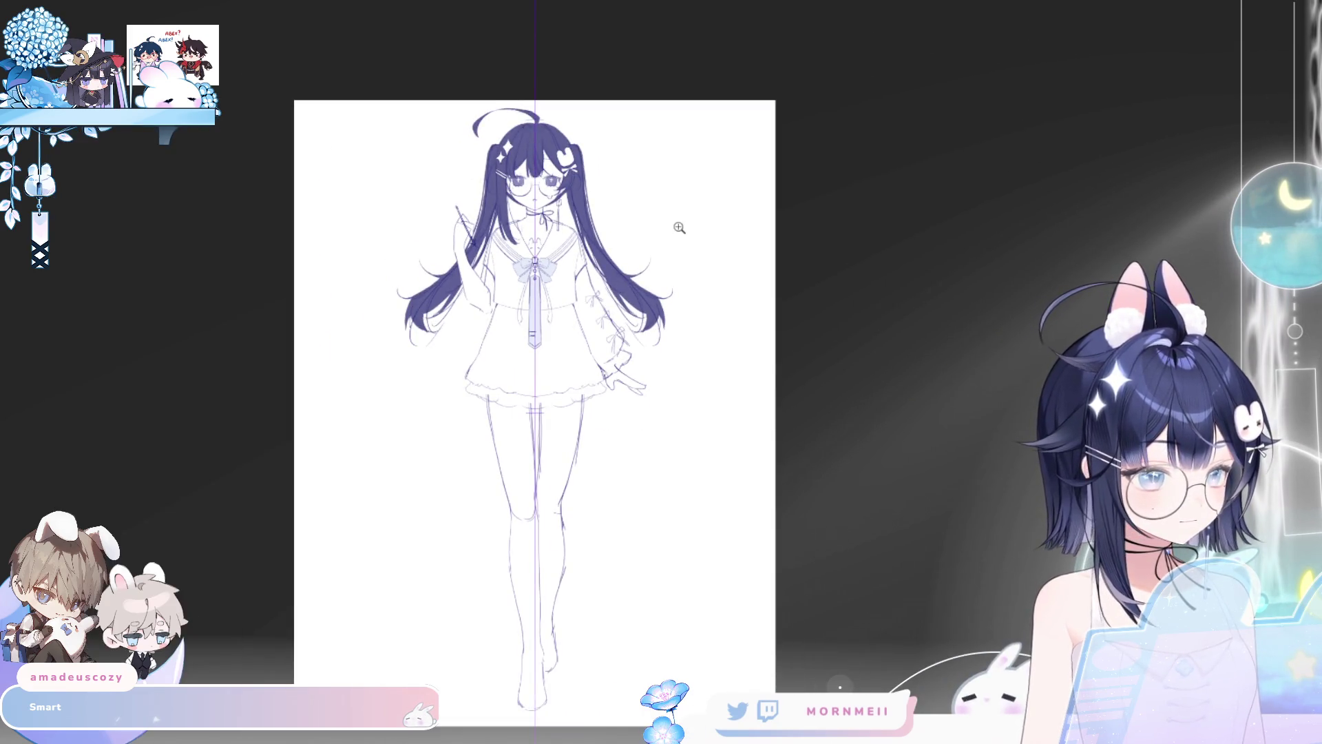
key(h)
key(h)
click(587, 279)
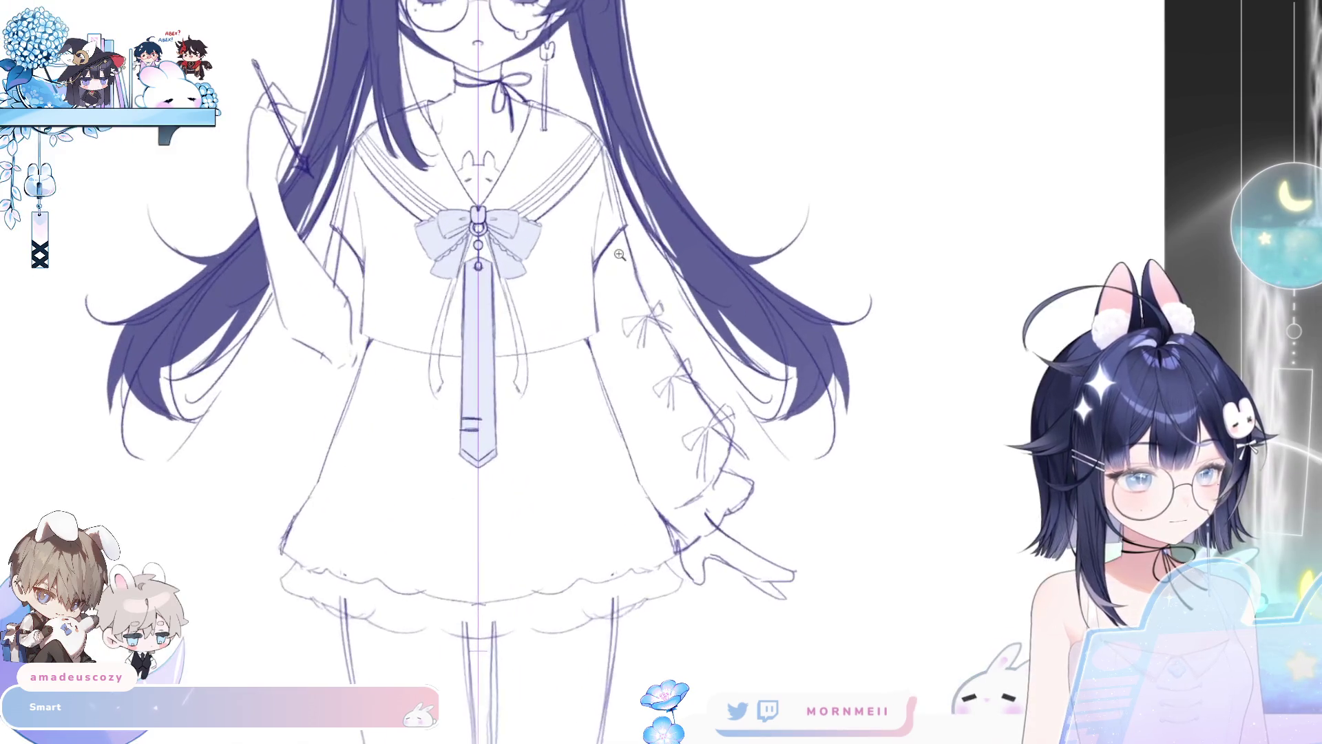
click(537, 344)
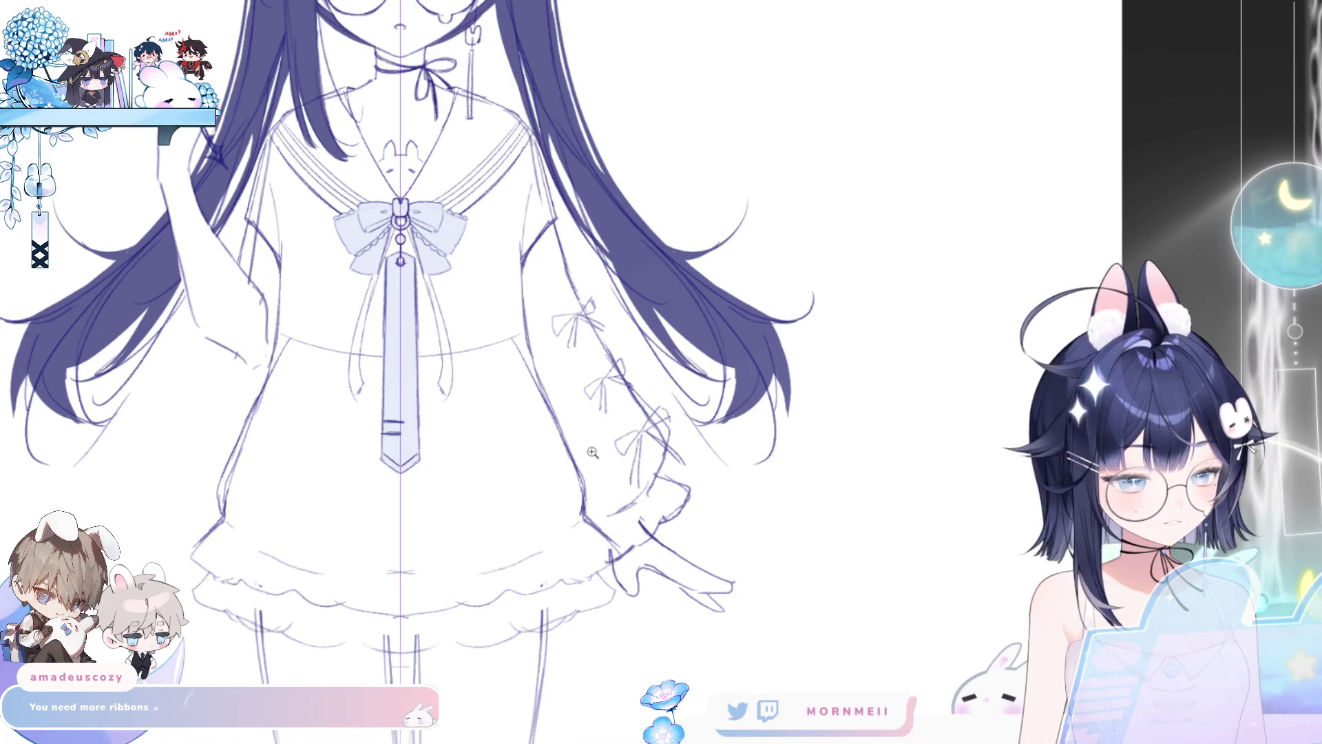
key(ctrl+0)
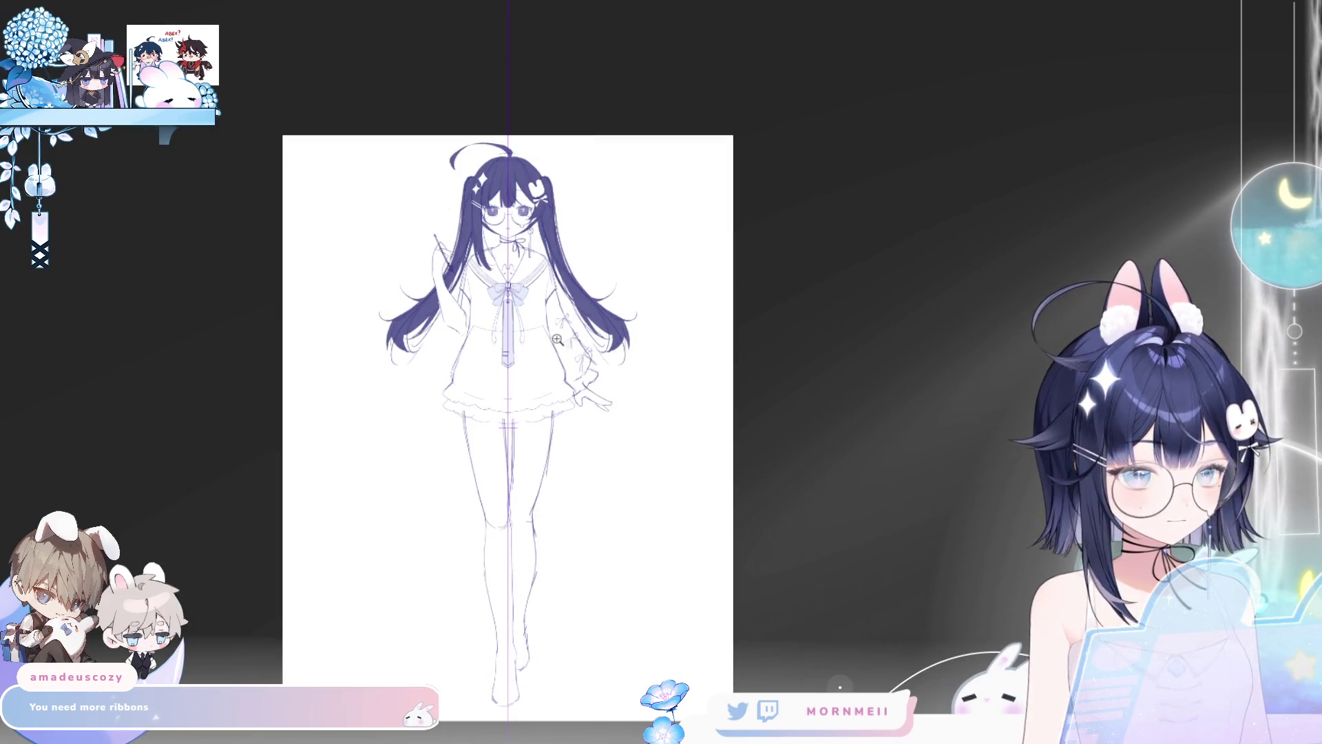
click(558, 340)
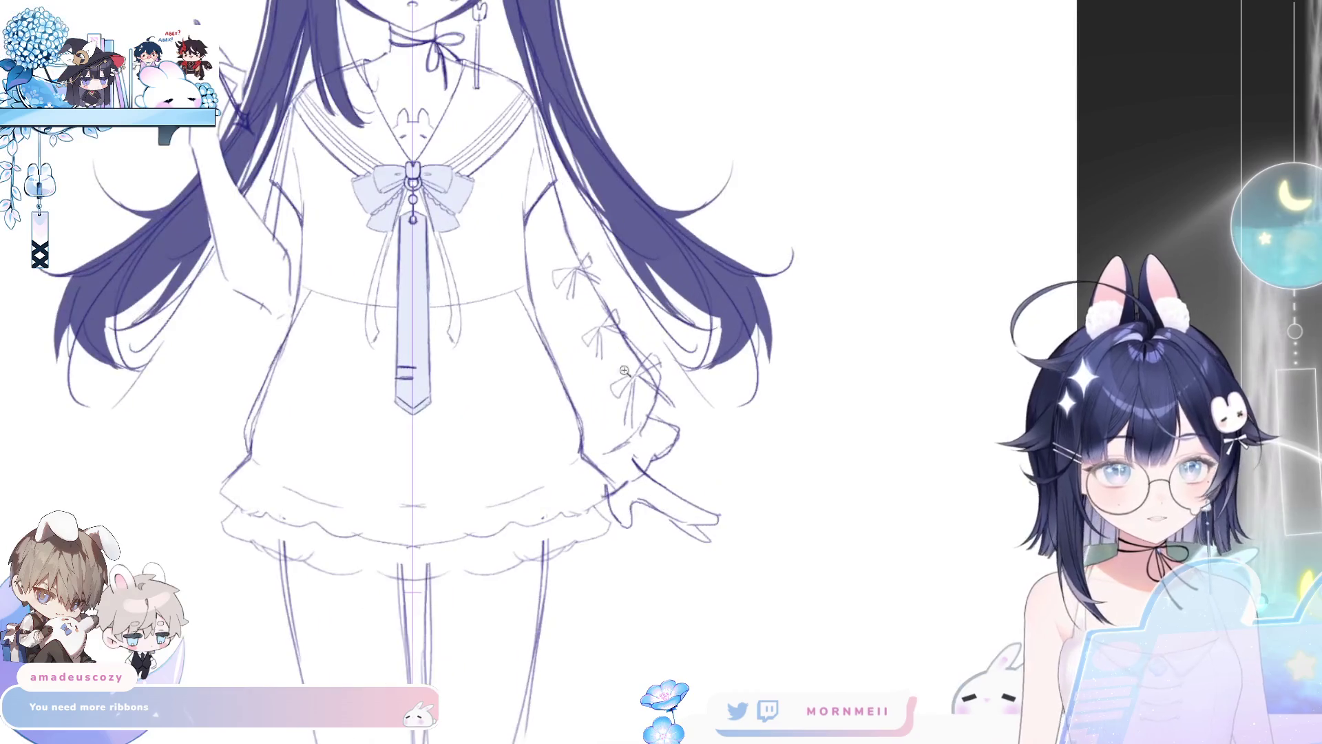
drag(478, 570, 490, 620)
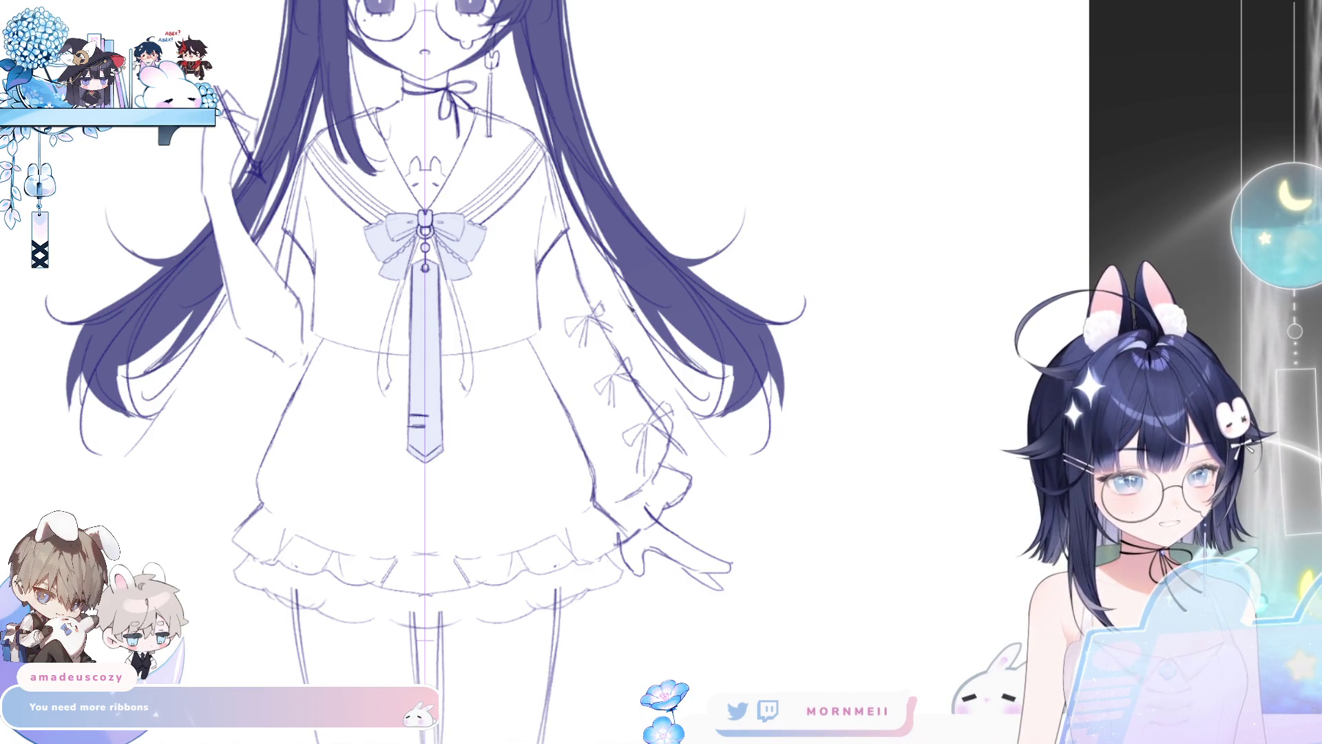
scroll(534, 367, down, 5)
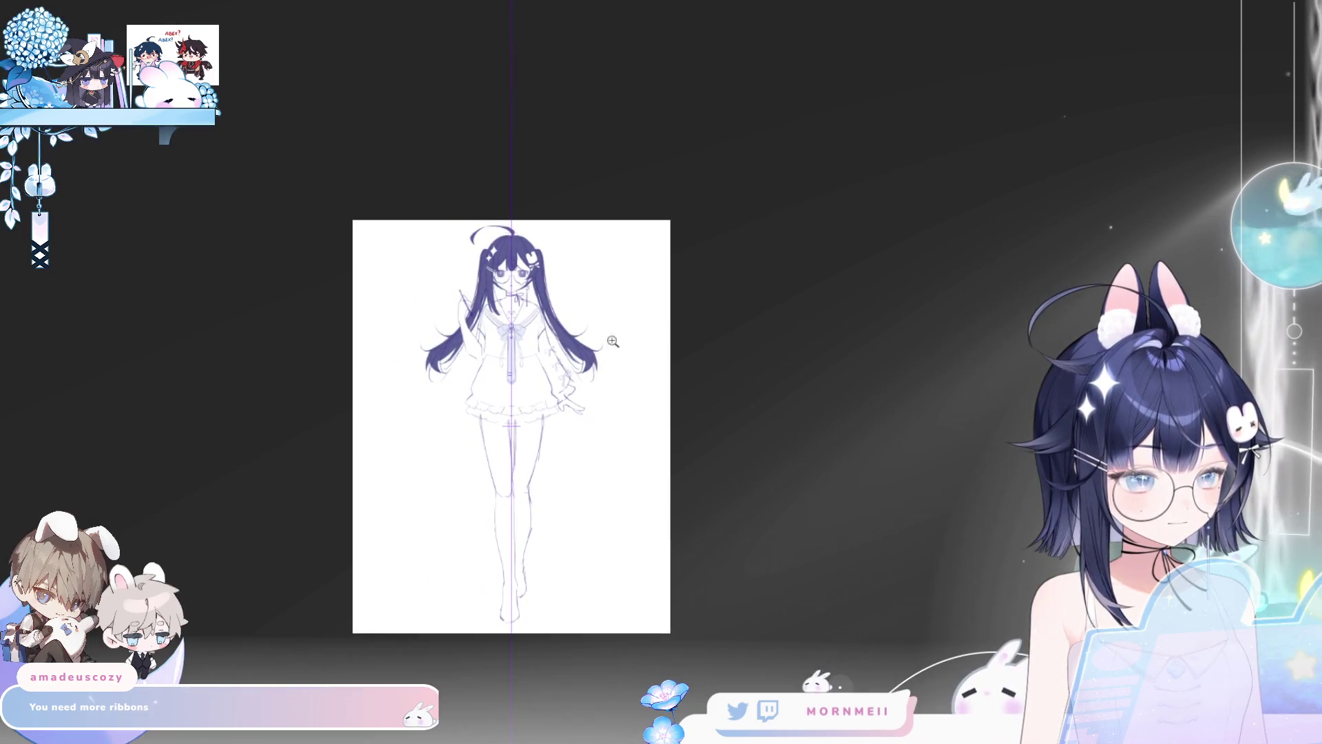
scroll(534, 367, up, 4)
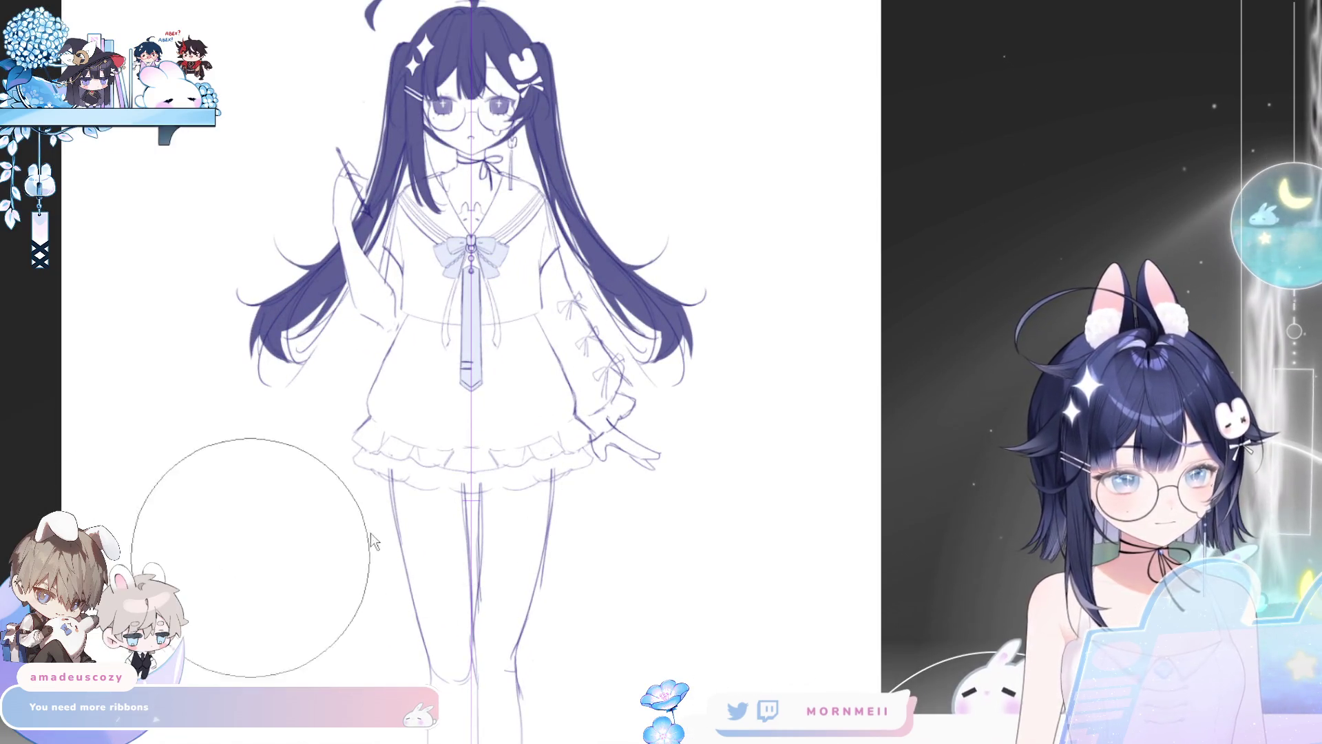
key(h)
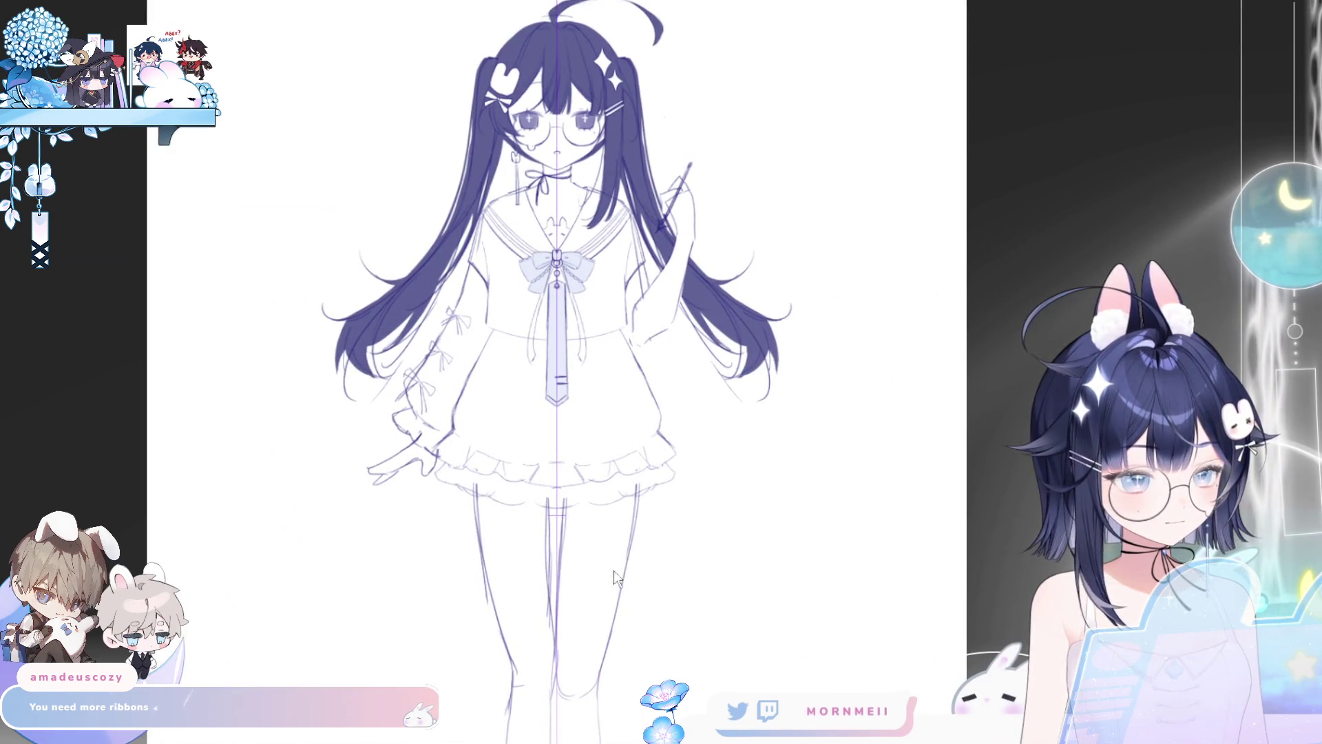
key(h)
drag(538, 535, 518, 528)
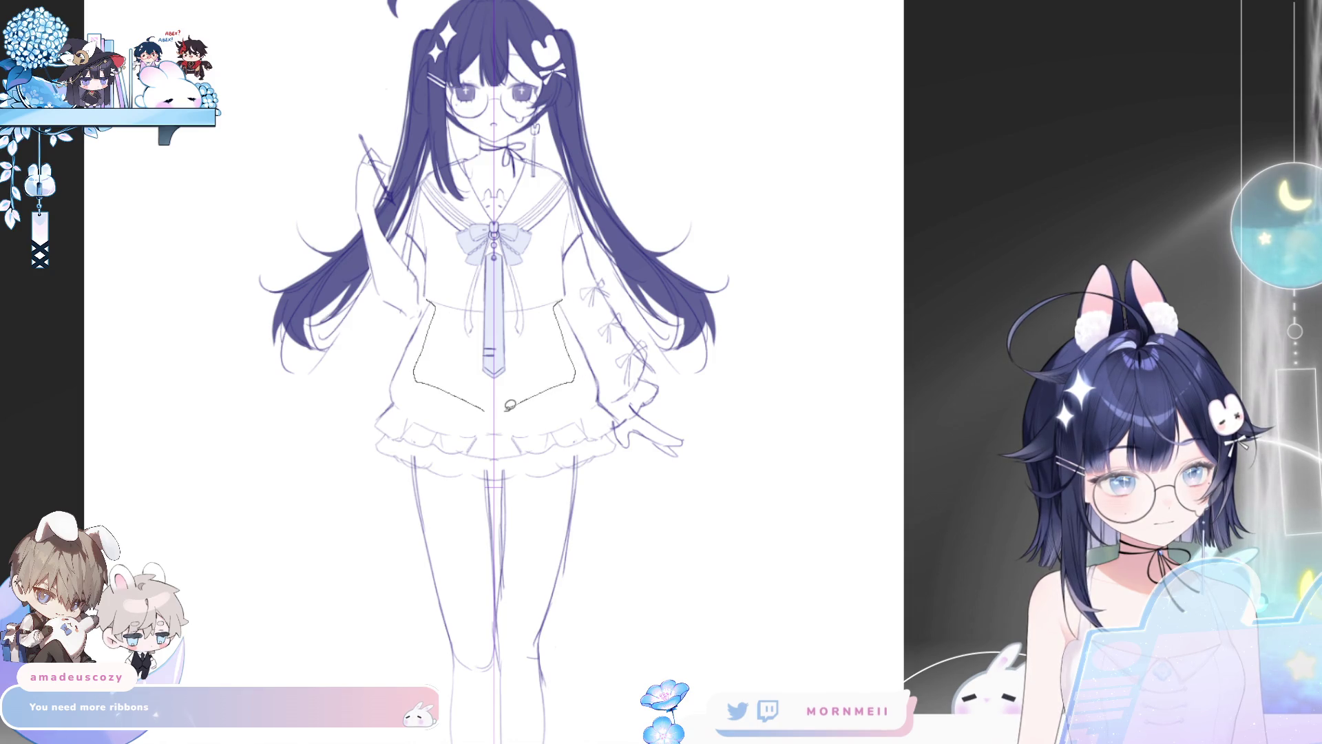
mouse_move(484, 465)
mouse_down()
mouse_move(637, 506)
mouse_move(610, 365)
mouse_move(592, 324)
mouse_move(561, 307)
mouse_up()
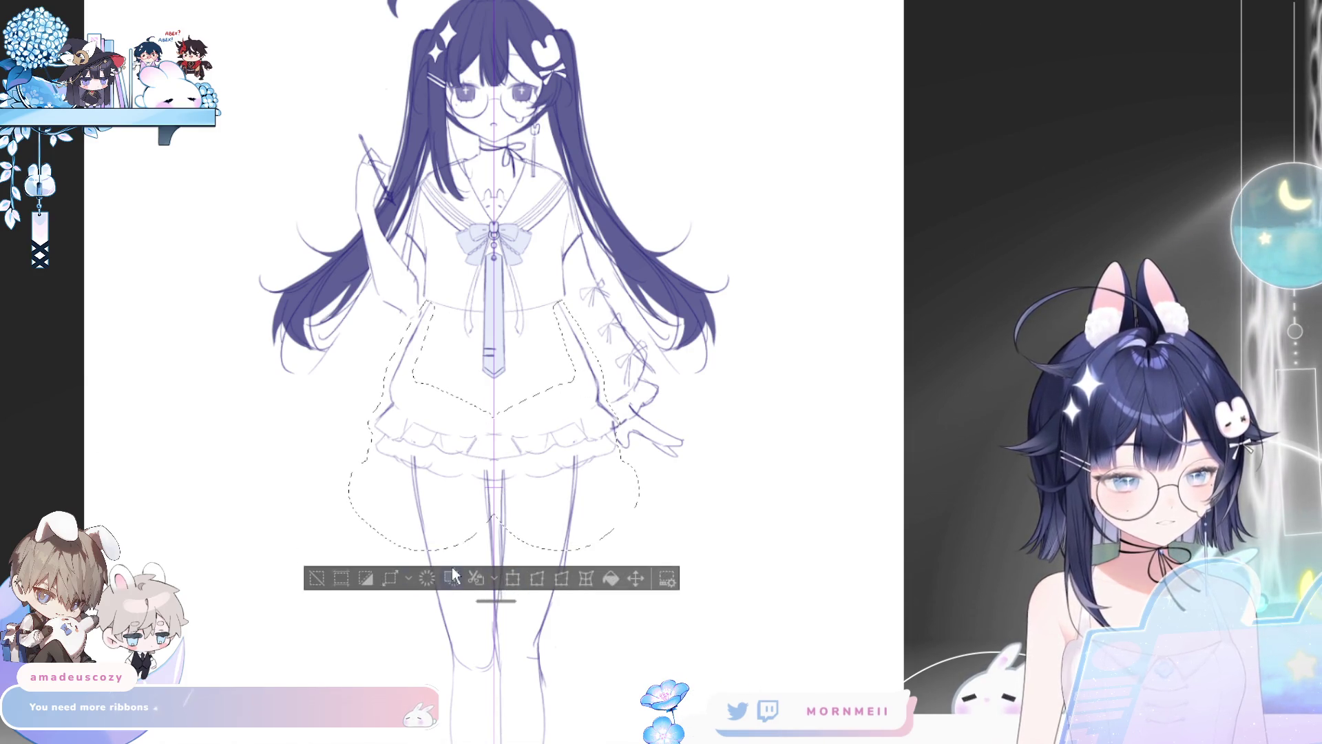
click(513, 579)
drag(492, 544, 495, 583)
key(ctrl+z)
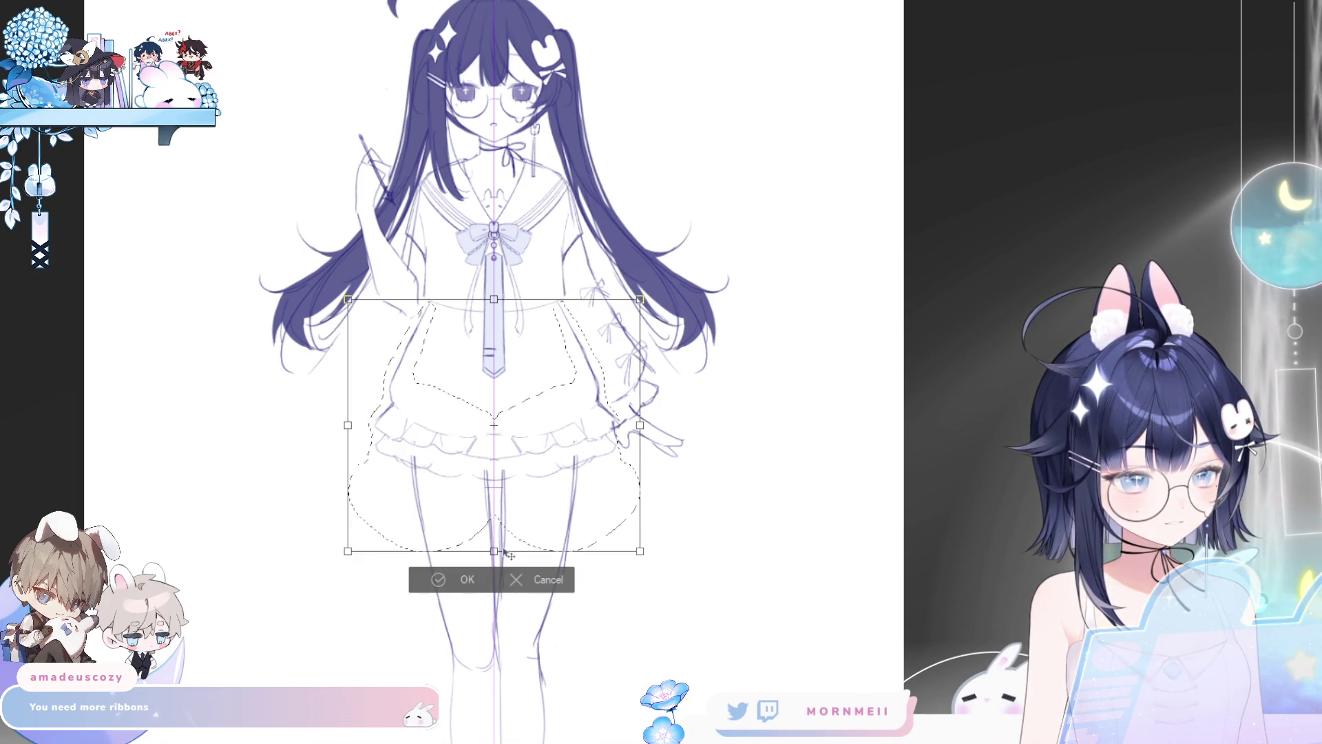
click(520, 580)
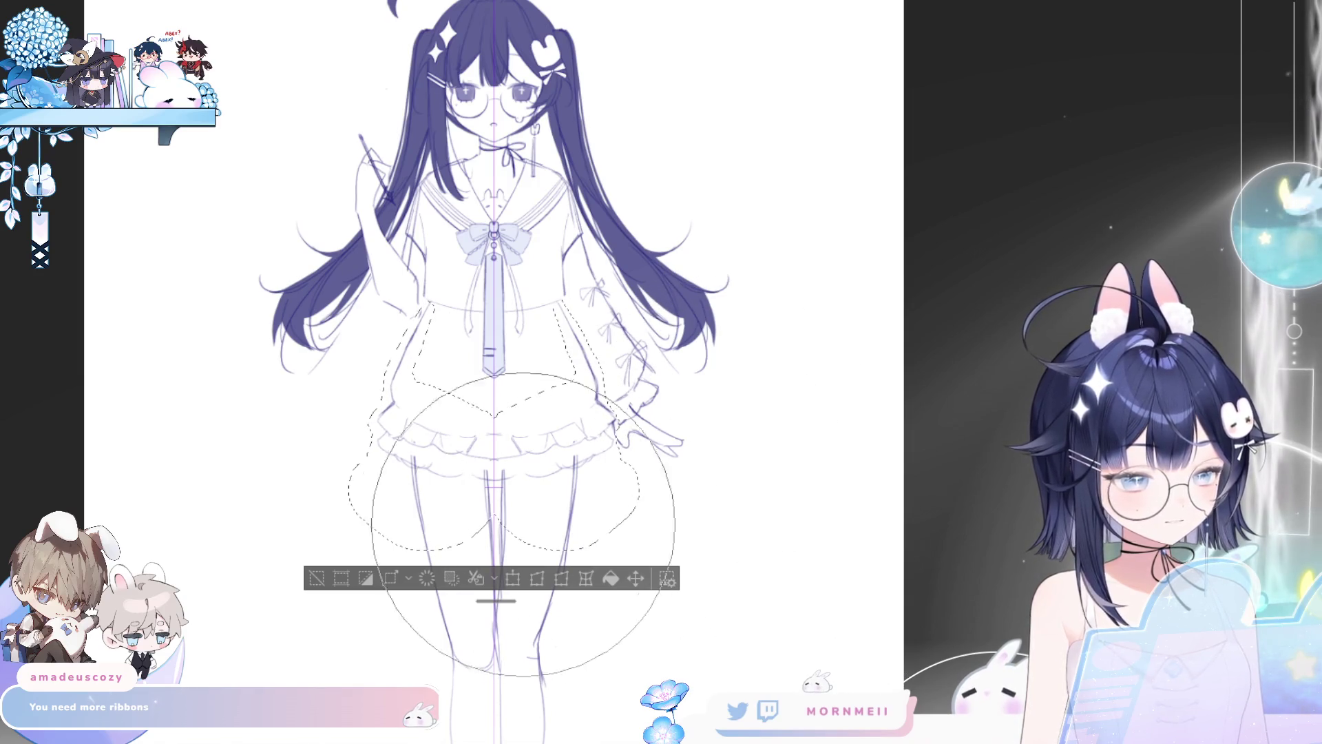
key(ctrl+d)
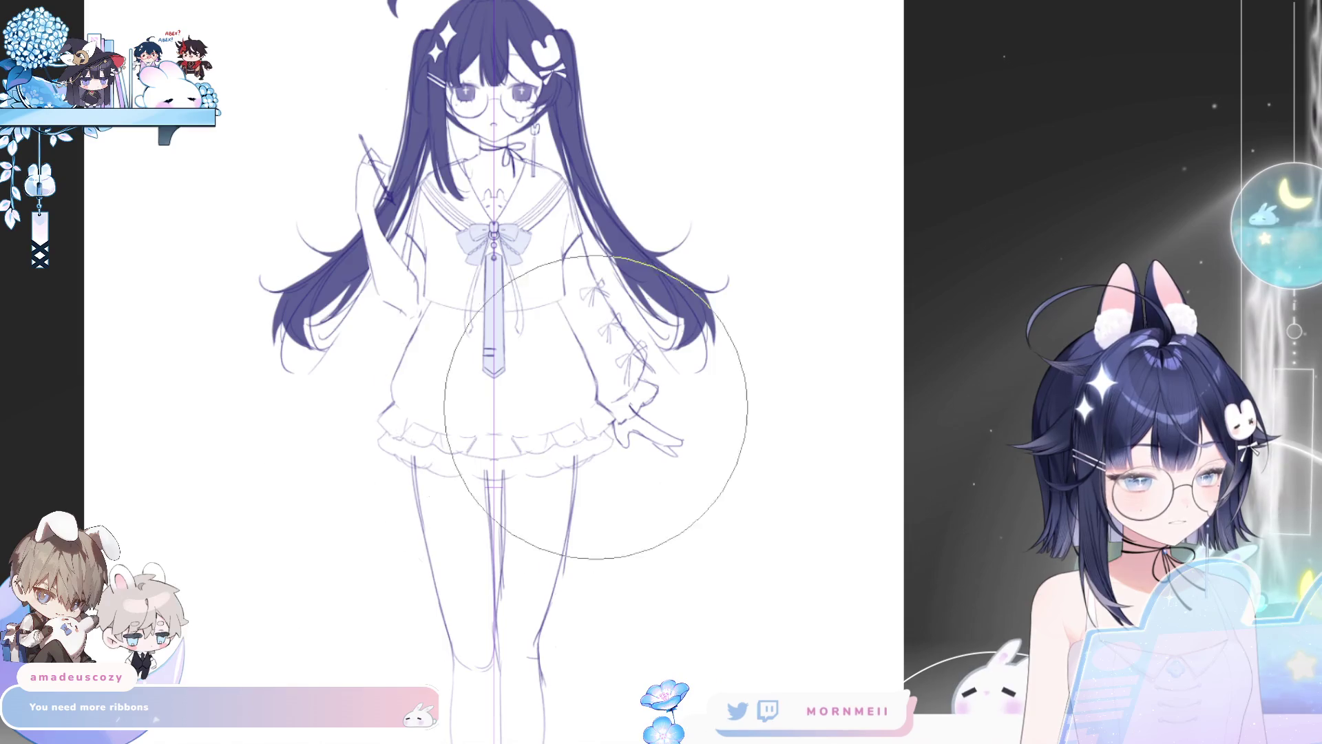
key(ctrl+0)
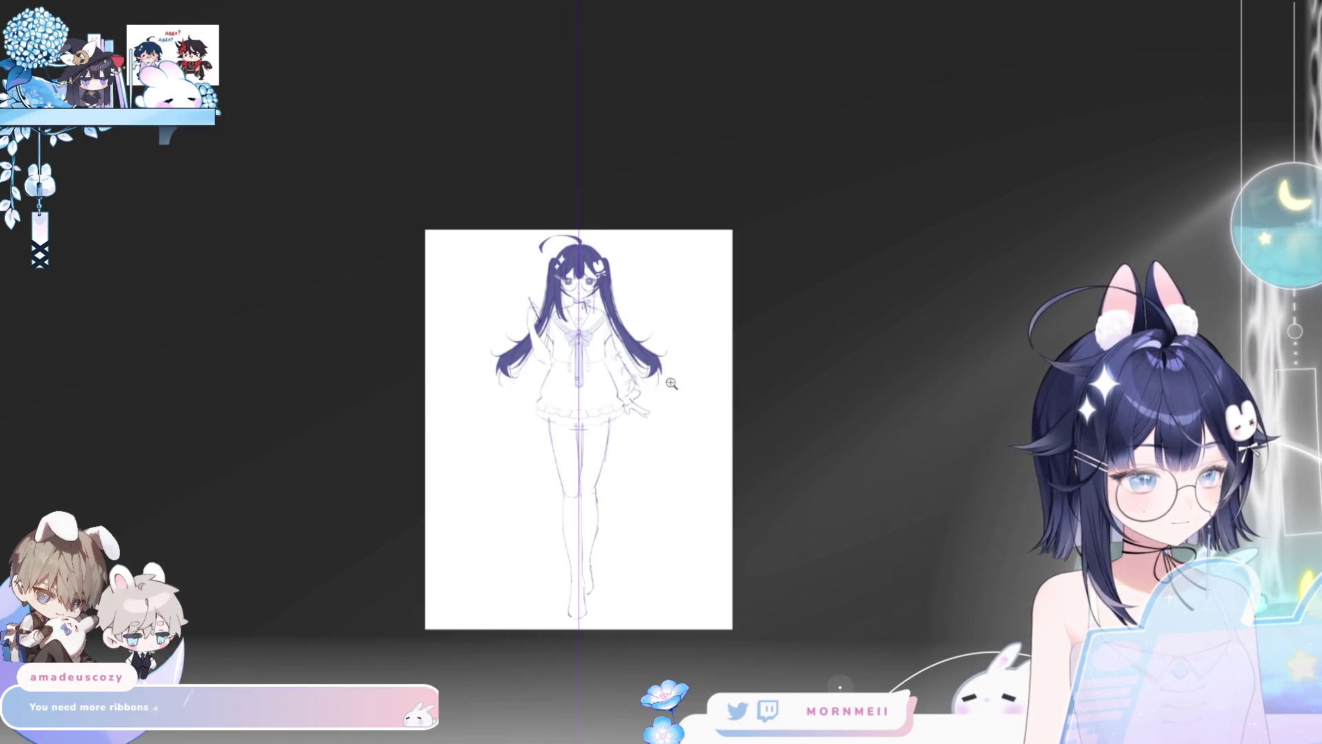
Step: Zoom in on the torso and draw mirrored pleat lines on the skirt ruffle
click(671, 383)
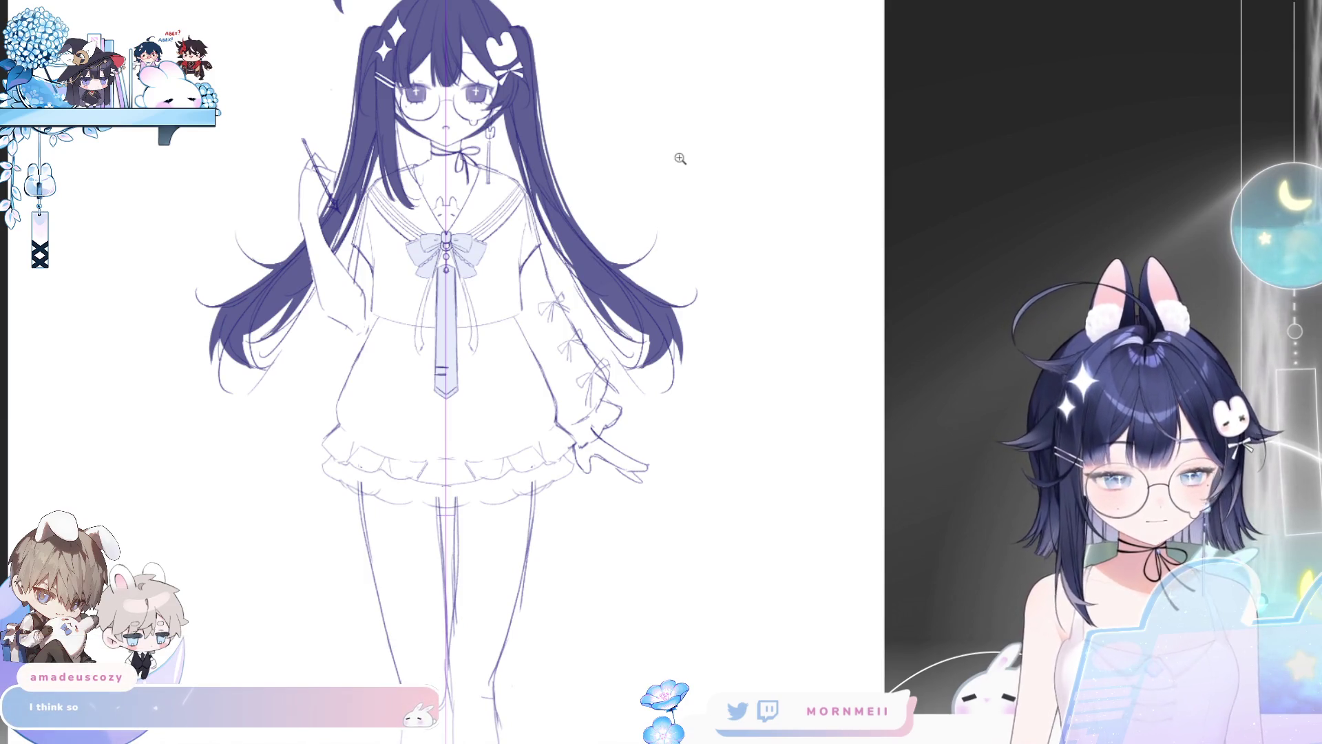
key(ctrl+0)
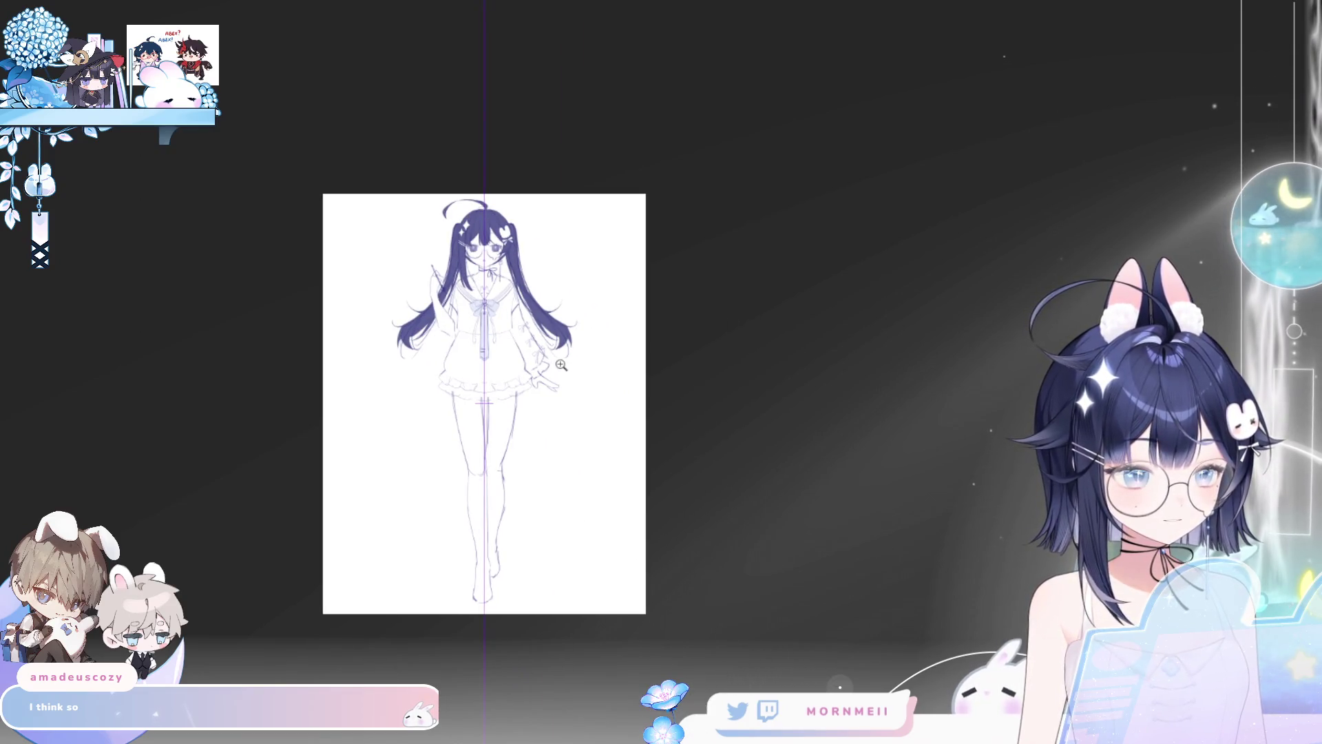
click(489, 317)
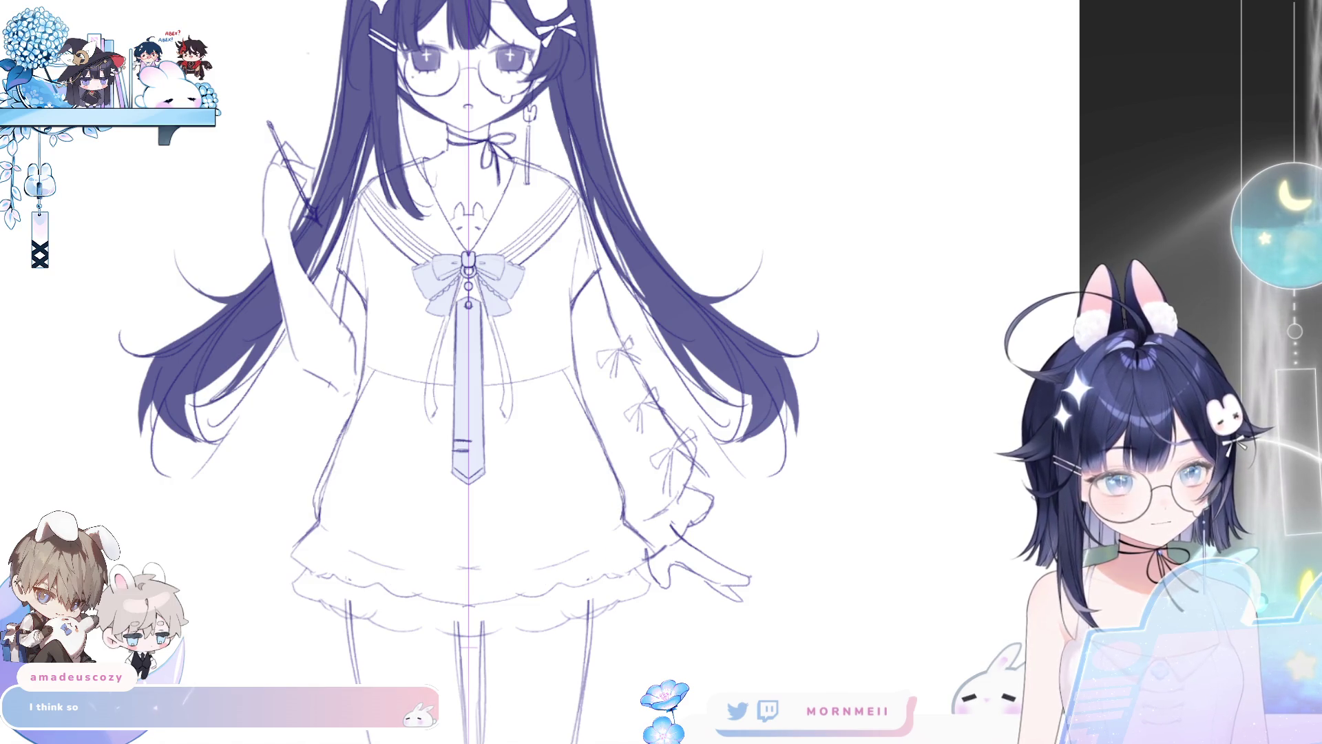
drag(332, 545, 345, 573)
drag(430, 573, 441, 598)
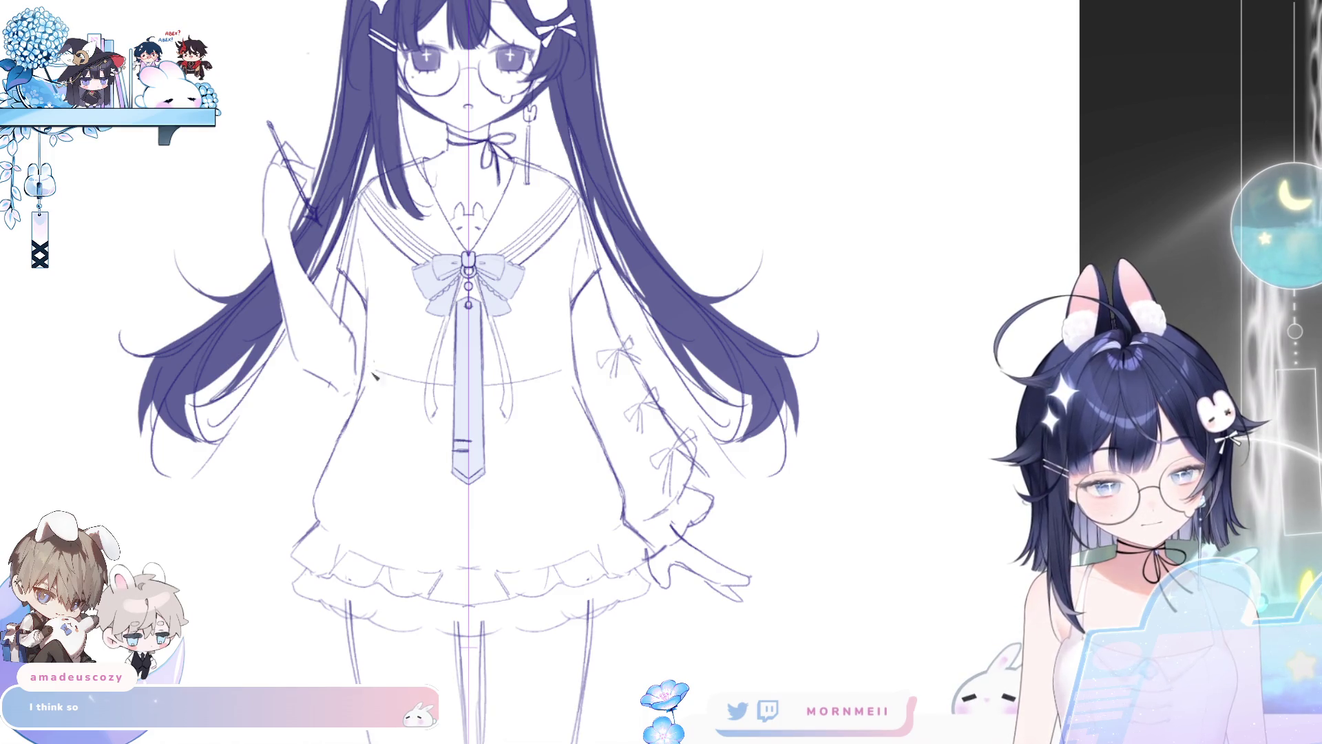
Step: Add faint symmetric strokes along both skirt sides, keeping the waist guide, then fit the page
drag(386, 376, 460, 384)
key(ctrl+z)
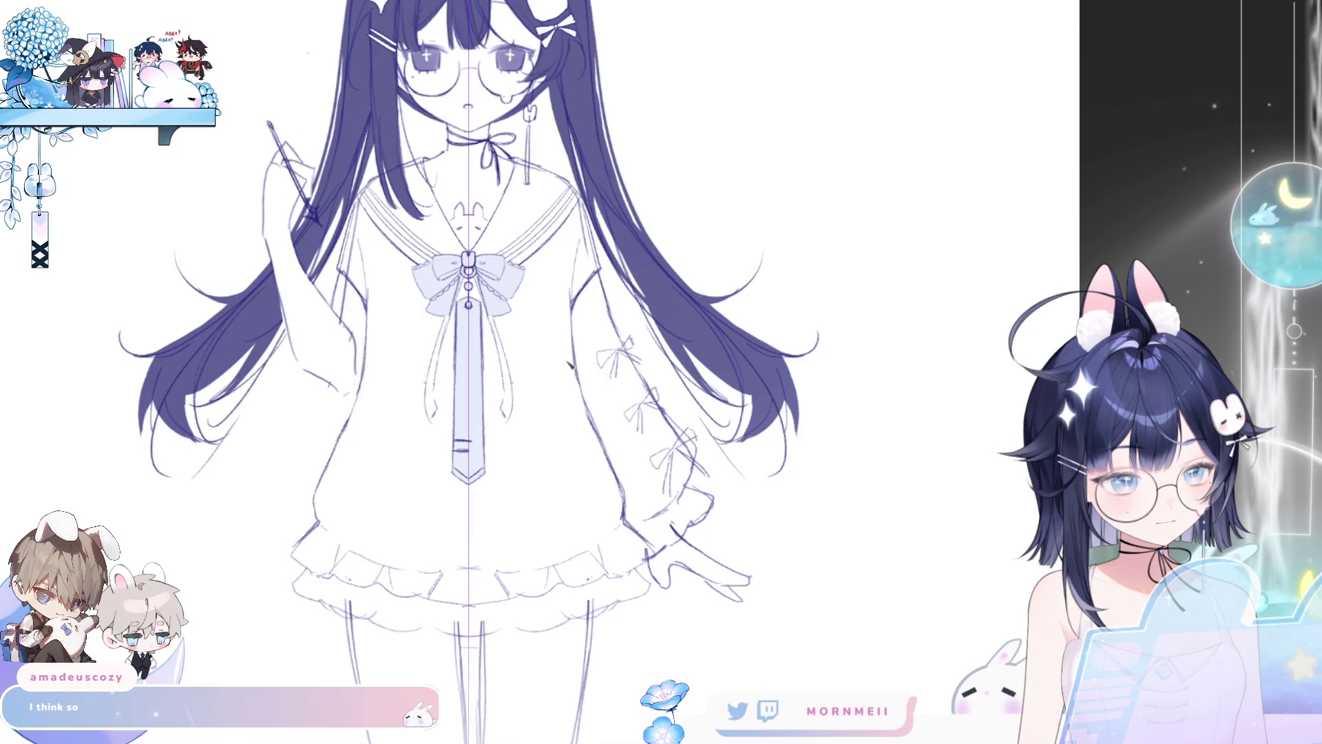
key(ctrl+z)
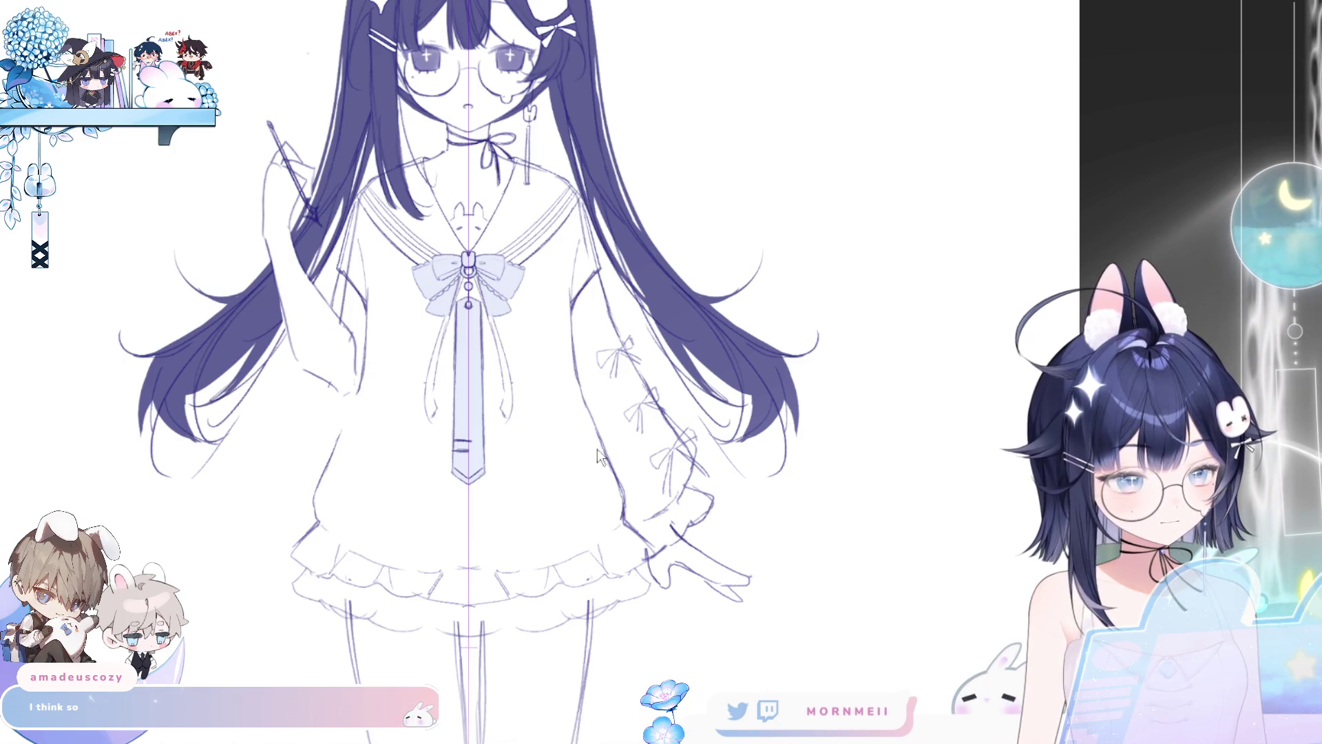
drag(597, 456, 576, 401)
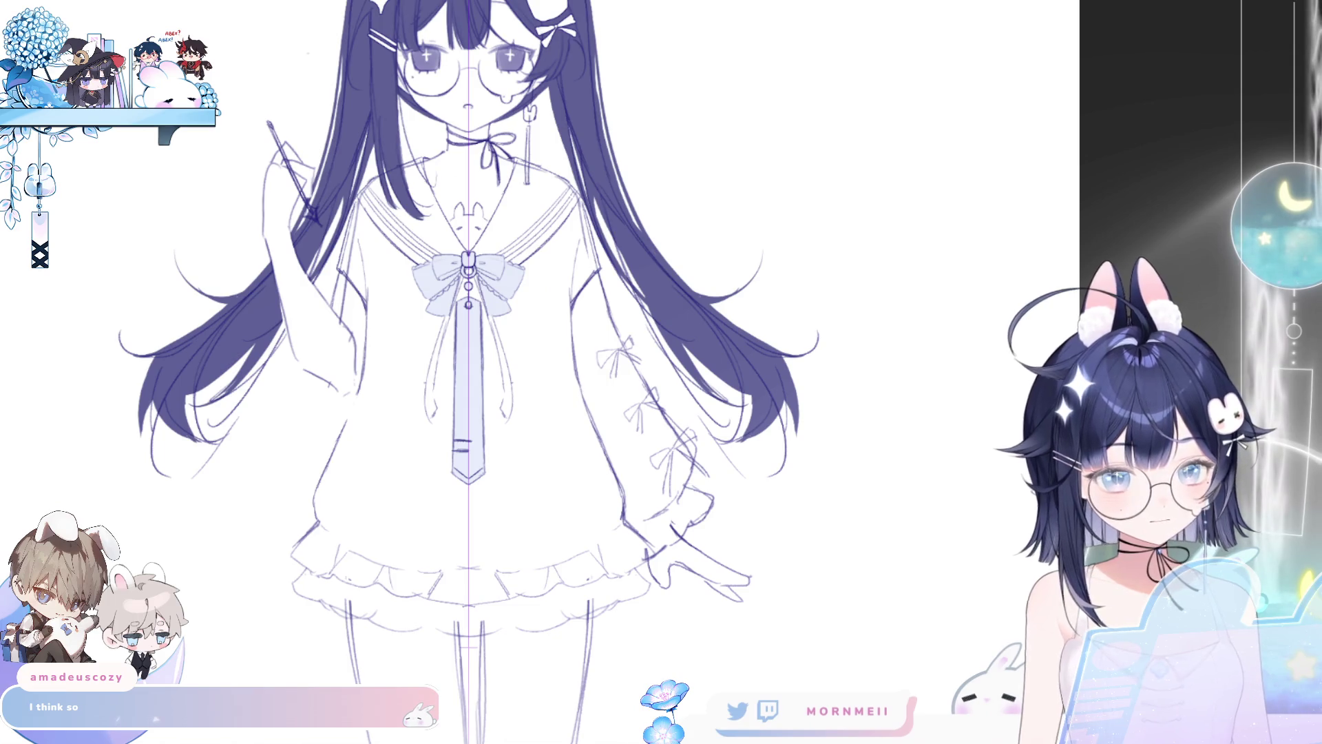
mouse_move(362, 396)
mouse_down()
mouse_move(342, 441)
mouse_move(349, 425)
mouse_up()
key(ctrl+z)
key(ctrl+0)
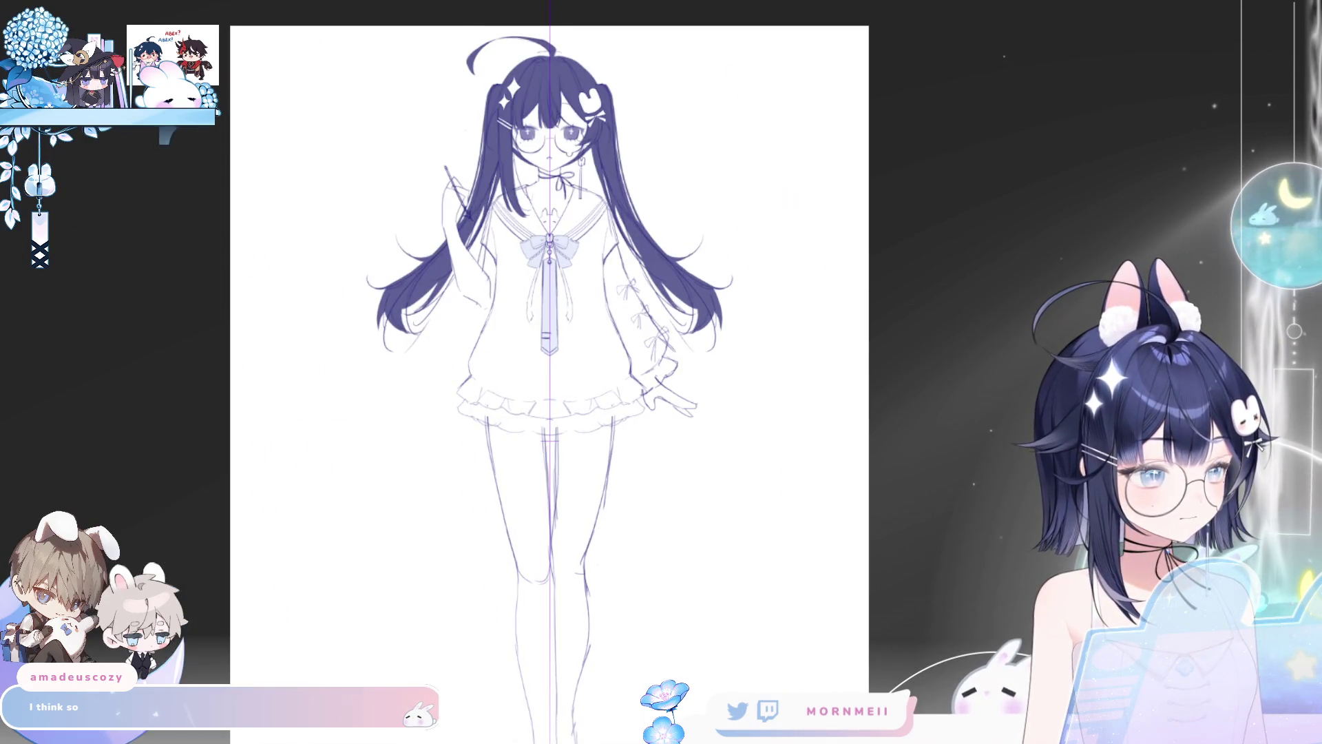
Step: Add a sleeve stroke, then erase stick and hair lines to widen the raised sleeve
scroll(613, 108, up, 3)
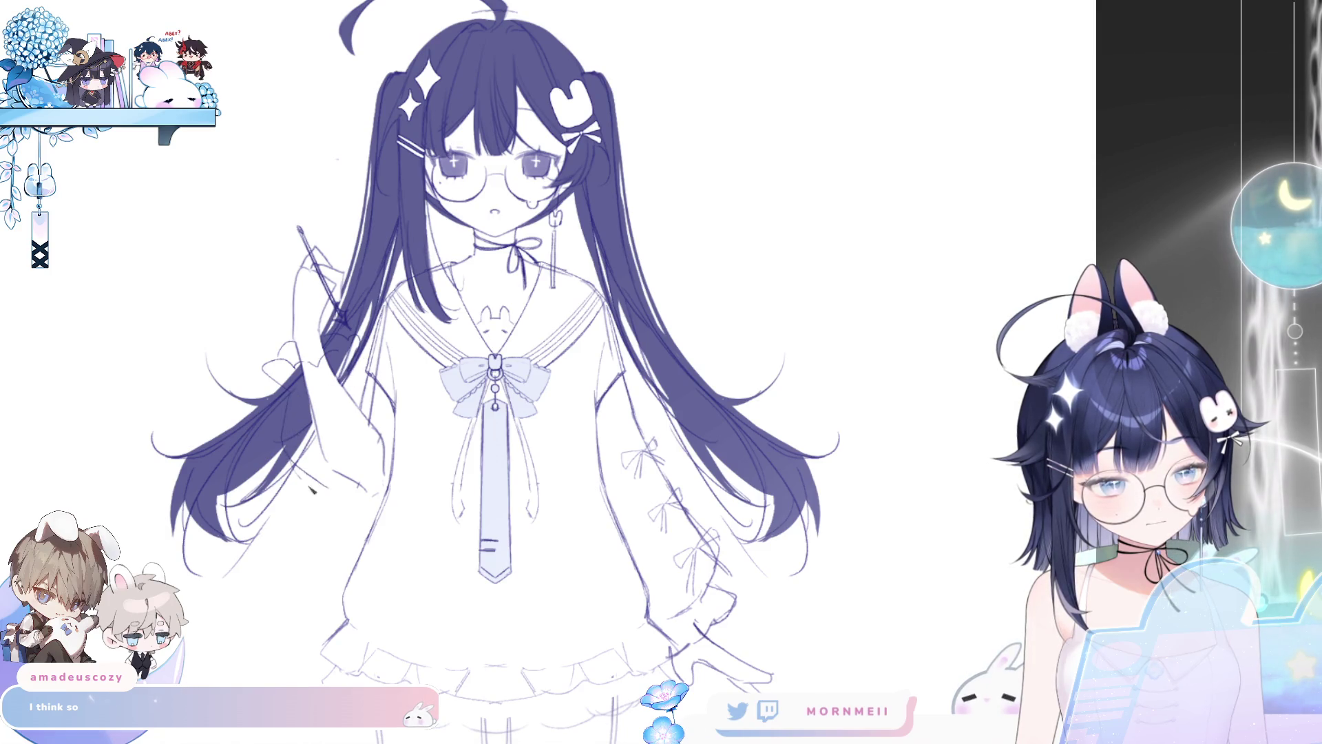
drag(330, 489, 377, 493)
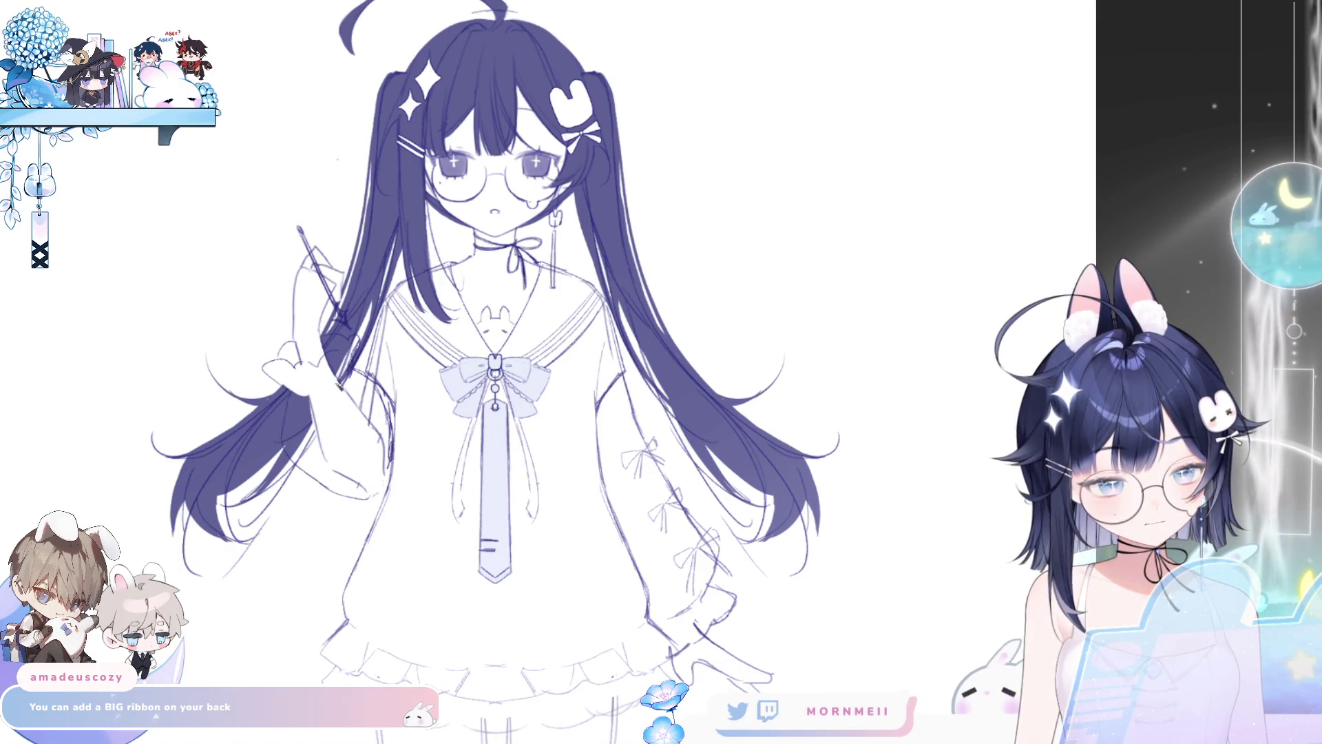
drag(341, 375, 348, 357)
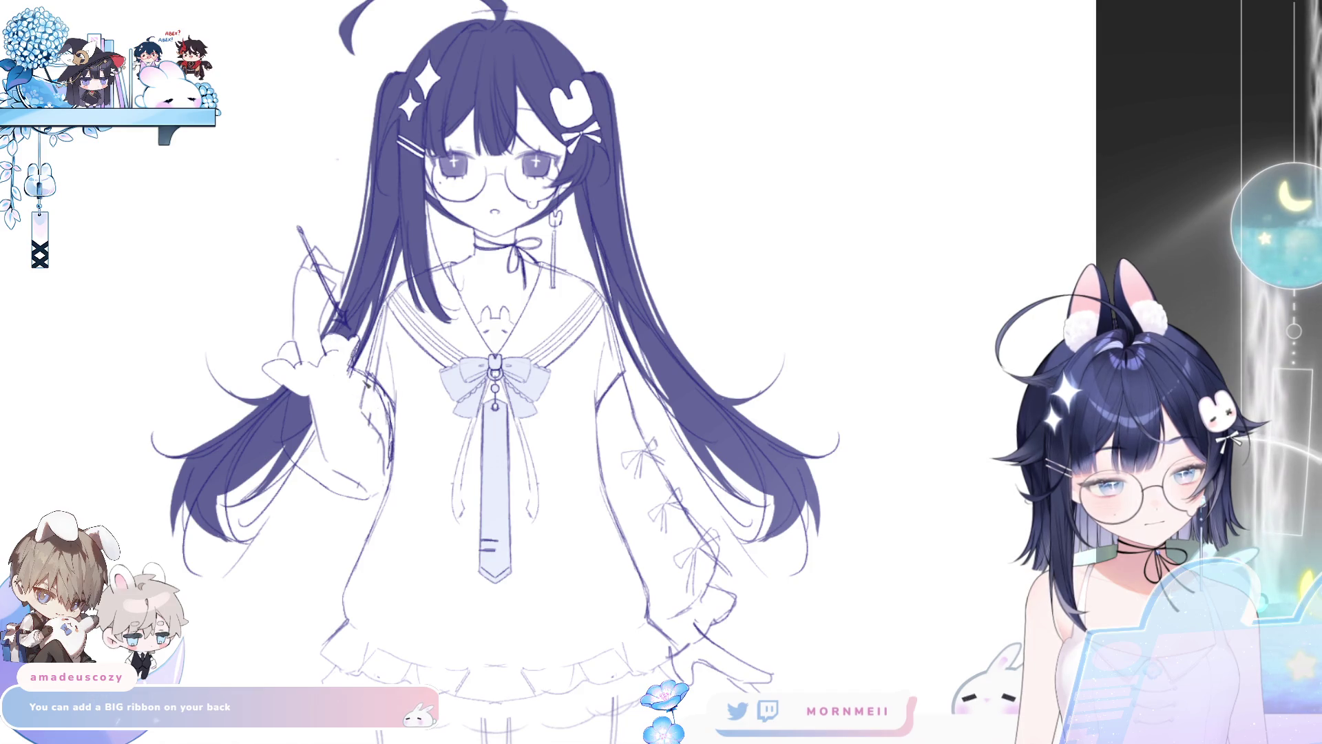
drag(317, 399, 299, 446)
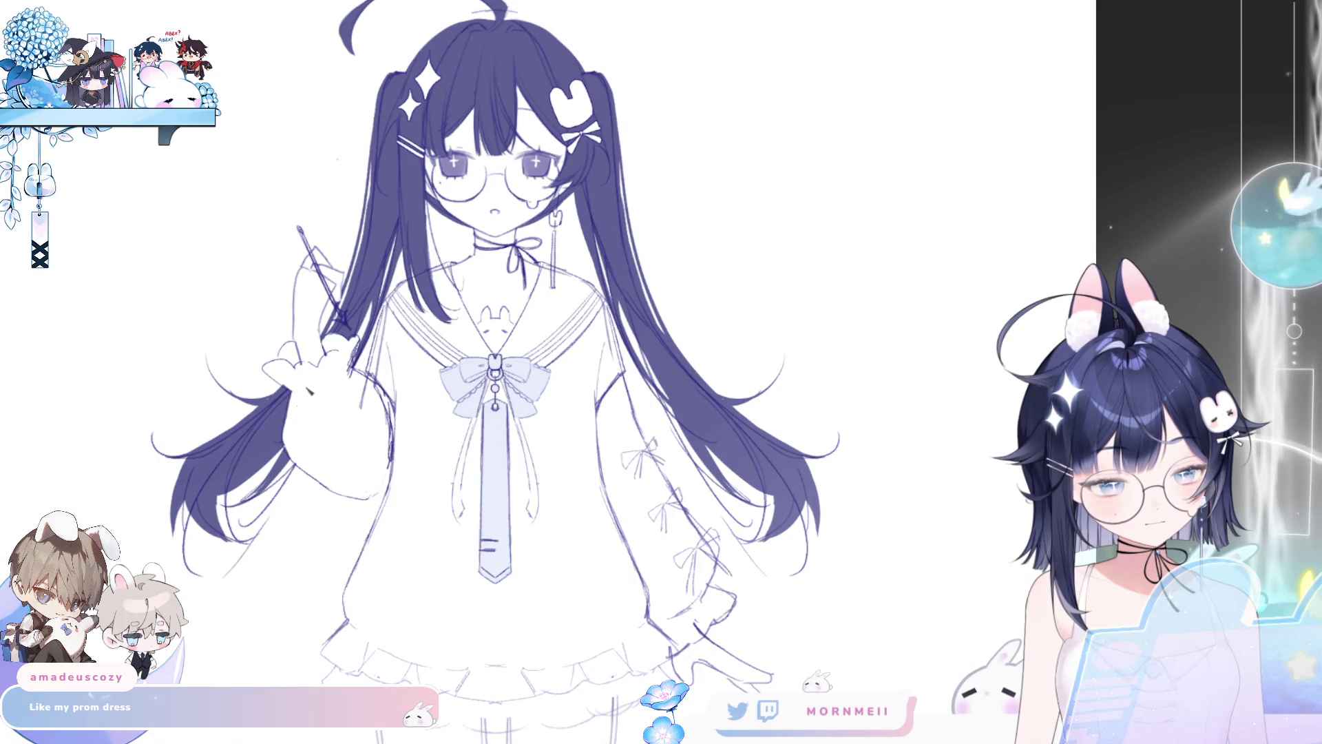
key(ctrl+minus)
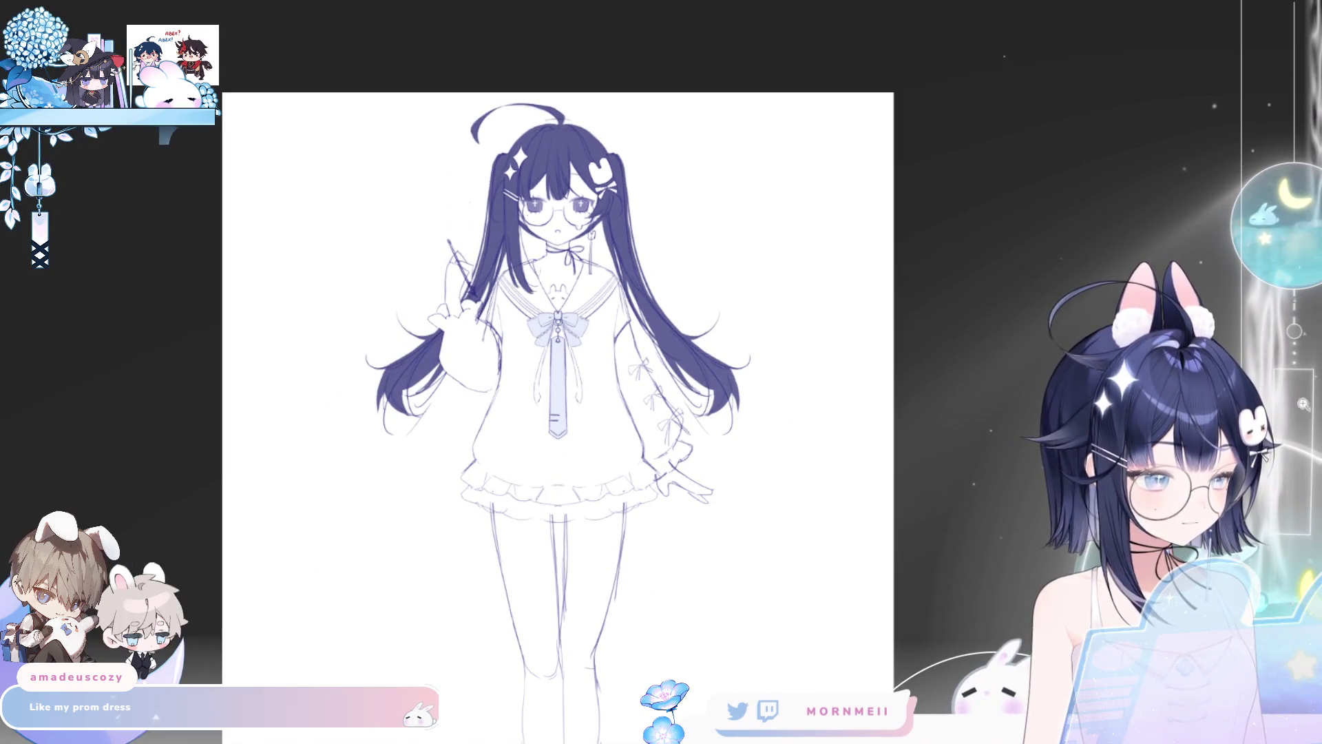
Step: Zoom in on the sleeve and hair with the canvas mirrored and a smaller brush
key(ctrl+plus)
key(ctrl+plus)
key(h)
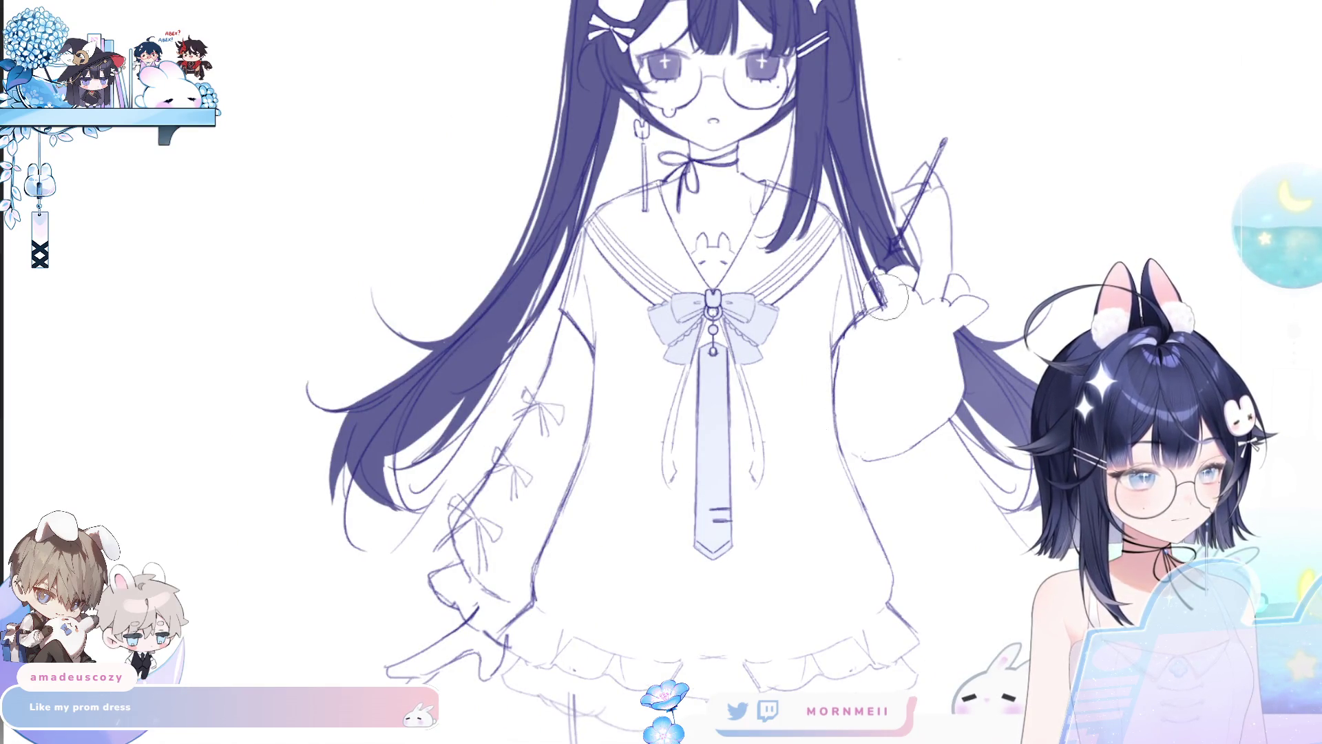
key(h)
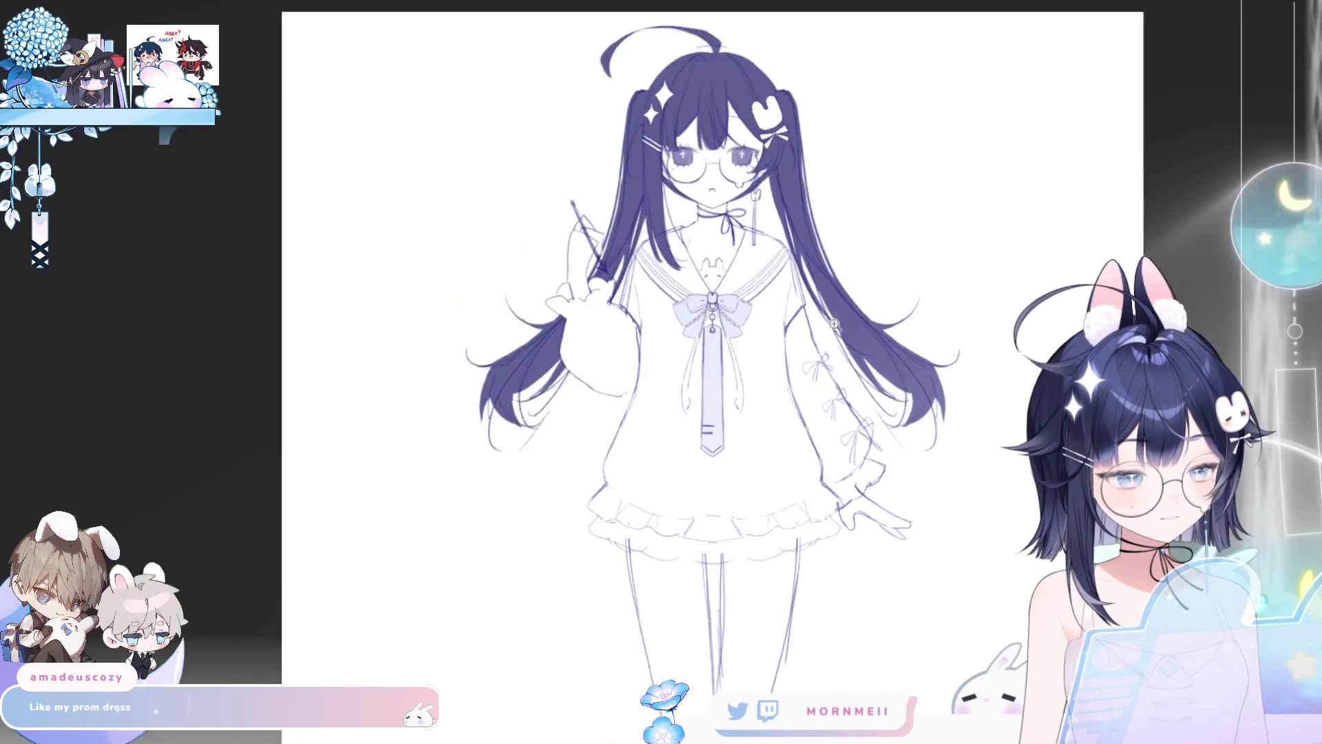
key(ctrl+minus)
key(ctrl+minus)
key(ctrl+minus)
click(514, 373)
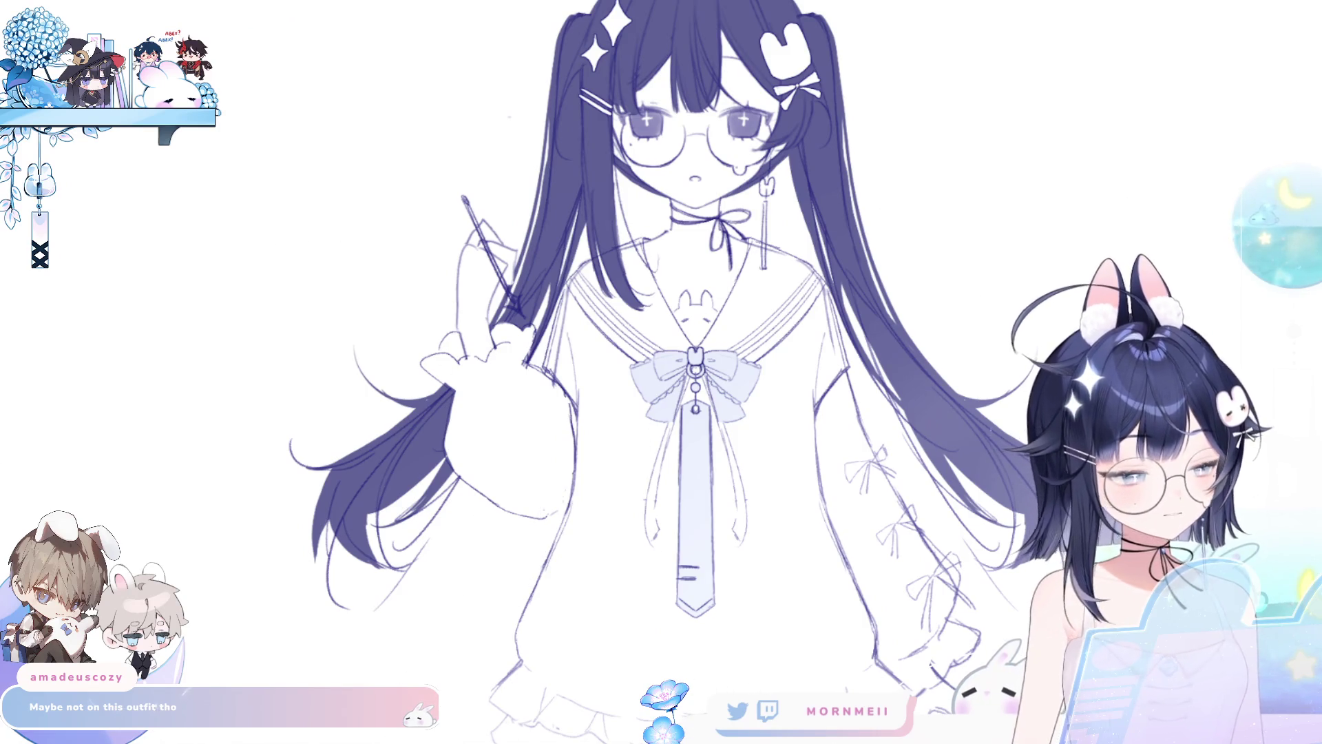
key(h)
drag(1027, 476, 878, 482)
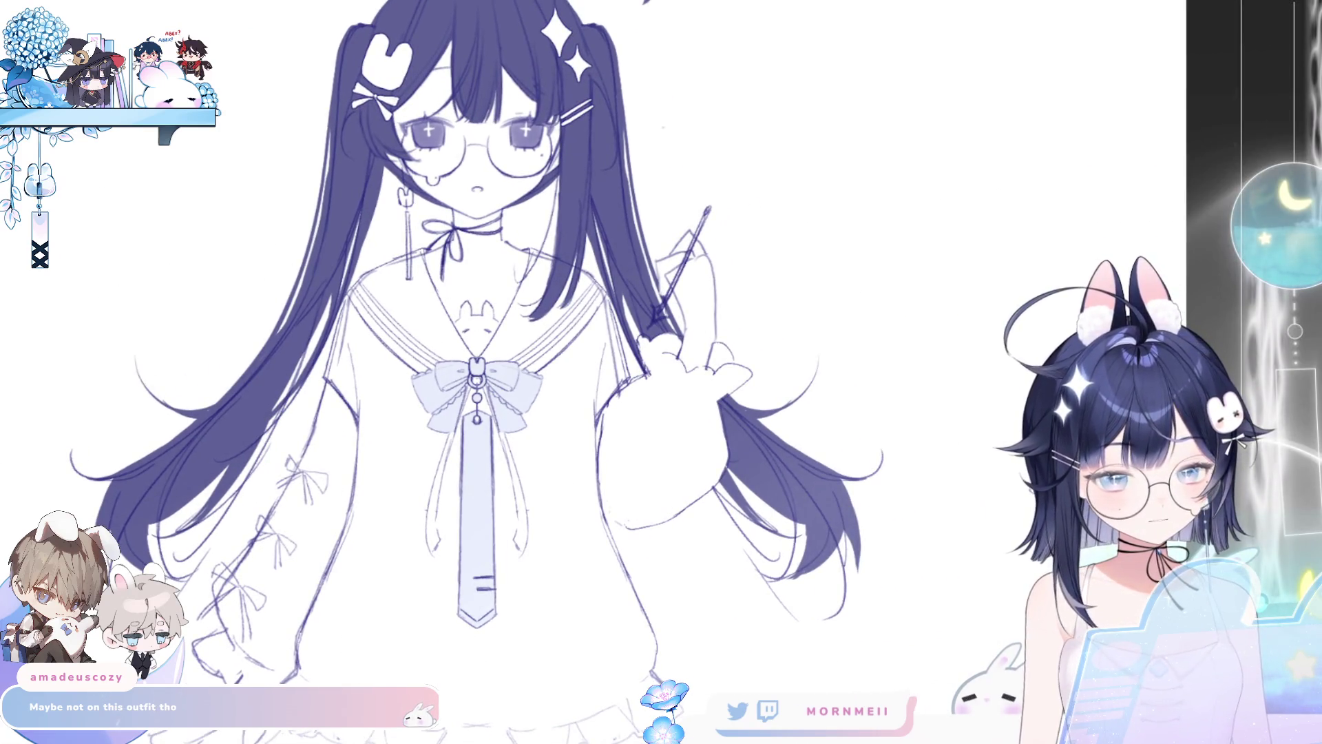
key(bracketleft)
key(bracketleft)
key(bracketleft)
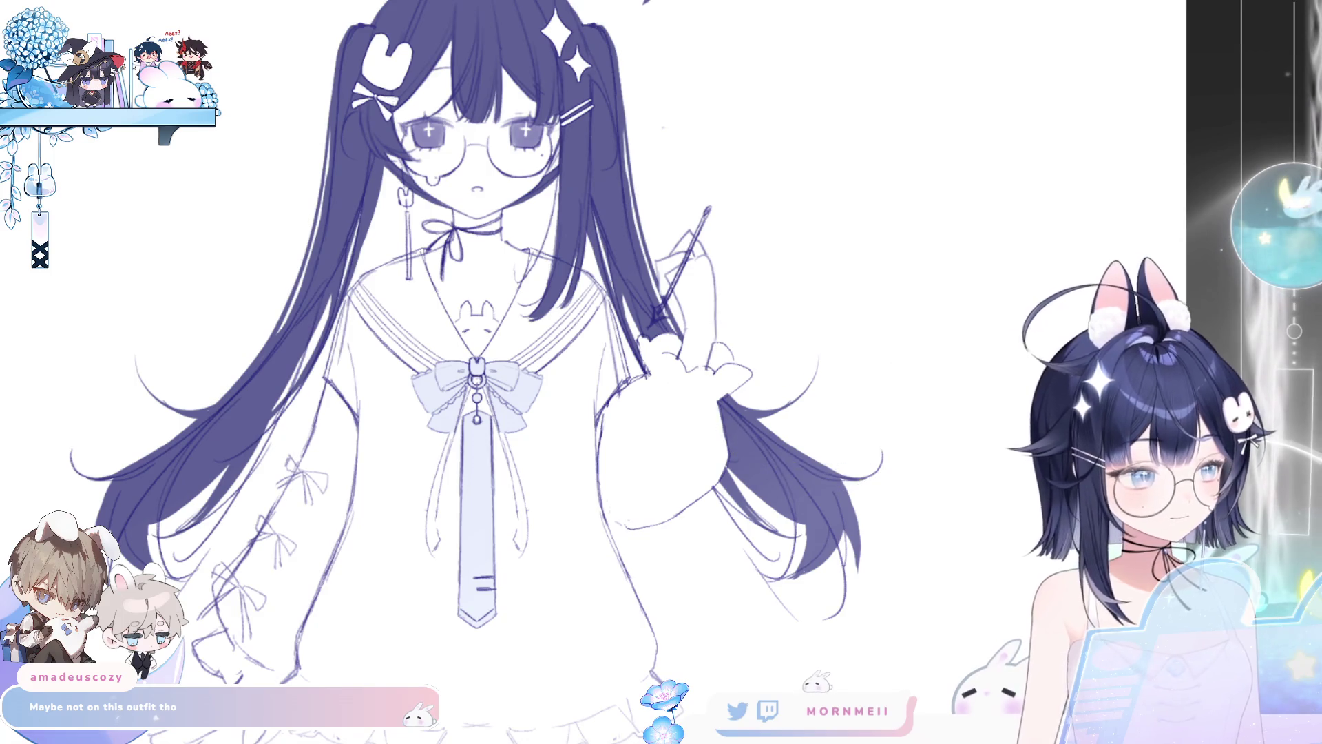
key(ctrl+z)
key(ctrl+y)
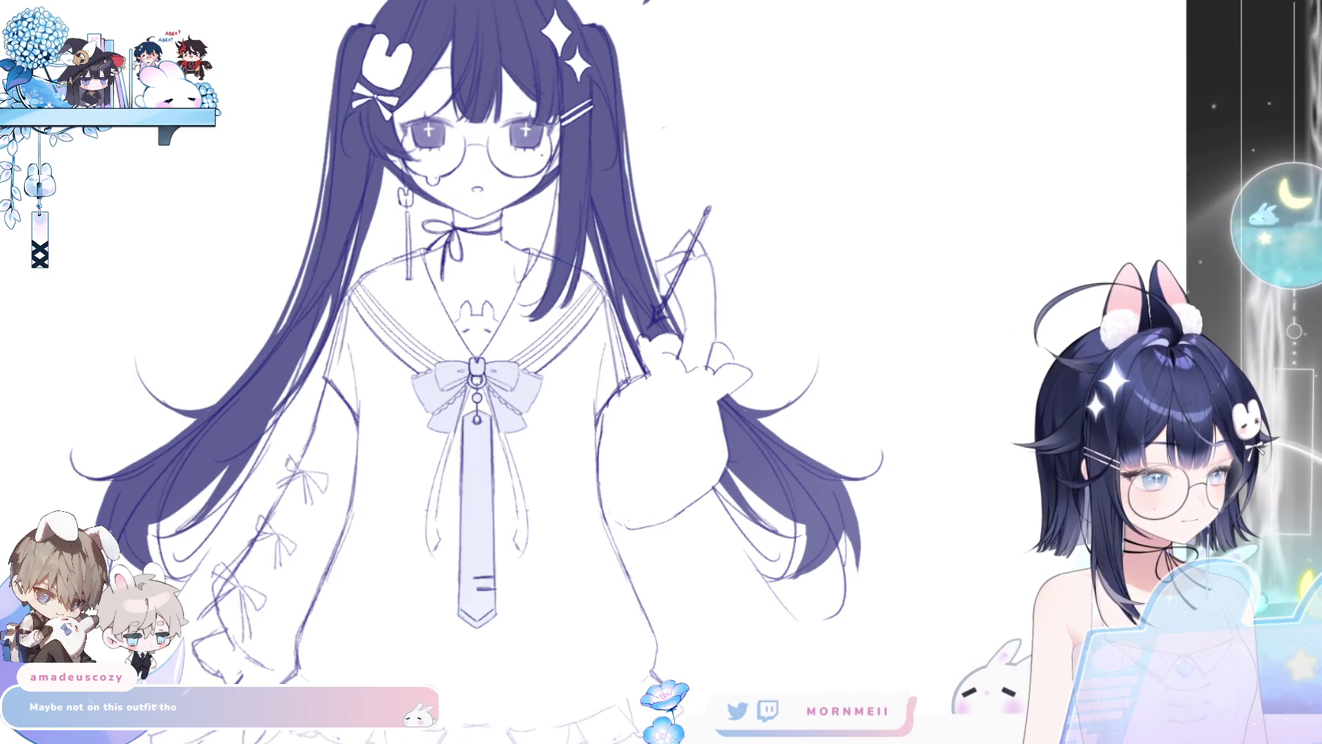
key(ctrl+z)
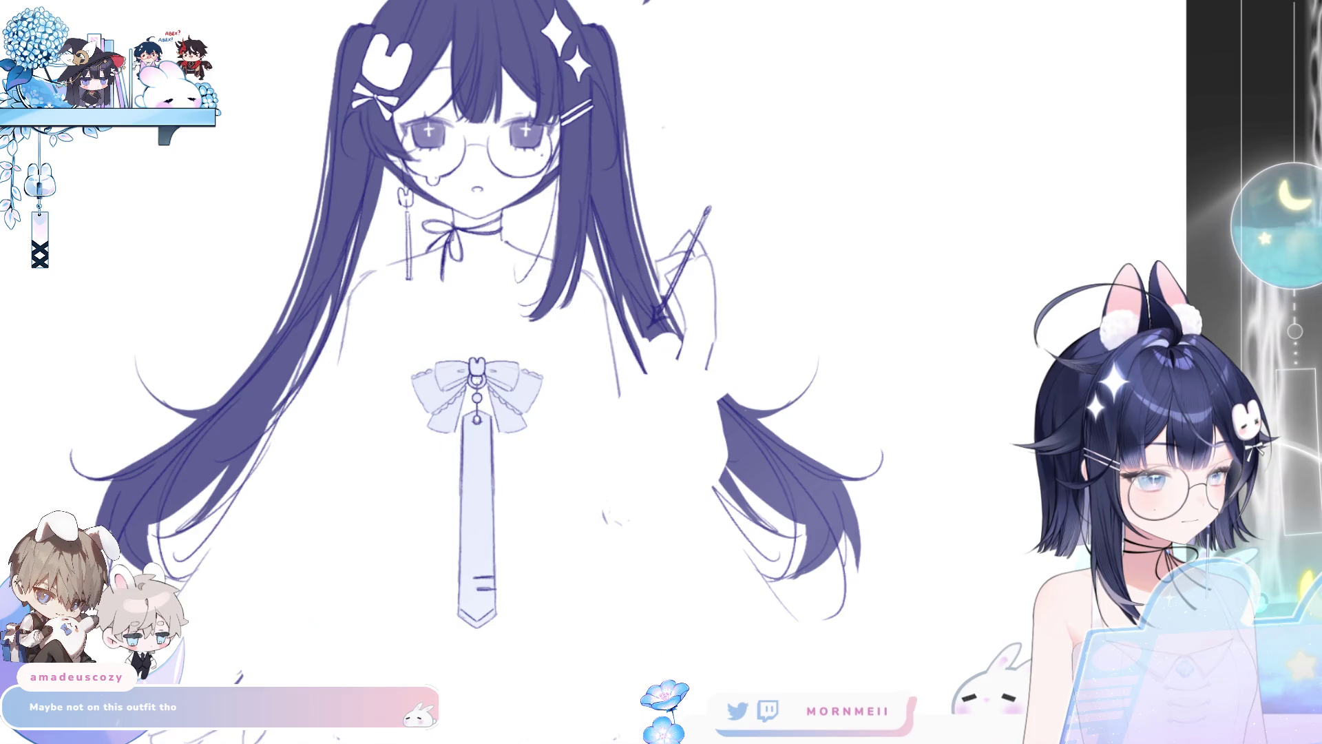
key(ctrl+y)
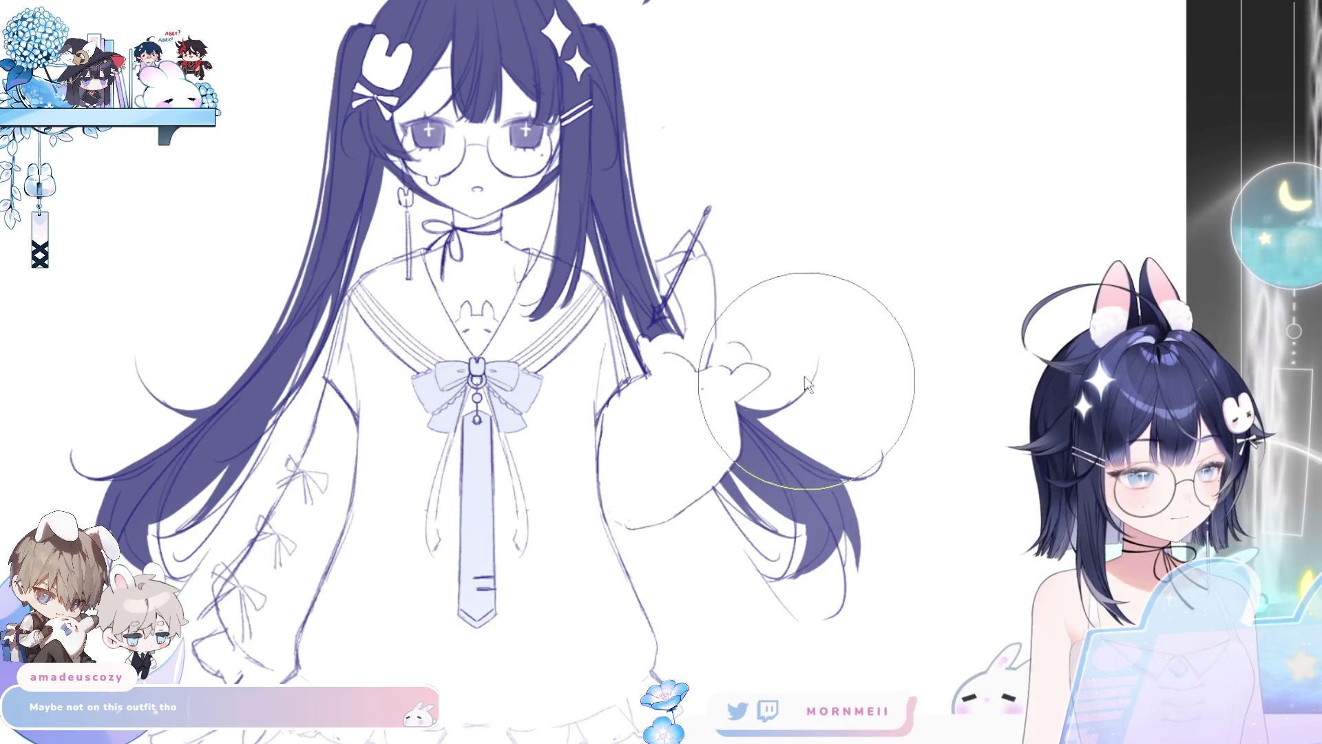
Step: Redraw the raised hand's thumb and add new finger strokes with a finer brush
key(bracketleft)
key(bracketleft)
key(bracketleft)
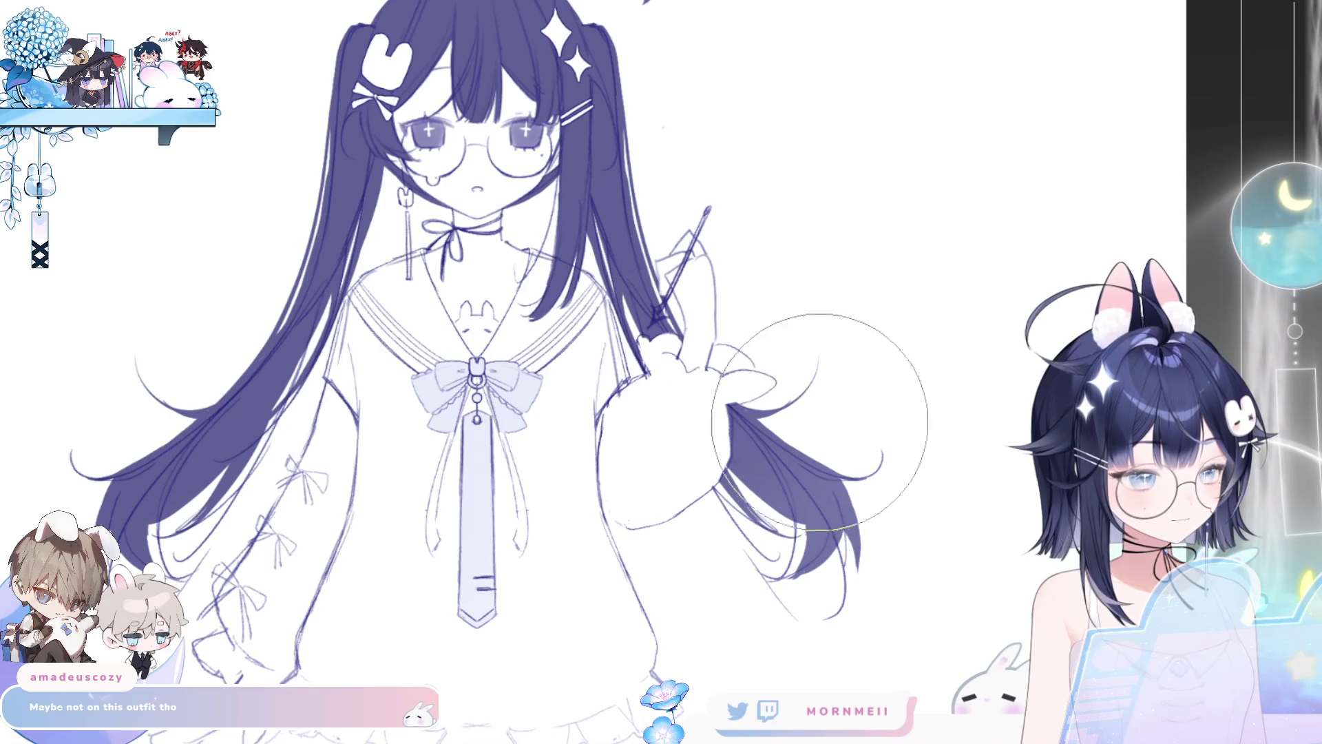
key(h)
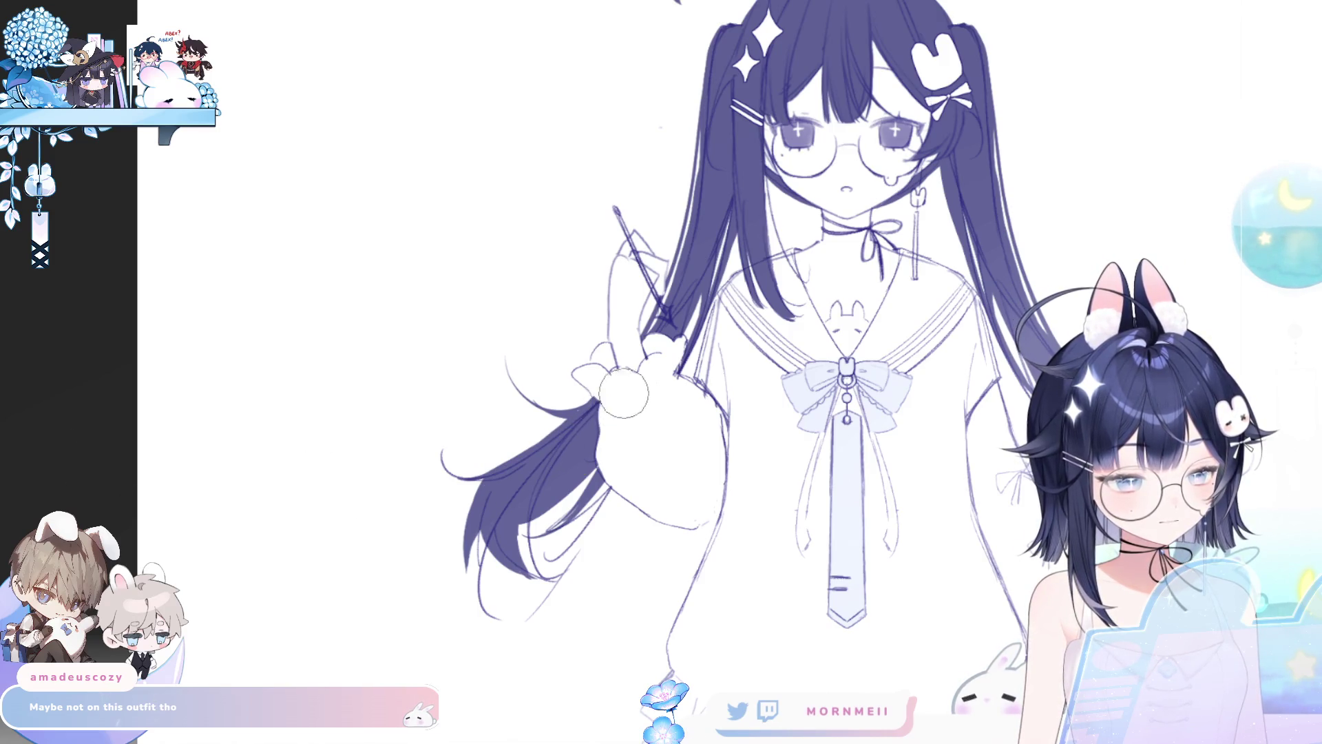
mouse_move(592, 430)
mouse_down()
mouse_move(620, 386)
mouse_move(634, 406)
mouse_move(606, 386)
mouse_move(573, 415)
mouse_up()
key(h)
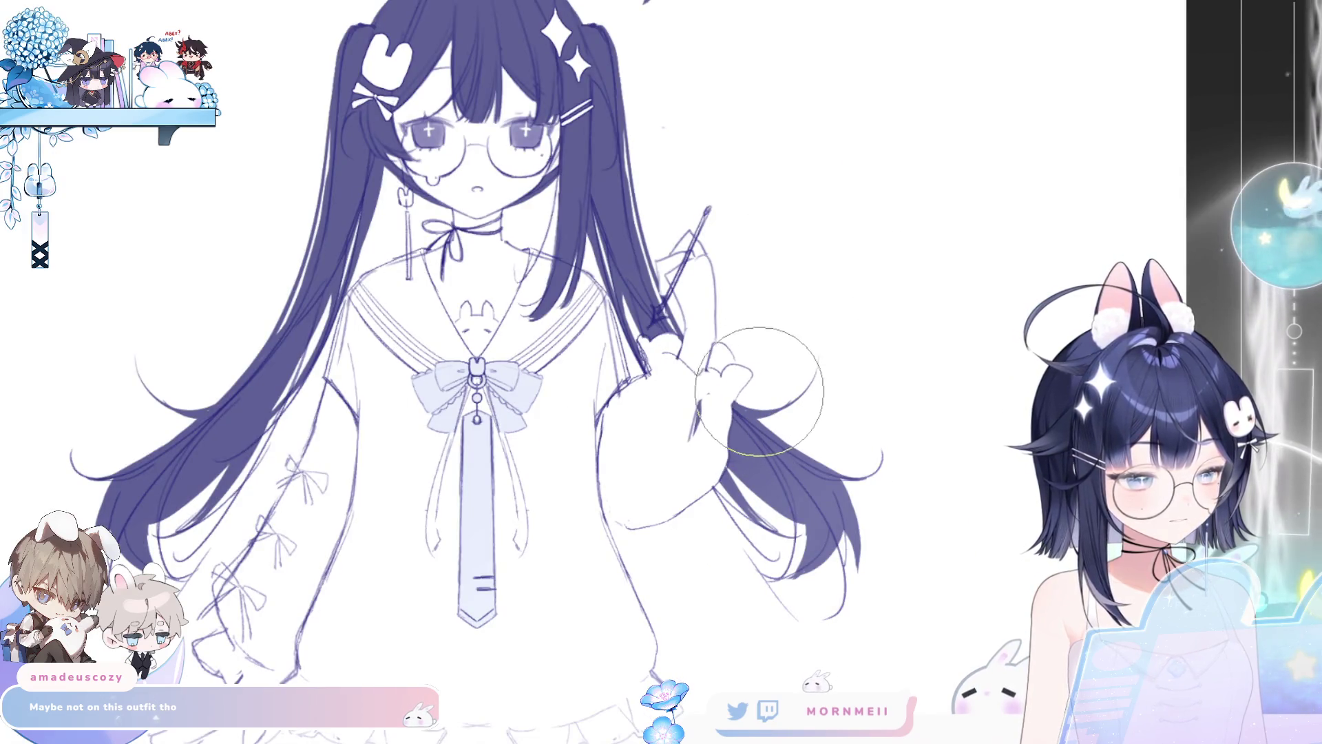
mouse_move(777, 401)
mouse_down()
mouse_move(737, 372)
mouse_move(765, 386)
mouse_up()
Step: Zoom in and out around the bow and tie to inspect the chest
key(h)
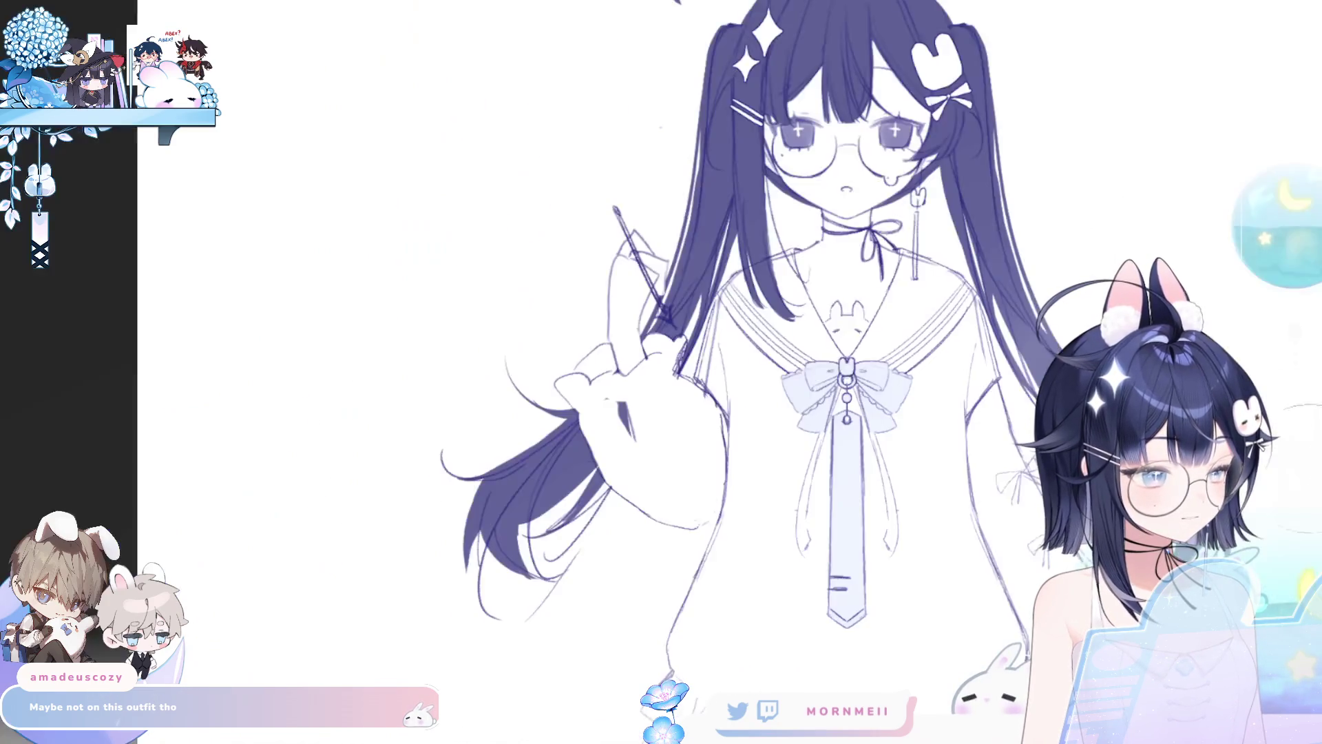
scroll(666, 359, down, 5)
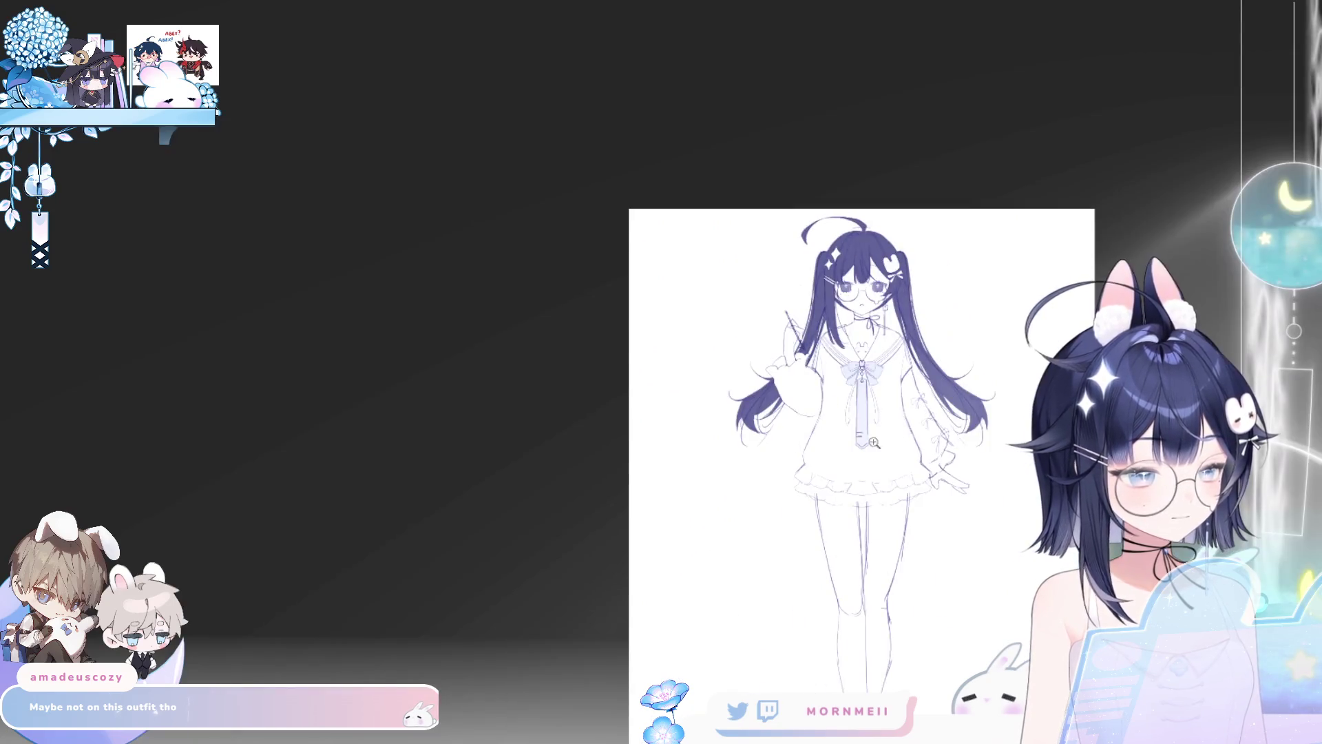
key(h)
key(h)
scroll(667, 358, up, 3)
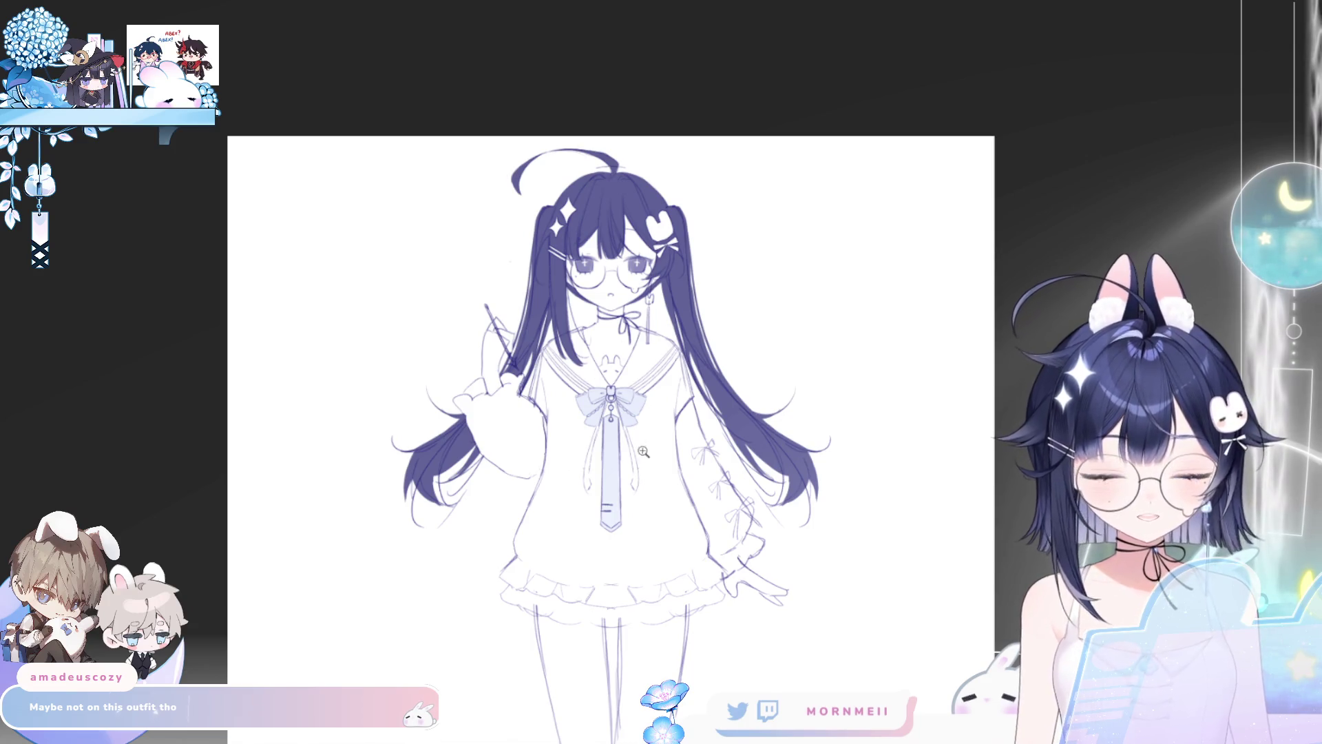
click(633, 430)
click(684, 545)
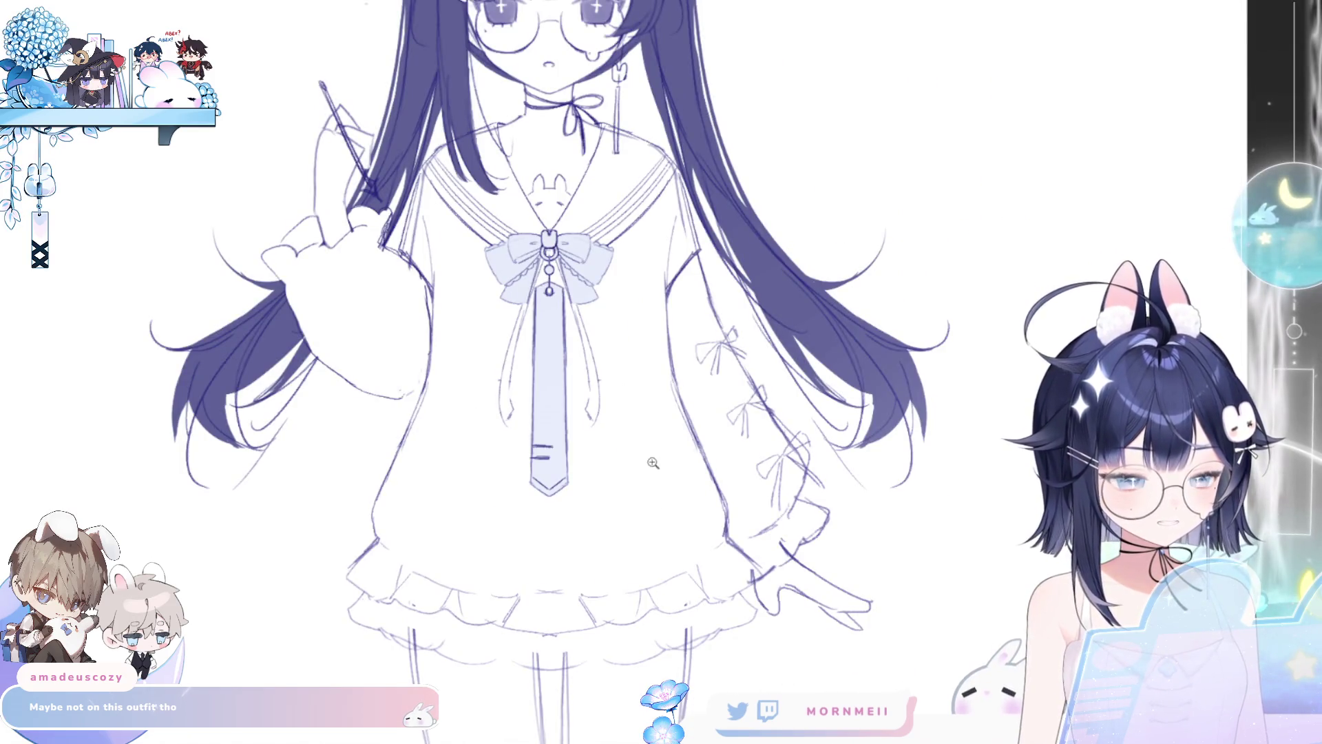
key(ctrl+0)
click(556, 338)
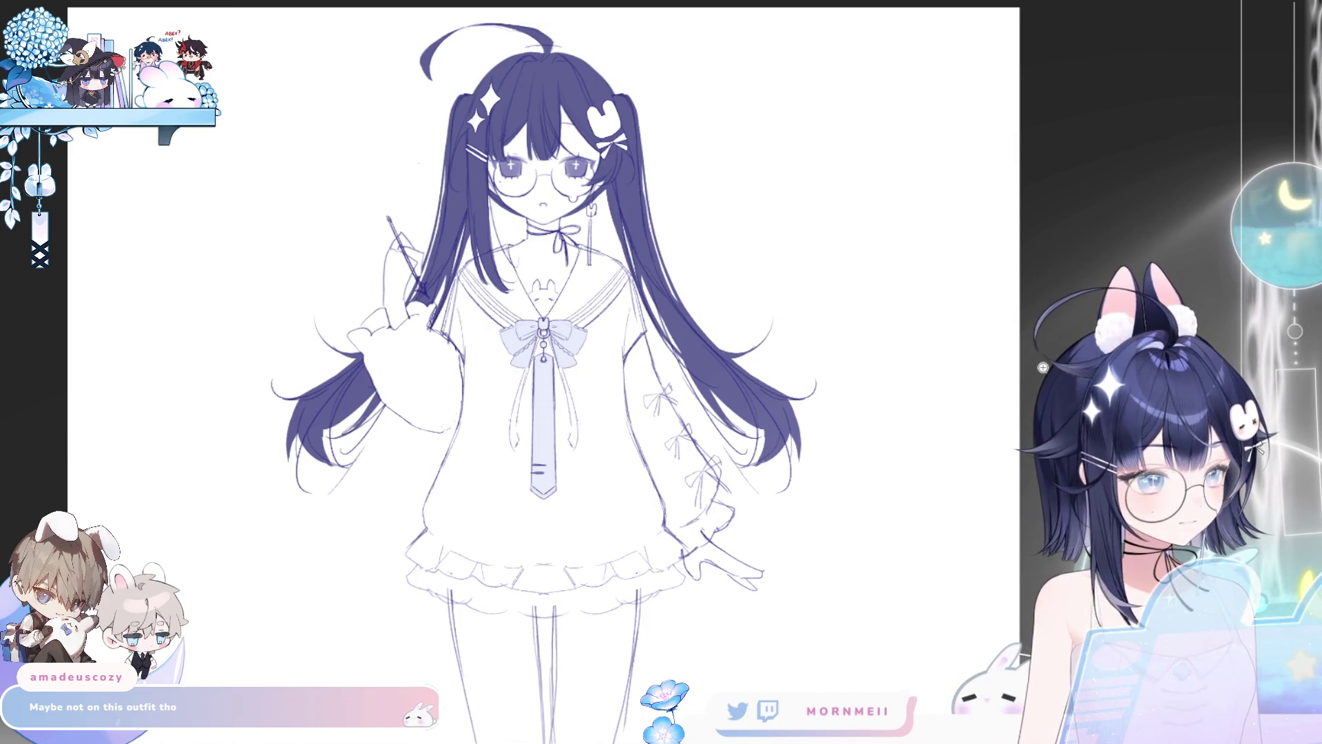
click(638, 364)
click(550, 377)
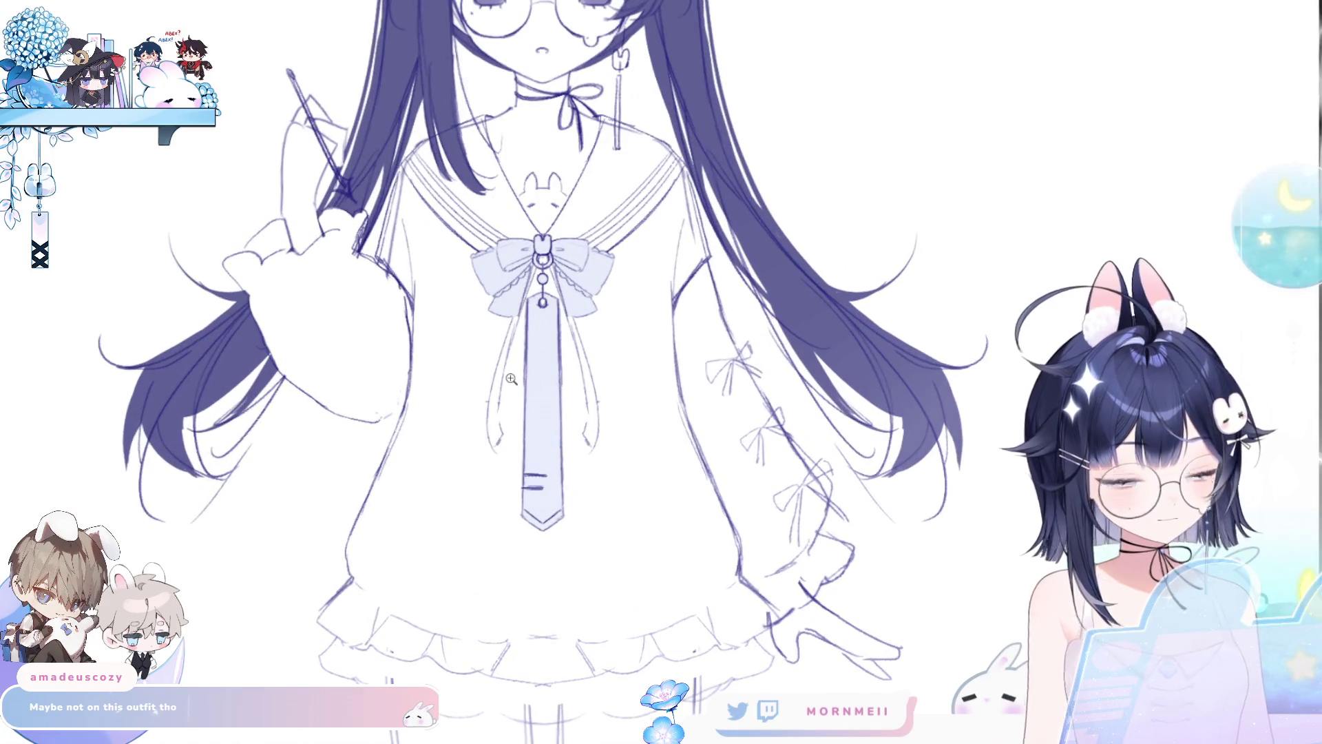
Step: Pan up to bring the head into view and zoom in on the chest
scroll(664, 408, down, 3)
key(h)
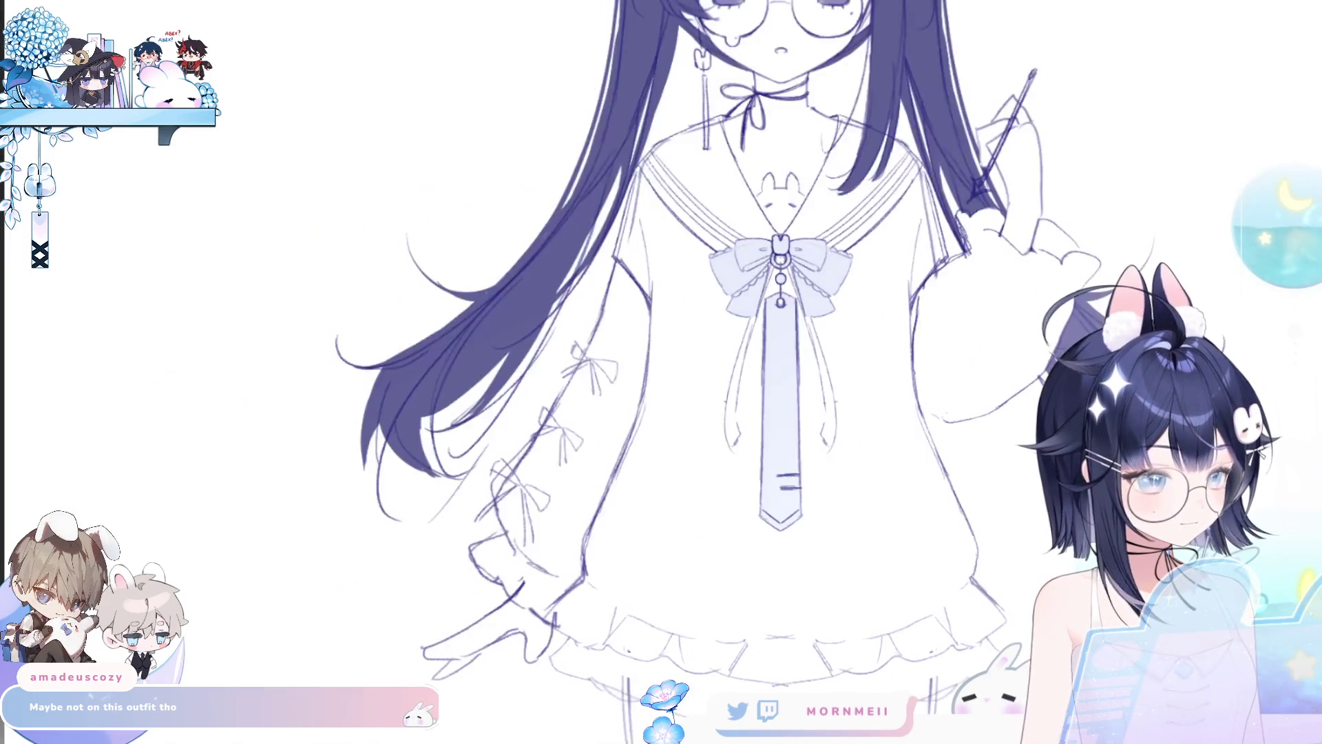
key(h)
scroll(664, 408, down, 2)
drag(664, 408, 603, 330)
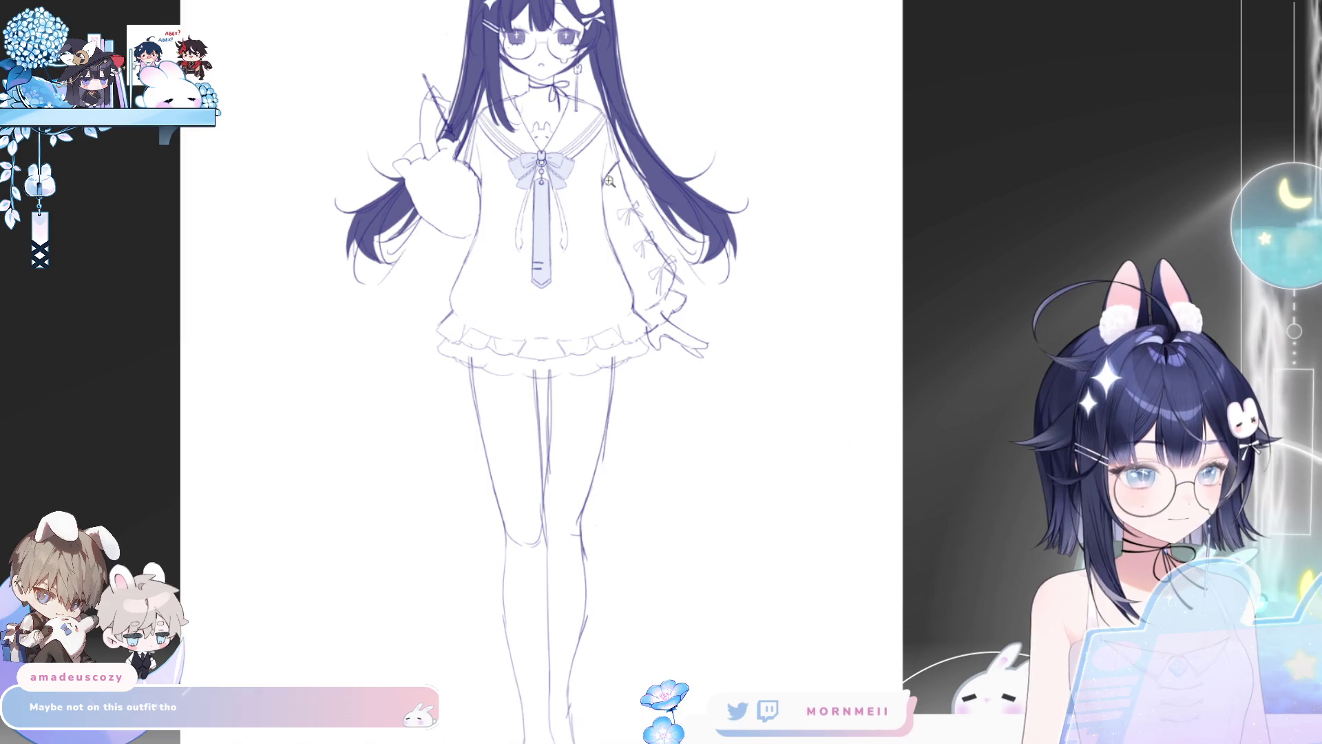
drag(609, 180, 550, 301)
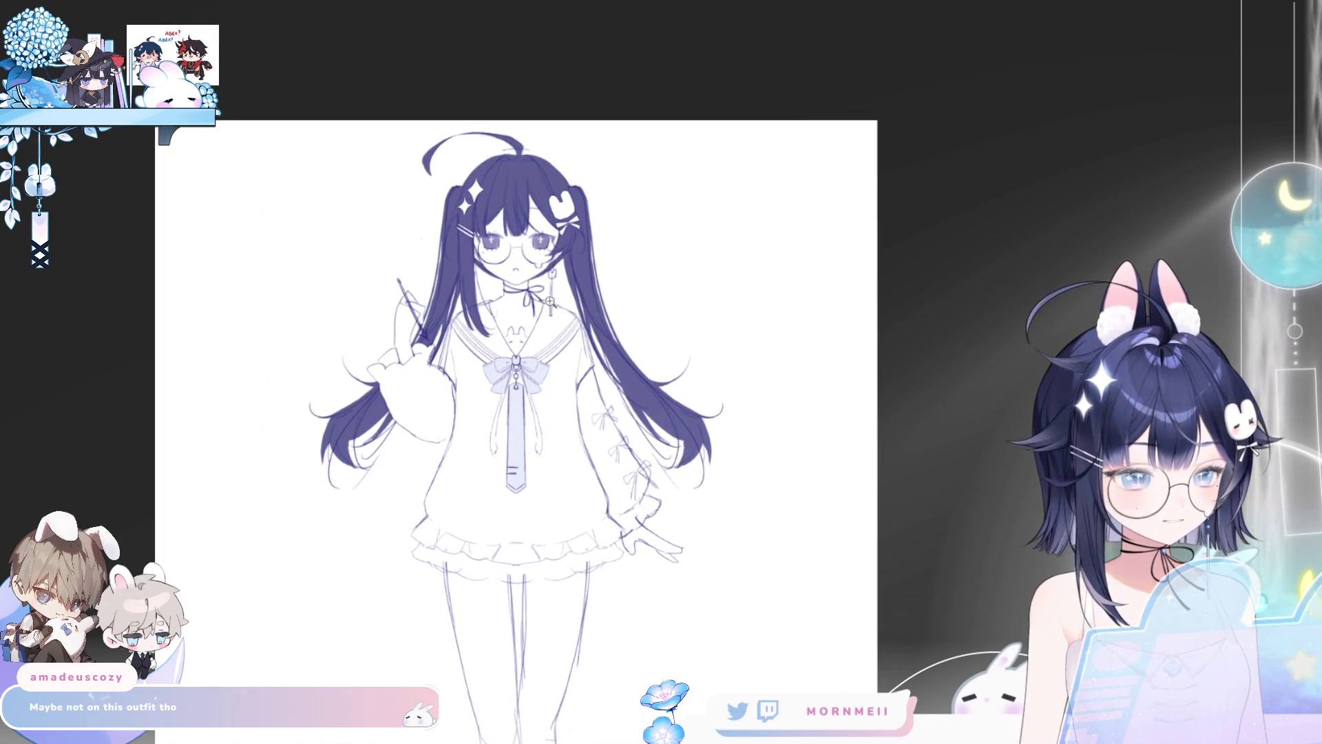
click(518, 340)
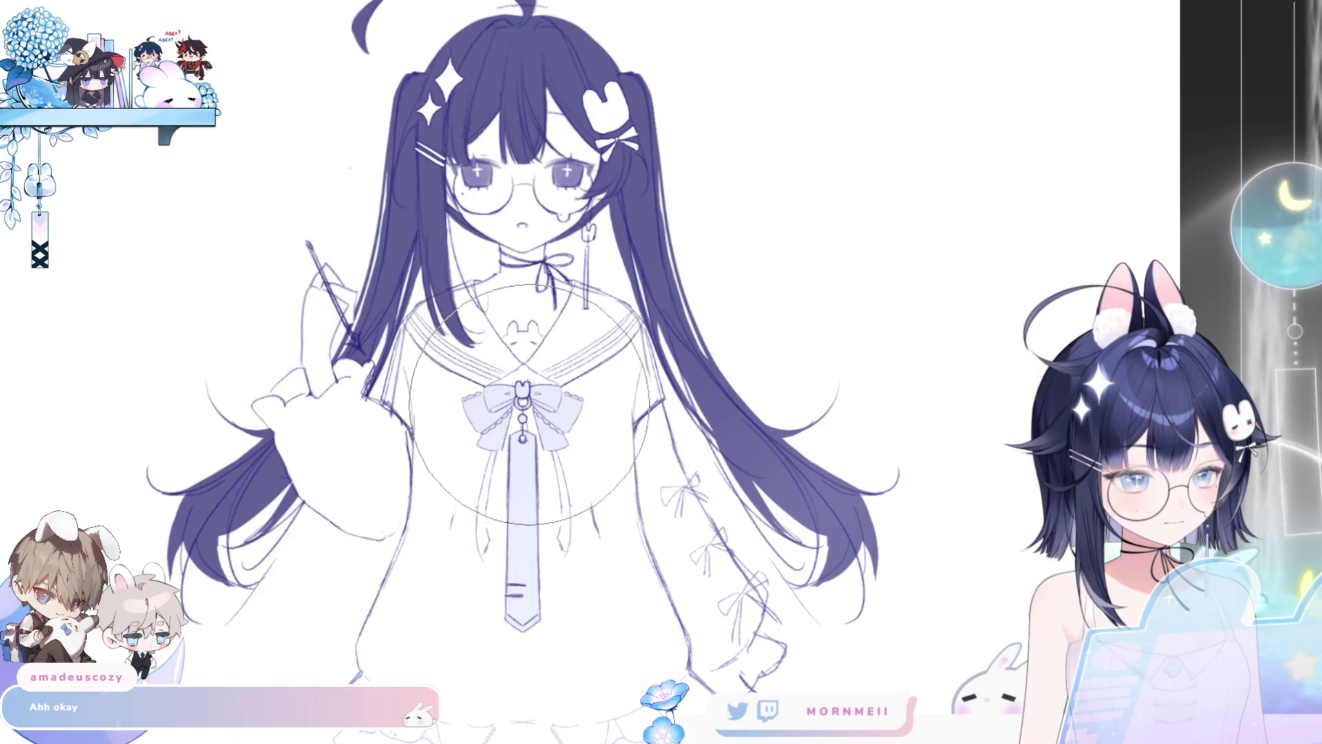
Step: Move the bow slightly higher on the collar
scroll(749, 336, down, 2)
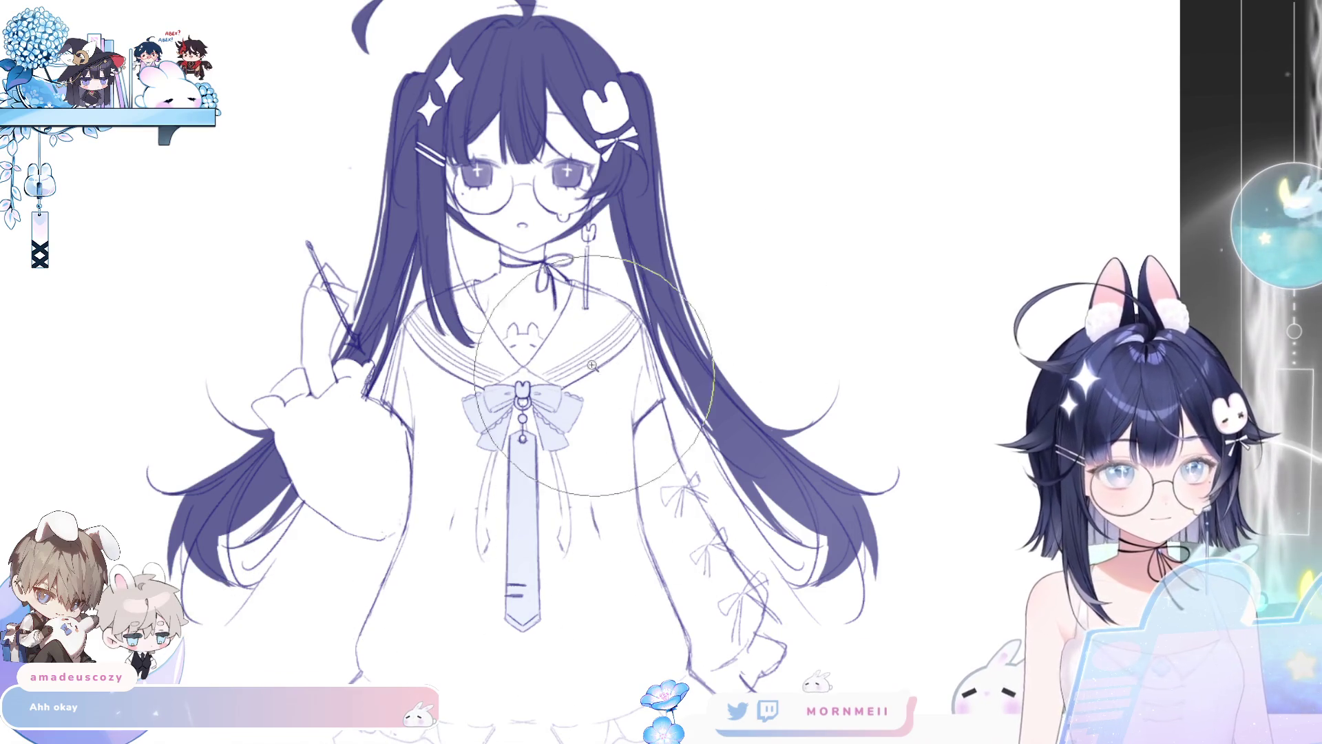
scroll(620, 289, up, 3)
scroll(604, 277, down, 4)
scroll(605, 277, up, 4)
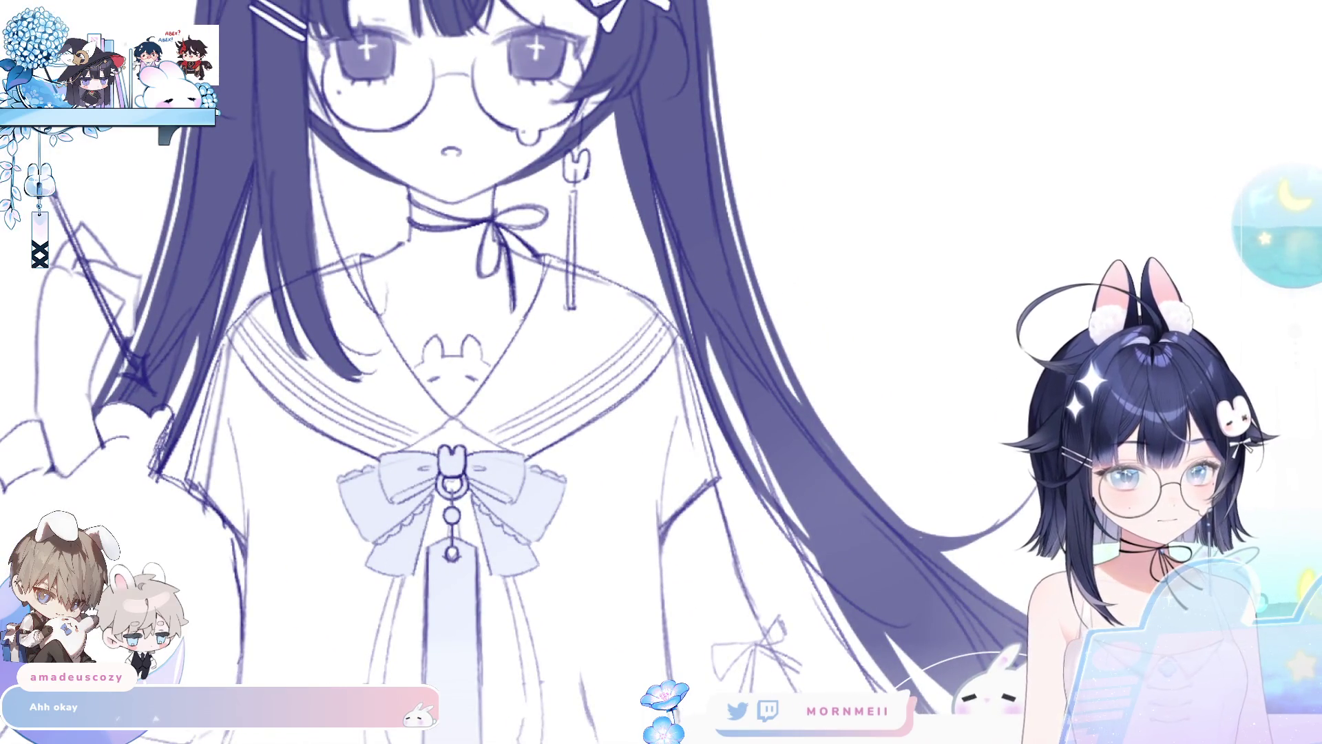
drag(566, 509, 571, 482)
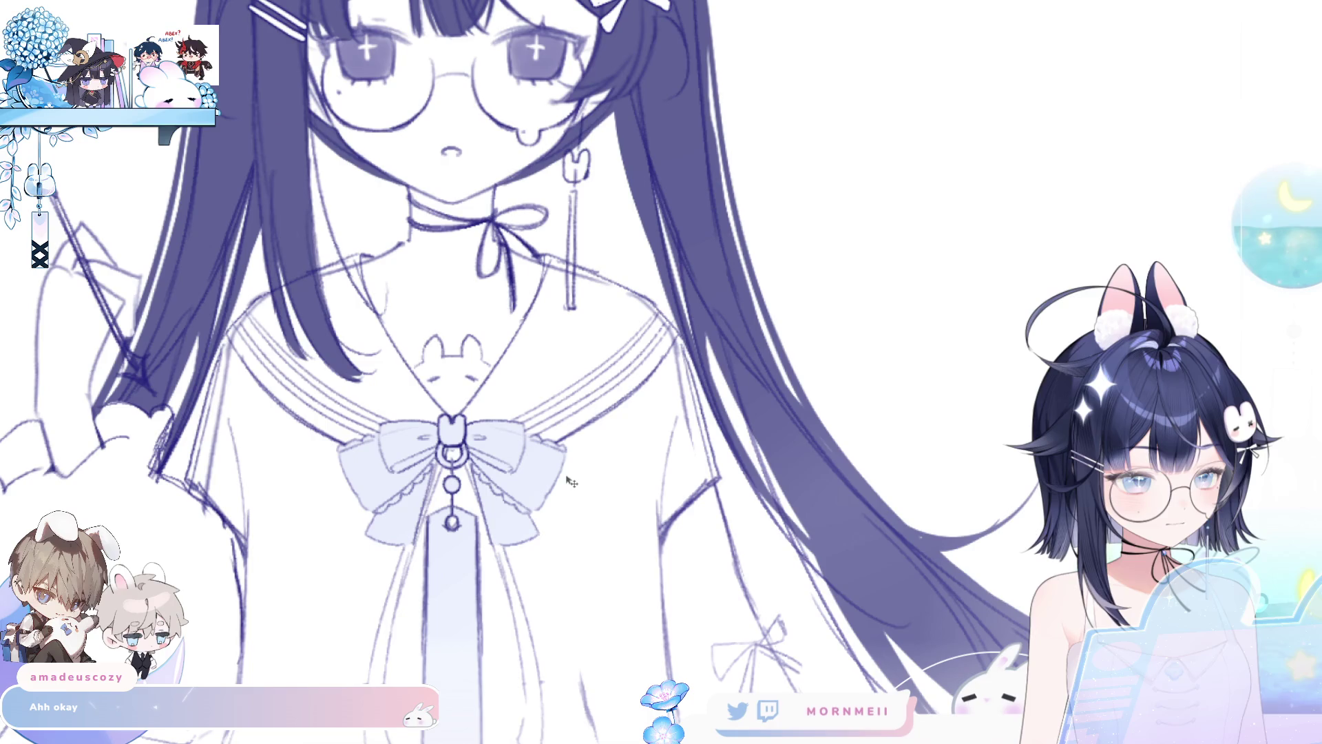
Step: Recenter the face, turn on the vertical symmetry ruler, and draw the mirrored collar V
scroll(644, 344, down, 5)
scroll(777, 366, up, 5)
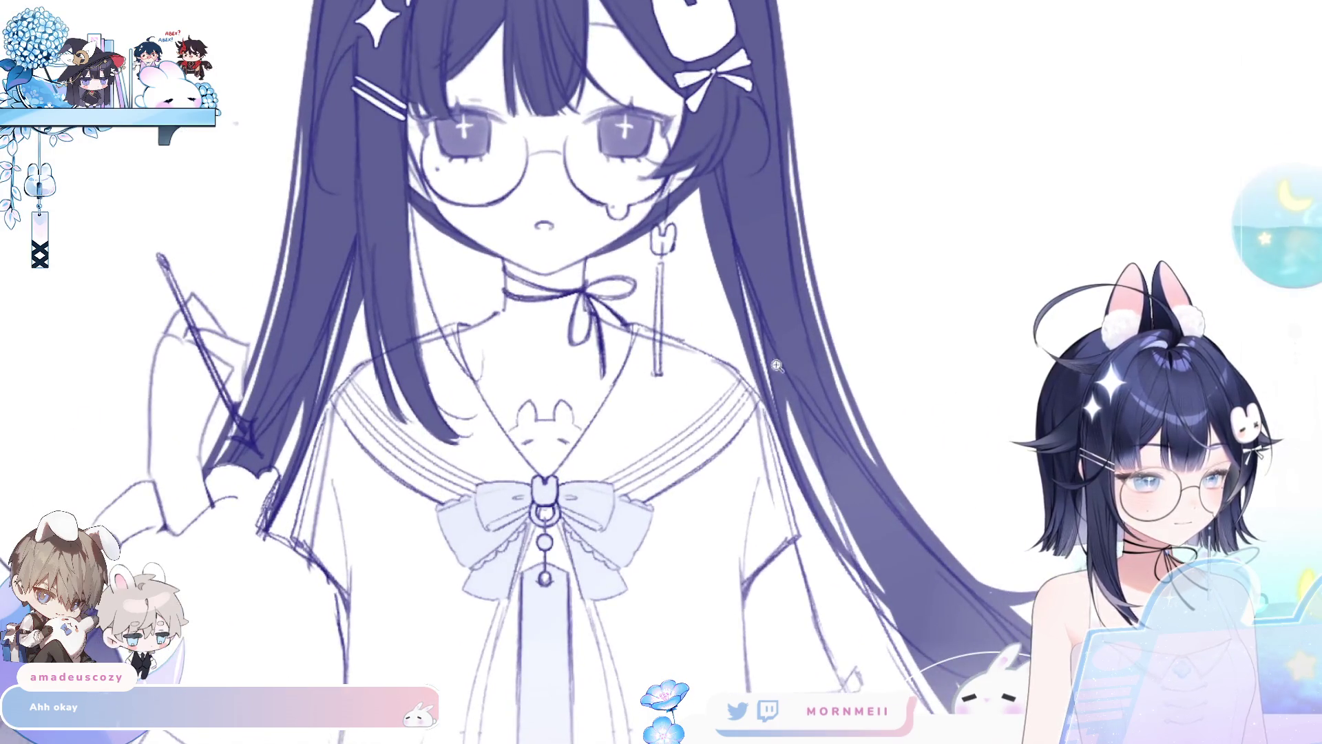
drag(436, 739, 420, 635)
drag(666, 394, 613, 473)
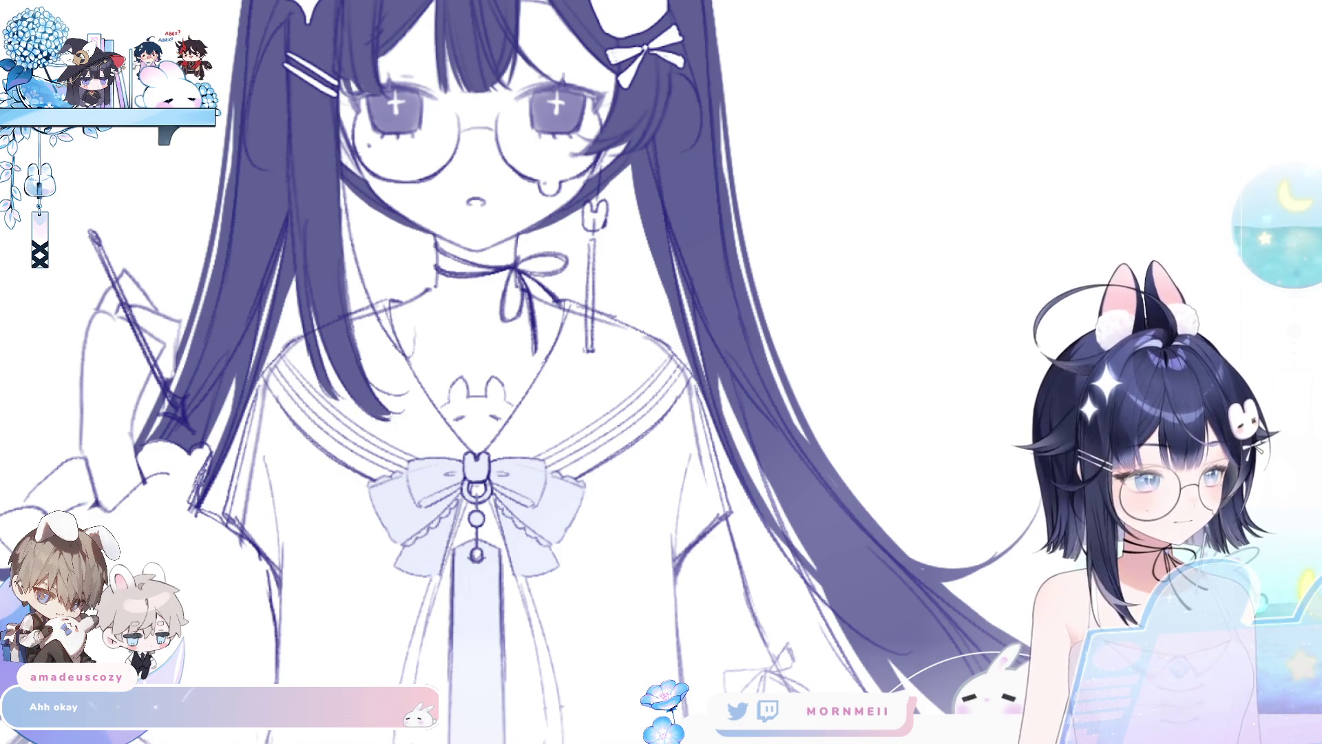
scroll(802, 393, down, 5)
scroll(648, 242, up, 1)
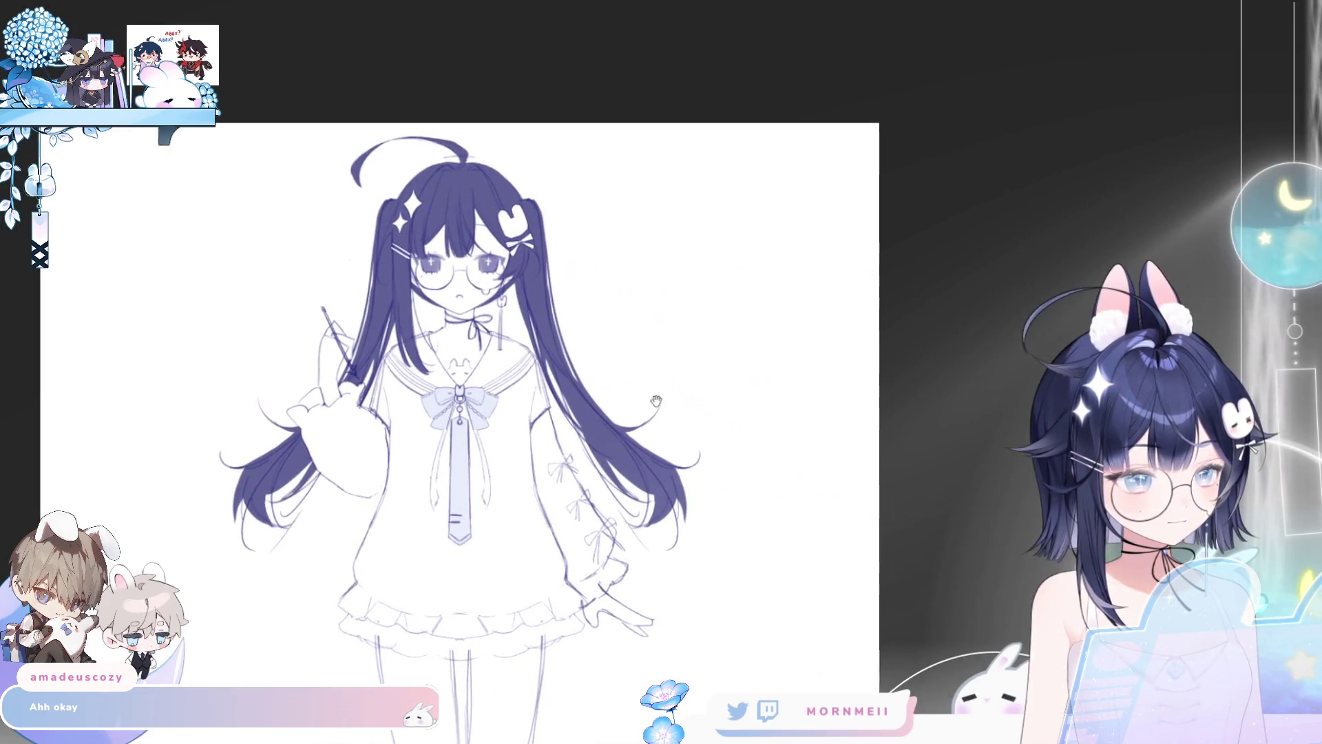
scroll(648, 242, up, 5)
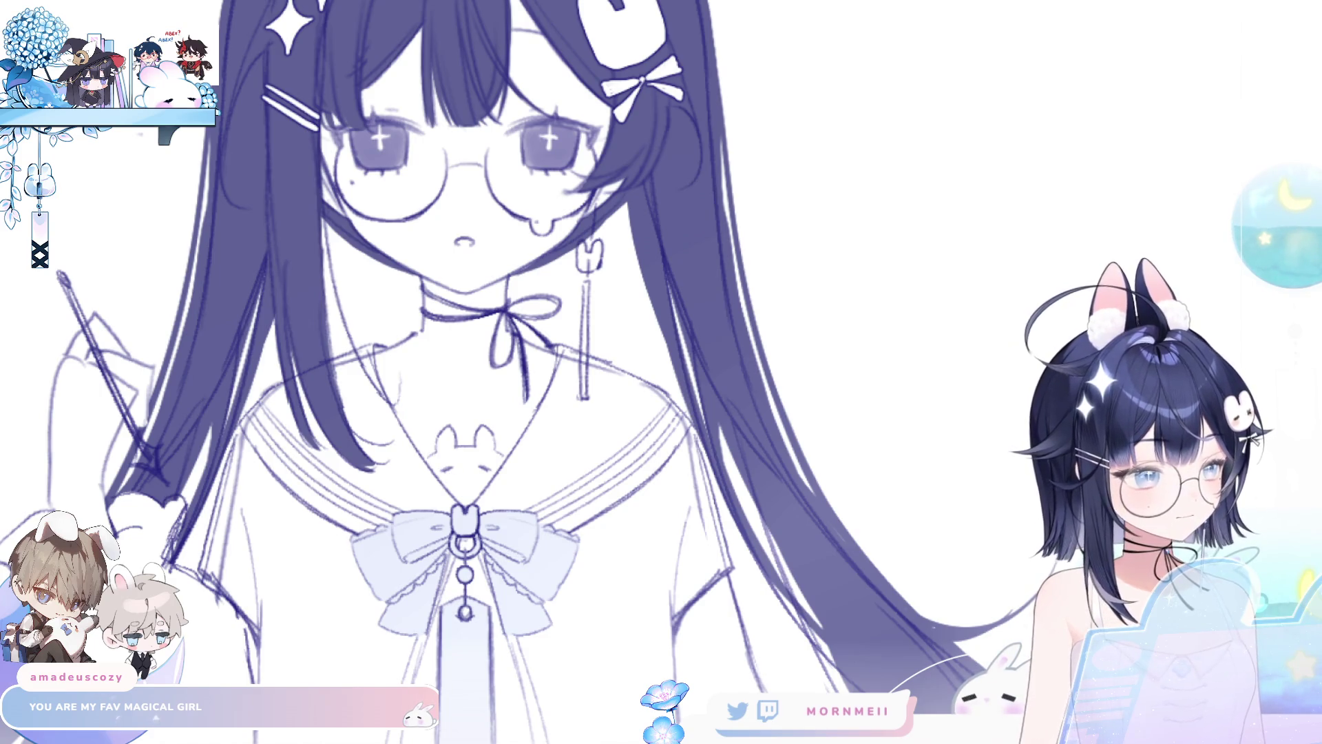
key(ctrl+r)
mouse_move(413, 345)
mouse_down()
mouse_move(436, 475)
mouse_move(474, 495)
mouse_up()
key(ctrl+z)
Step: Redraw the mirrored collar V stroke, undoing and redoing to compare versions
key(ctrl+y)
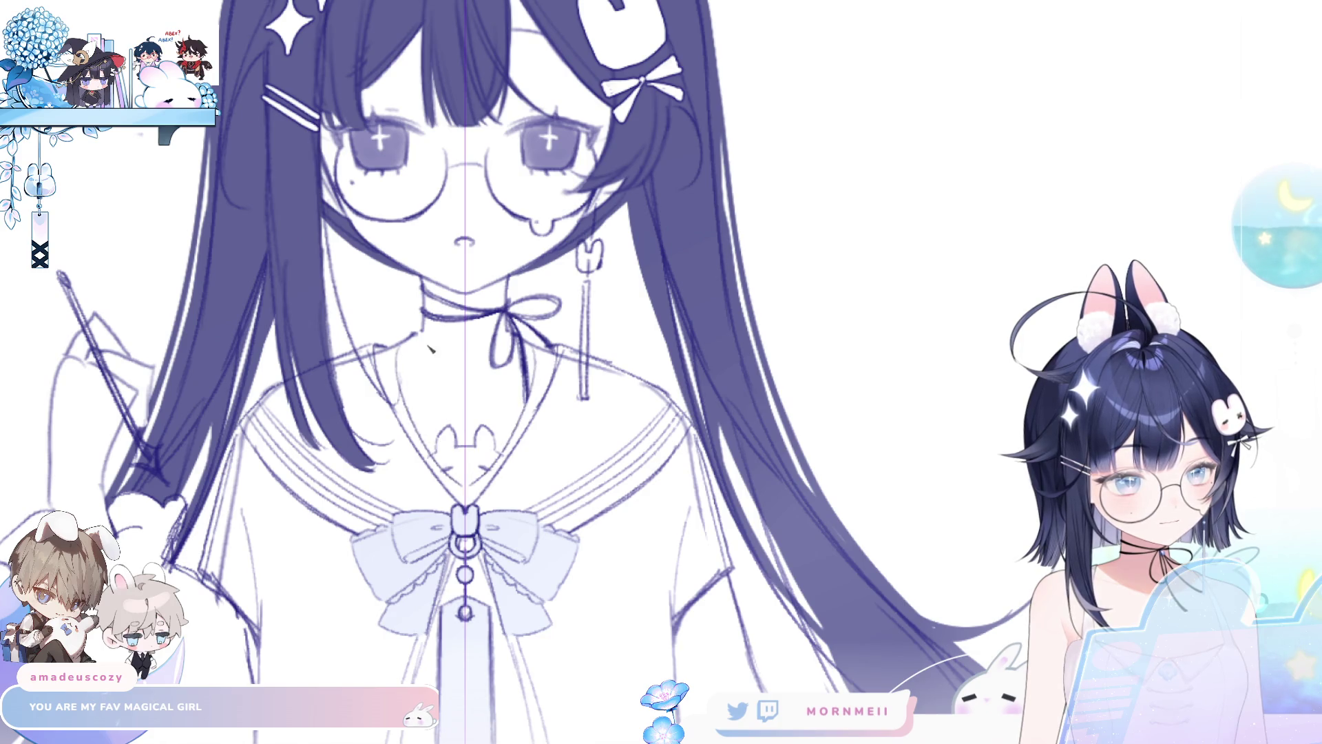
key(ctrl+z)
drag(406, 344, 435, 438)
key(ctrl+z)
key(ctrl+y)
key(ctrl+z)
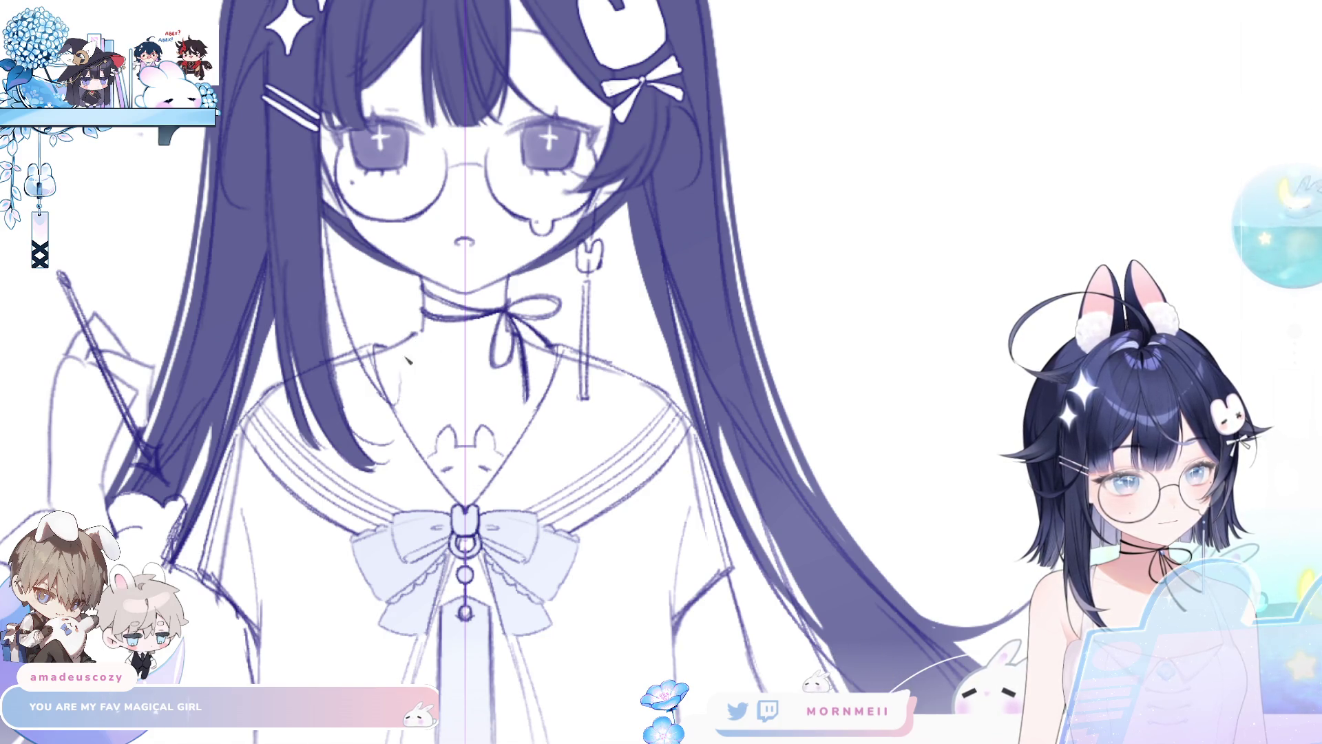
key(ctrl+y)
key(ctrl+y)
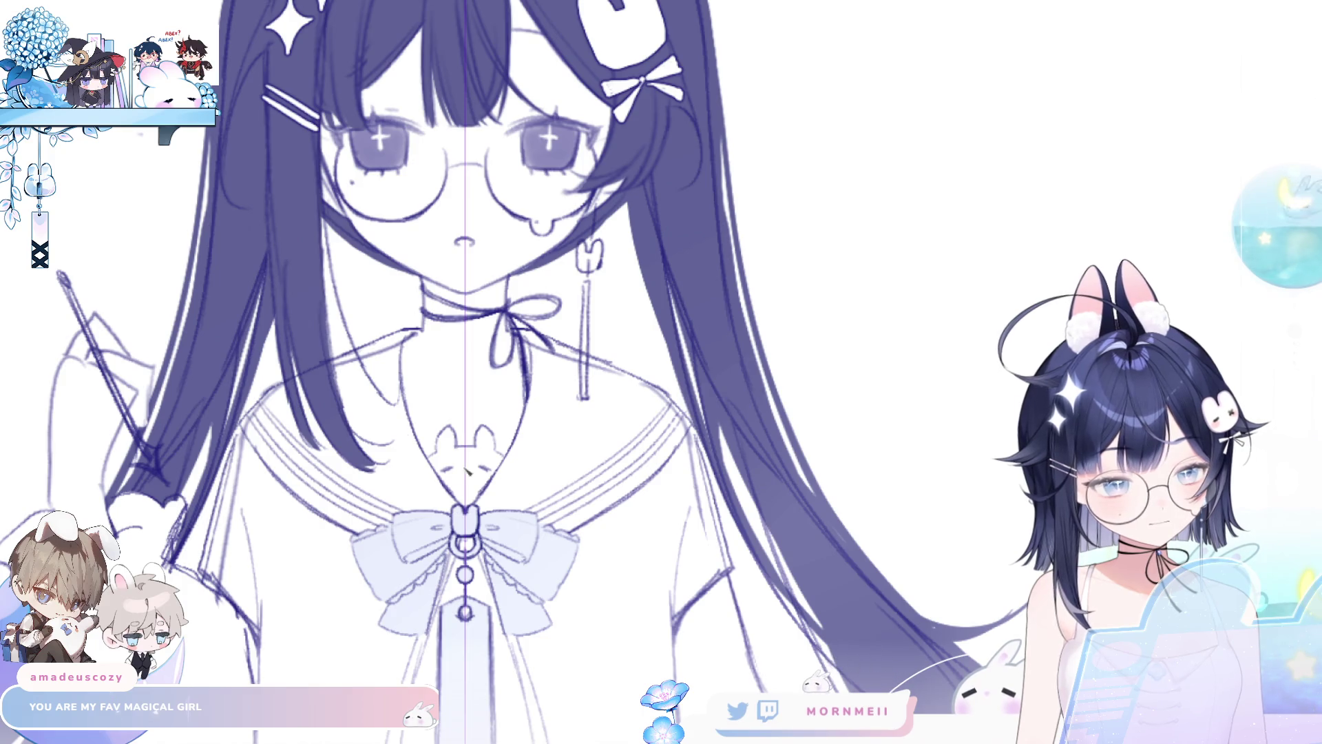
Step: Compare the collar with and without the bunny motif, trying then dropping closed-eye dashes
key(ctrl+z)
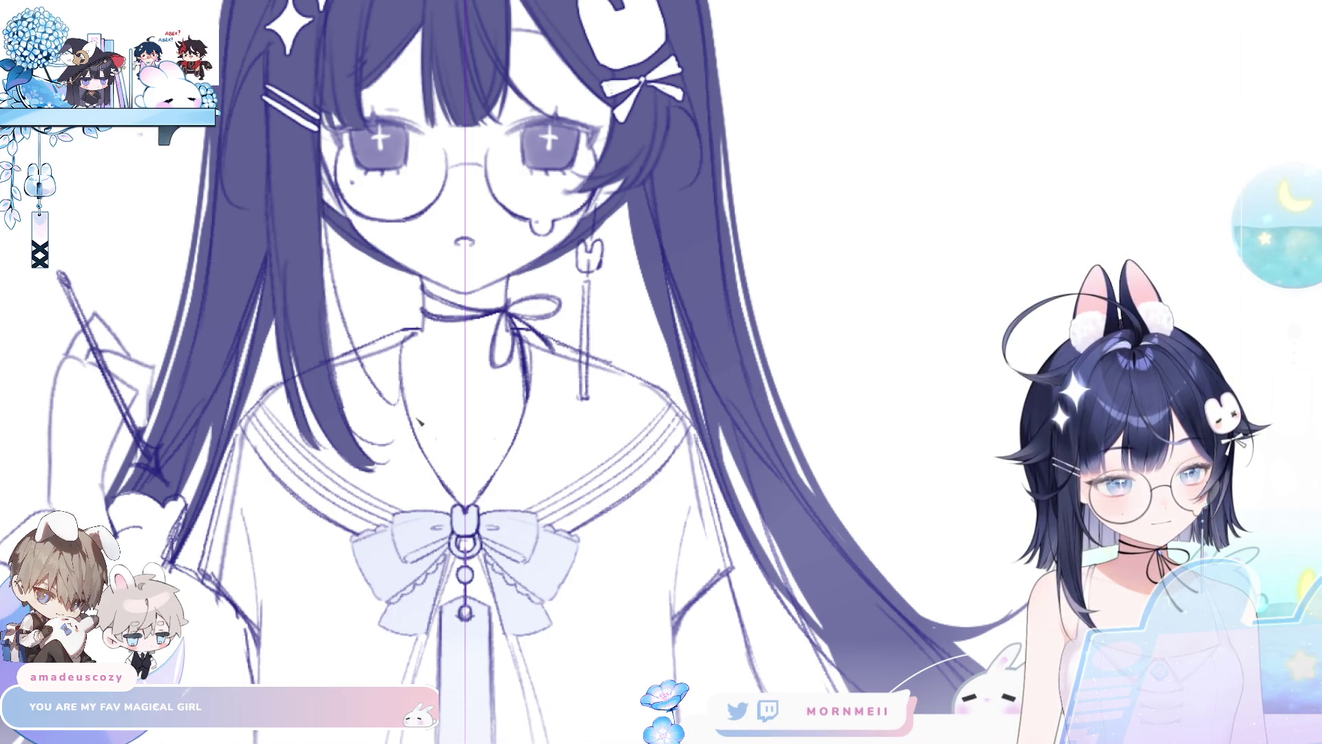
key(ctrl+y)
key(ctrl+z)
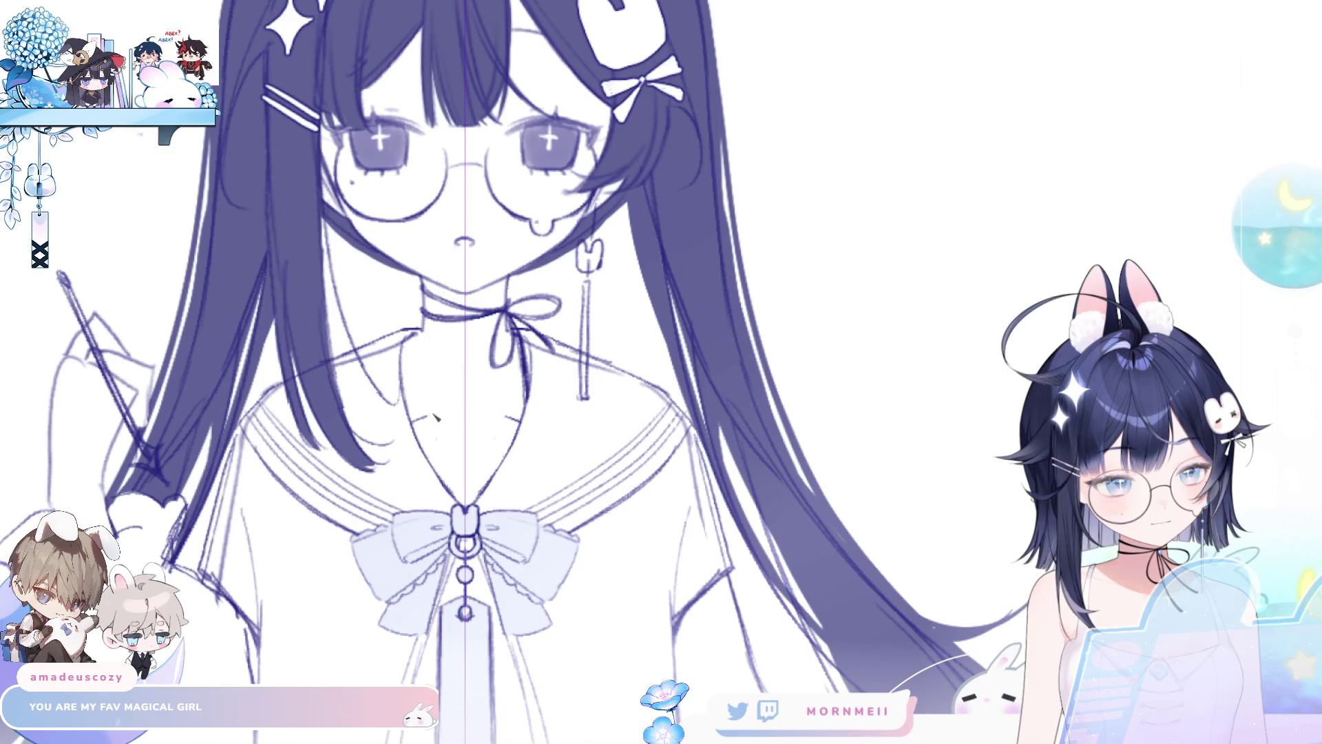
key(ctrl+y)
key(ctrl+z)
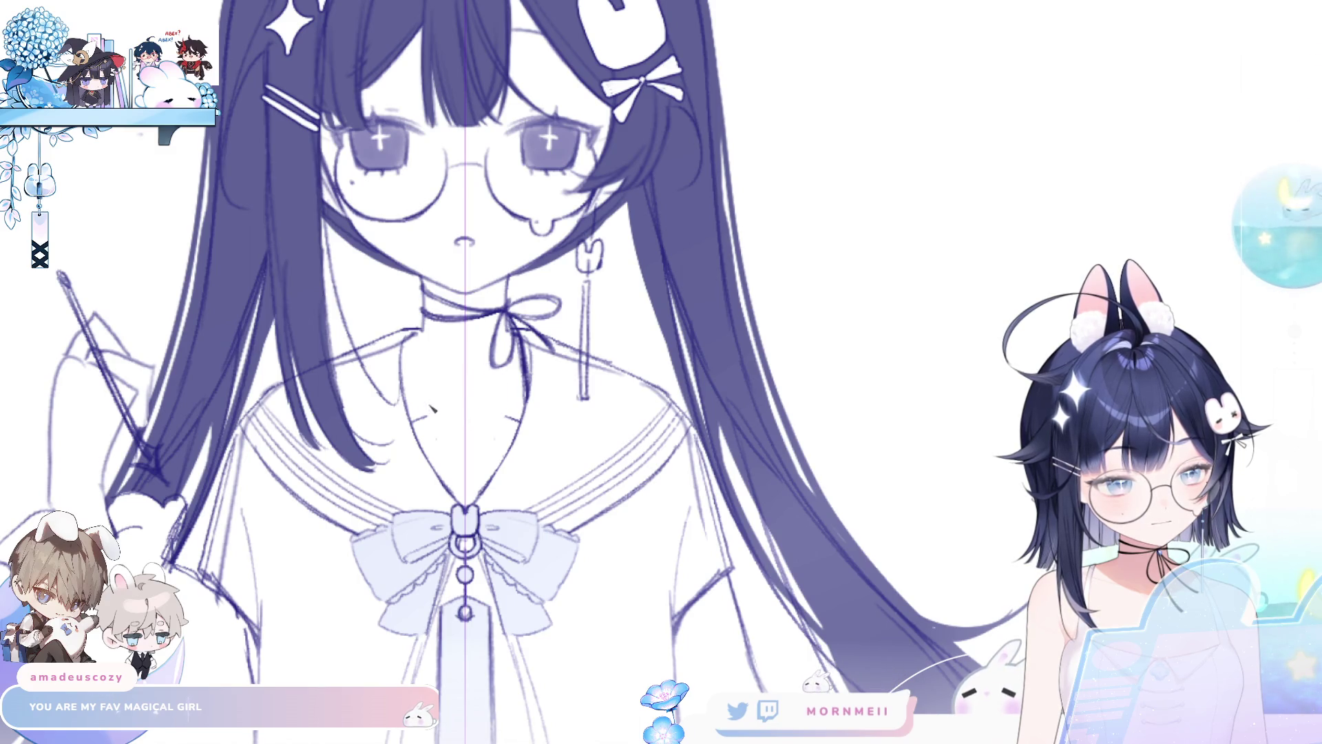
key(ctrl+y)
key(ctrl+z)
key(ctrl+y)
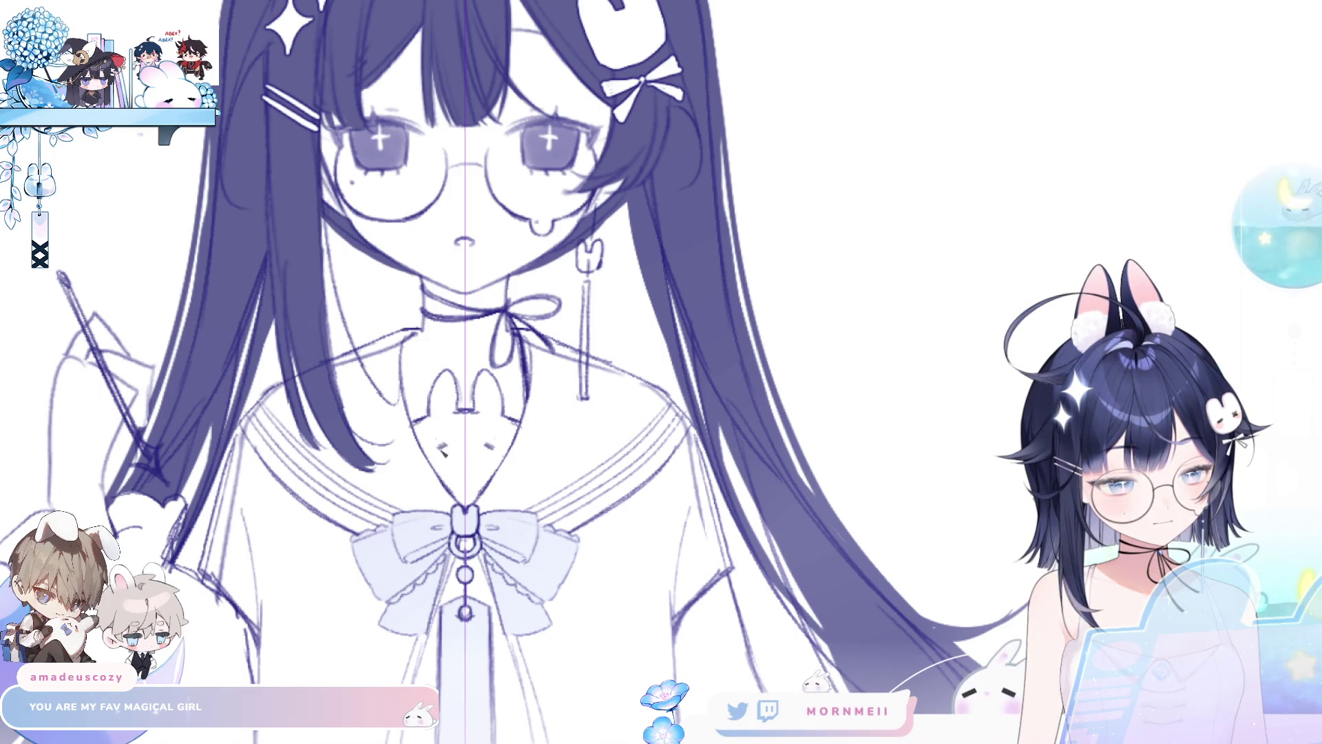
drag(435, 445, 496, 451)
key(ctrl+z)
key(ctrl+z)
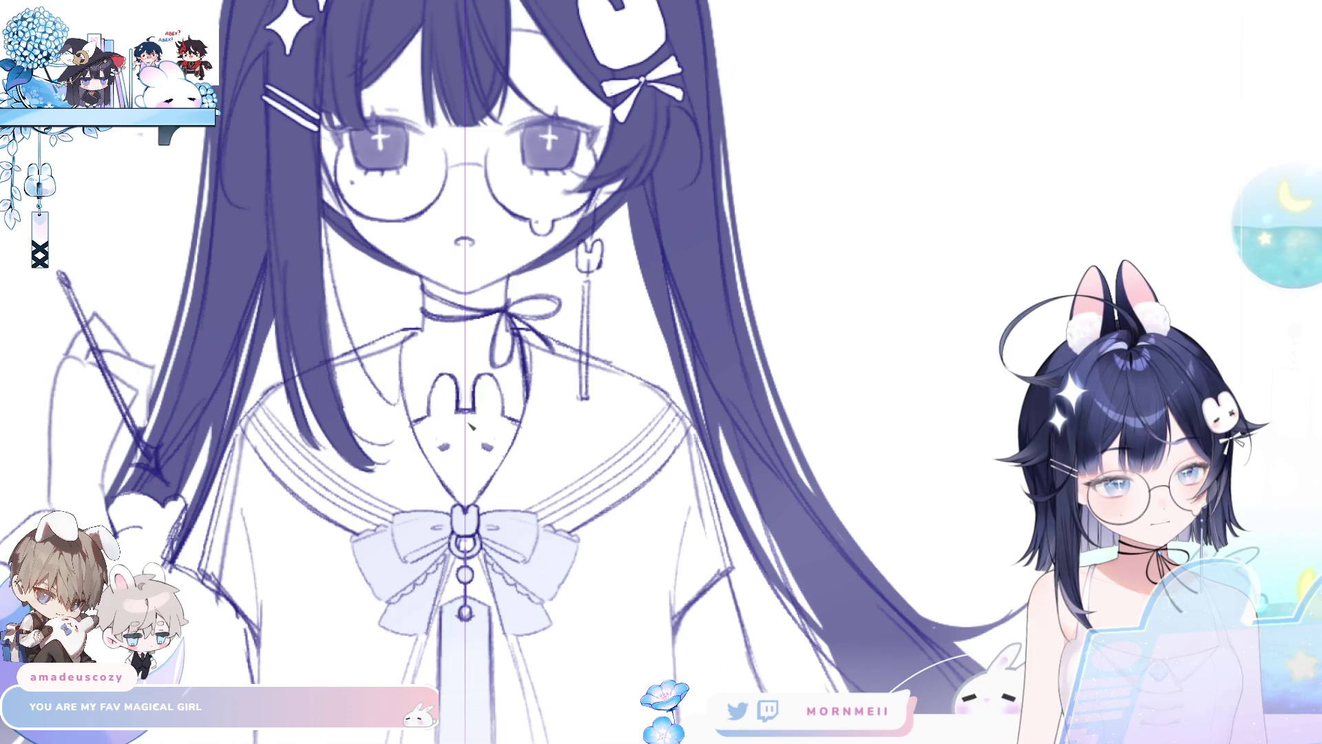
Step: Select the bunny motif, transform it slightly lower on the collar, confirm and deselect
key(ctrl+0)
scroll(420, 475, up, 3)
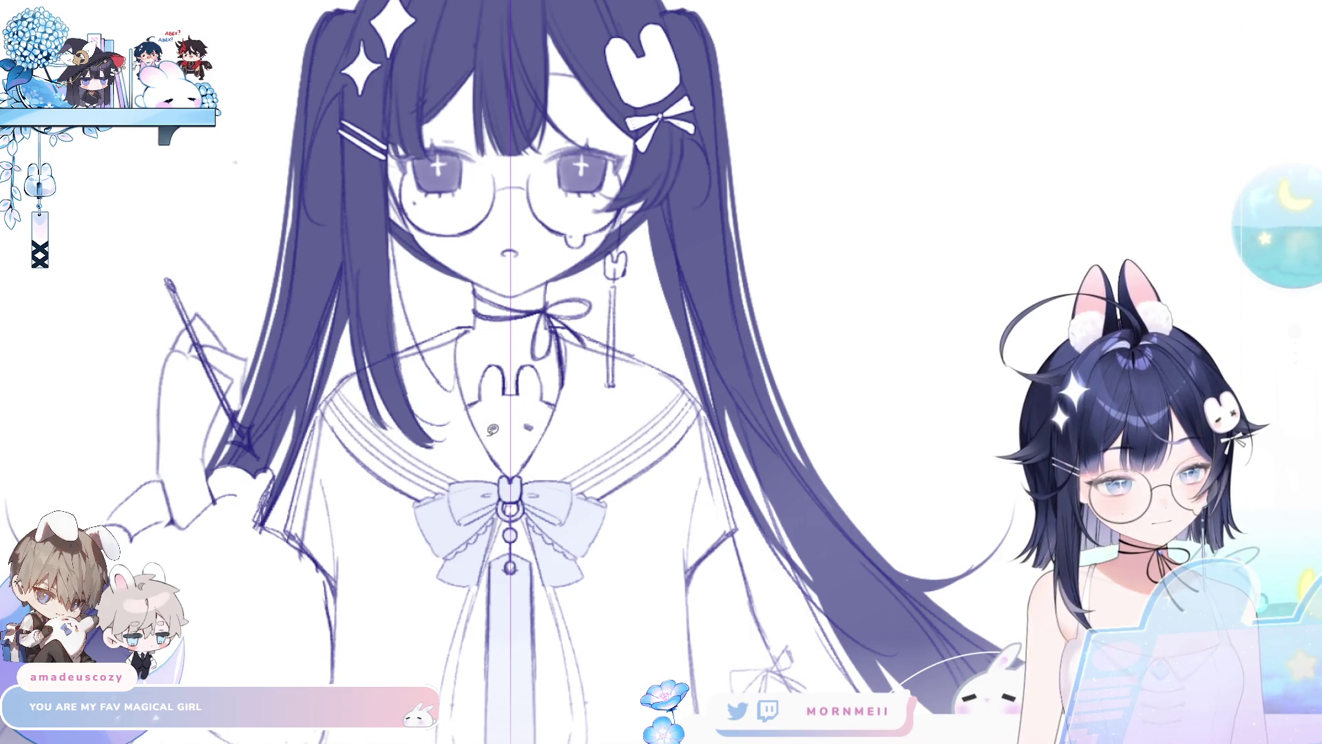
drag(502, 339, 507, 343)
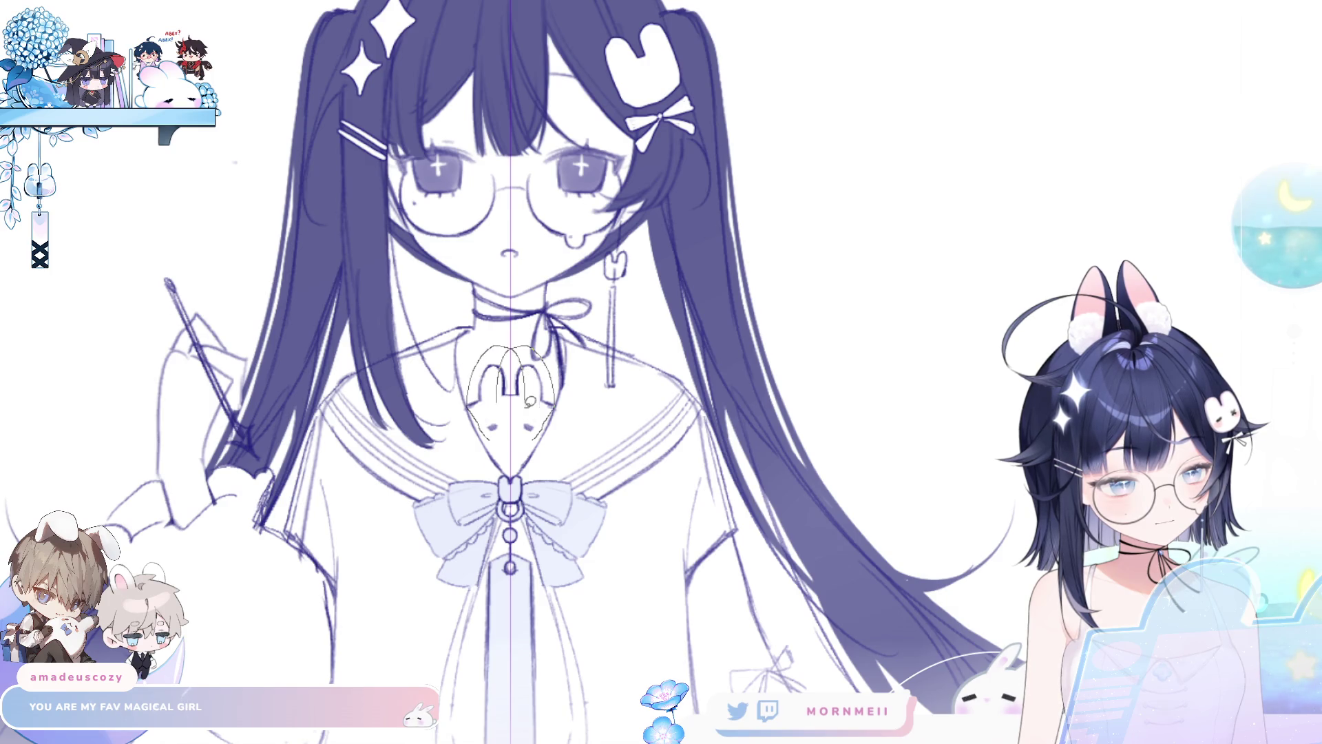
click(529, 472)
drag(544, 410, 548, 427)
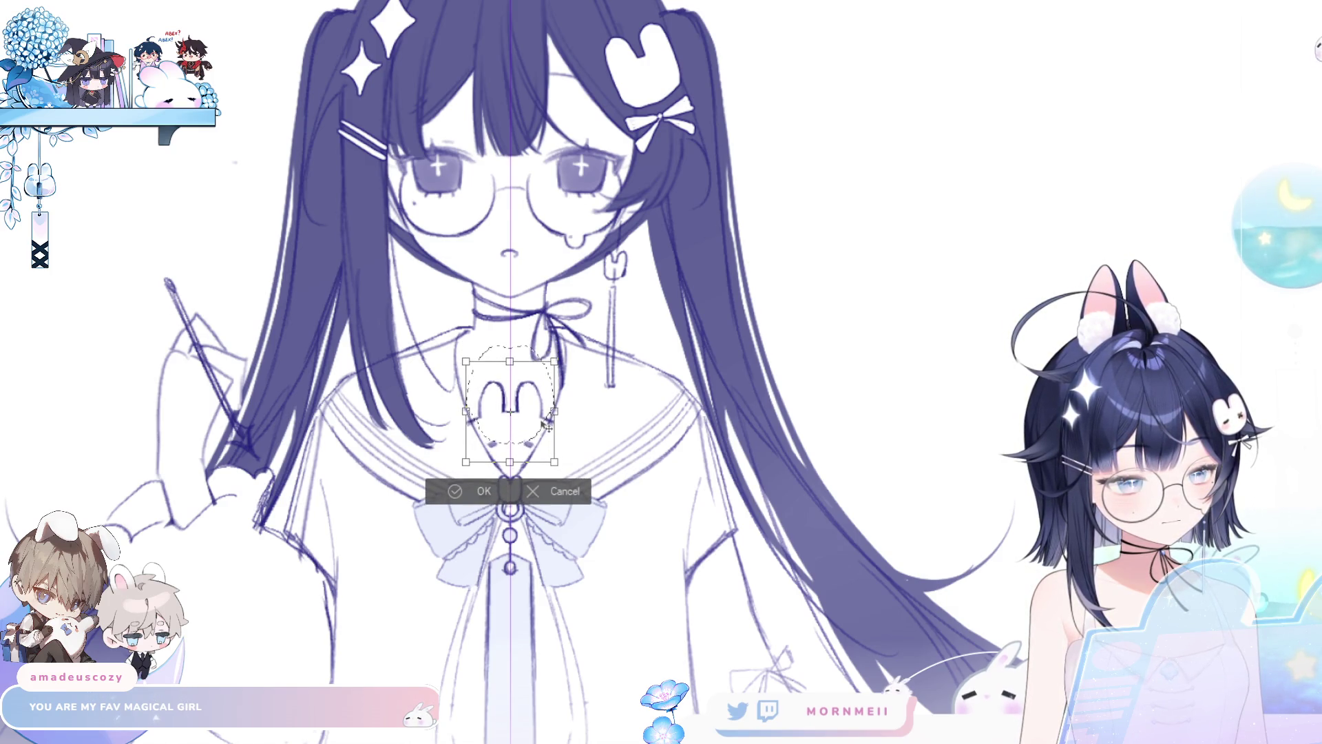
click(443, 494)
key(ctrl+d)
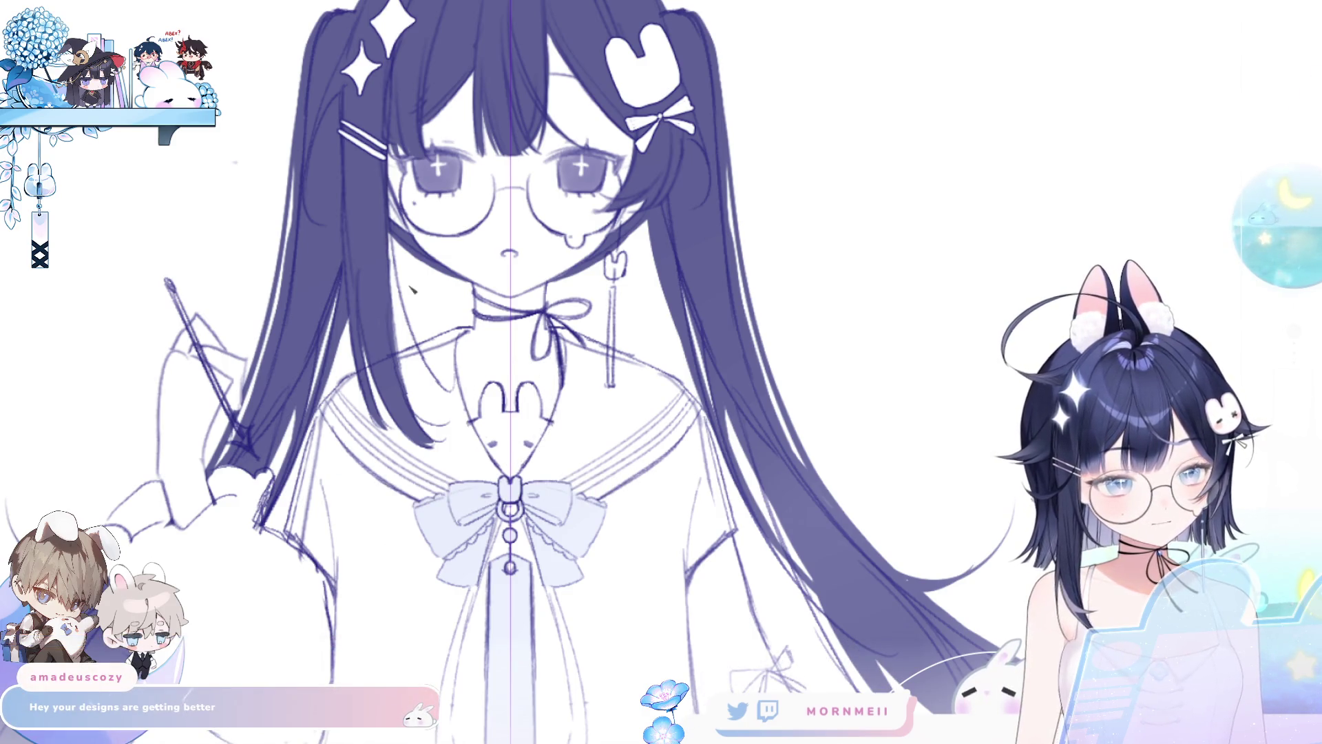
scroll(474, 443, down, 5)
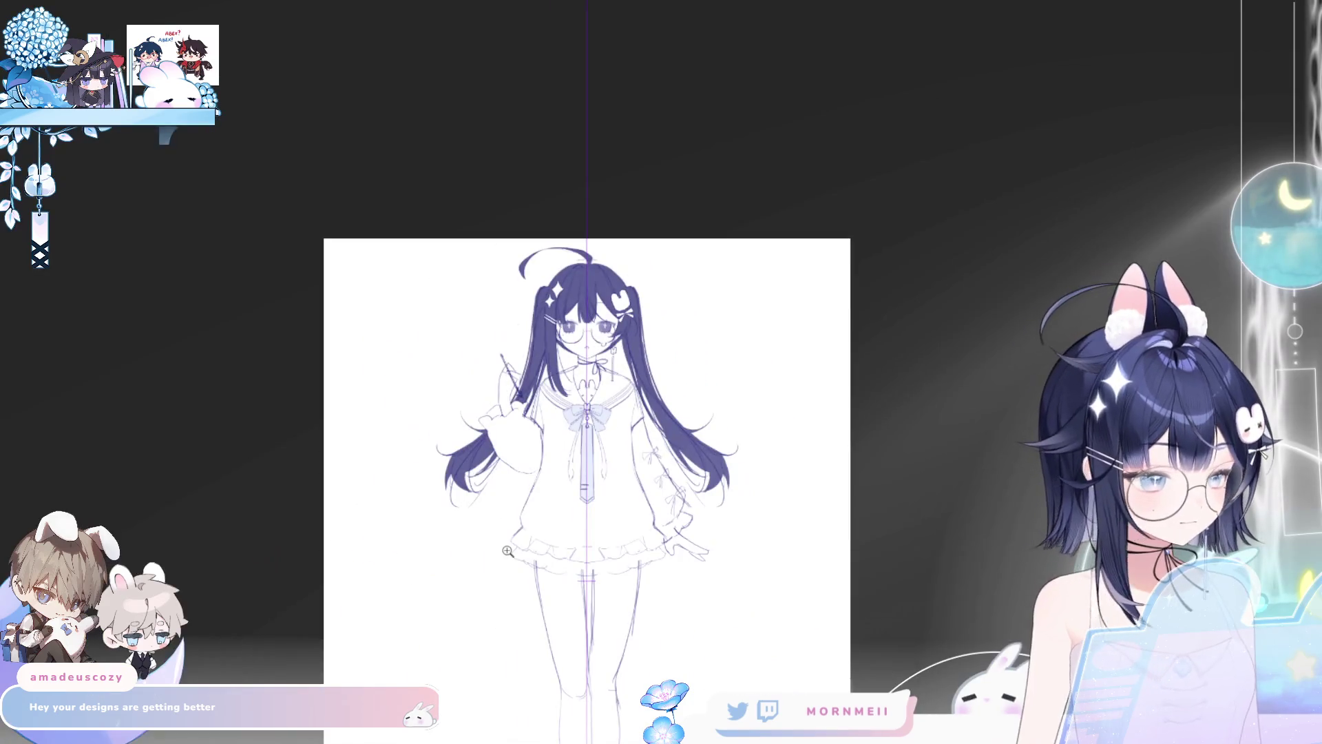
key(h)
scroll(661, 372, up, 3)
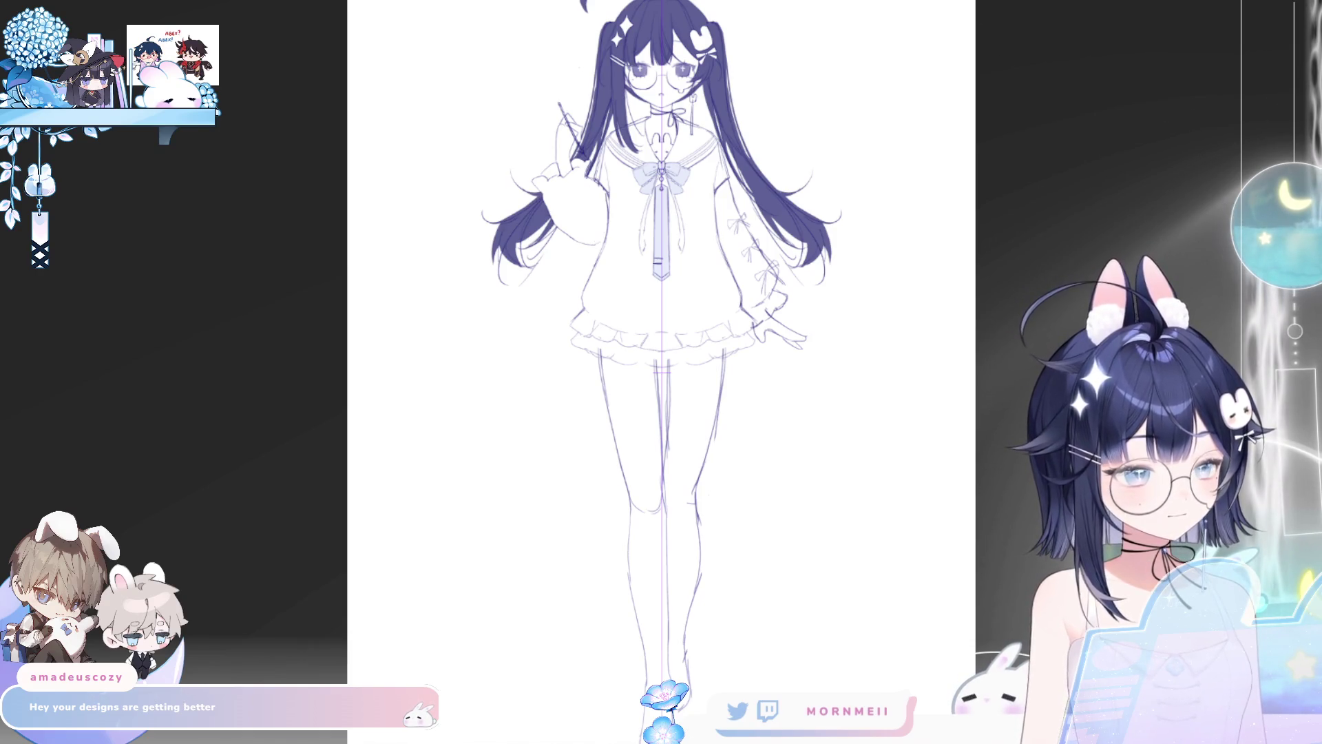
drag(689, 169, 837, 207)
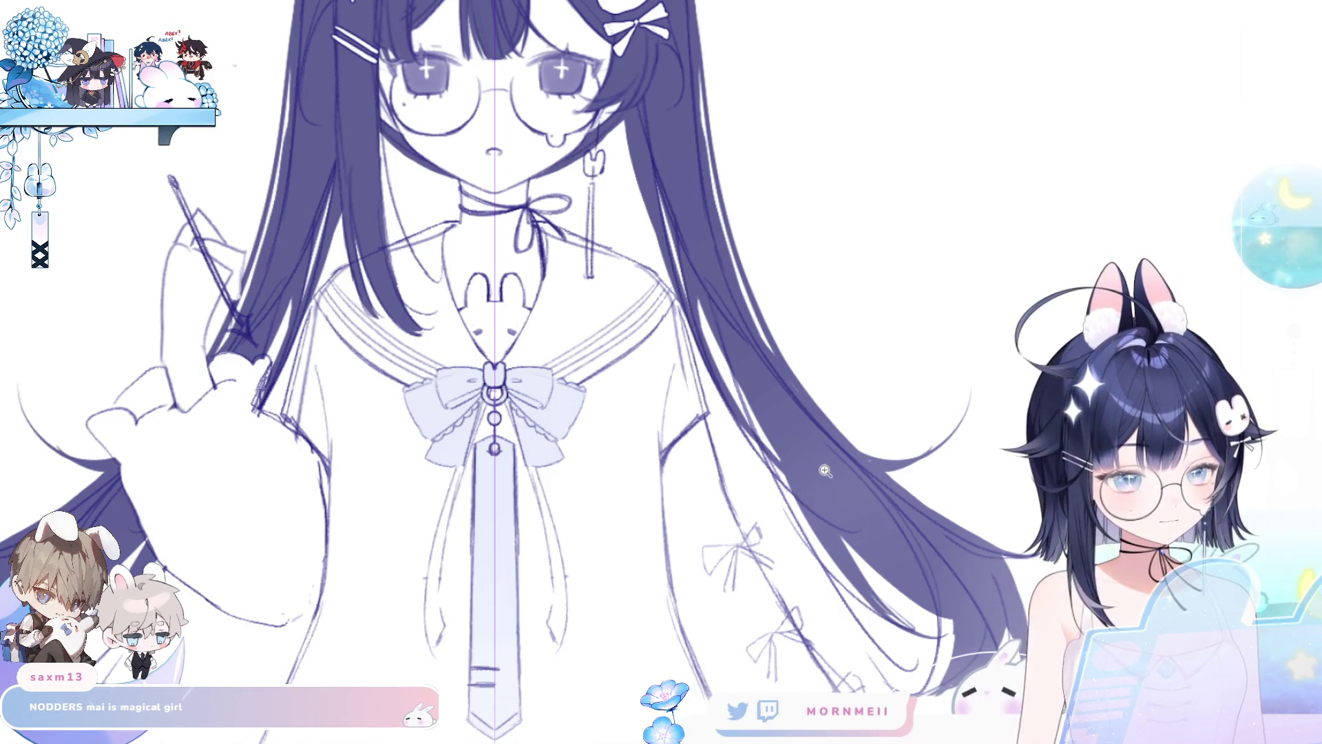
key(ctrl+0)
key(h)
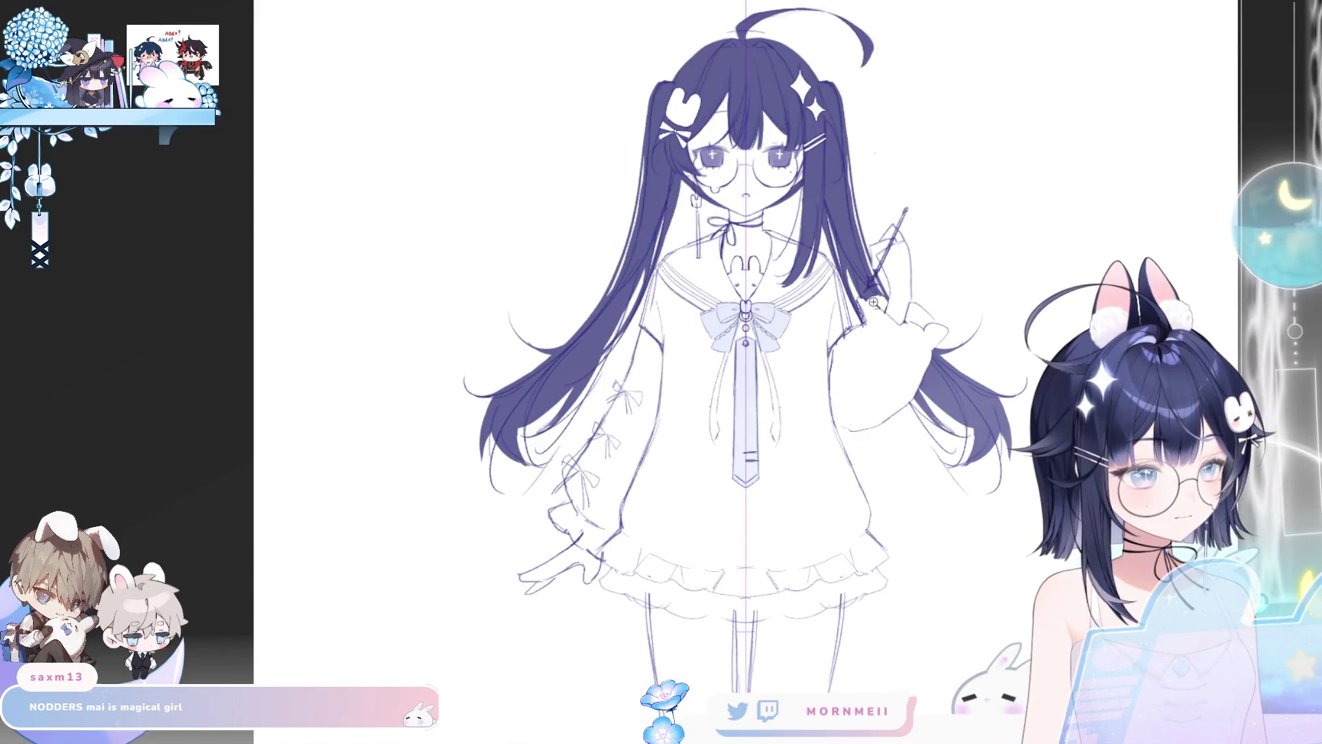
key(h)
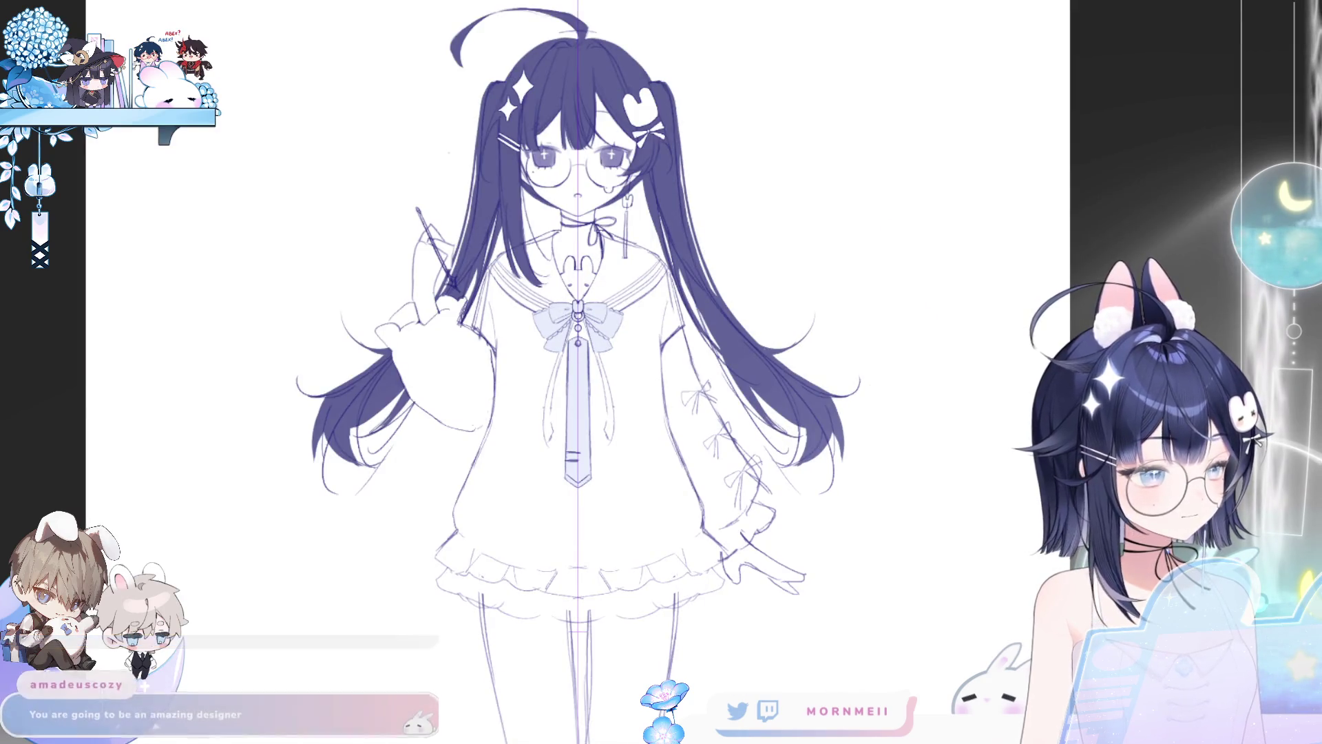
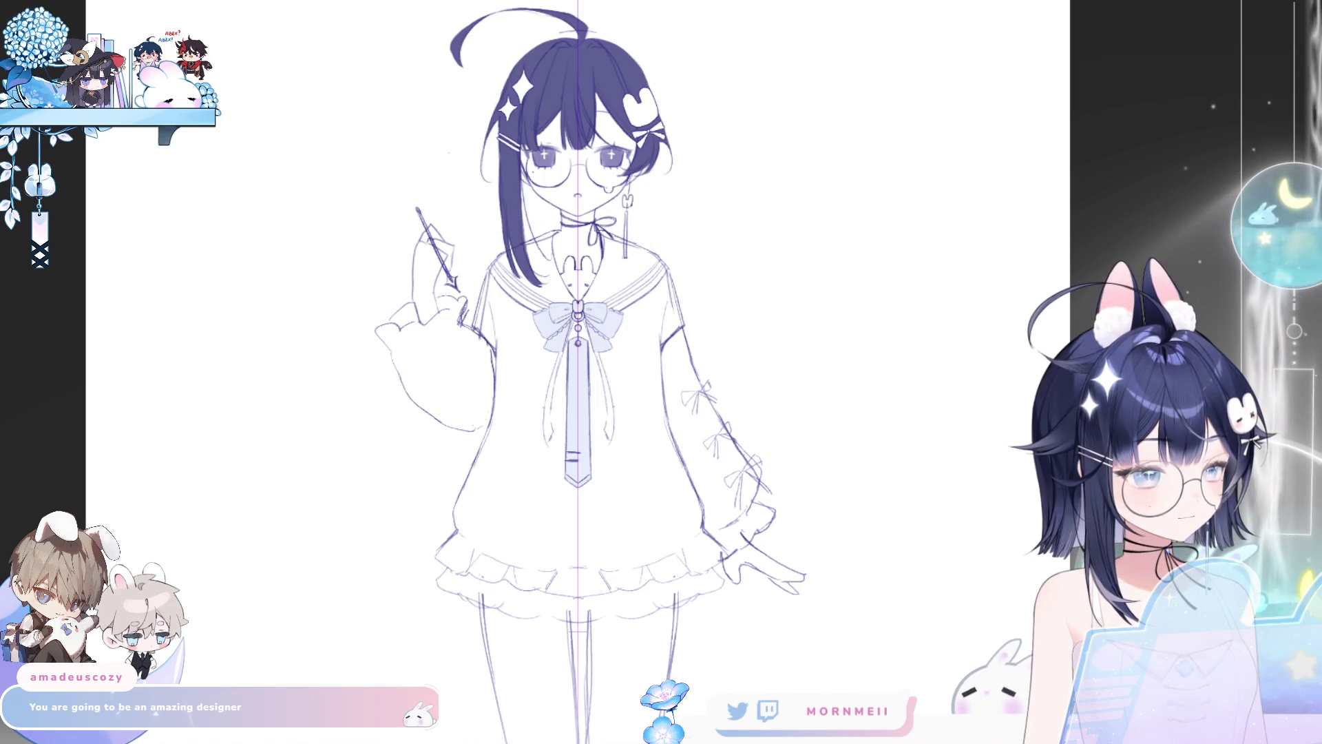
Step: Zoom in on the tie and dress area of the figure
alt+click(947, 407)
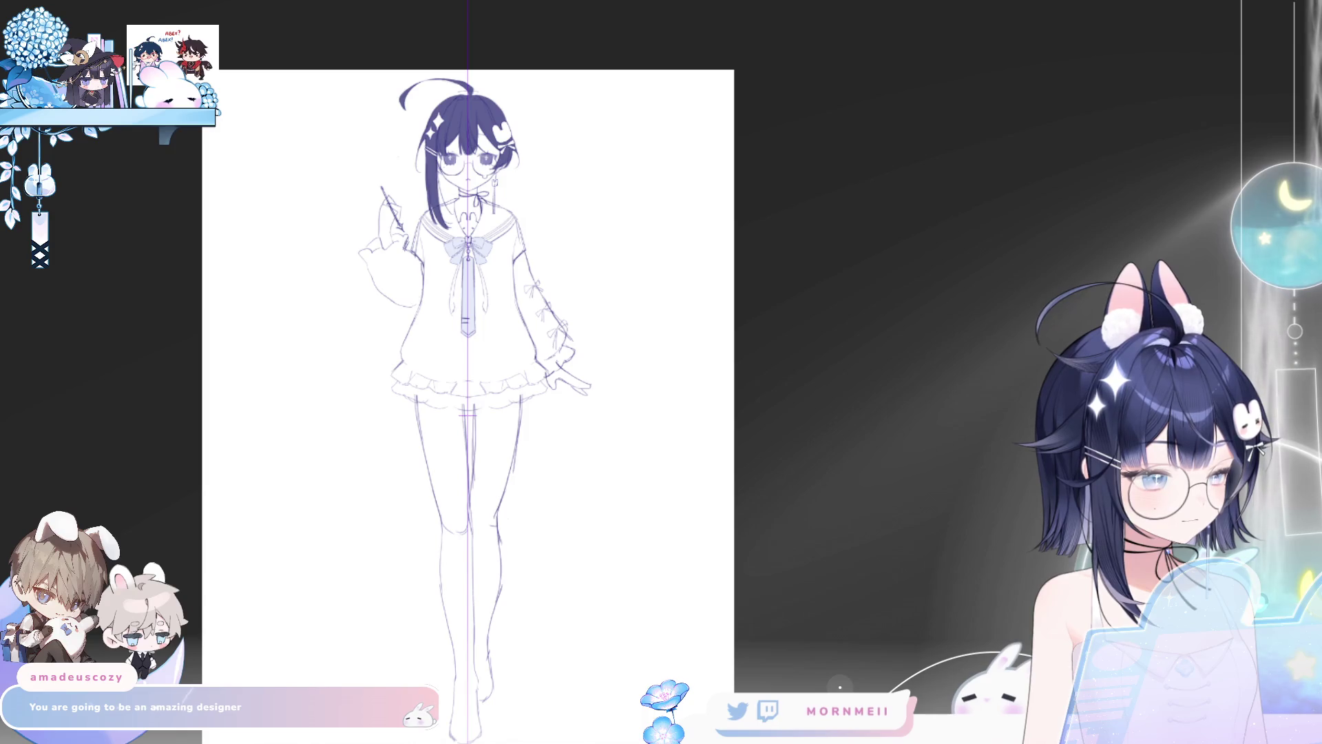
click(682, 363)
click(652, 316)
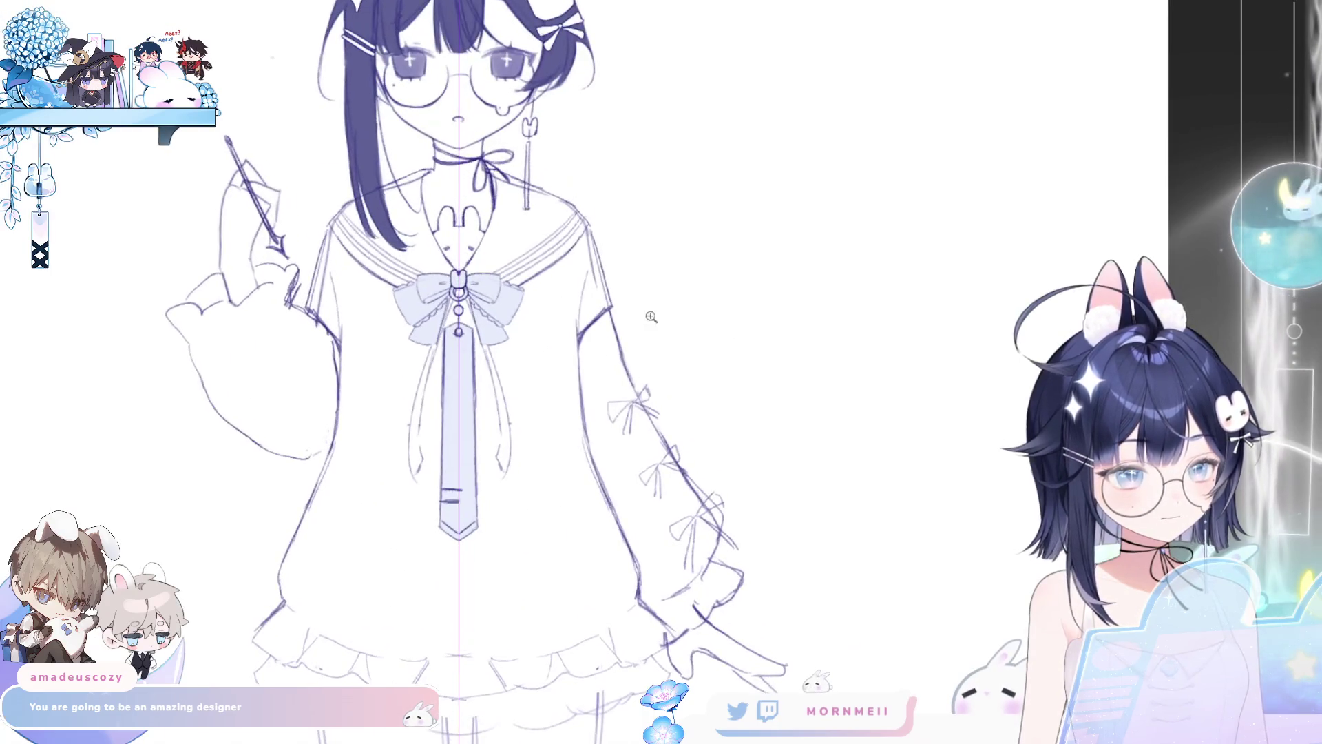
mouse_move(653, 316)
mouse_down()
mouse_move(642, 414)
mouse_move(725, 388)
mouse_up()
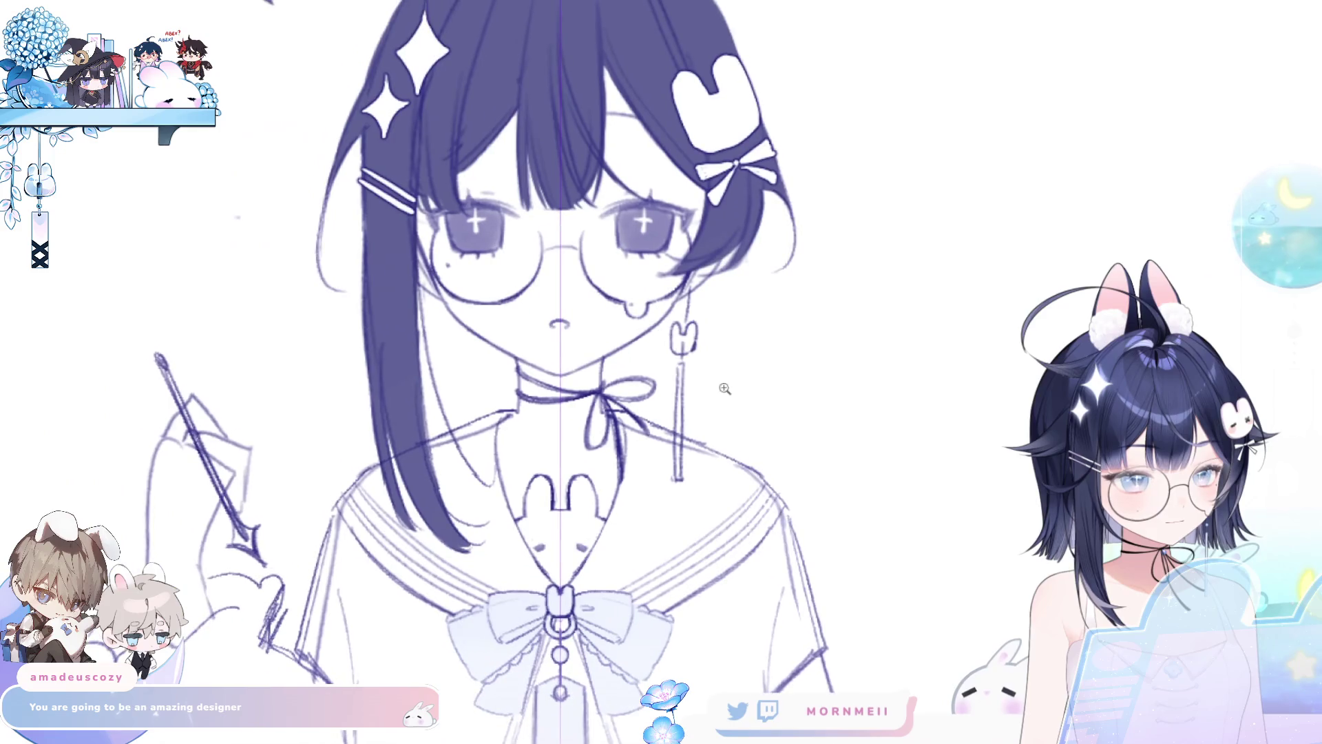
alt+click(772, 324)
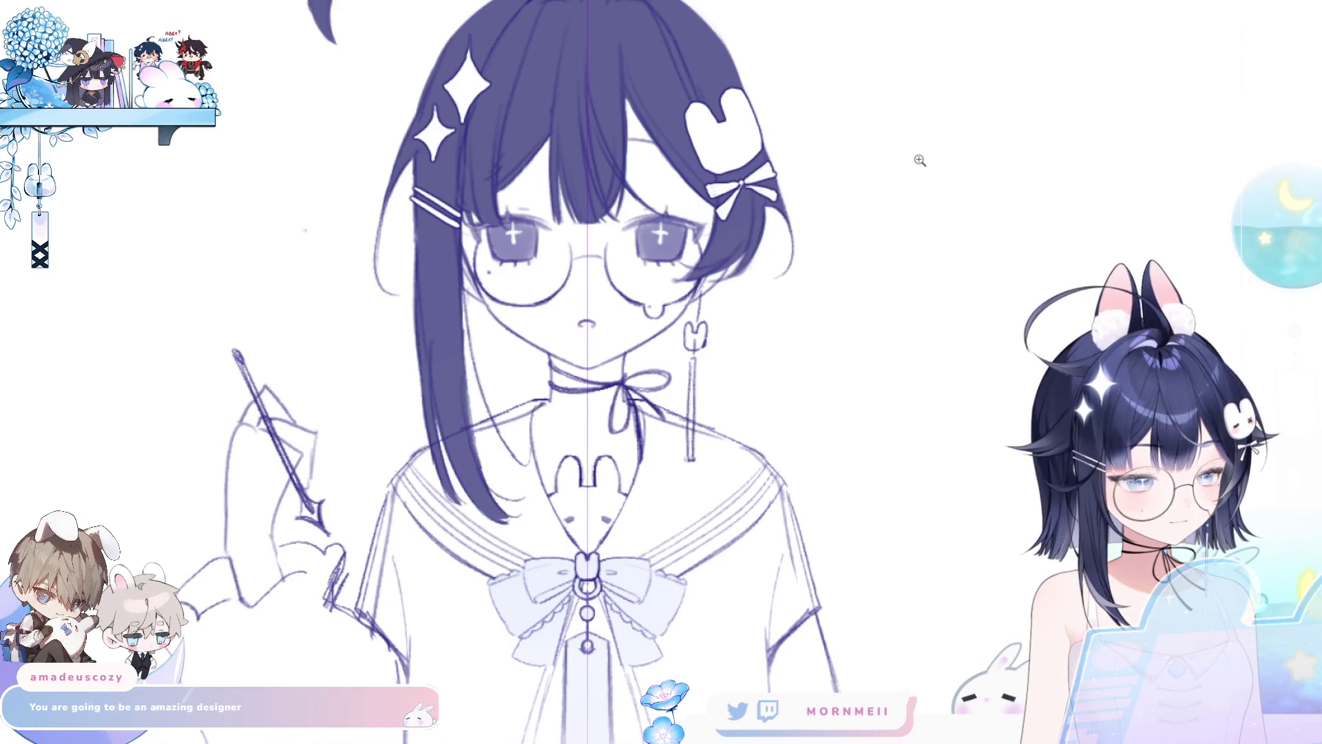
key(ctrl+minus)
key(ctrl+minus)
key(ctrl+minus)
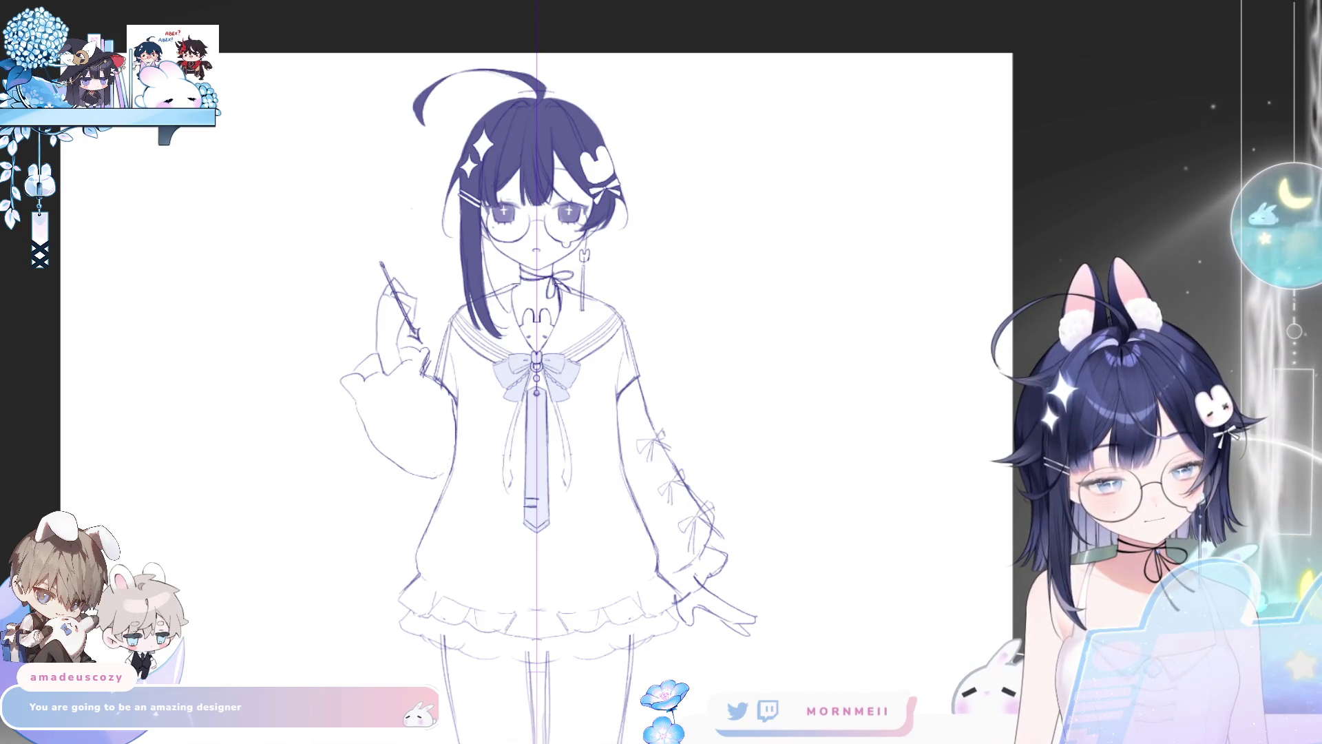
click(542, 476)
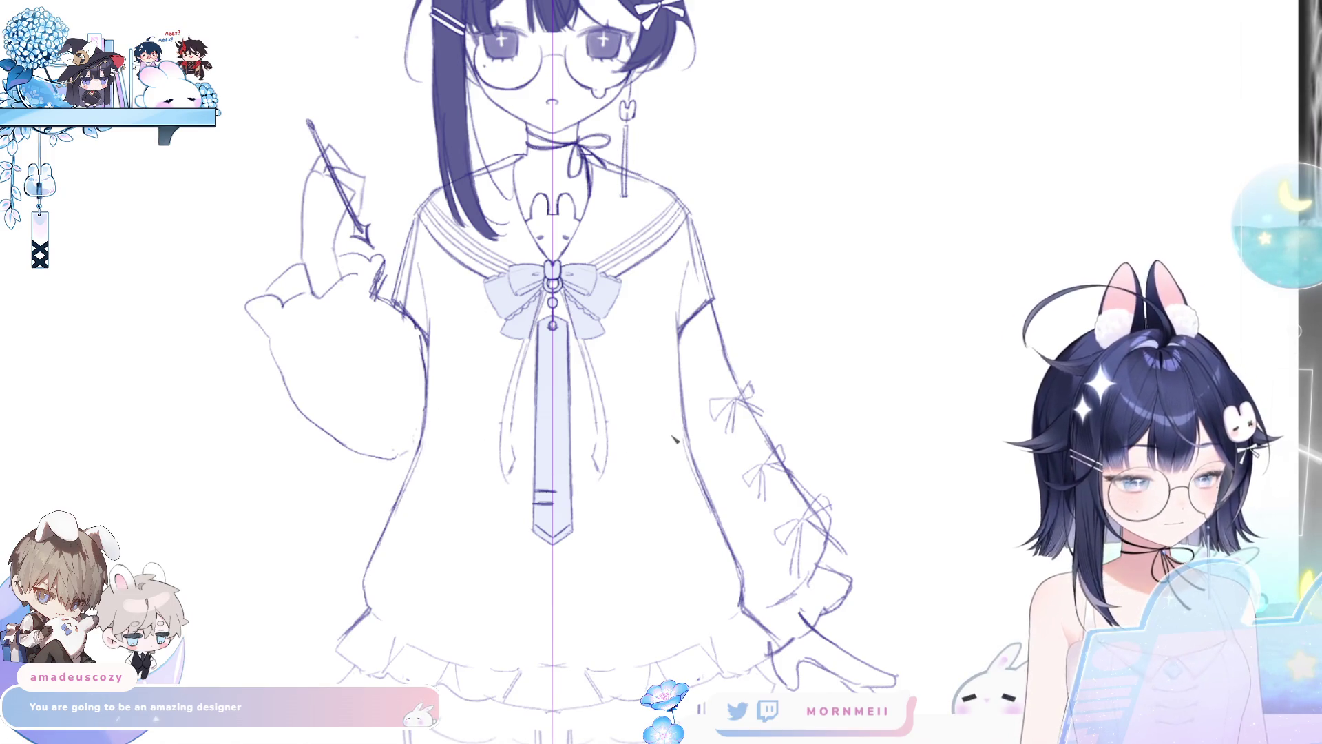
Step: Draw a waistline across the dress at the tie, redrawing it higher
drag(417, 438, 686, 440)
key(ctrl+z)
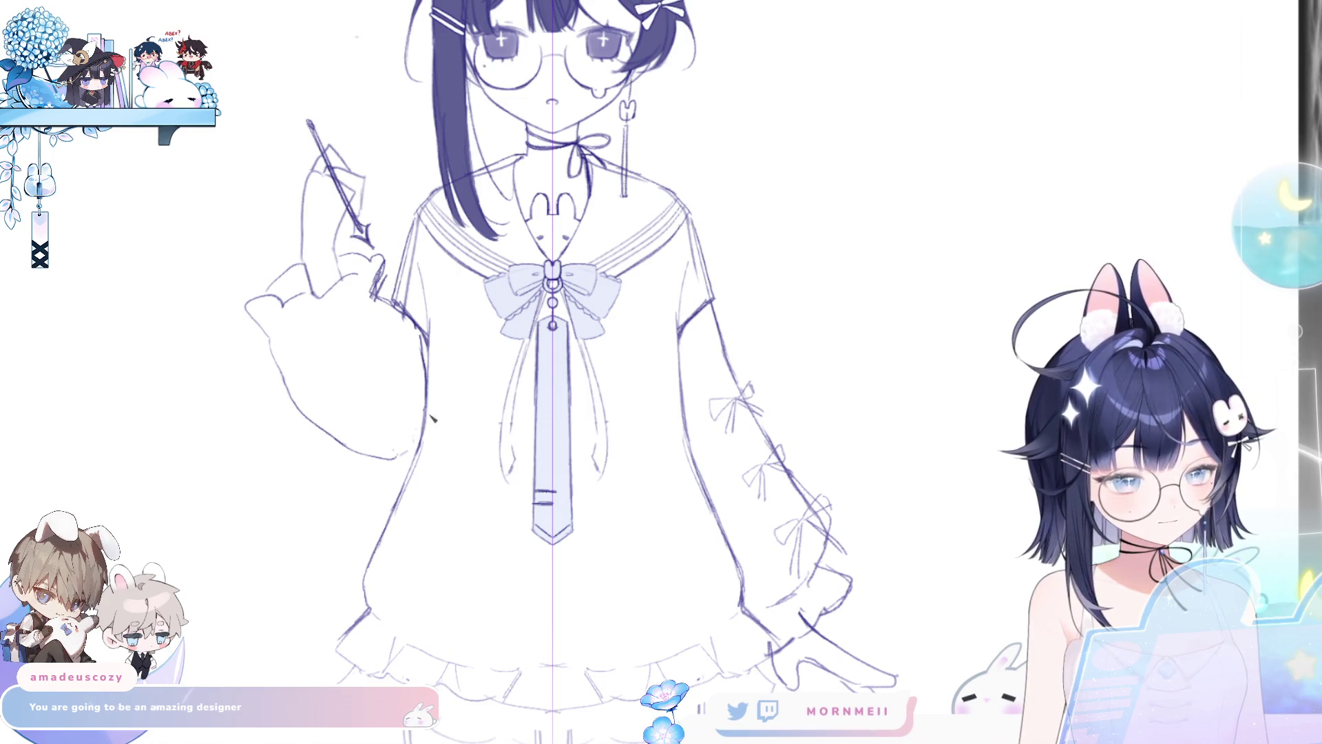
key(ctrl+z)
drag(429, 422, 678, 423)
key(ctrl+z)
key(ctrl+minus)
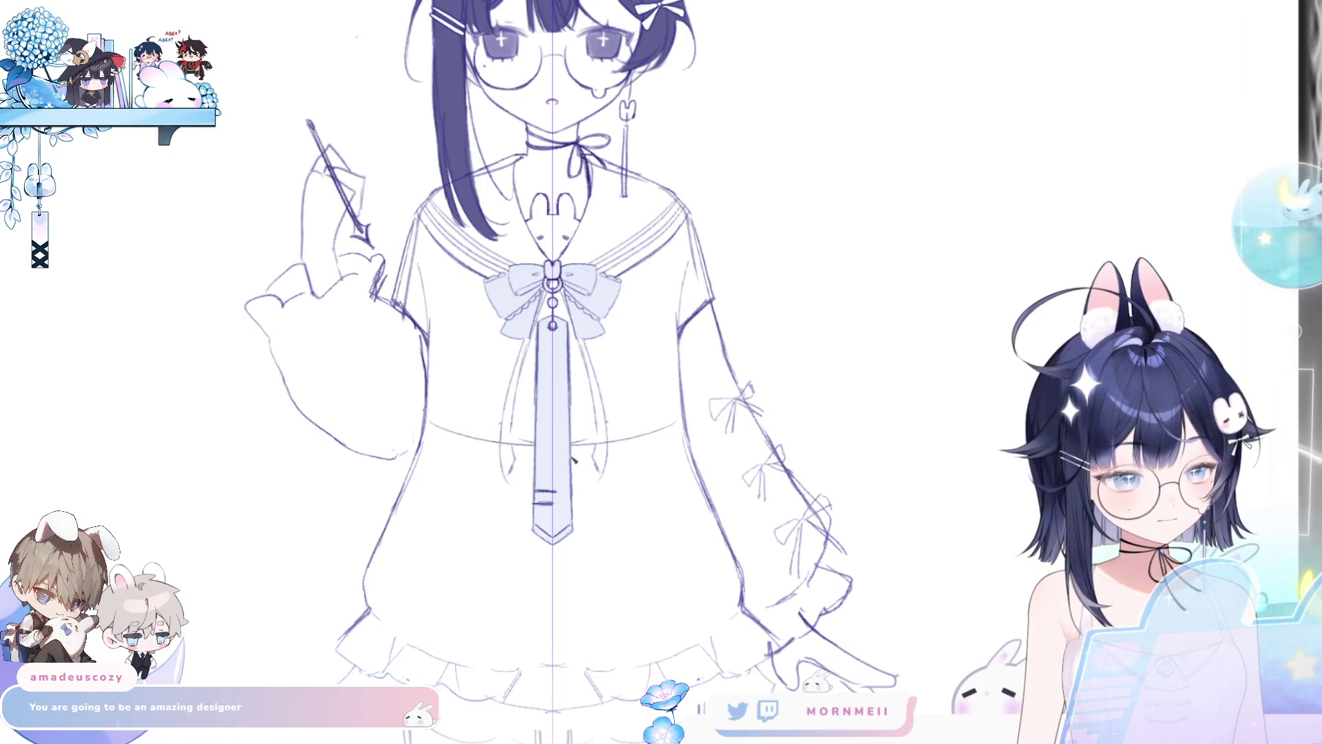
key(ctrl+minus)
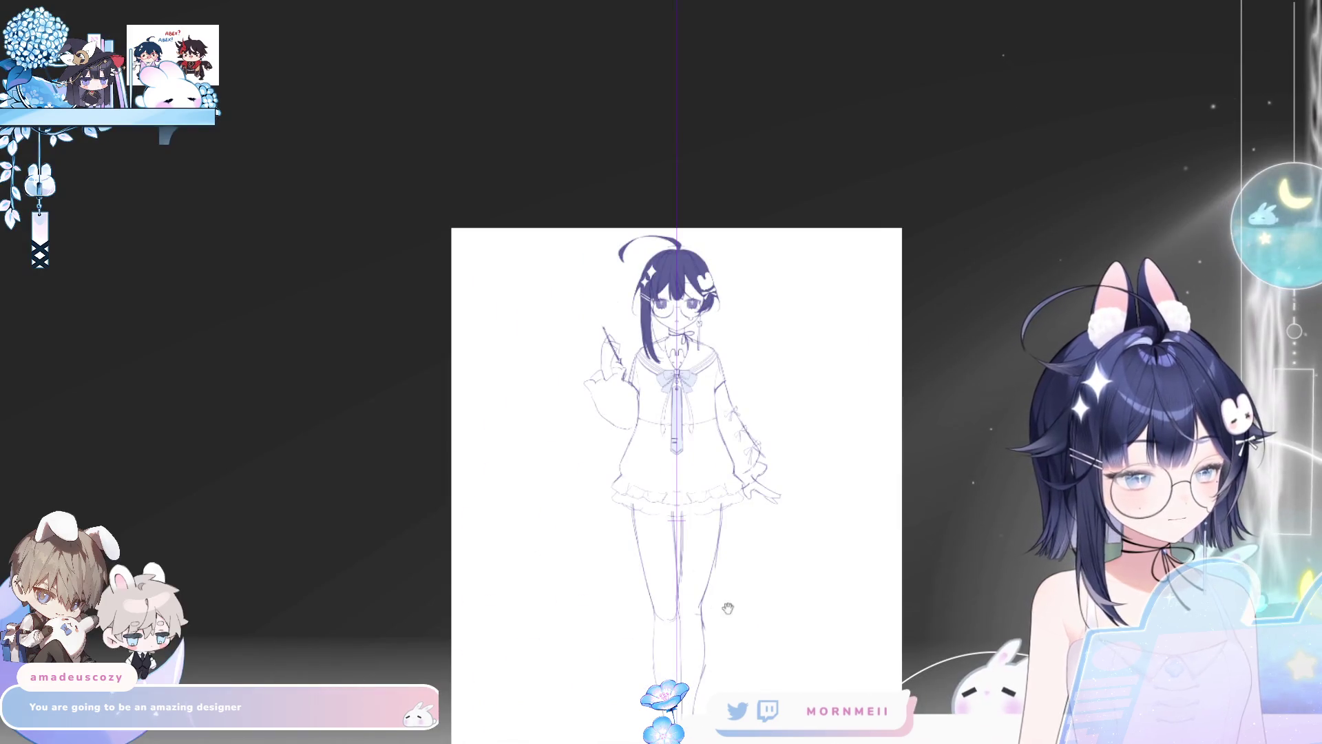
Step: Extend the raised sleeve's cuff line and draw long ribbon straps hanging beneath it
scroll(551, 494, down, 3)
scroll(551, 495, right, 3)
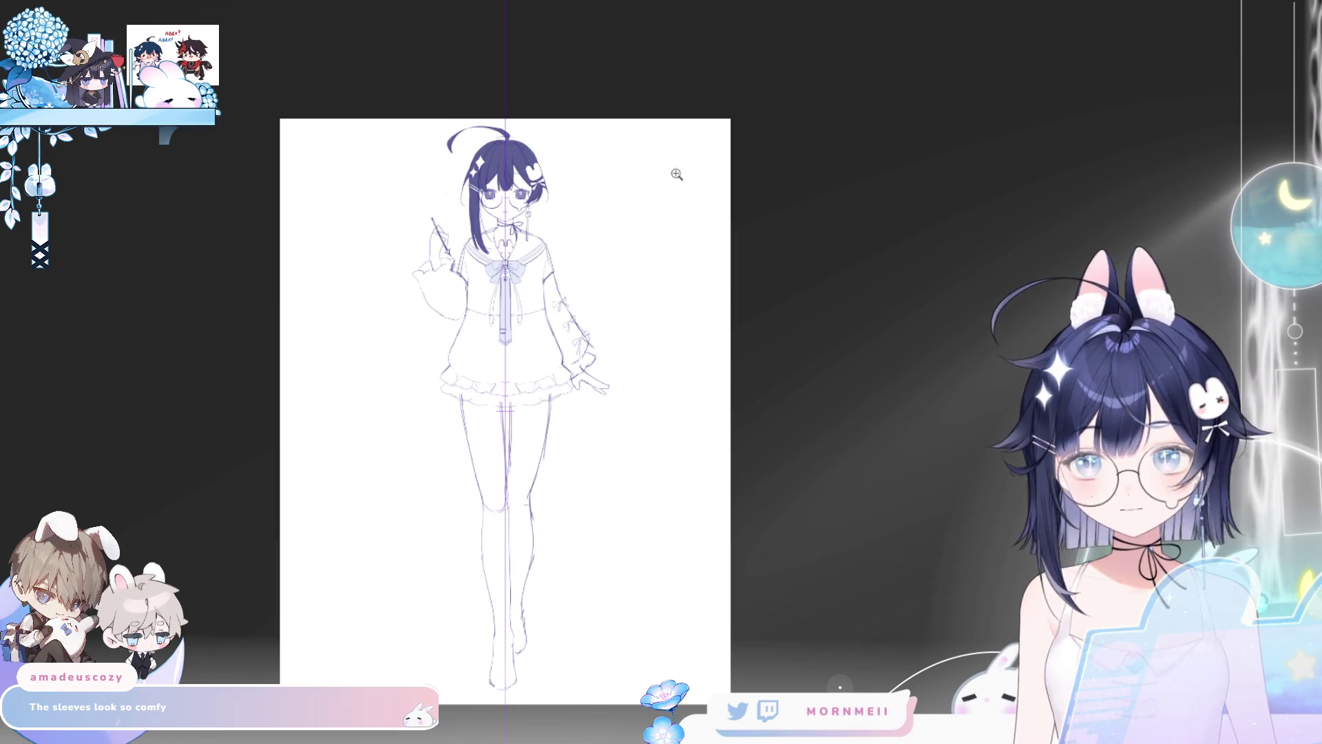
click(611, 236)
mouse_move(531, 356)
mouse_down()
mouse_move(584, 406)
mouse_move(617, 410)
mouse_up()
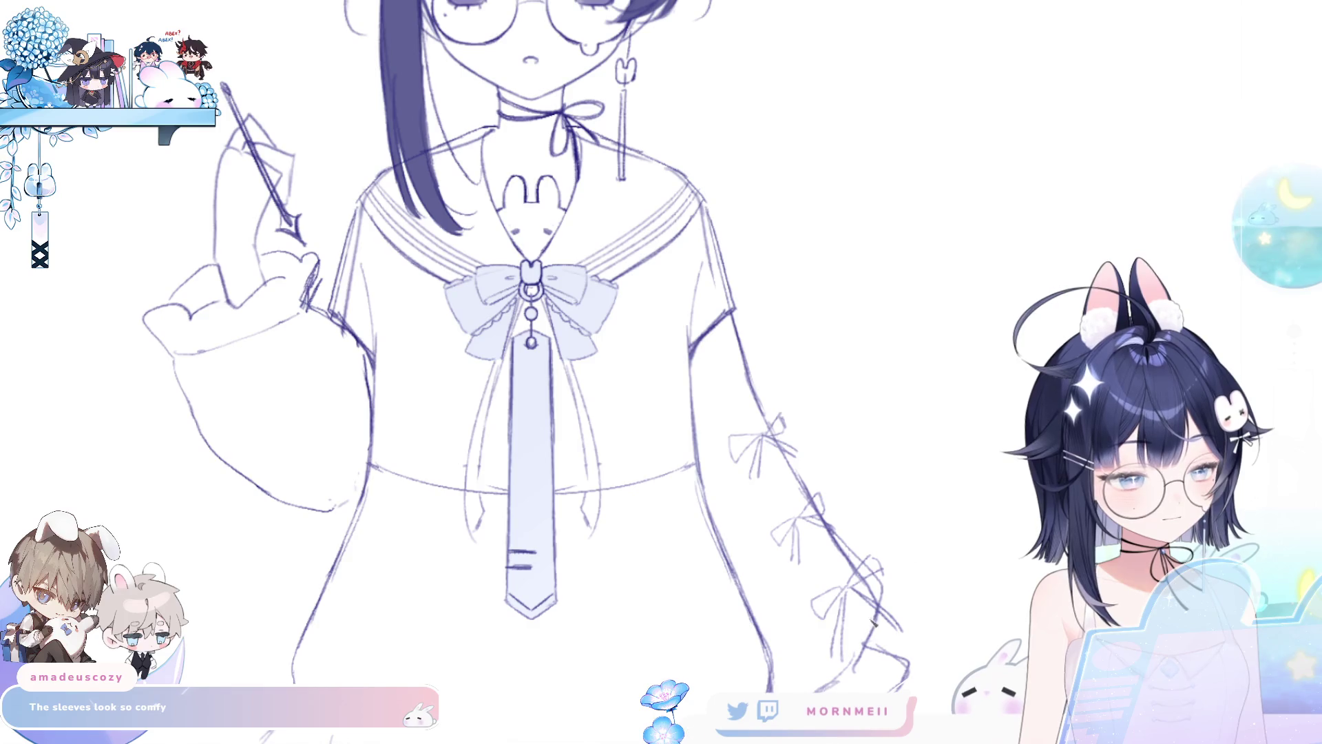
scroll(855, 672, down, 2)
scroll(256, 212, up, 2)
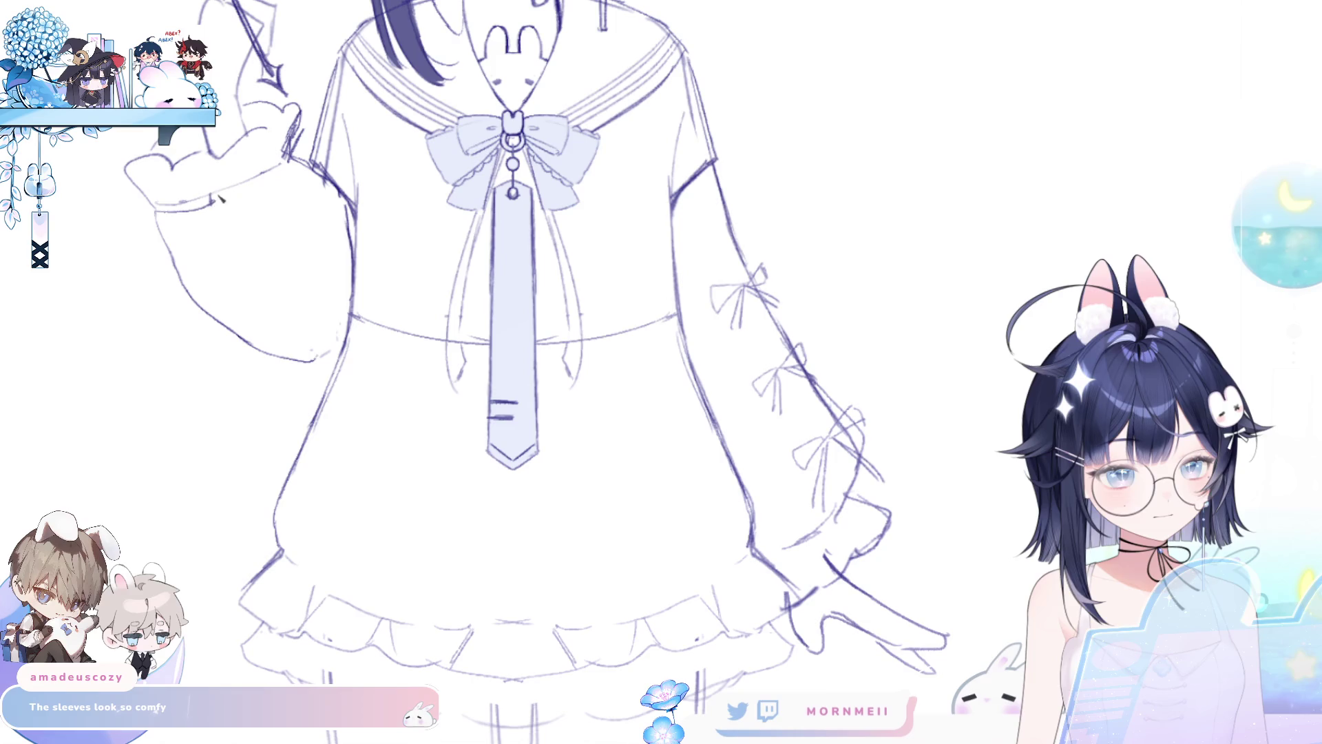
drag(219, 193, 276, 175)
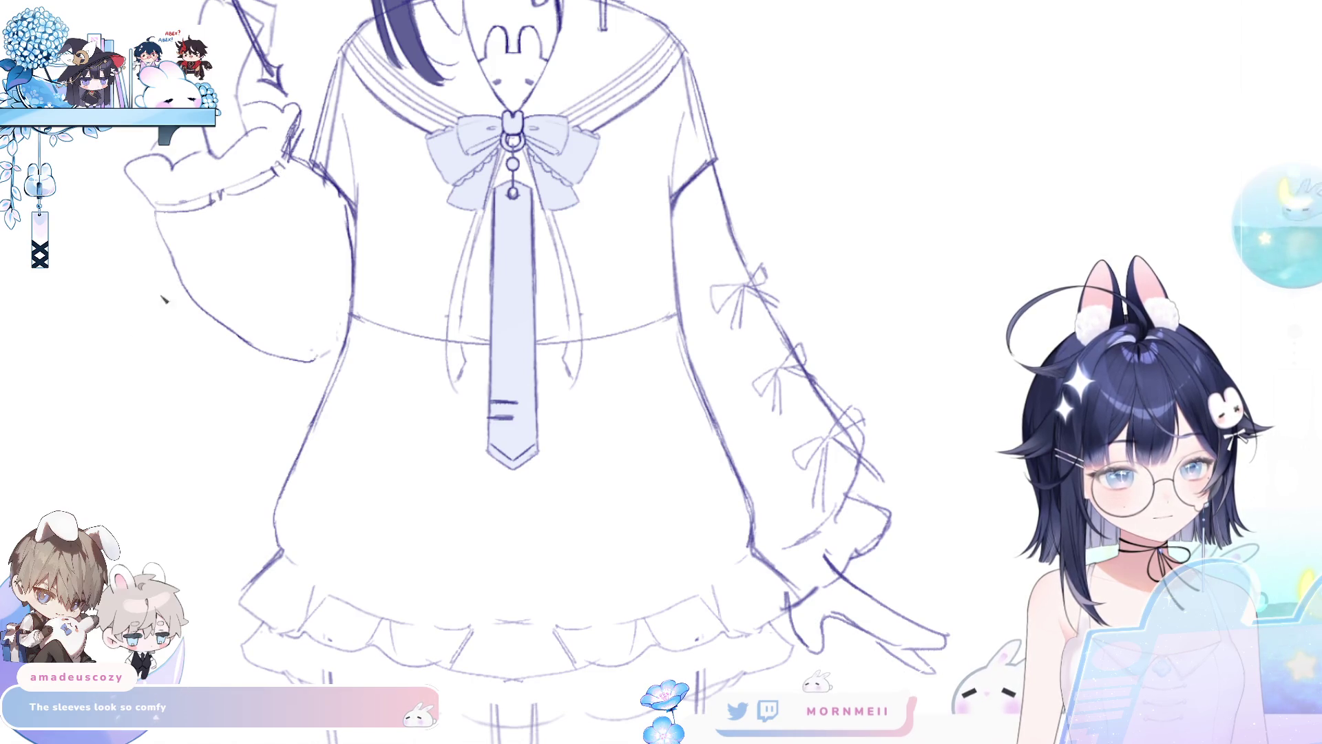
drag(155, 237, 162, 363)
drag(160, 241, 170, 363)
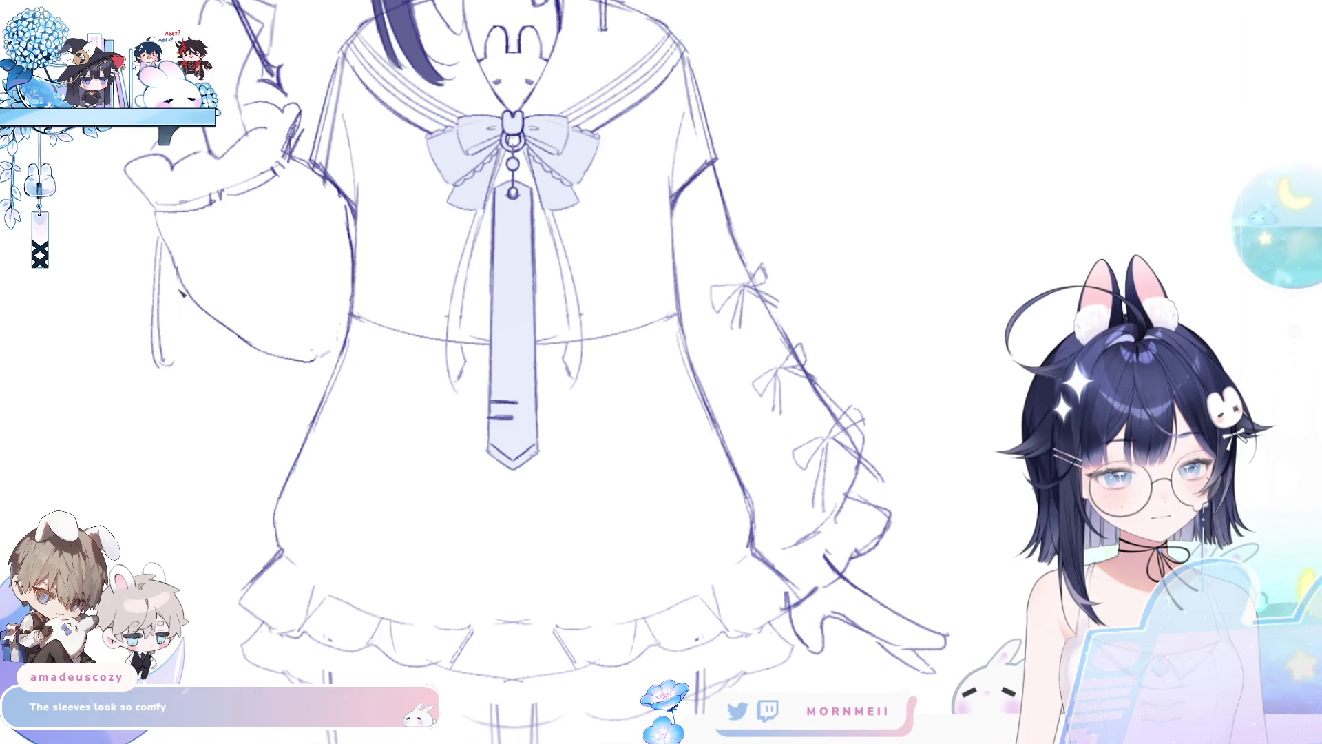
drag(174, 249, 182, 369)
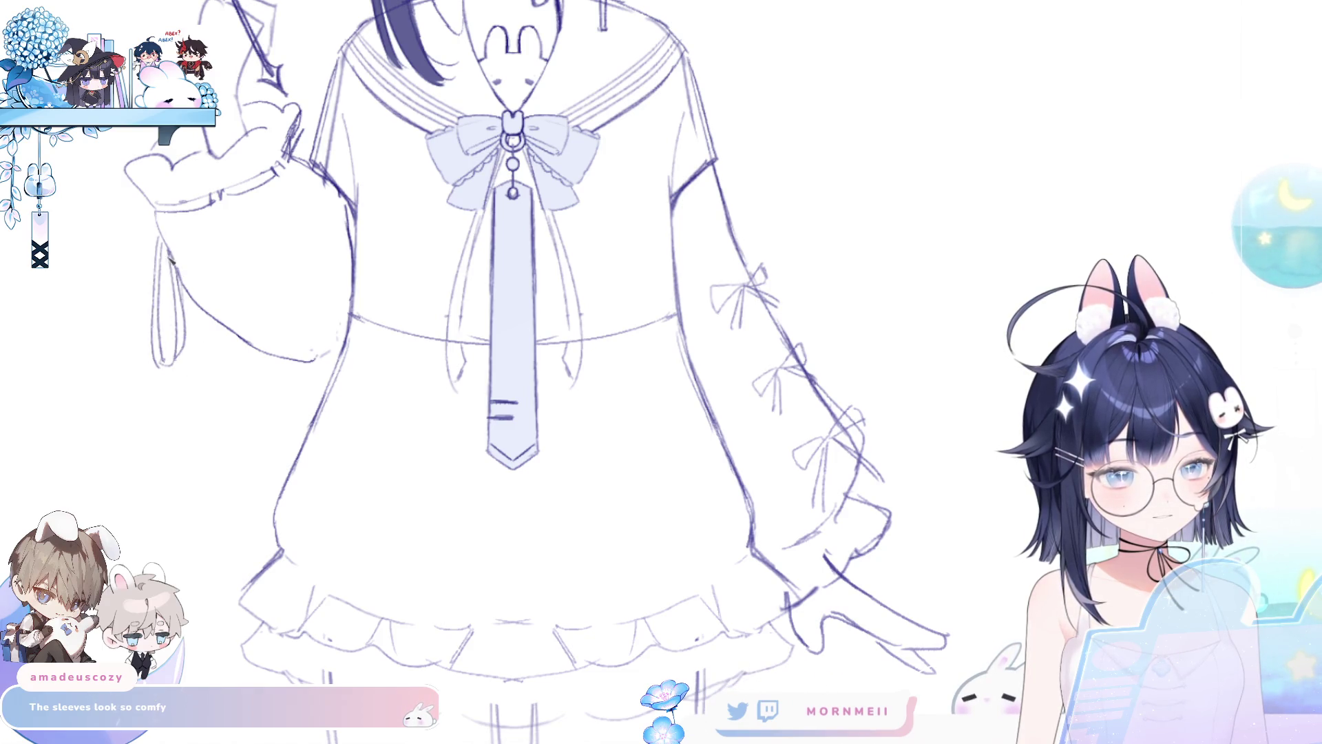
mouse_move(172, 256)
mouse_down()
mouse_move(184, 436)
mouse_move(190, 420)
mouse_up()
Step: Extend the other sleeve's cuff line, checking the drawing mirrored horizontally
key(h)
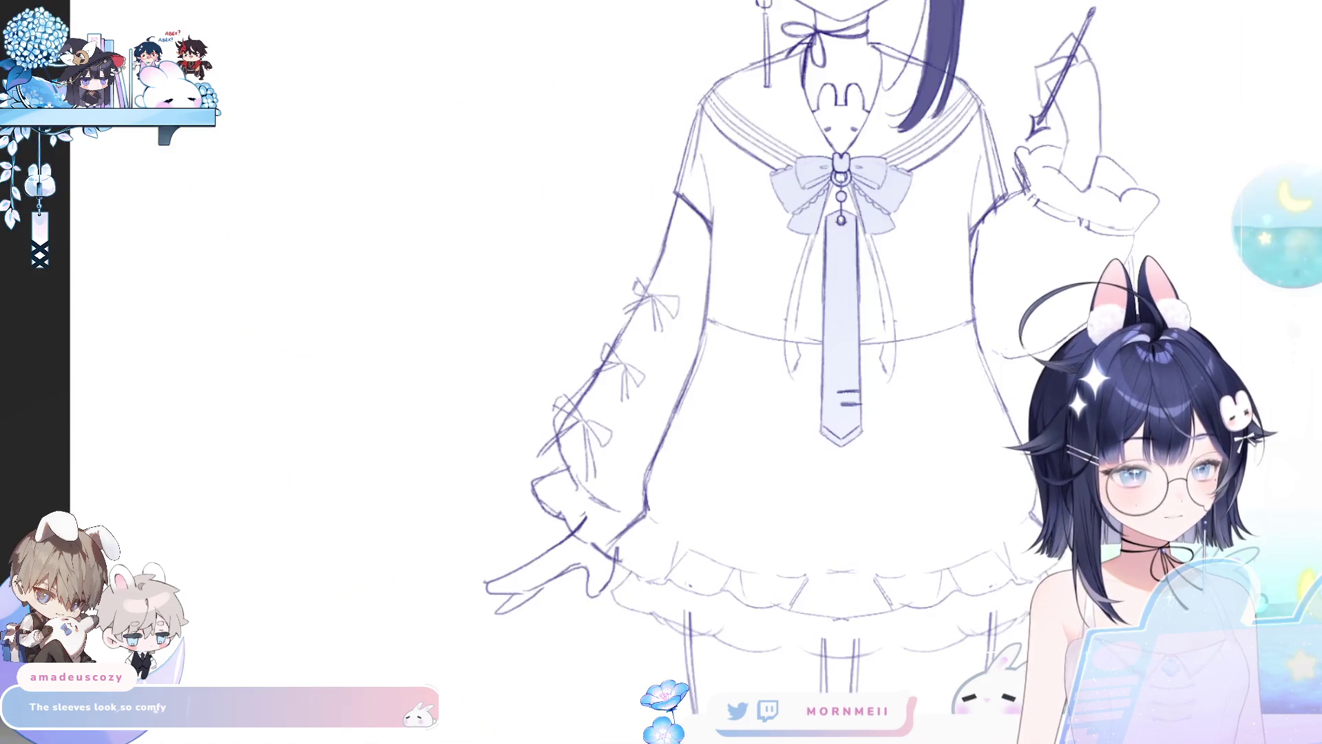
key(h)
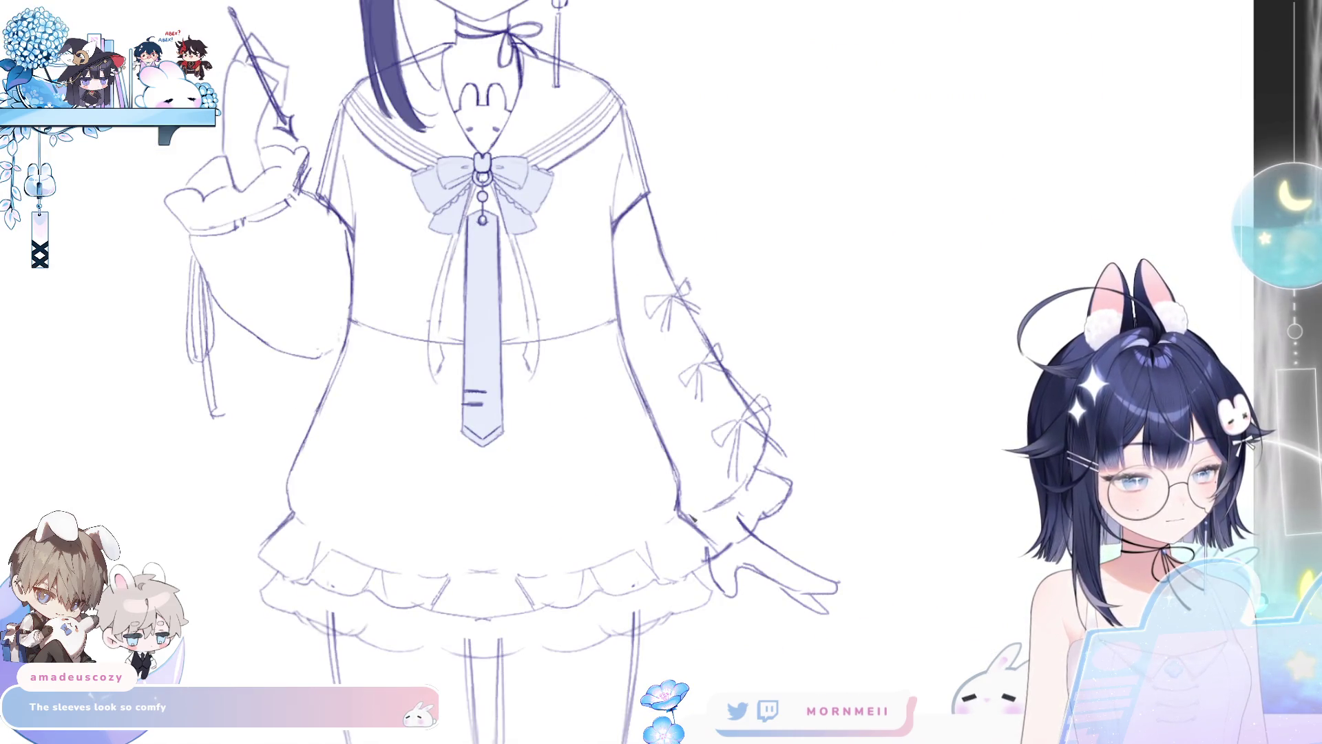
drag(690, 515, 727, 496)
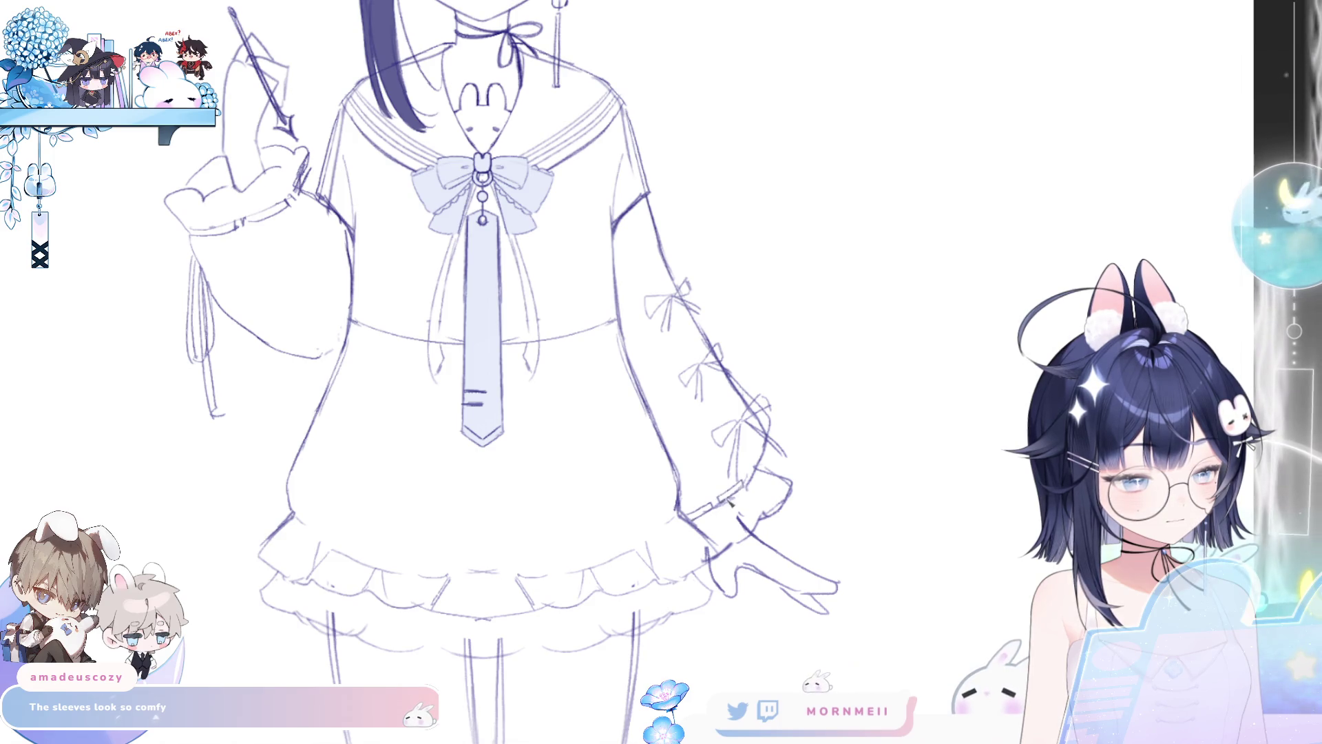
drag(731, 493, 775, 458)
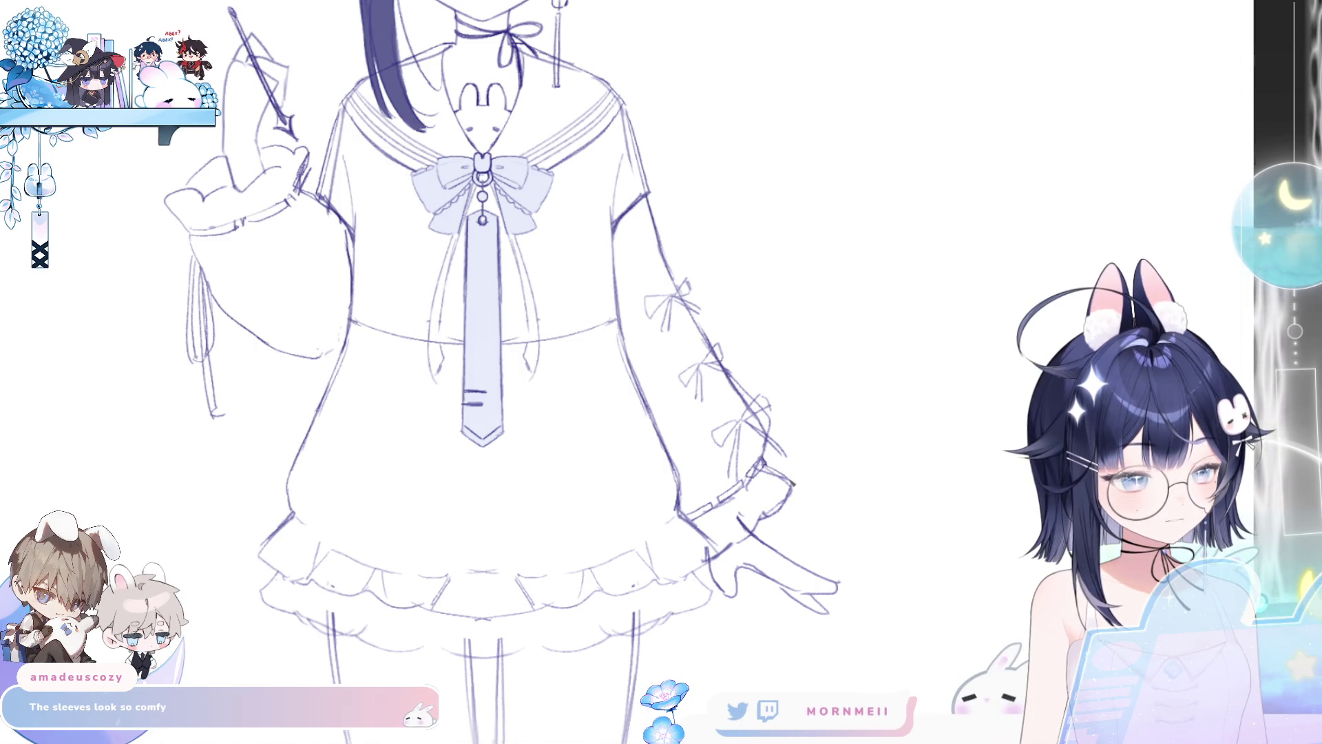
key(h)
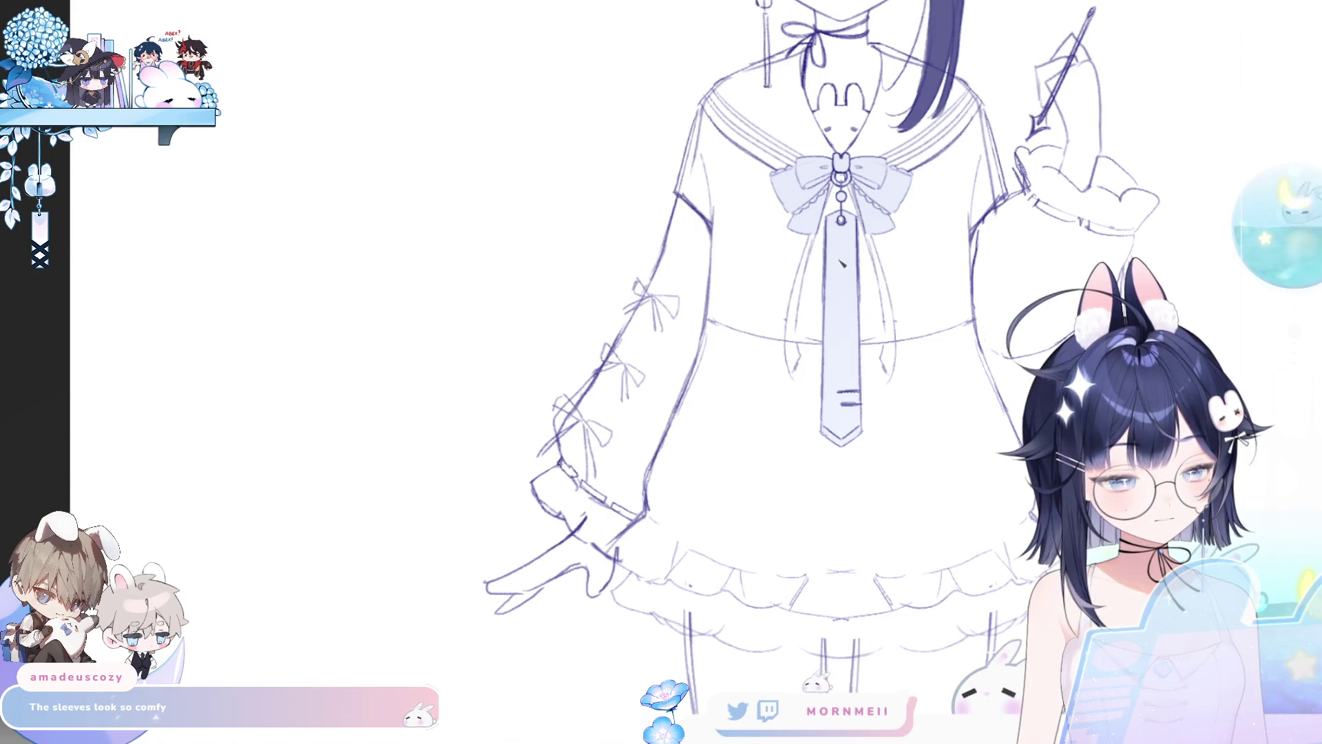
key(h)
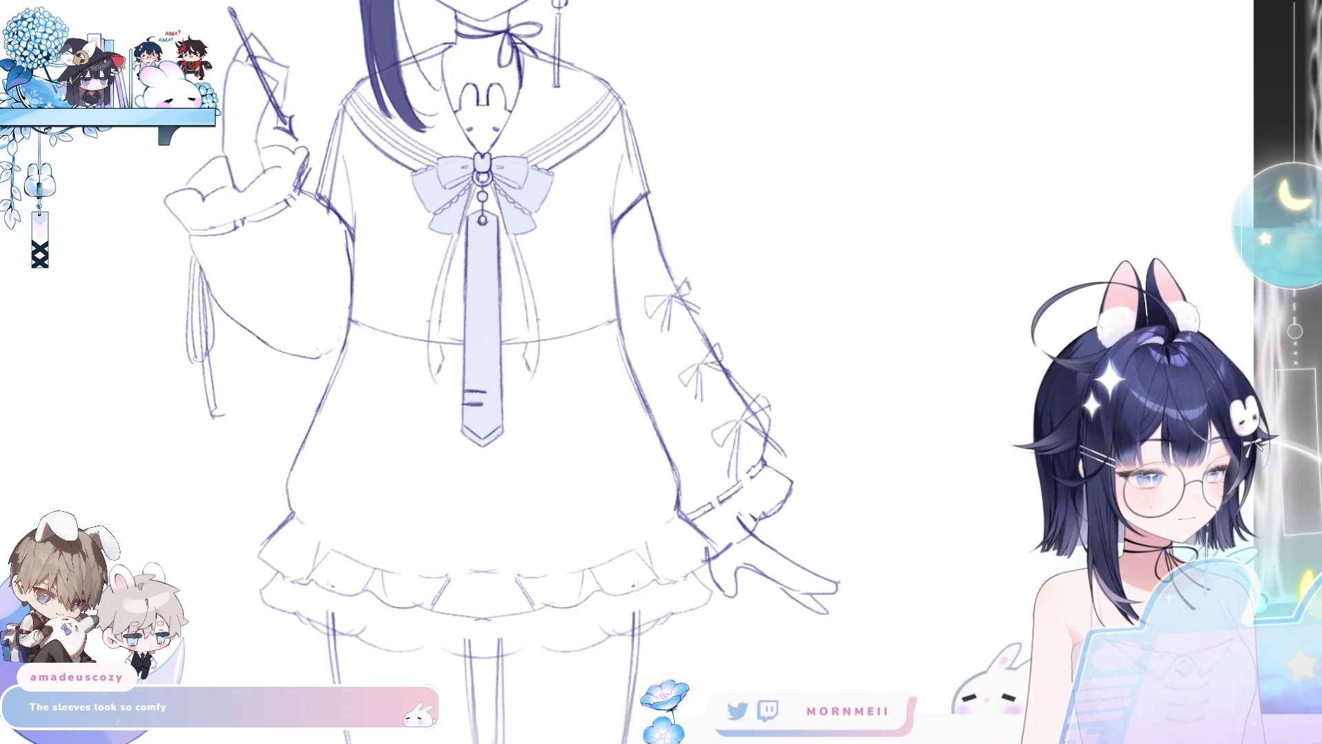
key(h)
key(ctrl+0)
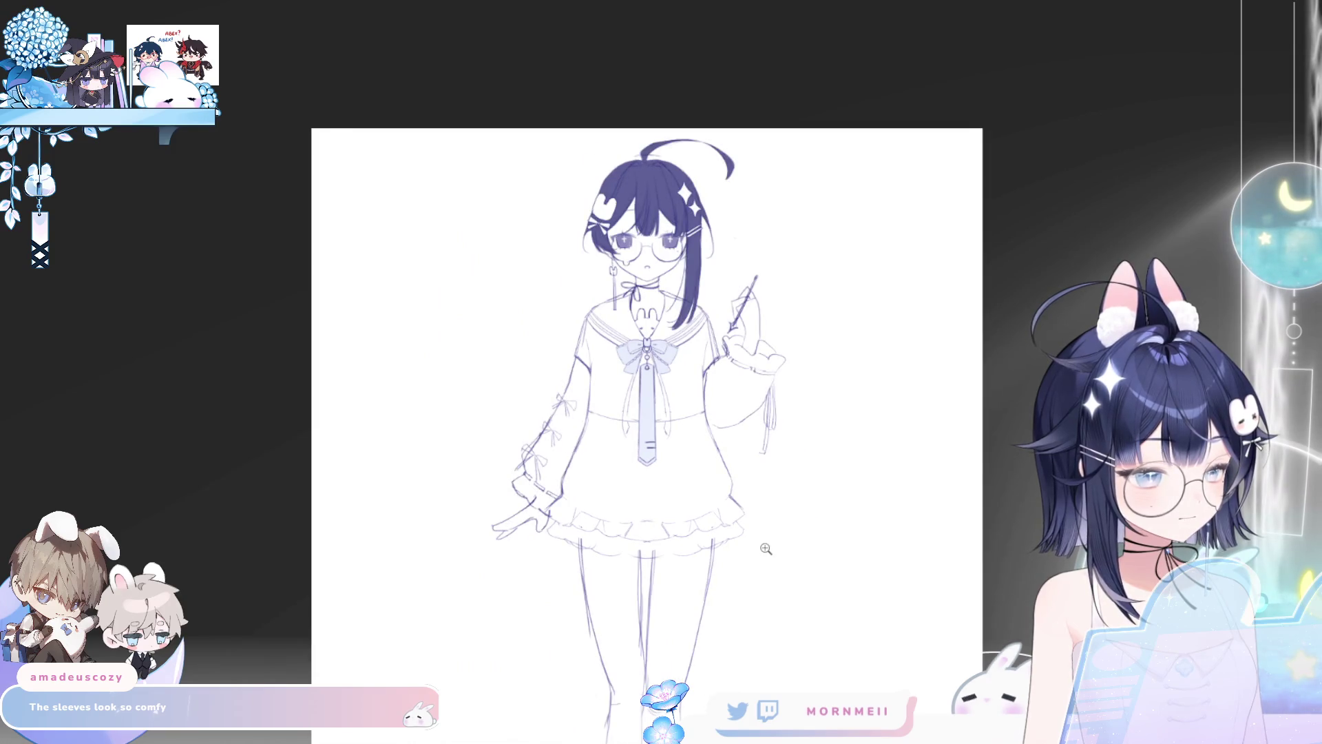
Step: Flip the canvas back and forth to check the figure, ending unmirrored at full view
key(h)
scroll(827, 448, up, 3)
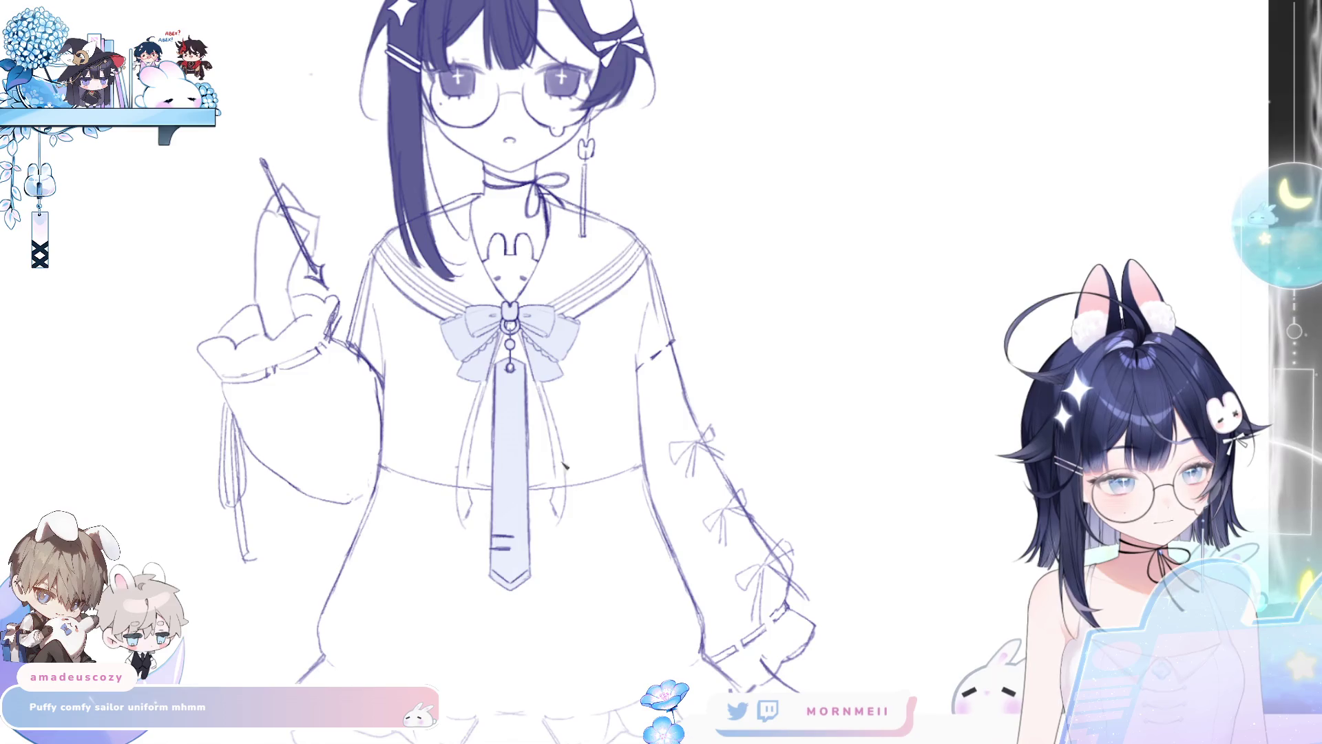
key(h)
key(h)
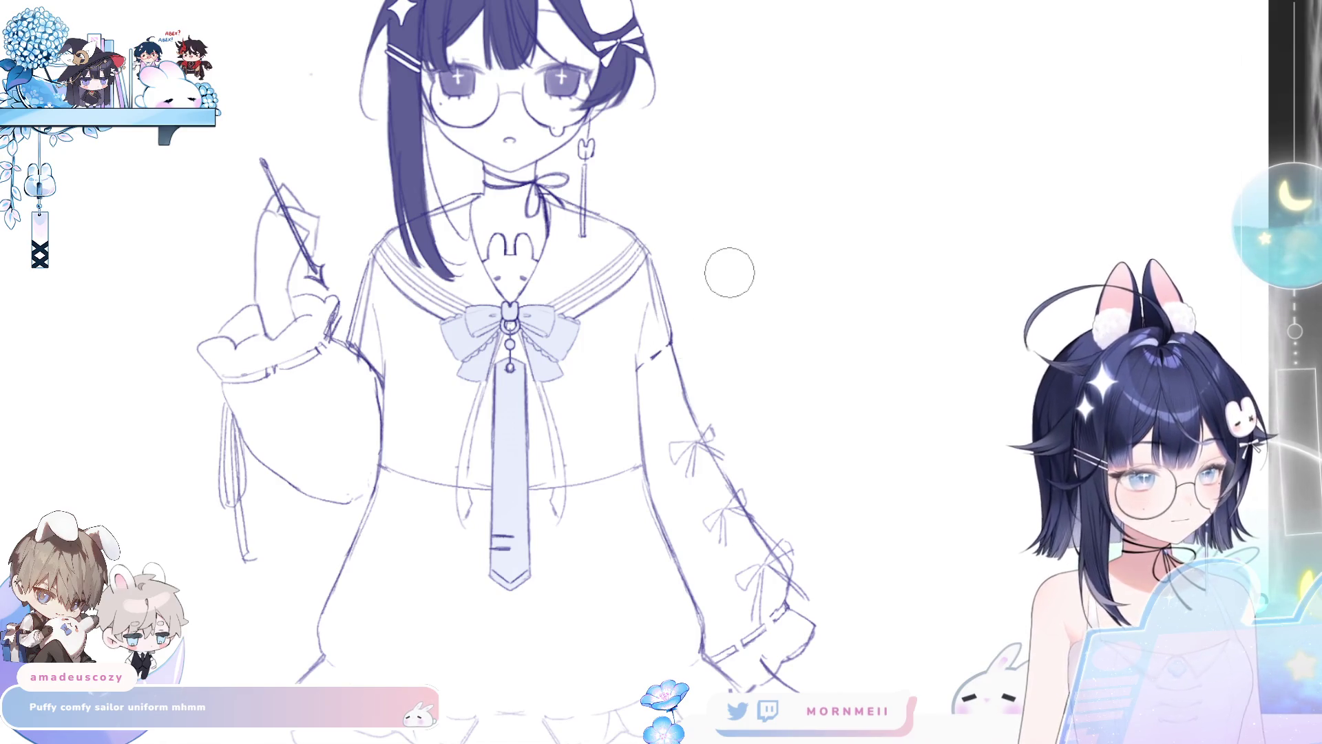
key(h)
key(h)
key(h)
key(ctrl+0)
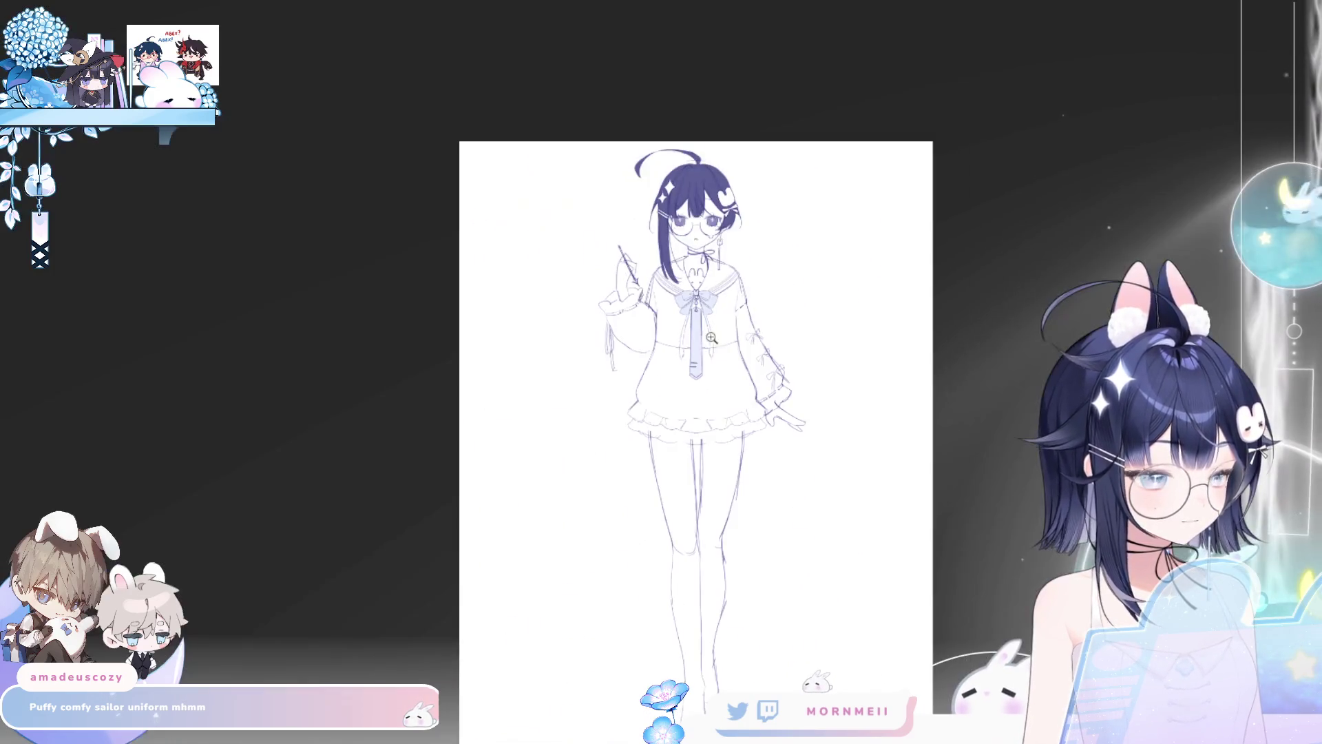
key(h)
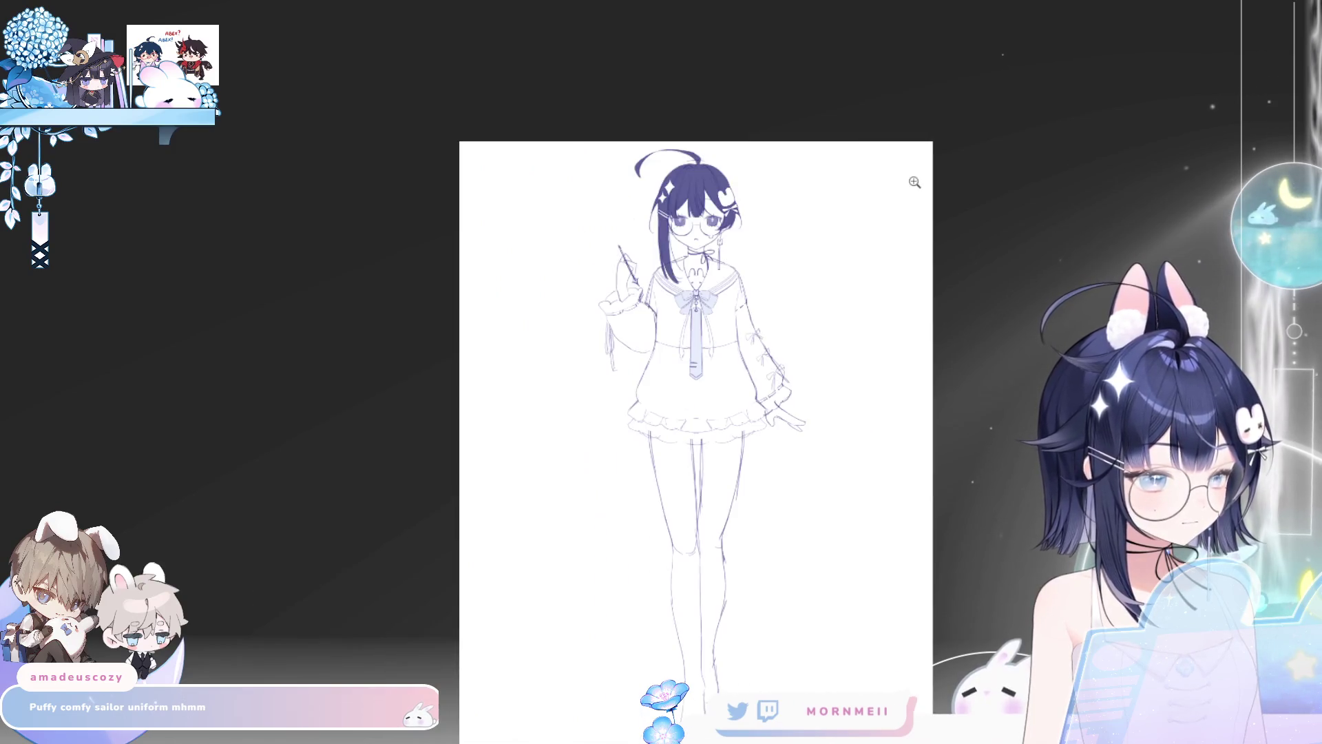
Step: Zoom in on the torso and turn the vertical centre line back on
click(697, 329)
click(697, 328)
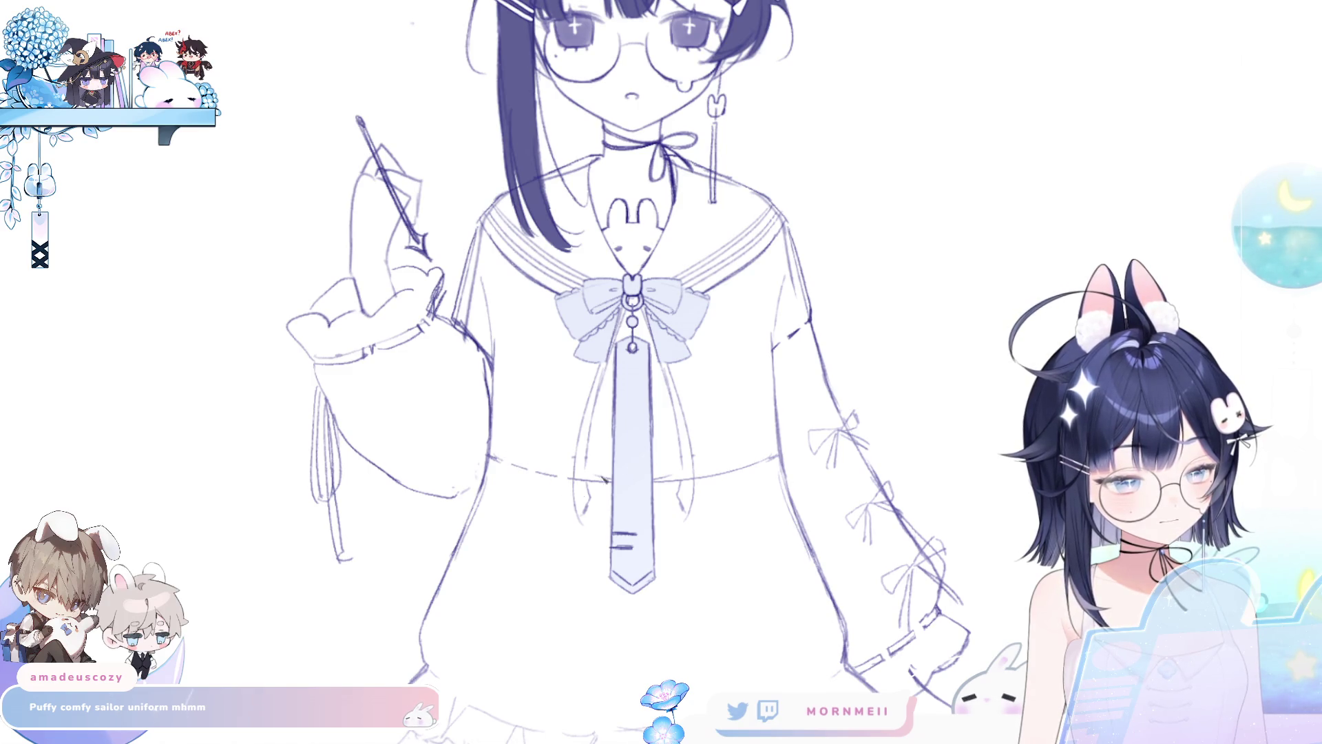
key(ctrl+1)
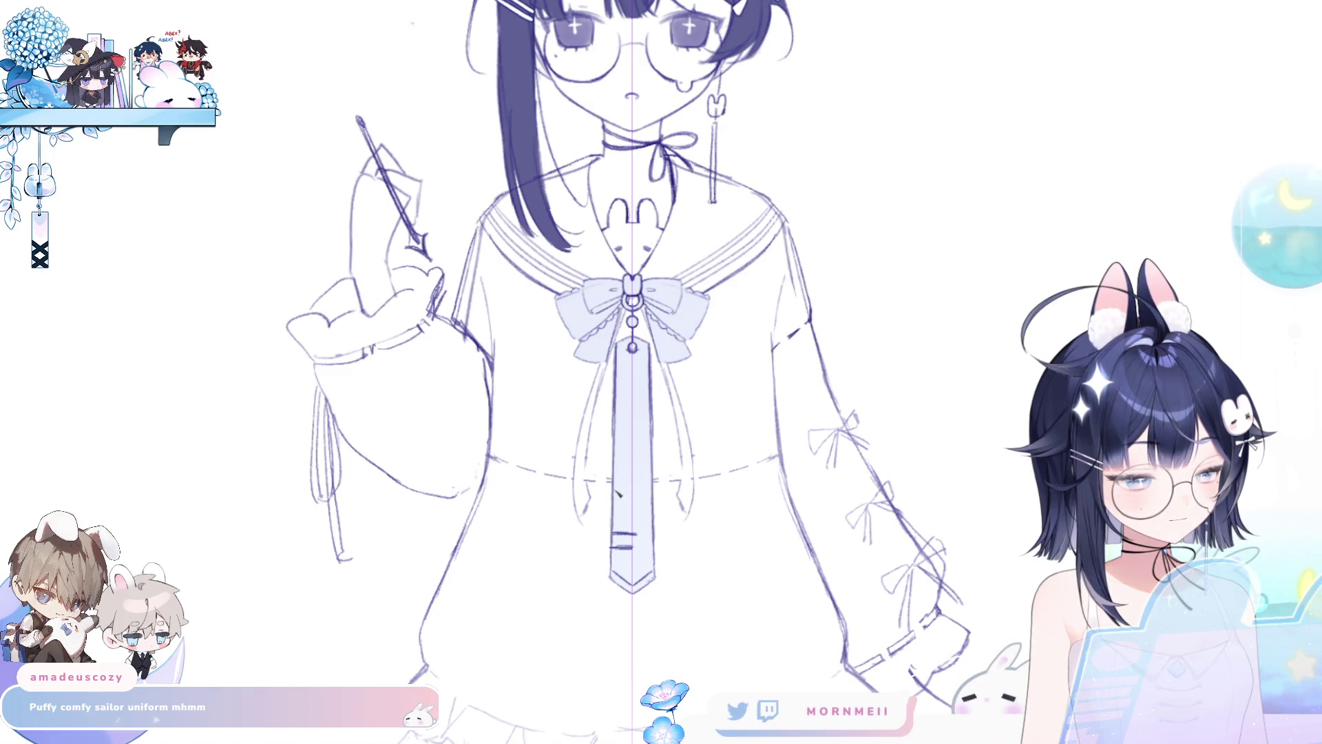
Step: Fit the whole drawing, mirror it, and pan the view to frame the head
key(ctrl+0)
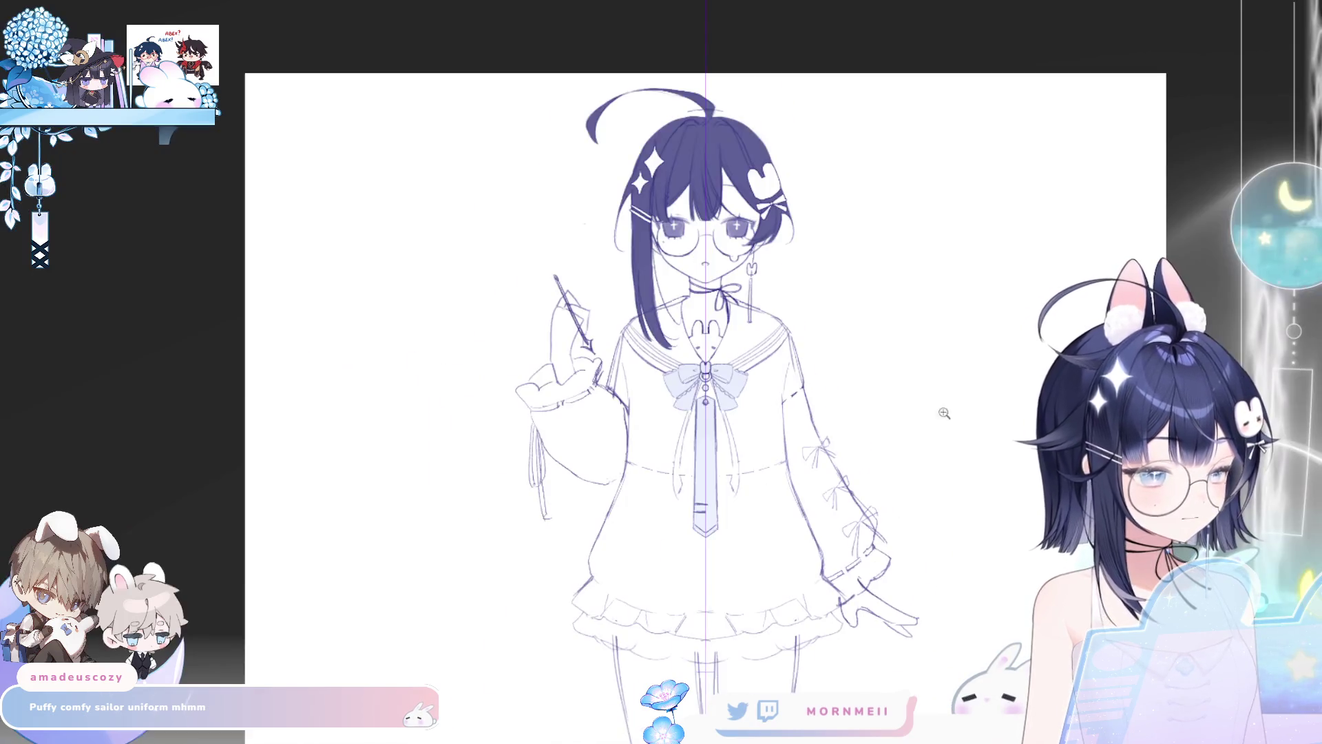
key(h)
key(h)
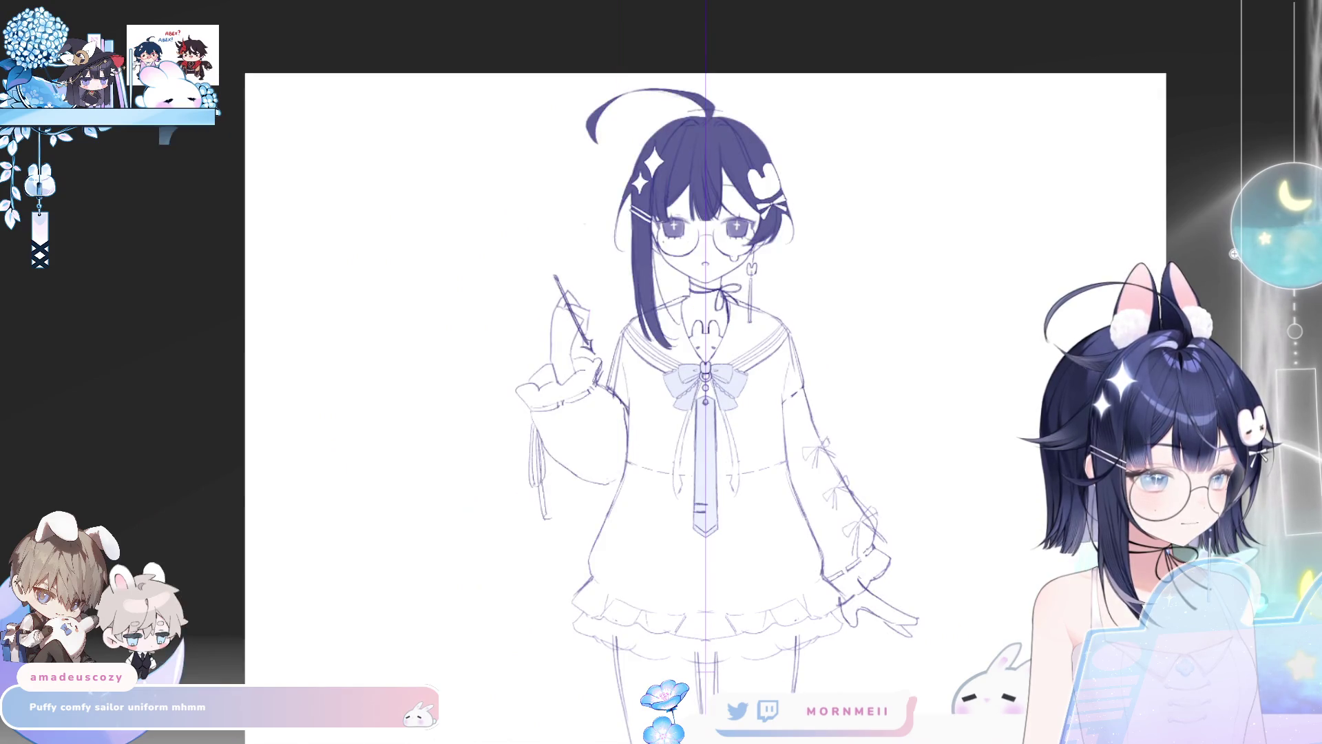
scroll(1001, 377, down, 2)
scroll(698, 376, up, 5)
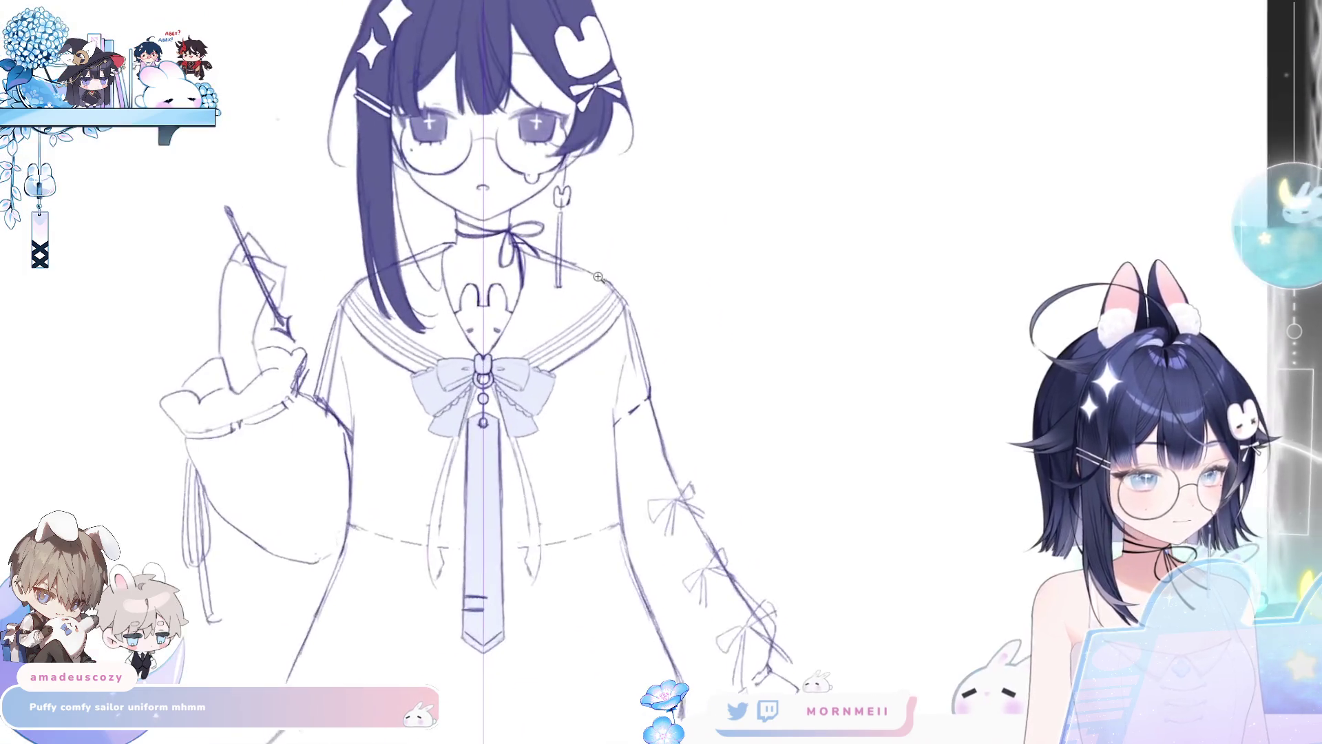
mouse_move(698, 376)
mouse_down()
mouse_move(749, 471)
mouse_move(772, 483)
mouse_up()
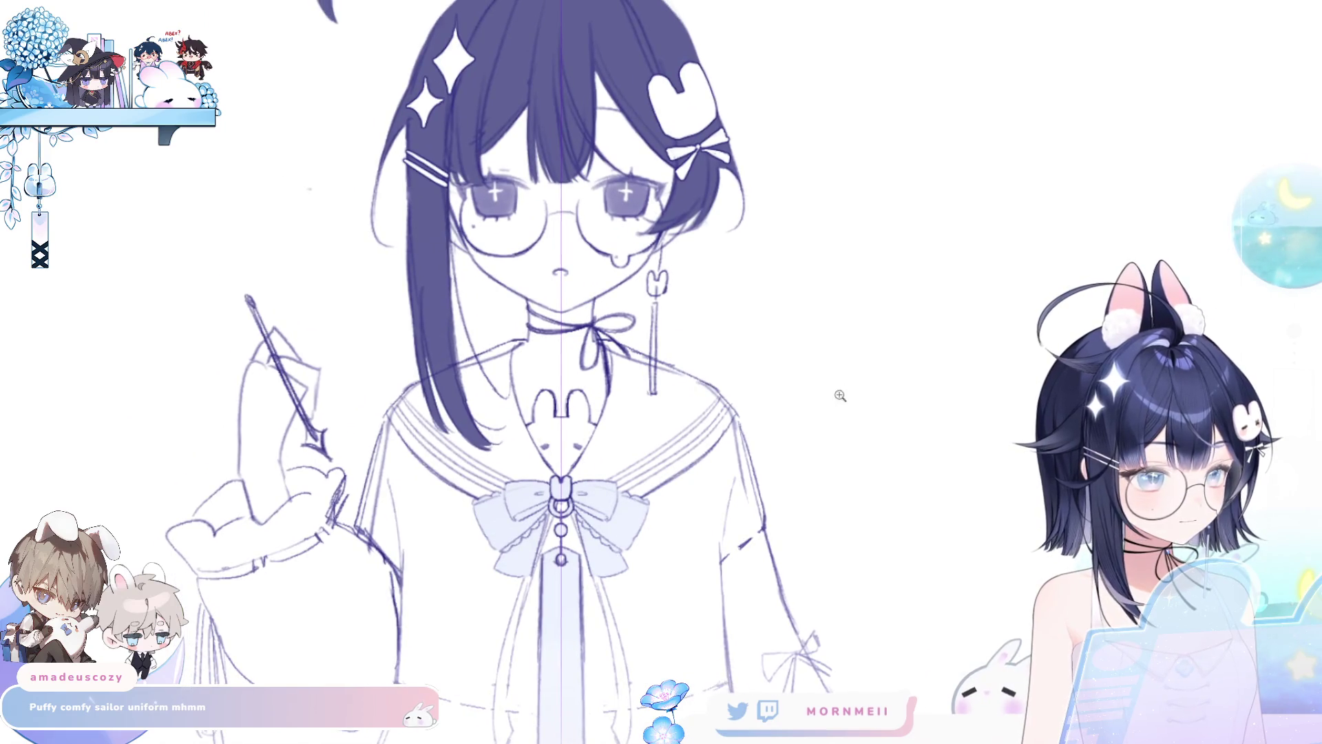
scroll(804, 528, down, 1)
drag(805, 528, 742, 509)
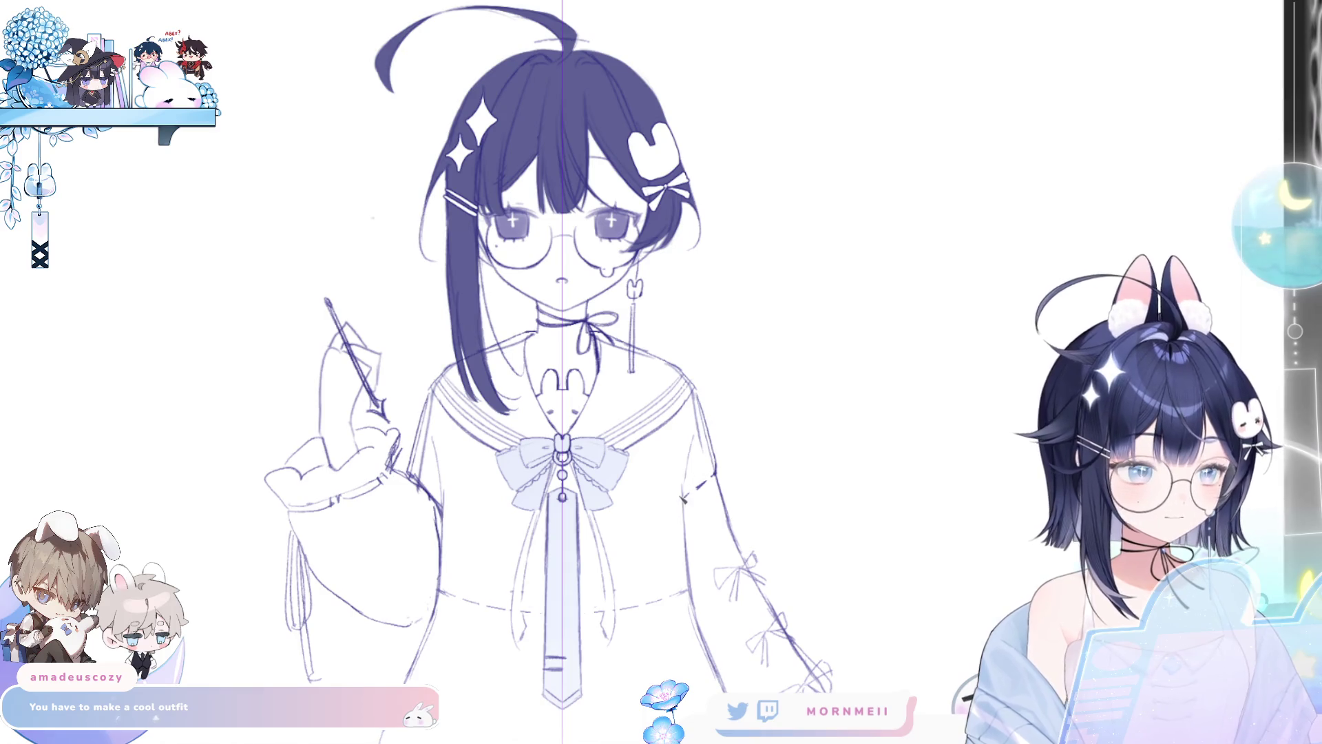
Step: Sketch mirrored lines down both sleeves, retrying until the stroke sits right
drag(684, 498, 691, 598)
key(ctrl+z)
key(ctrl+z)
key(ctrl+z)
key(ctrl+z)
key(ctrl+z)
key(ctrl+z)
key(ctrl+z)
drag(682, 539, 690, 623)
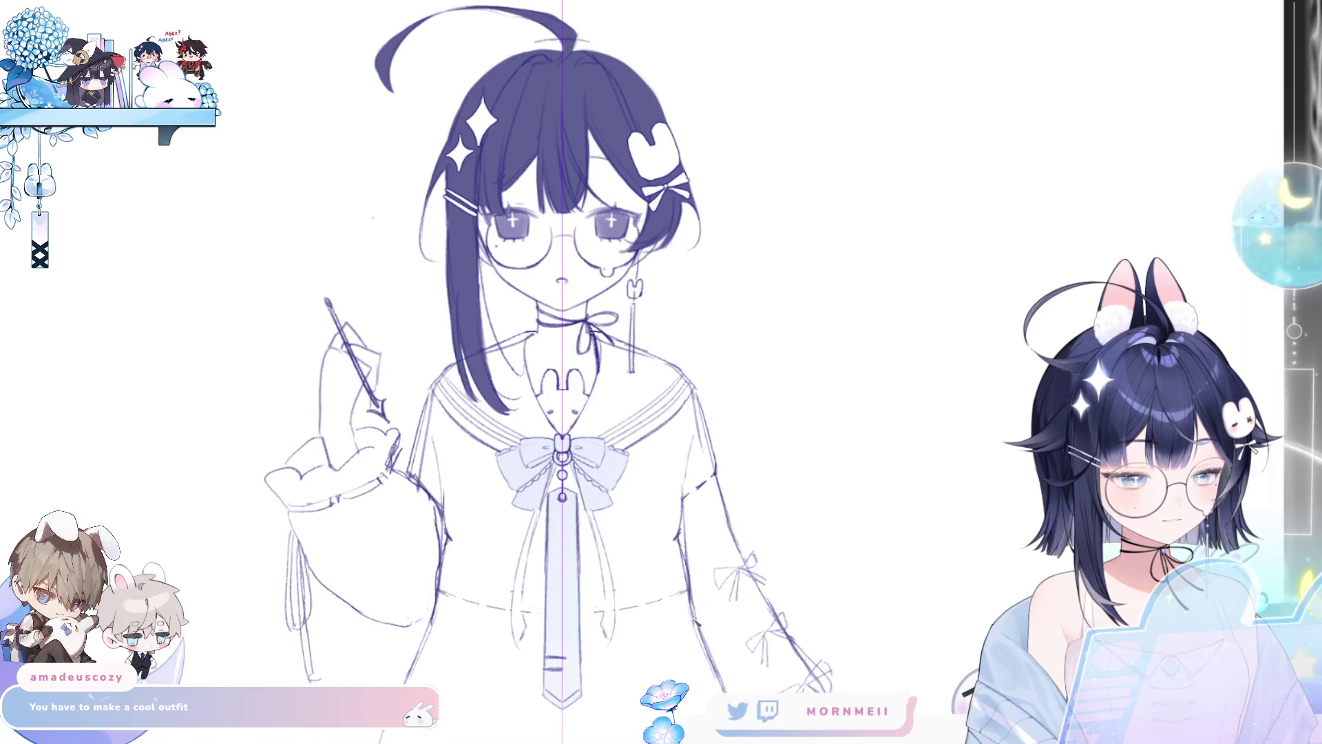
key(ctrl+z)
key(ctrl+z)
key(ctrl+z)
drag(682, 542, 687, 566)
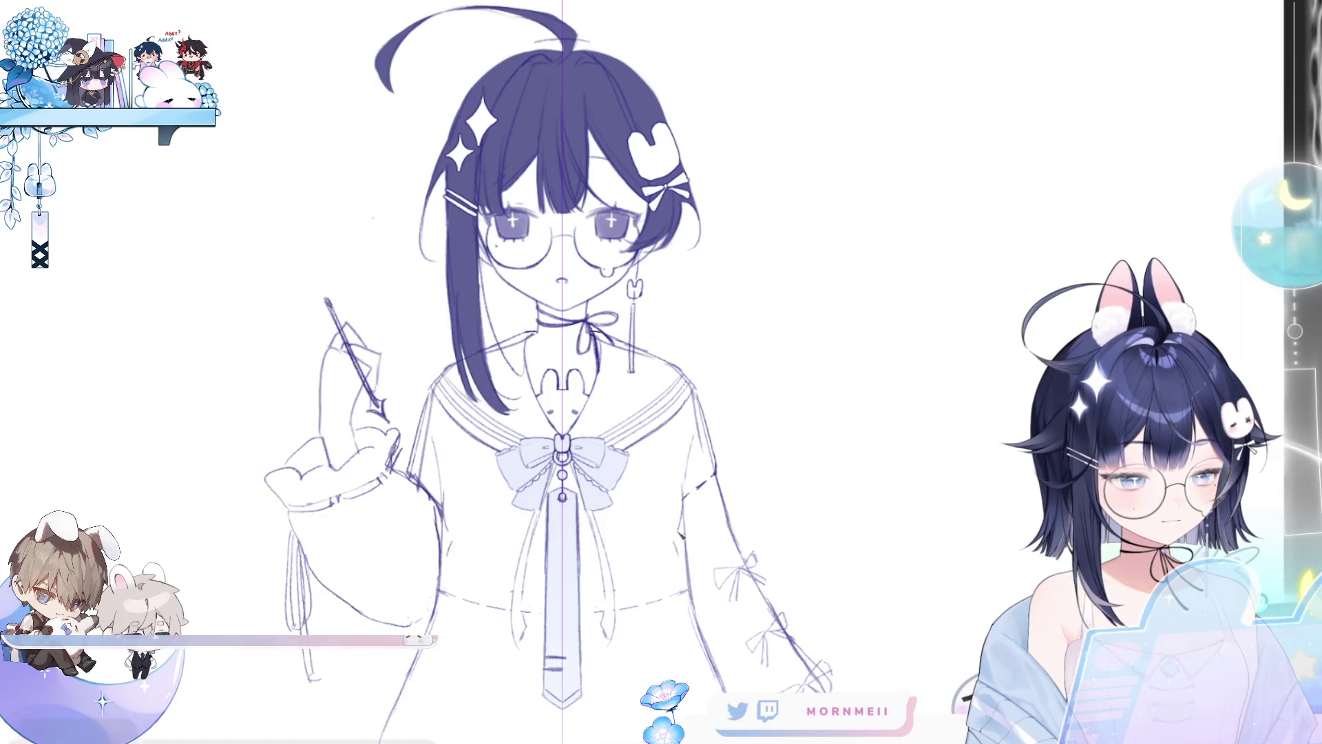
key(ctrl+z)
drag(689, 500, 677, 541)
key(ctrl+z)
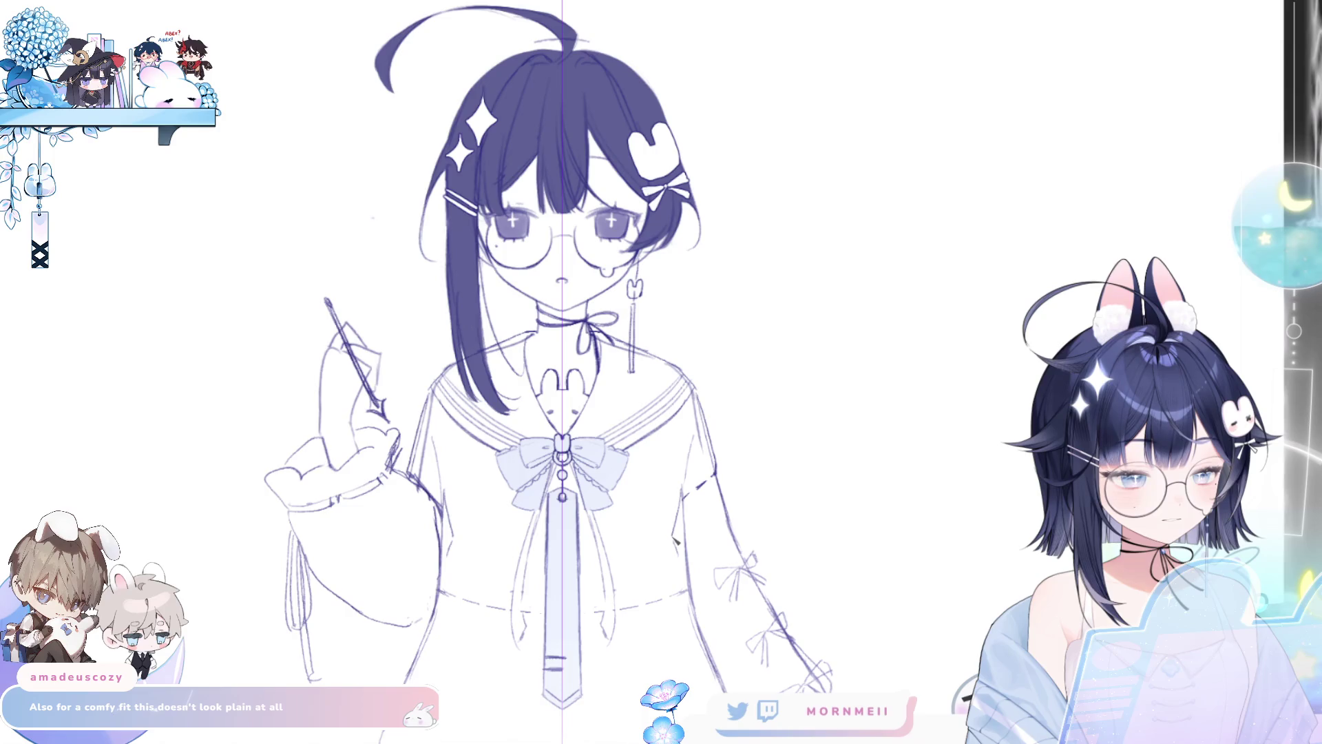
mouse_move(682, 490)
mouse_down()
mouse_move(672, 529)
mouse_move(706, 647)
mouse_up()
key(ctrl+z)
key(ctrl+z)
drag(680, 562, 717, 672)
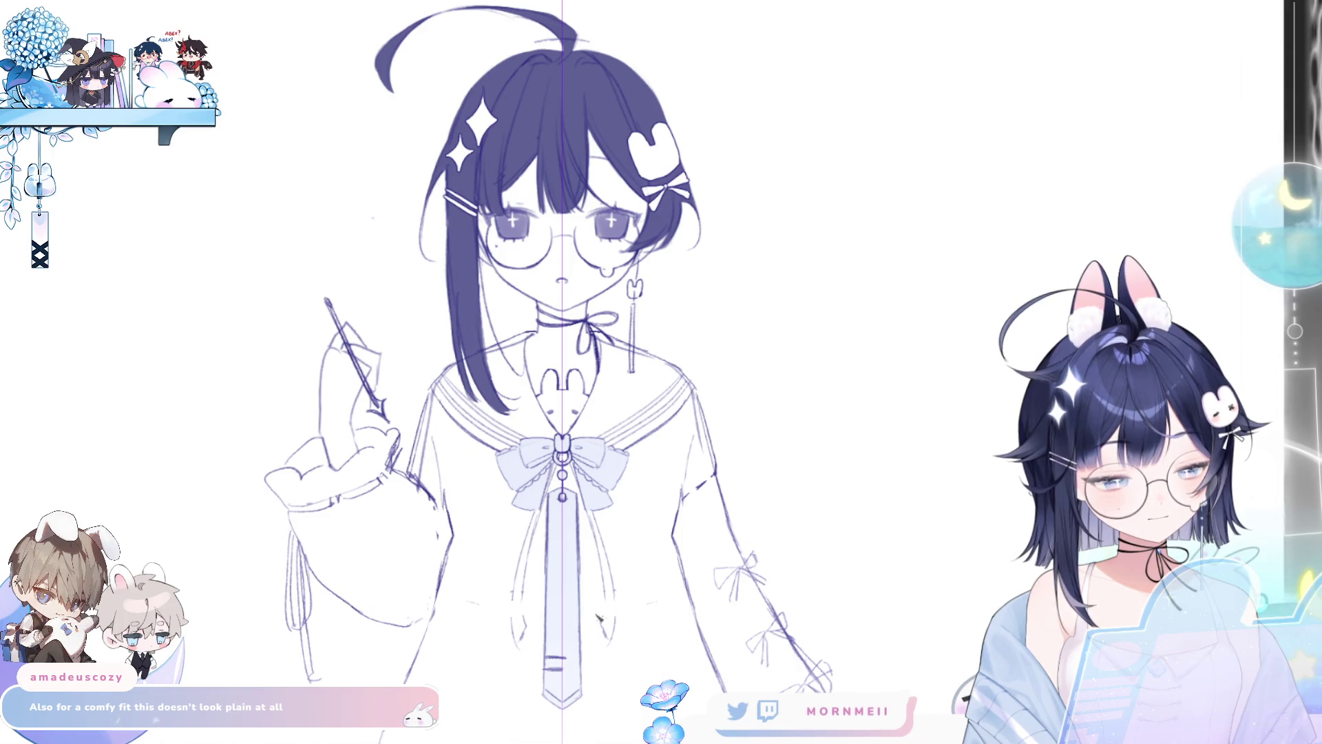
Step: Remove the ribbon strands beside the tie and sketch new mirrored strands
drag(598, 618, 486, 598)
key(ctrl+z)
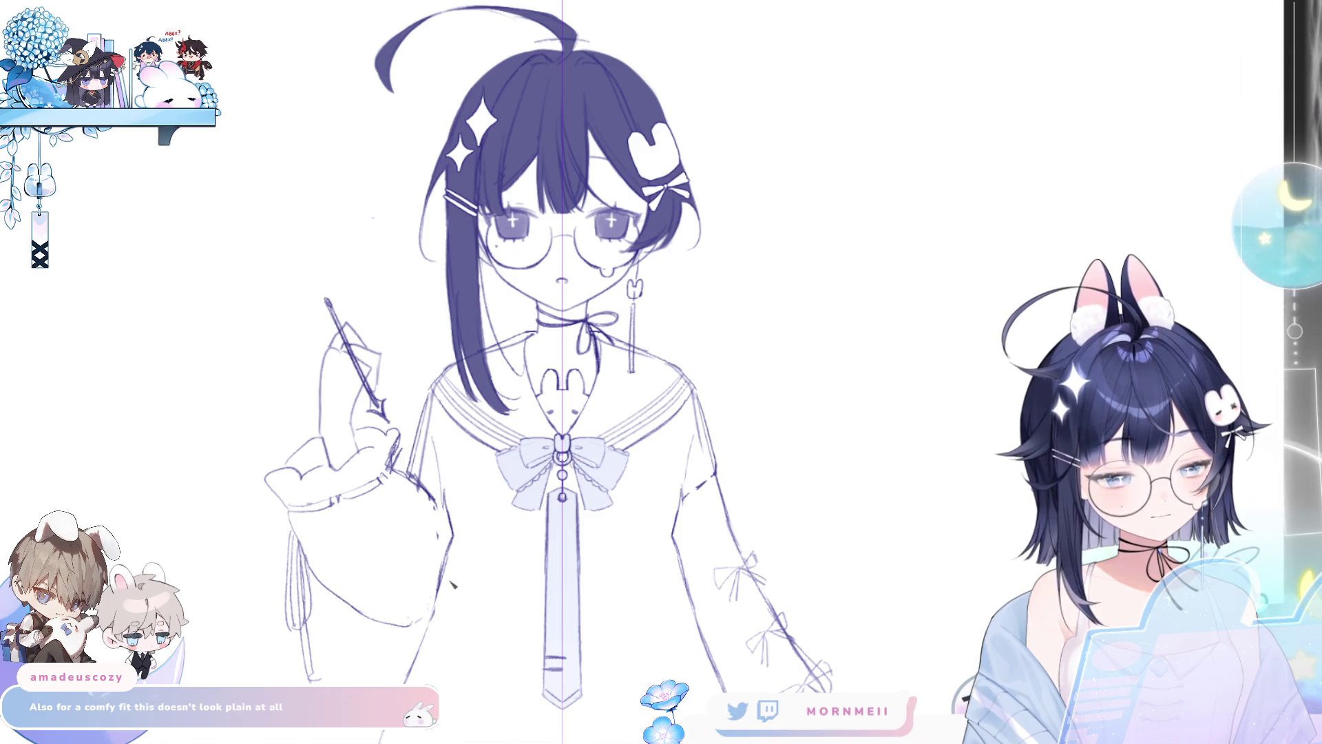
drag(655, 355, 627, 241)
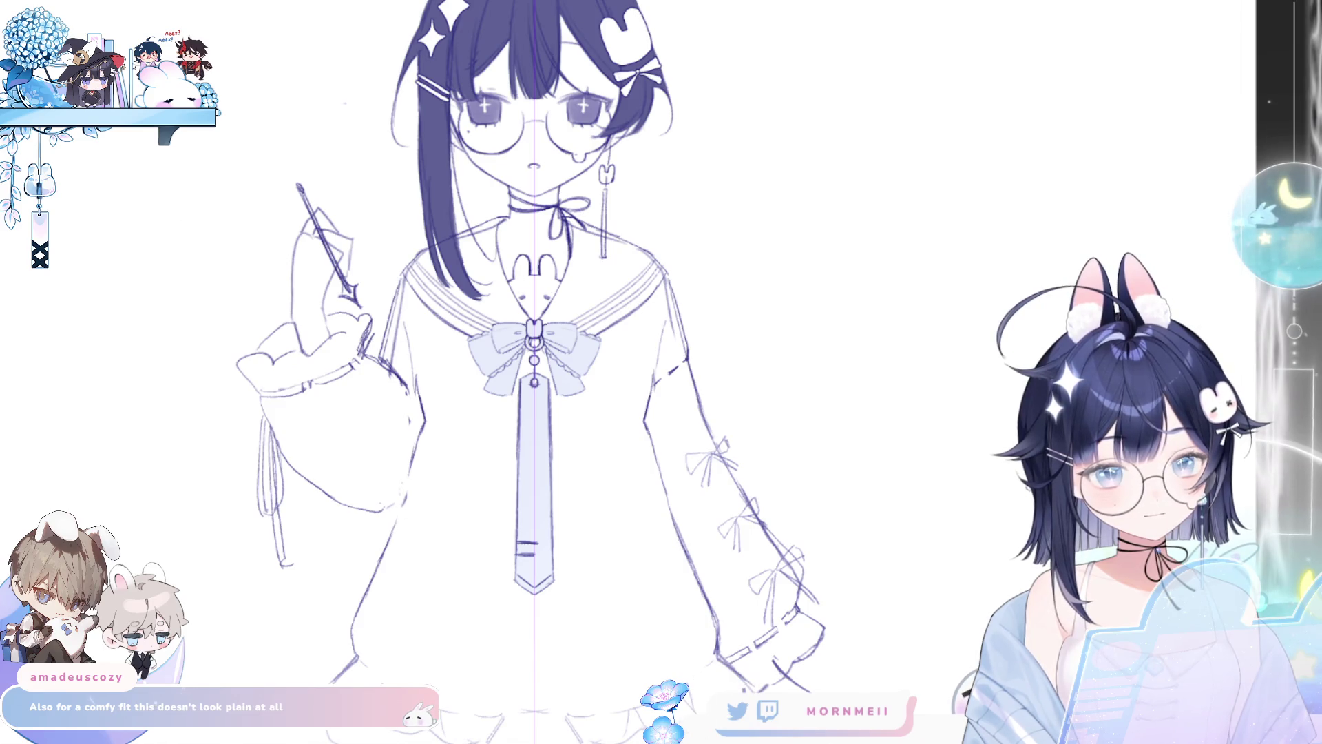
drag(417, 462, 423, 477)
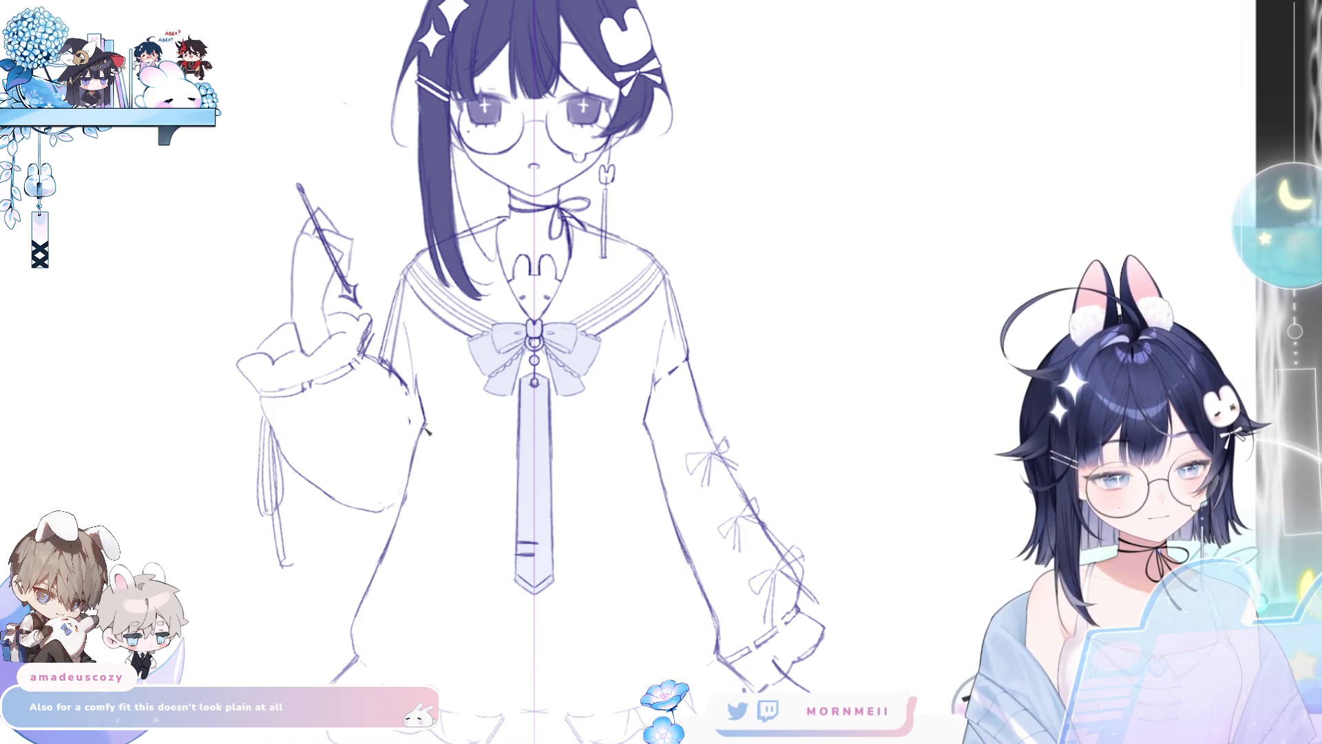
Step: Draw a mirrored waistline across the dress and fine-tune the brush size
drag(435, 424, 521, 427)
key(ctrl+z)
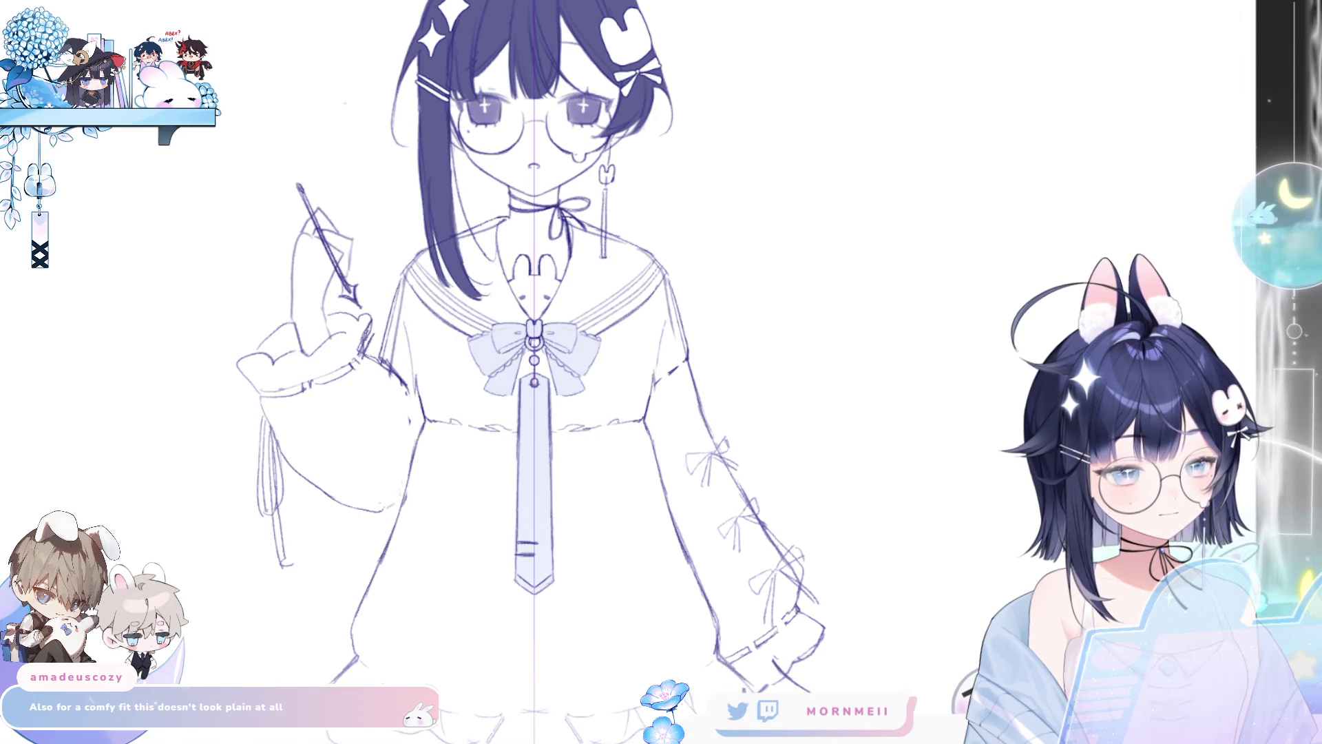
key(bracketleft)
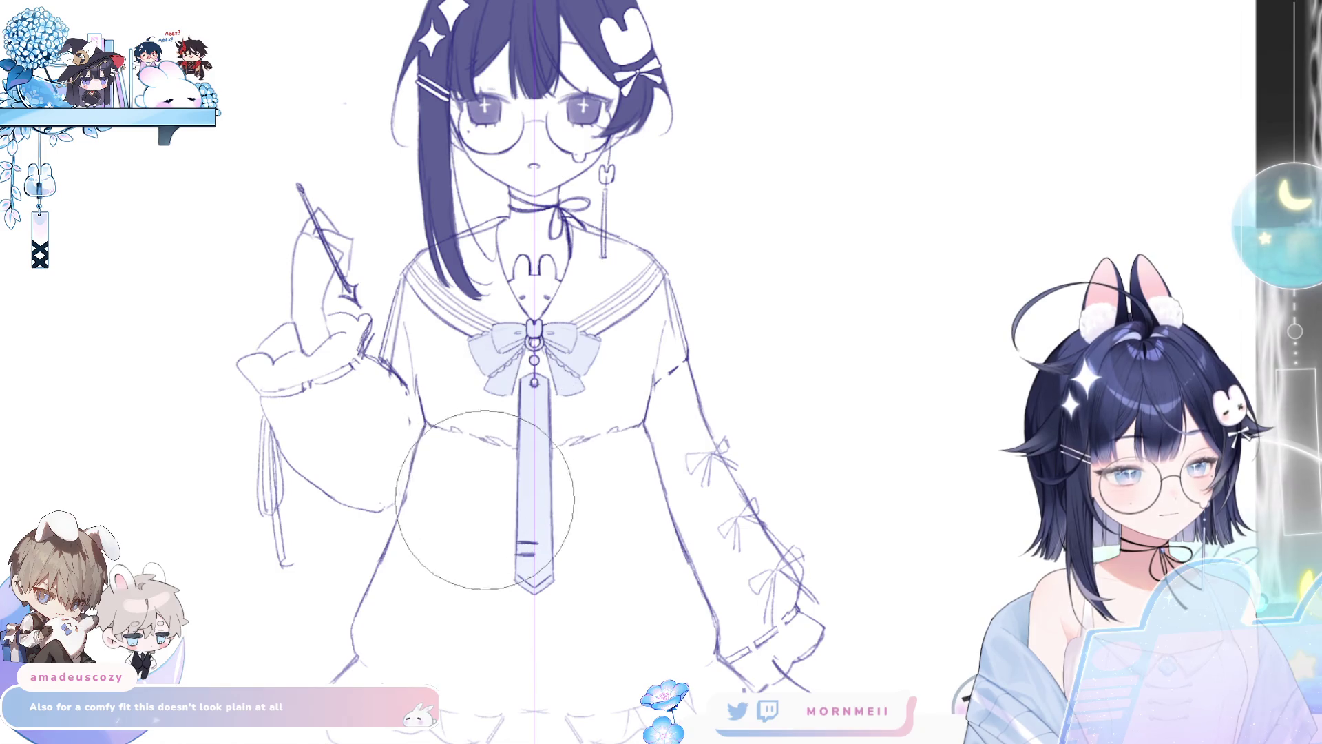
key(bracketleft)
key(bracketleft)
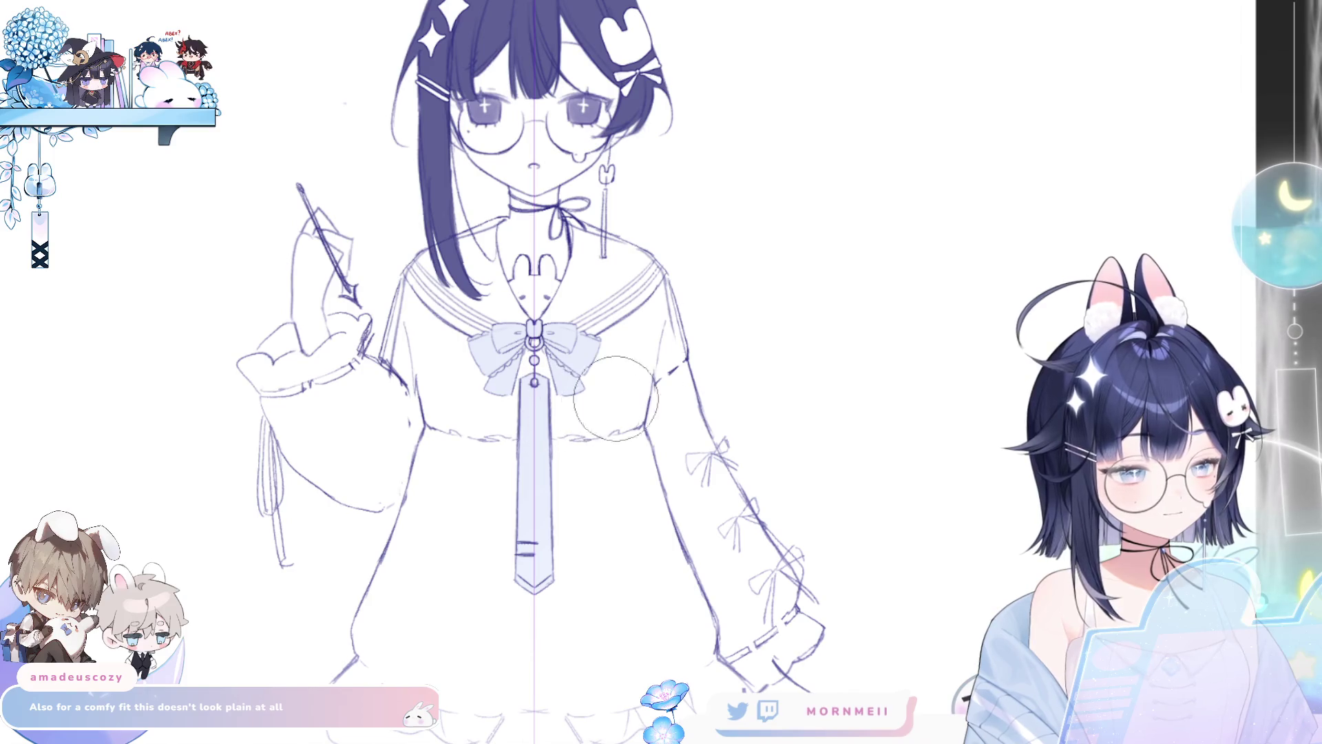
key(bracketright)
key(bracketright)
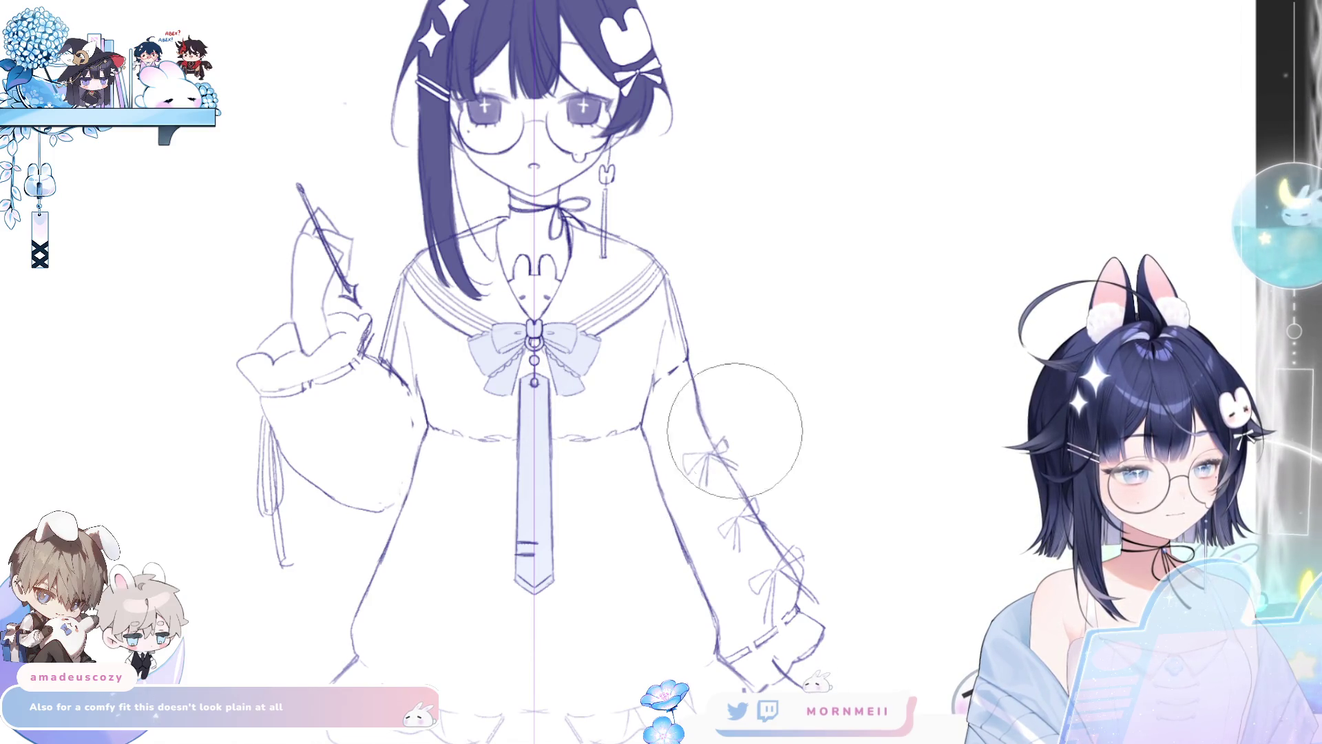
key(bracketright)
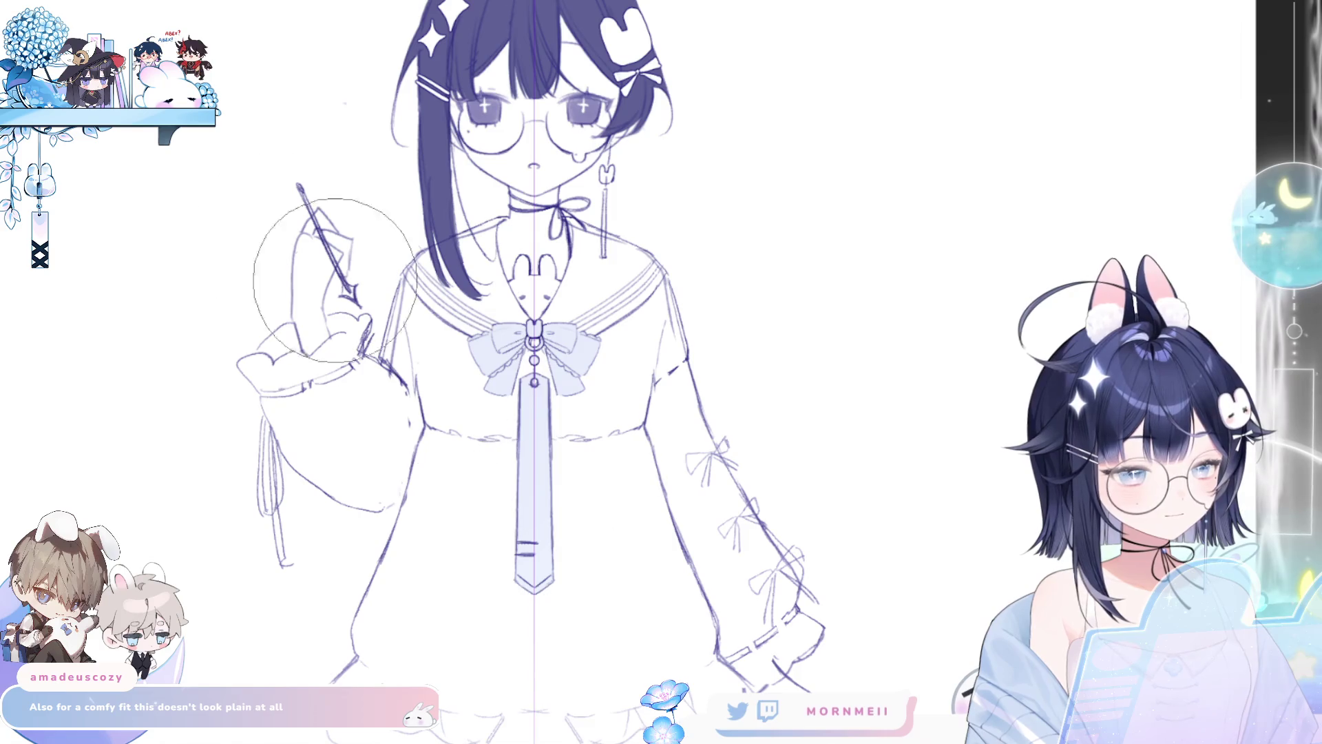
Step: Lasso the skirt, adjust the brush inside it, then deselect and fit the whole drawing
key(e)
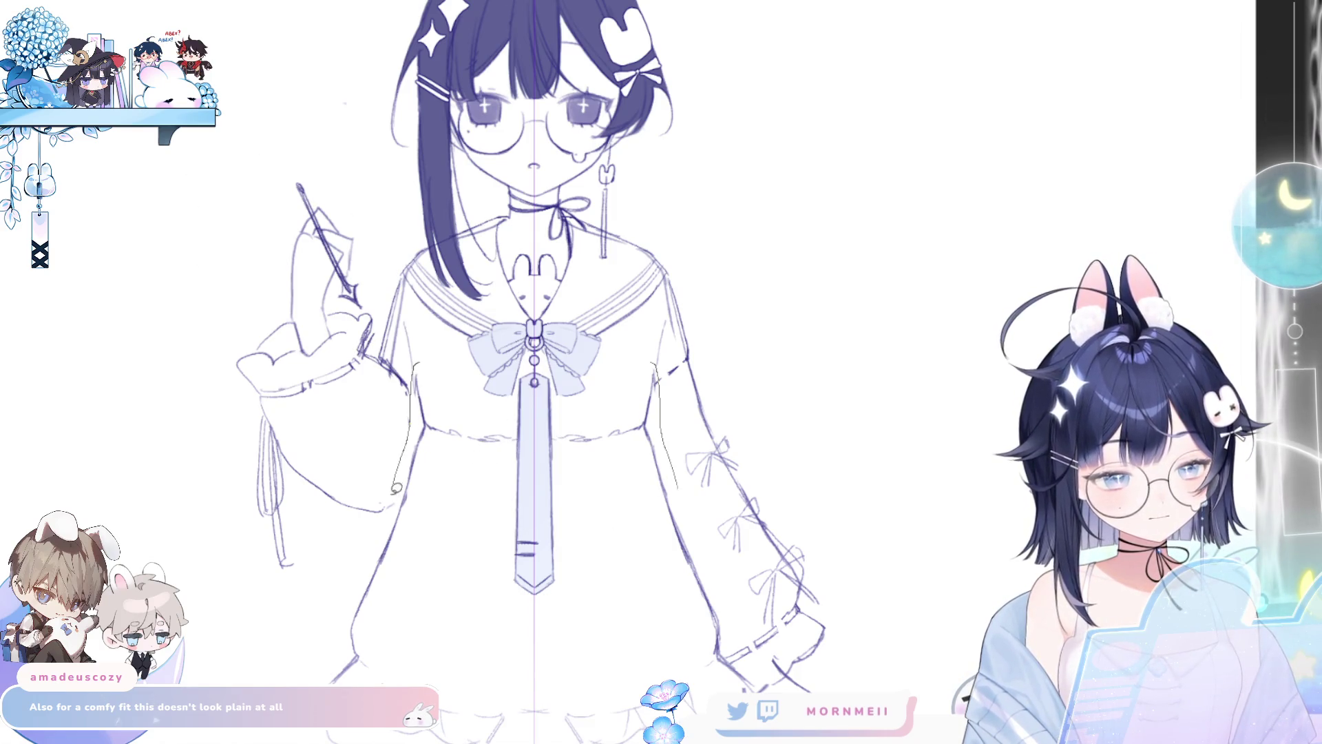
drag(397, 488, 566, 540)
drag(454, 396, 422, 375)
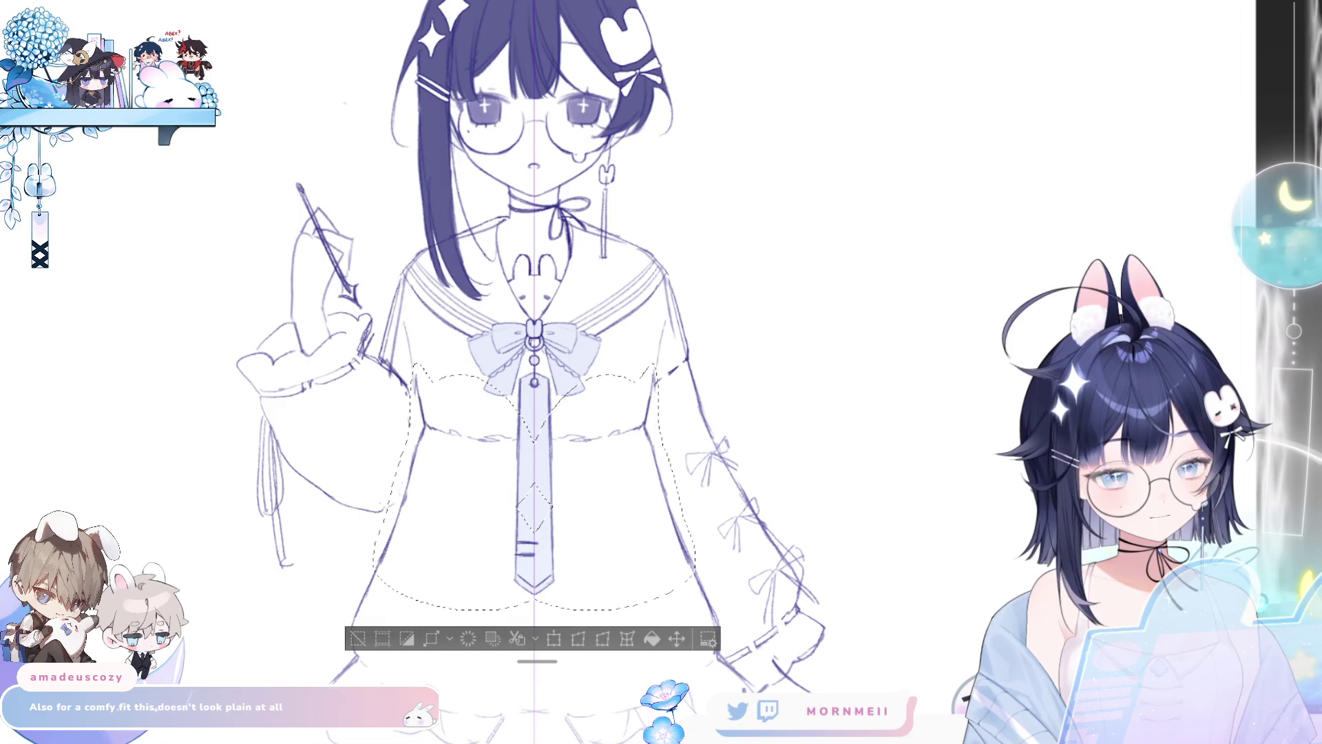
key(e)
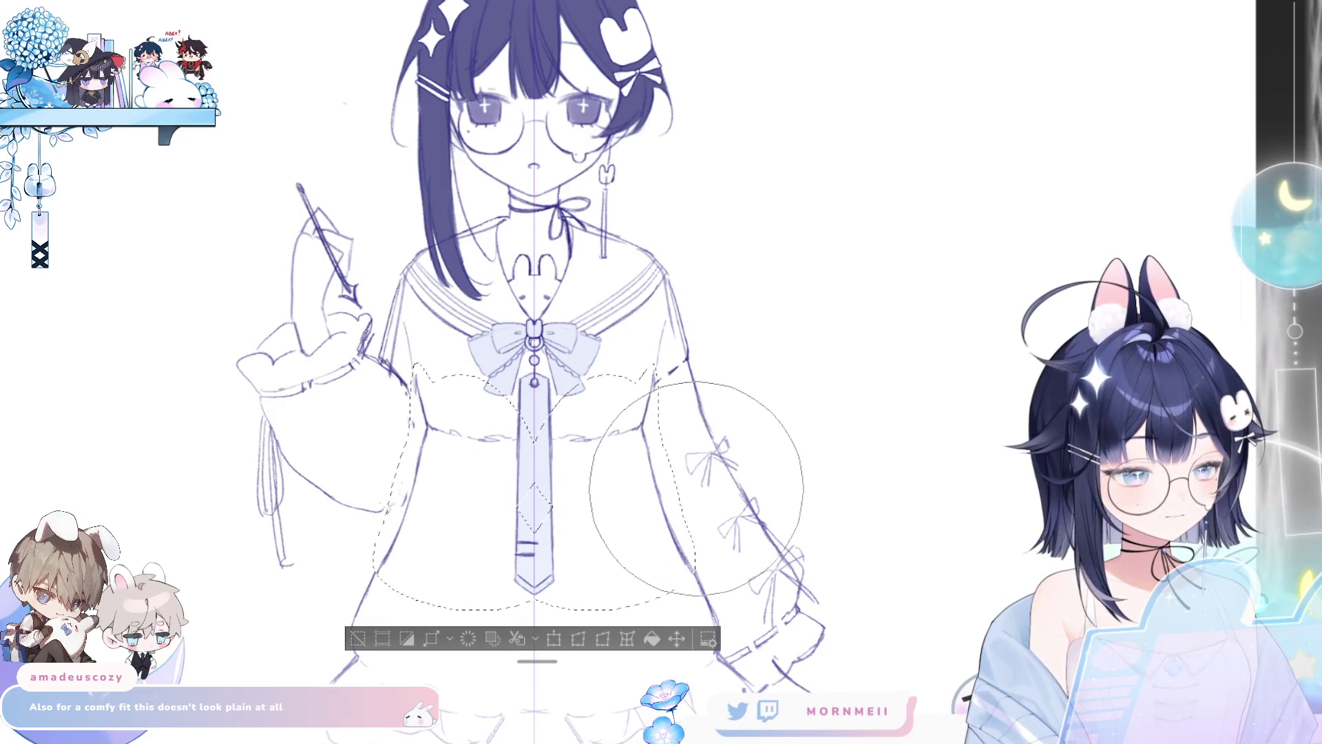
key(bracketleft)
key(bracketleft)
key(bracketleft)
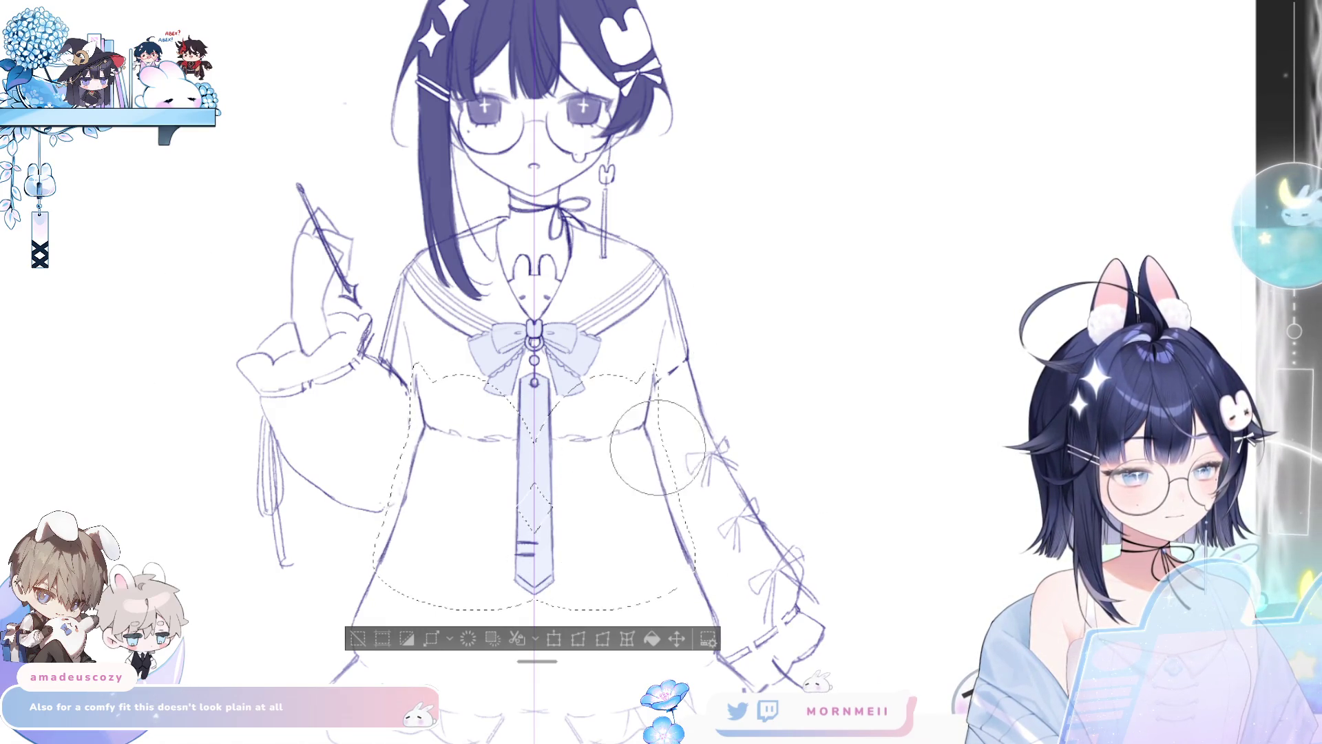
key(bracketright)
key(bracketright)
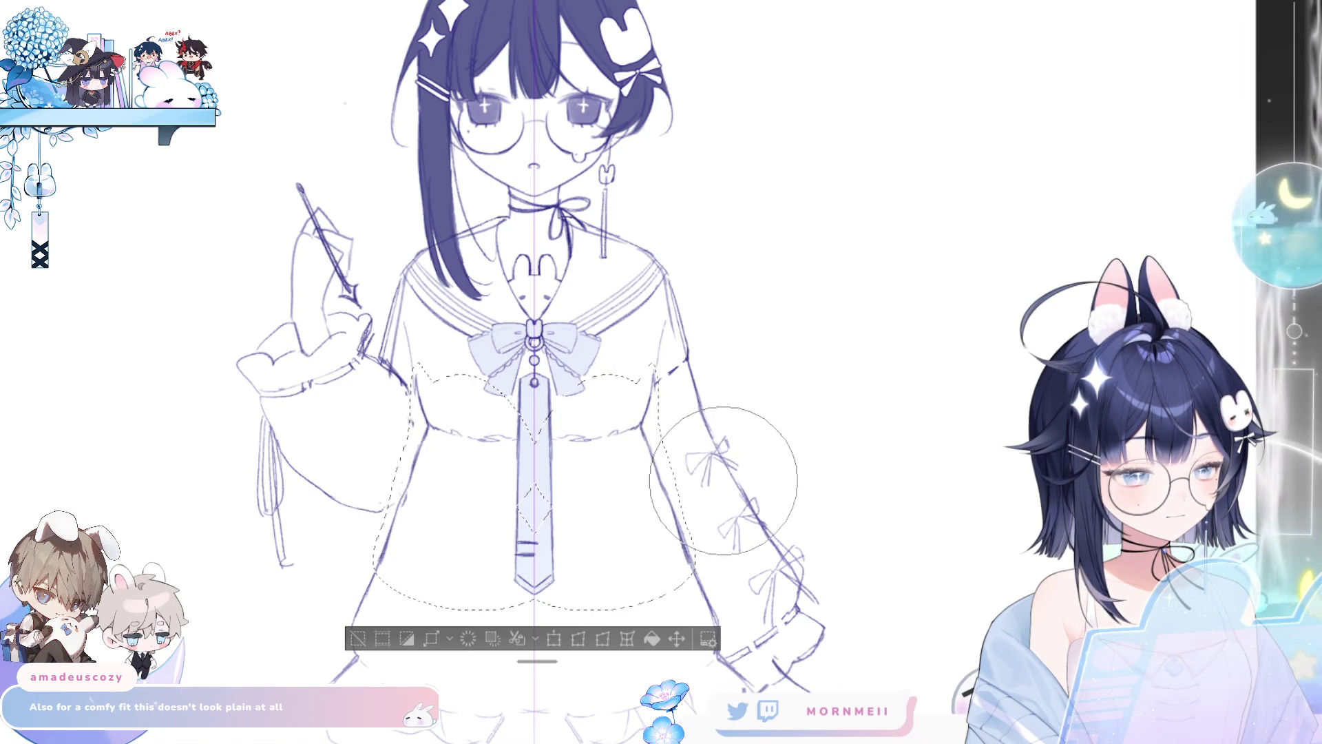
click(357, 639)
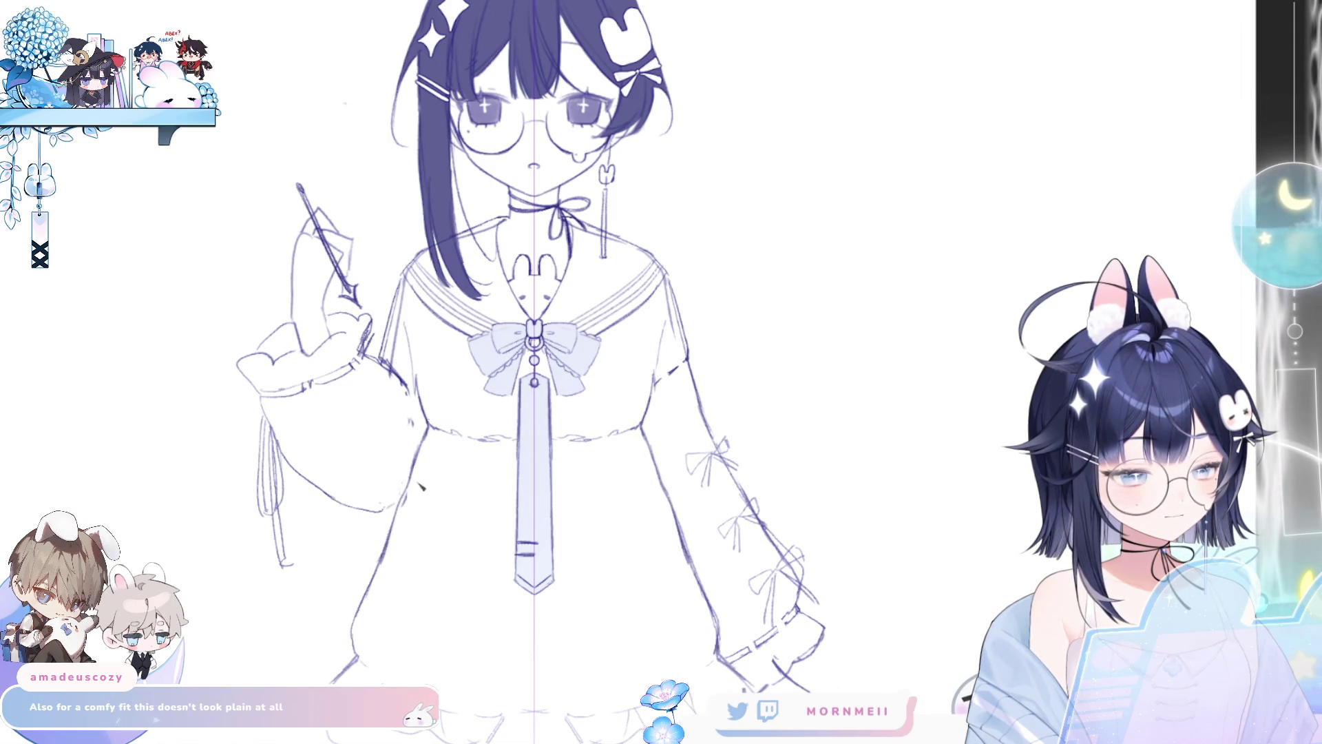
key(ctrl+0)
Step: Return the canvas to its original direction and fit the whole figure in view
key(h)
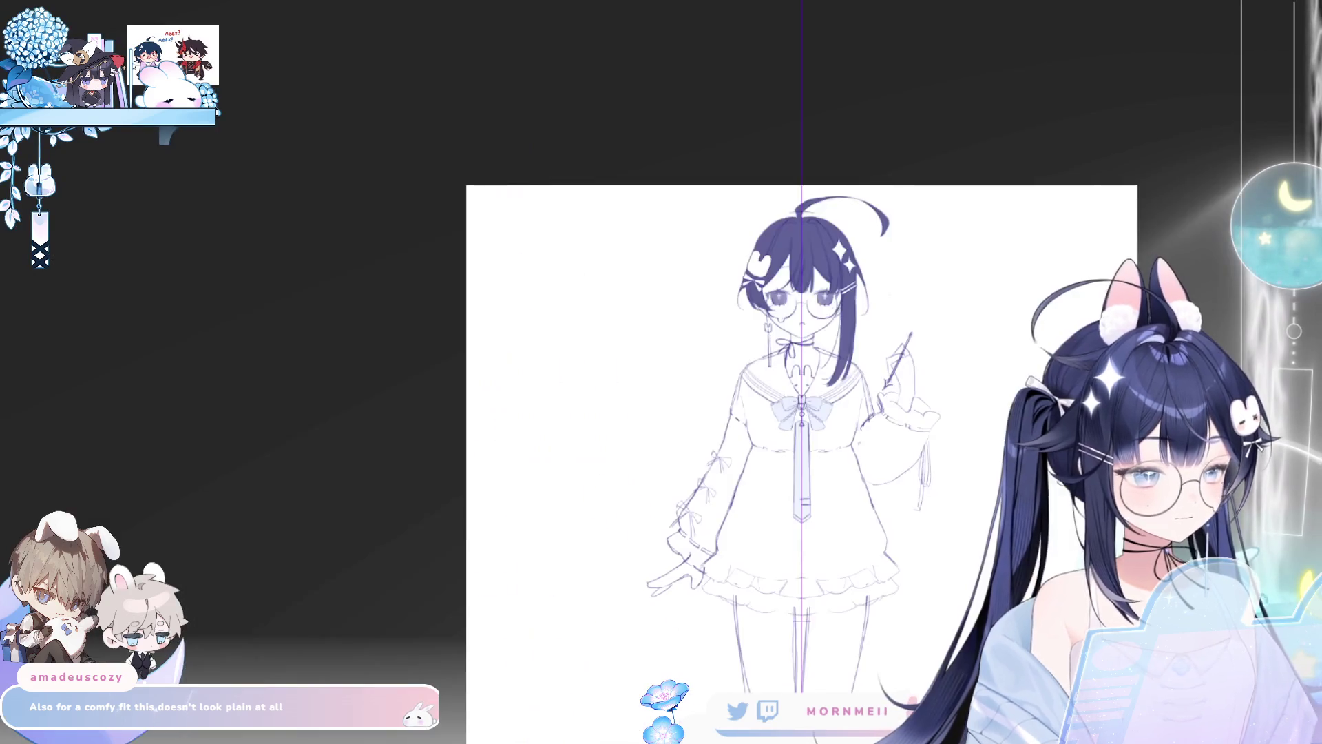
key(h)
scroll(600, 456, down, 2)
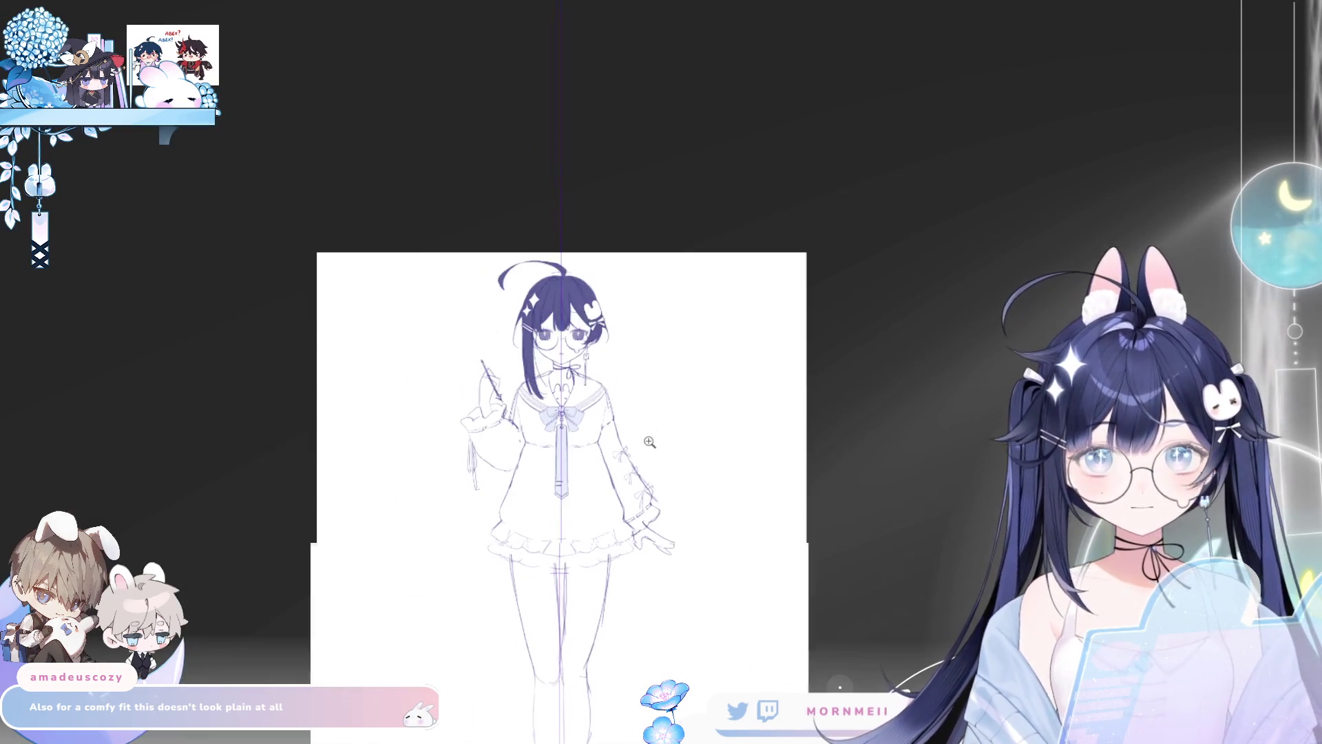
drag(633, 510, 615, 414)
scroll(888, 172, up, 2)
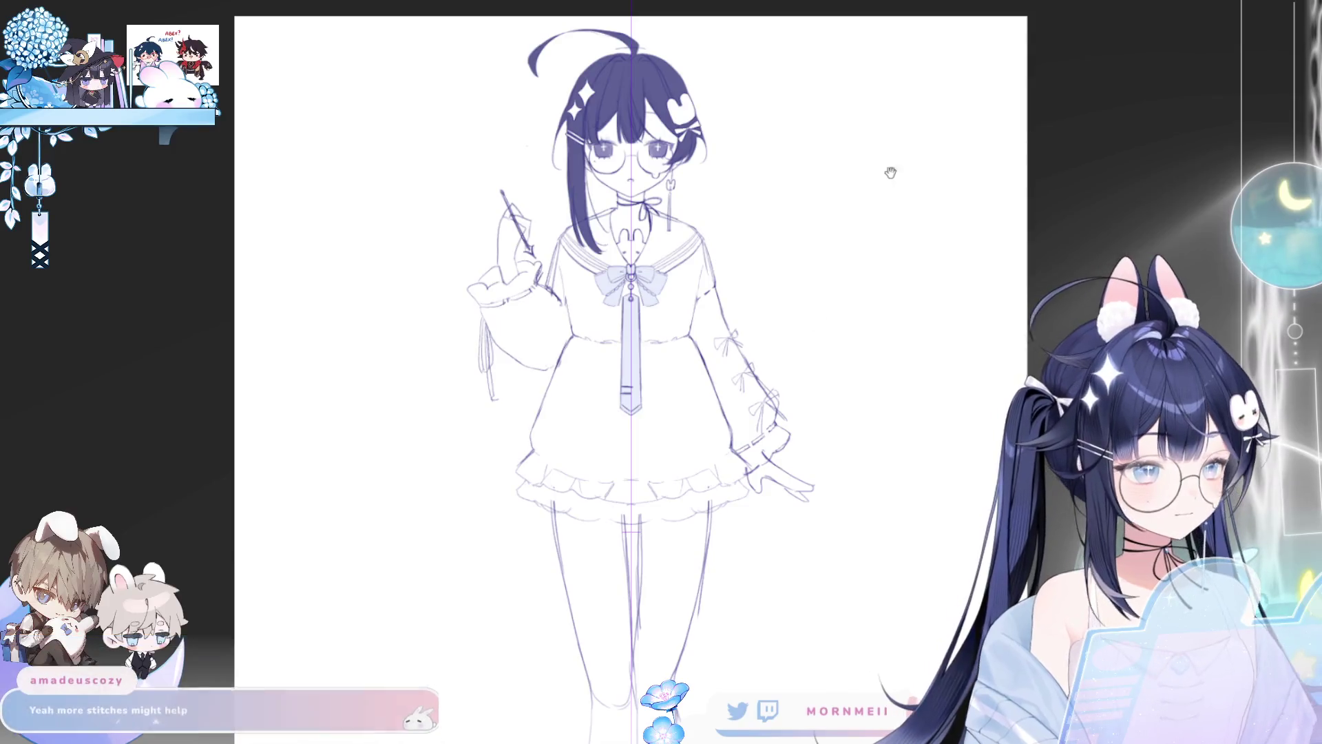
key(h)
key(h)
scroll(586, 414, up, 3)
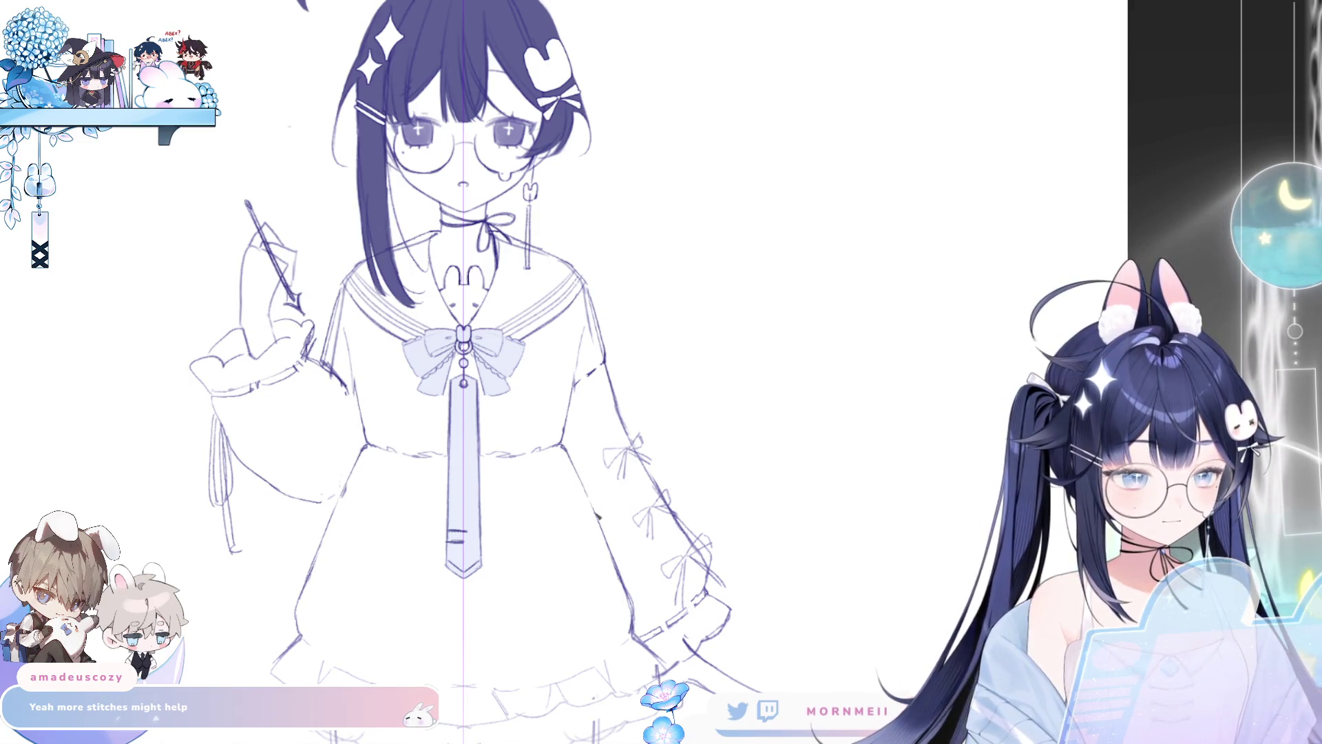
key(ctrl+minus)
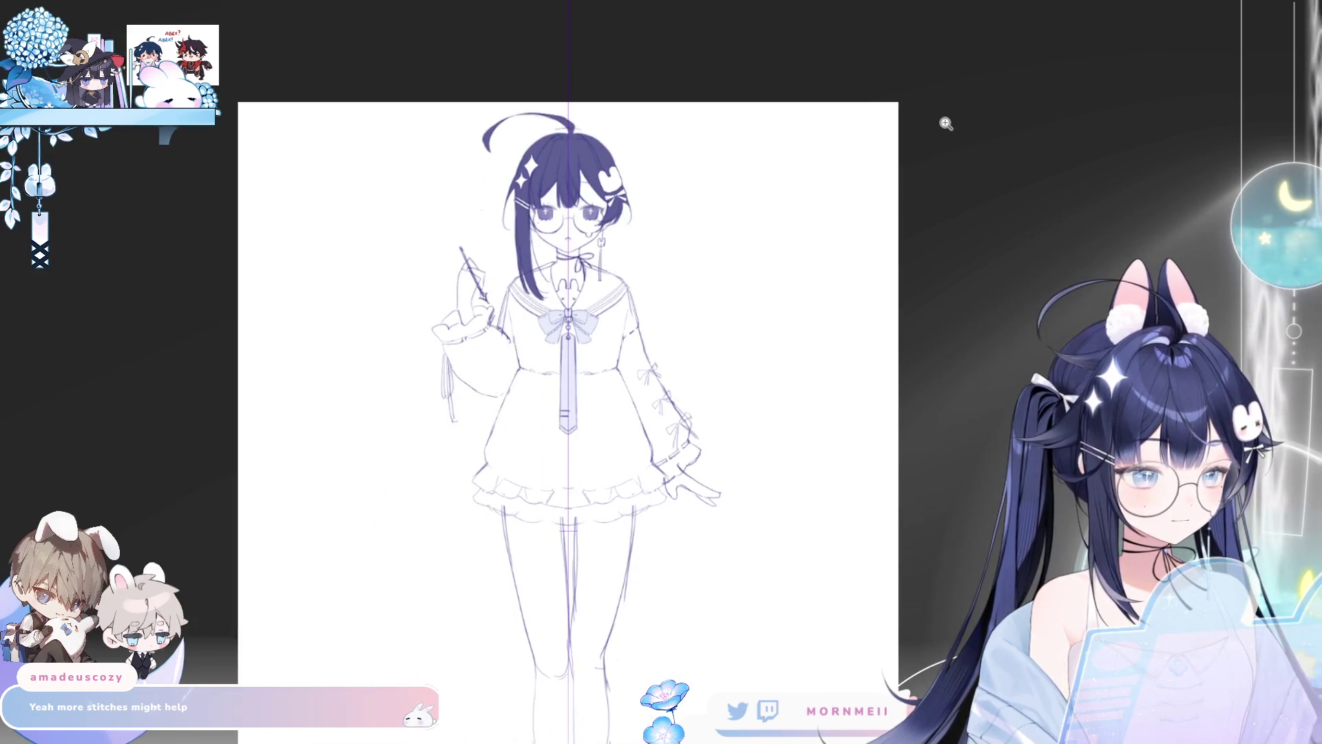
Step: Sketch pleat lines on the left side of the skirt
click(590, 396)
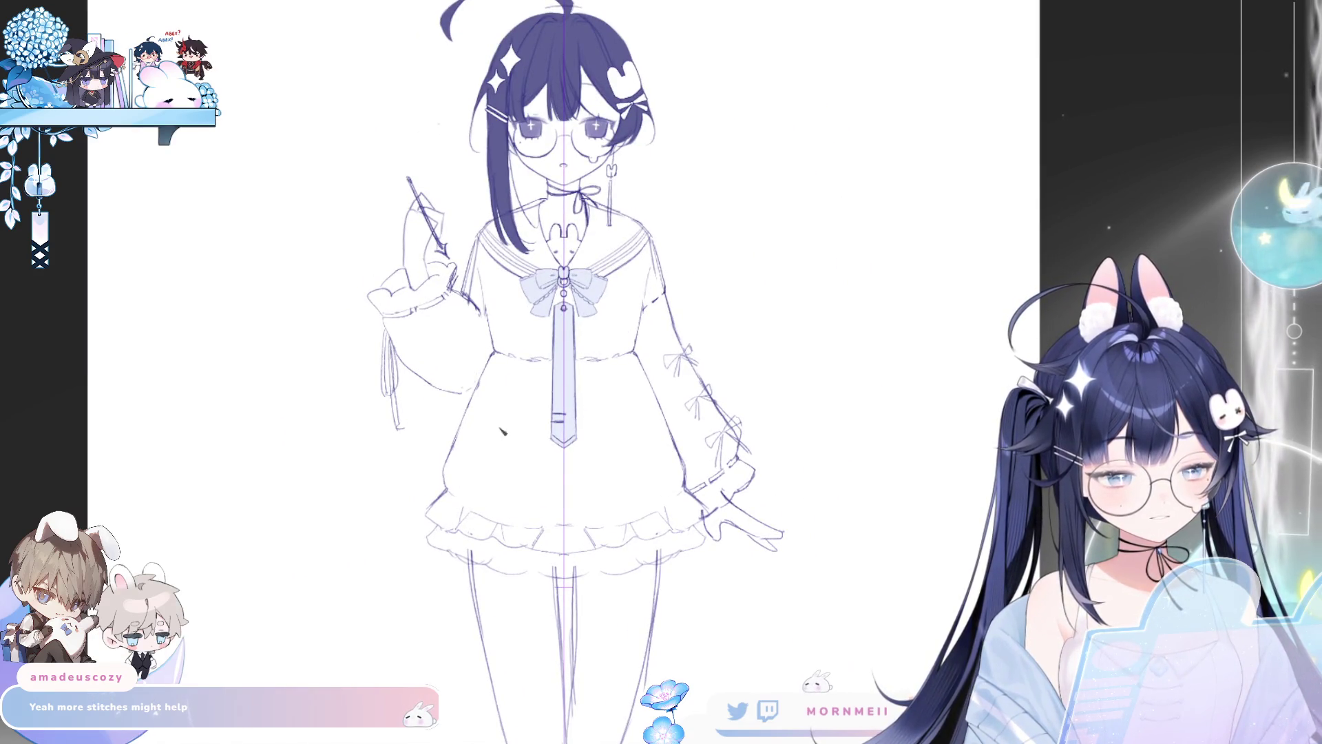
mouse_move(513, 386)
mouse_down()
mouse_move(468, 496)
mouse_move(485, 455)
mouse_up()
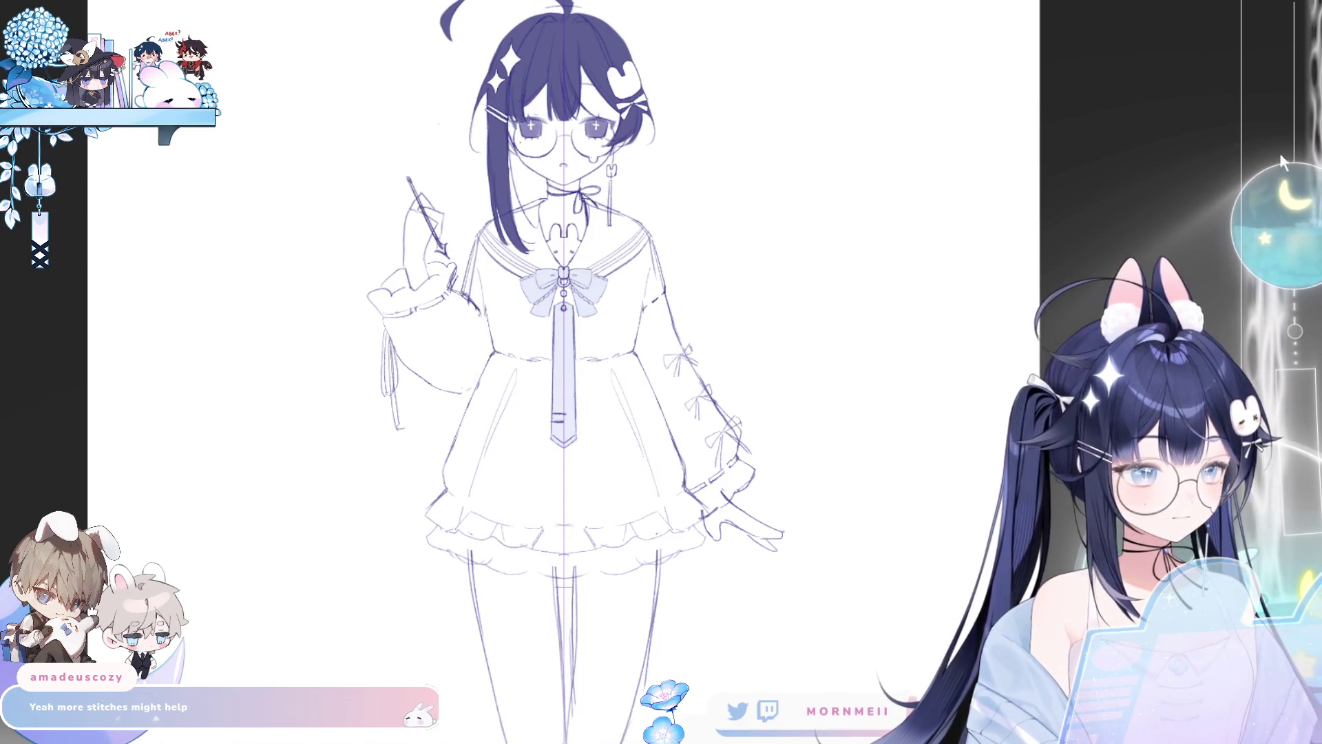
alt+click(930, 316)
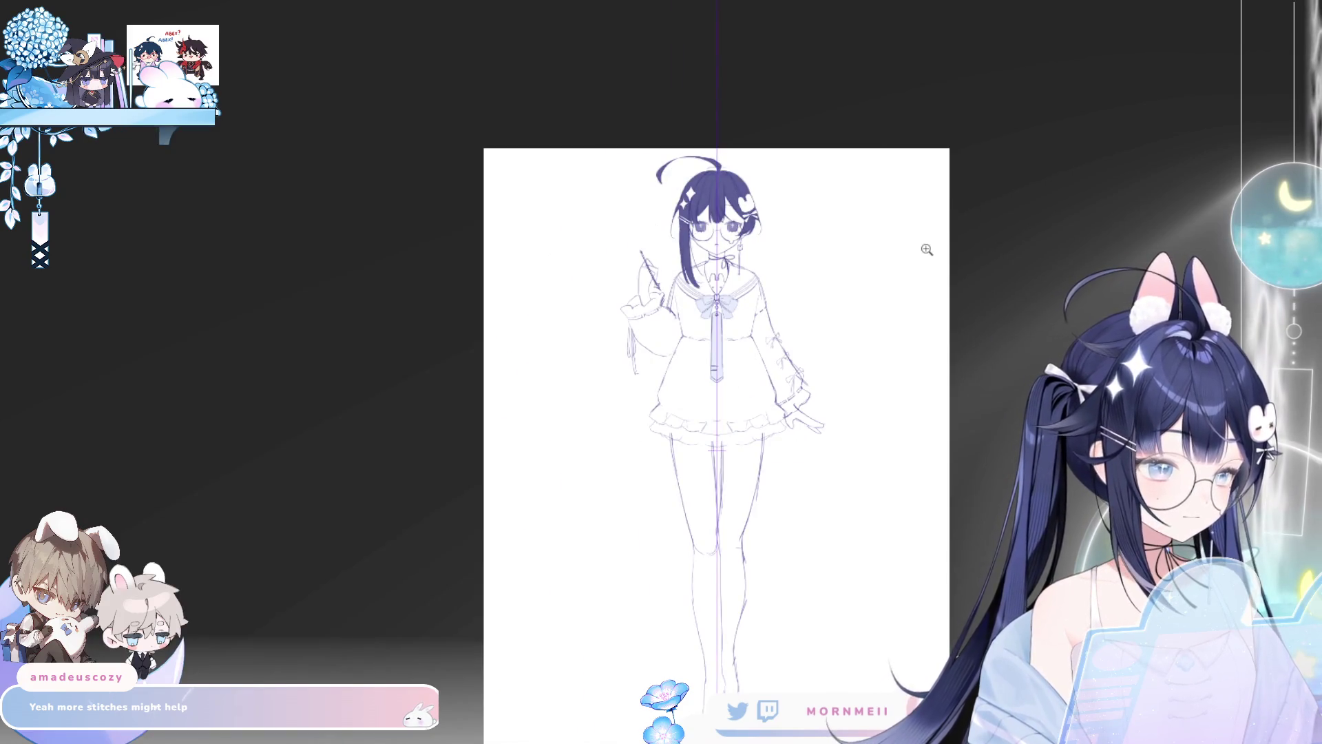
click(847, 300)
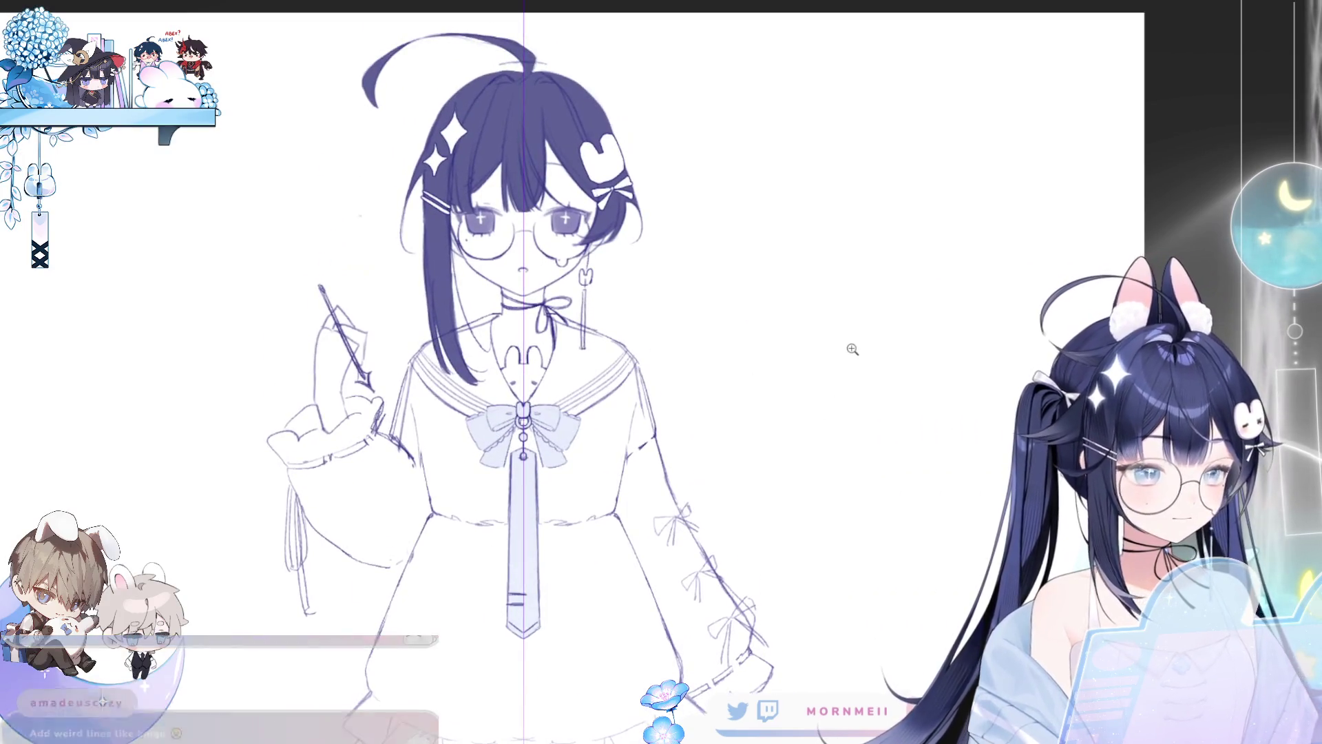
Step: Undo the recent skirt edits, waistline, tie strands and the faint side lines
key(ctrl+z)
key(ctrl+z)
key(ctrl+z)
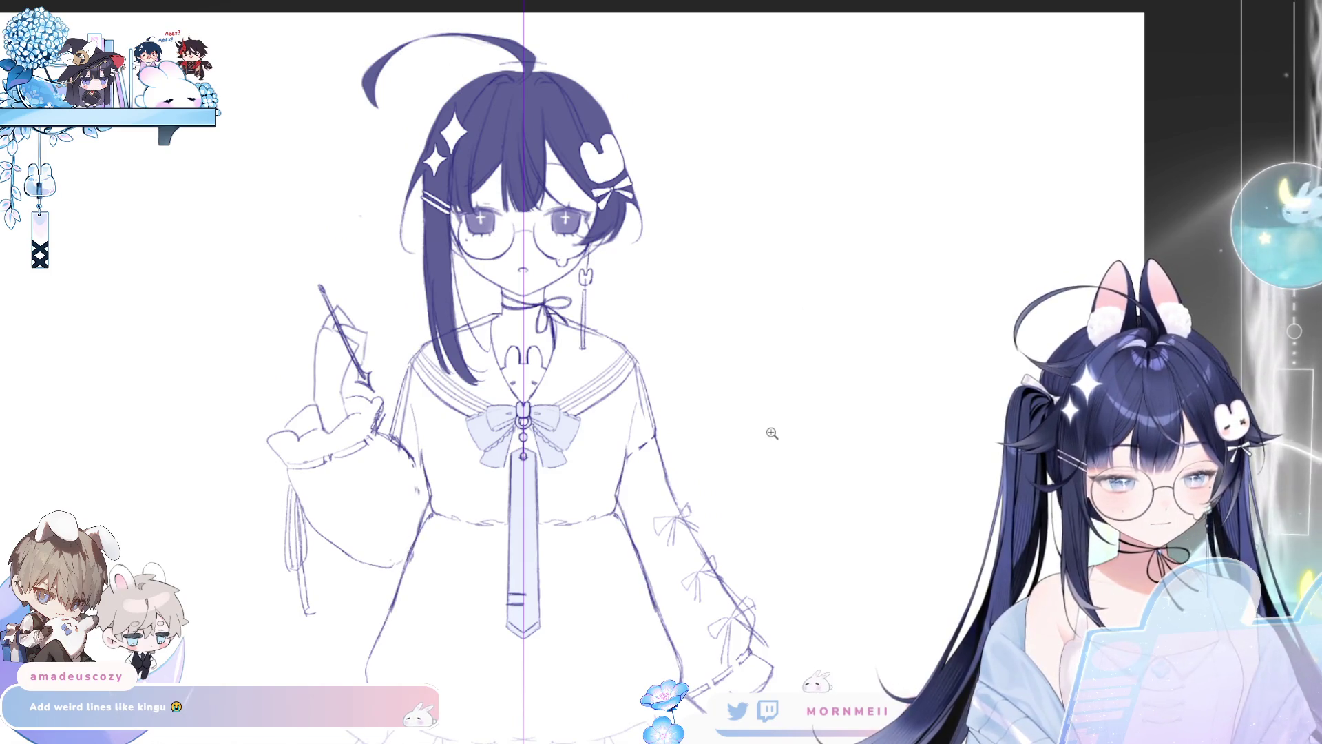
key(ctrl+z)
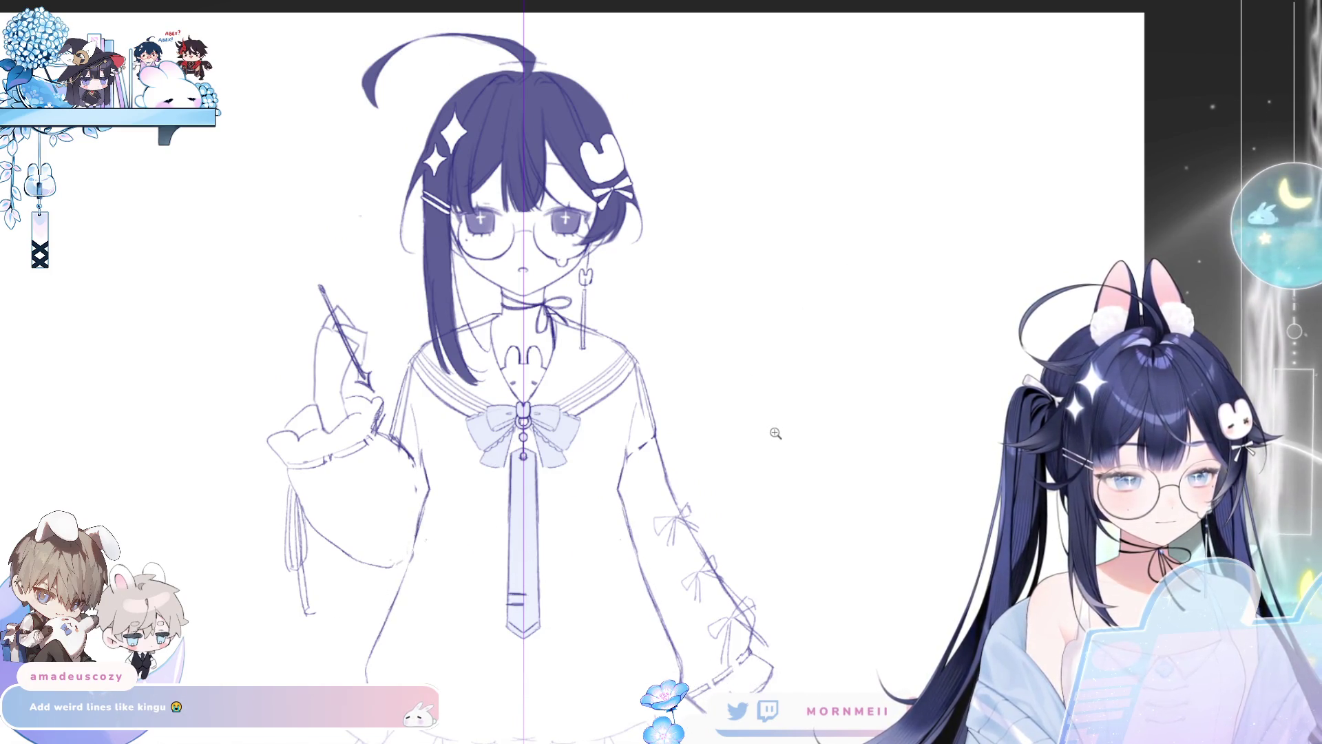
key(ctrl+z)
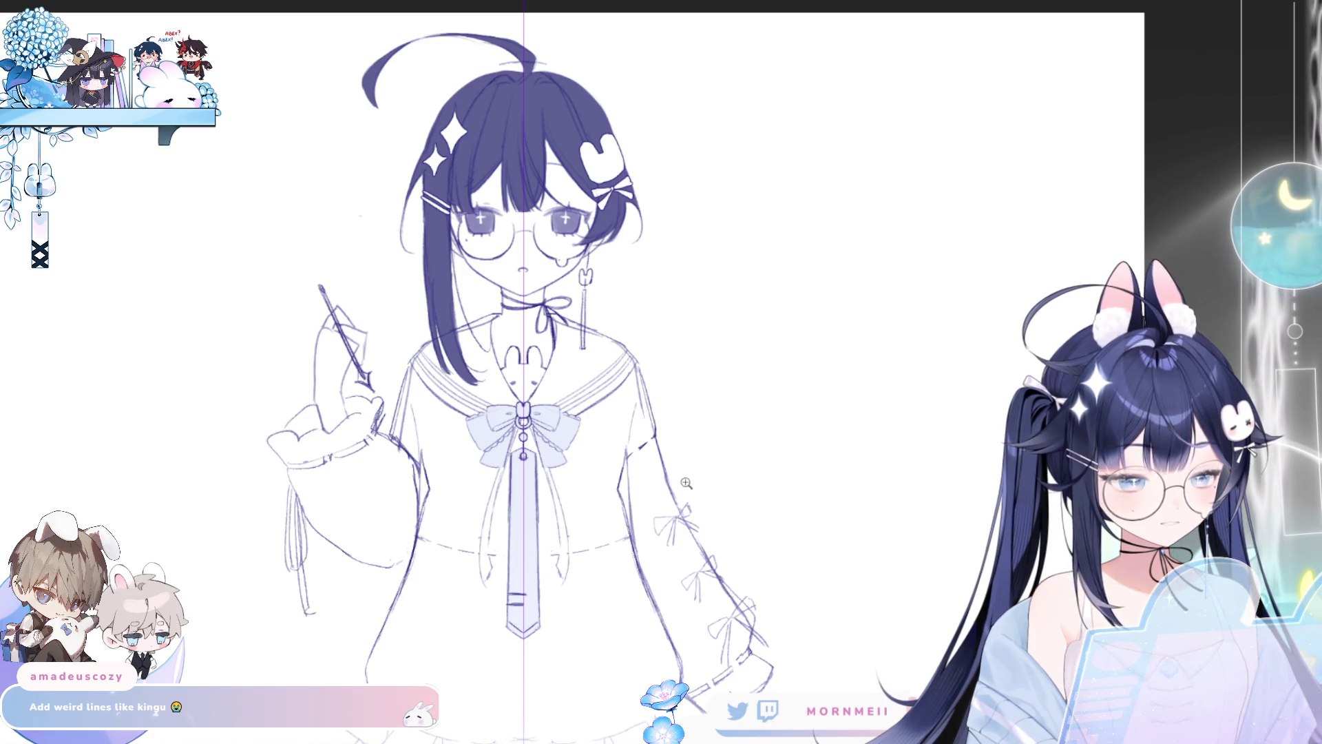
key(ctrl+z)
key(ctrl+z)
key(ctrl+z)
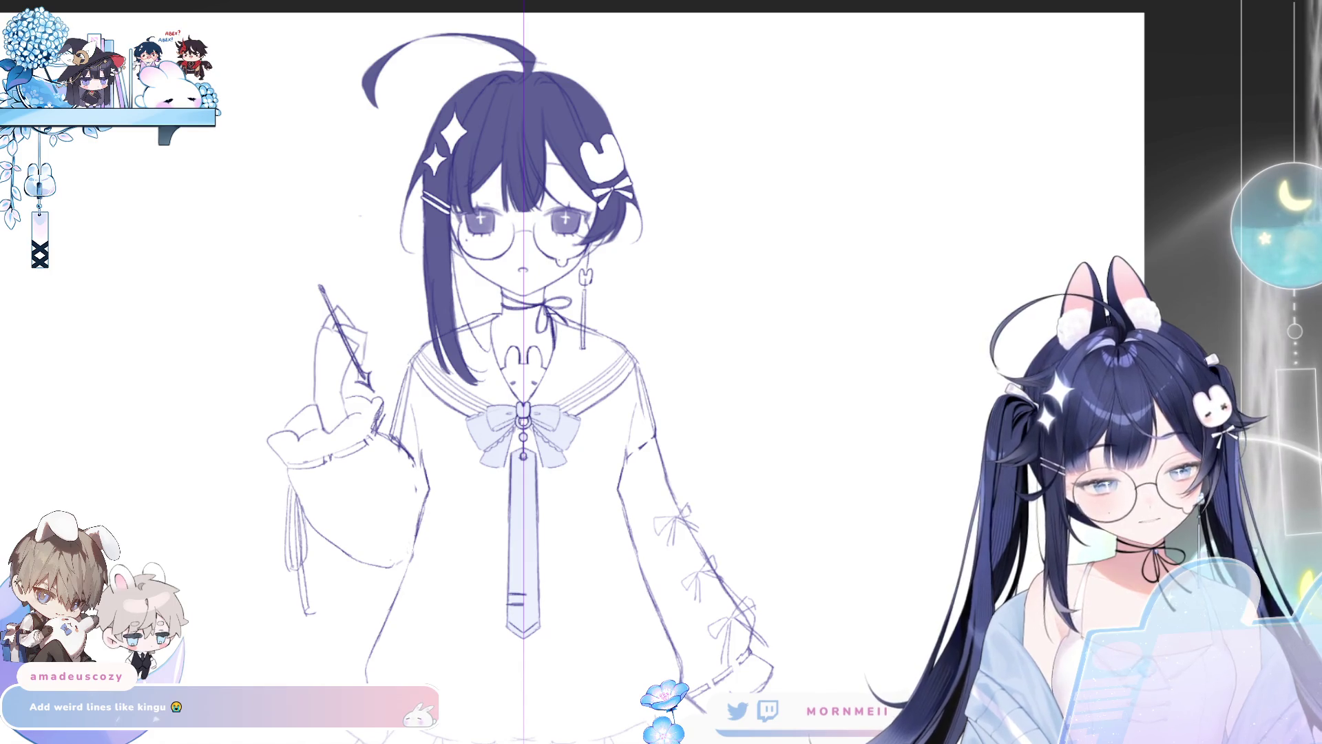
drag(636, 430, 630, 511)
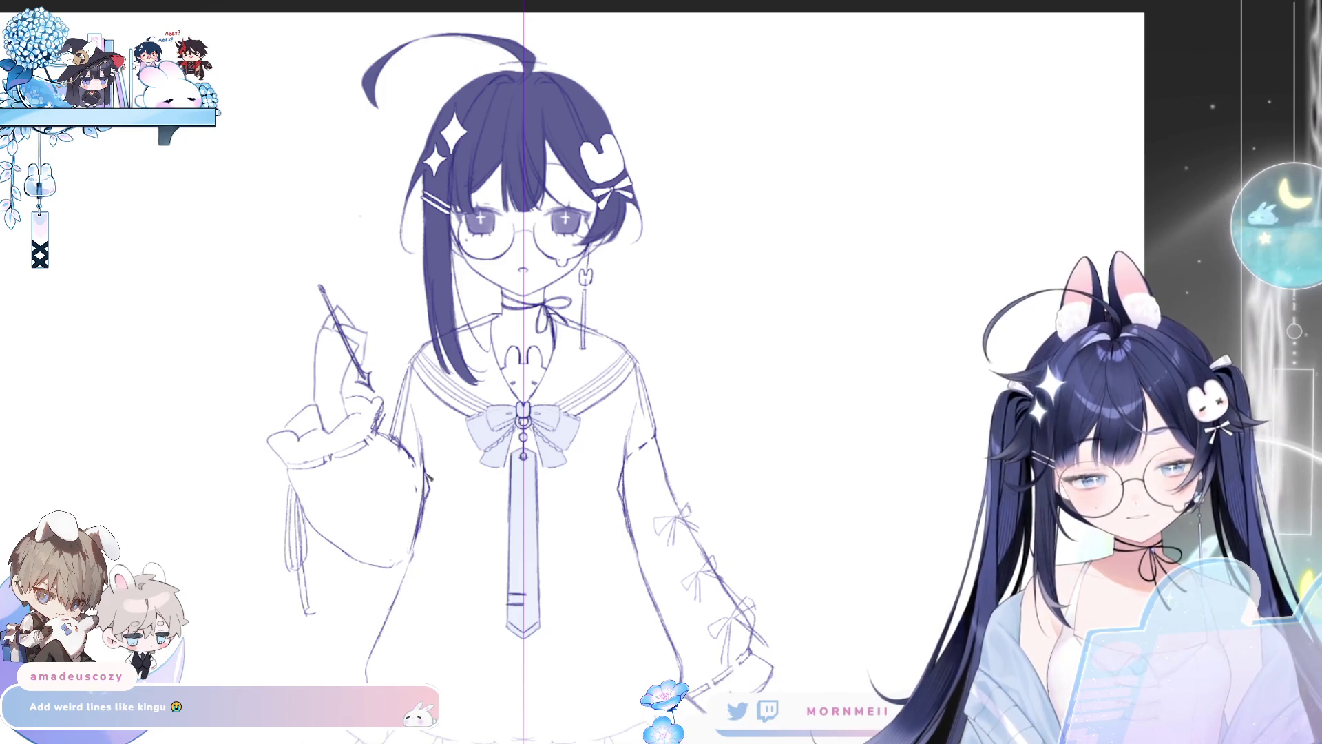
key(ctrl+z)
Step: Enlarge the brush, check symmetry mirrored, and zoom in on the upper body
scroll(627, 428, down, 5)
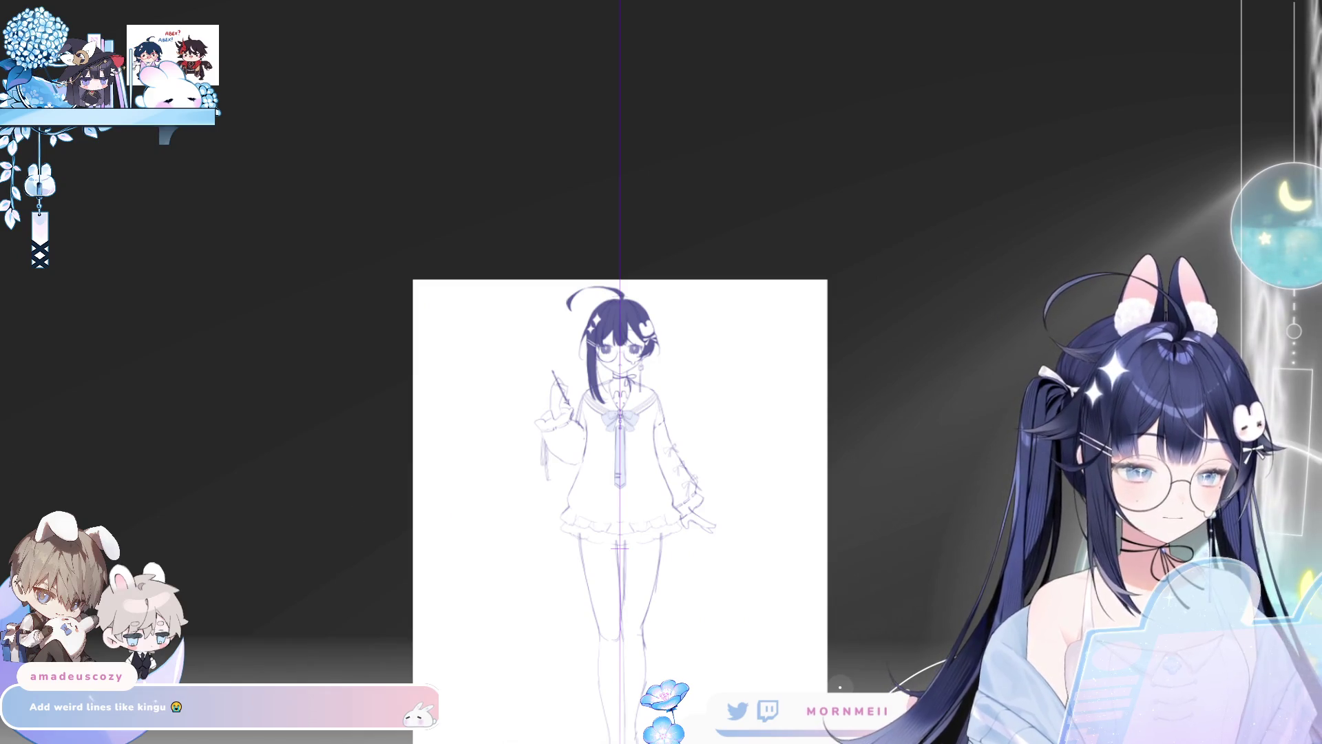
key(e)
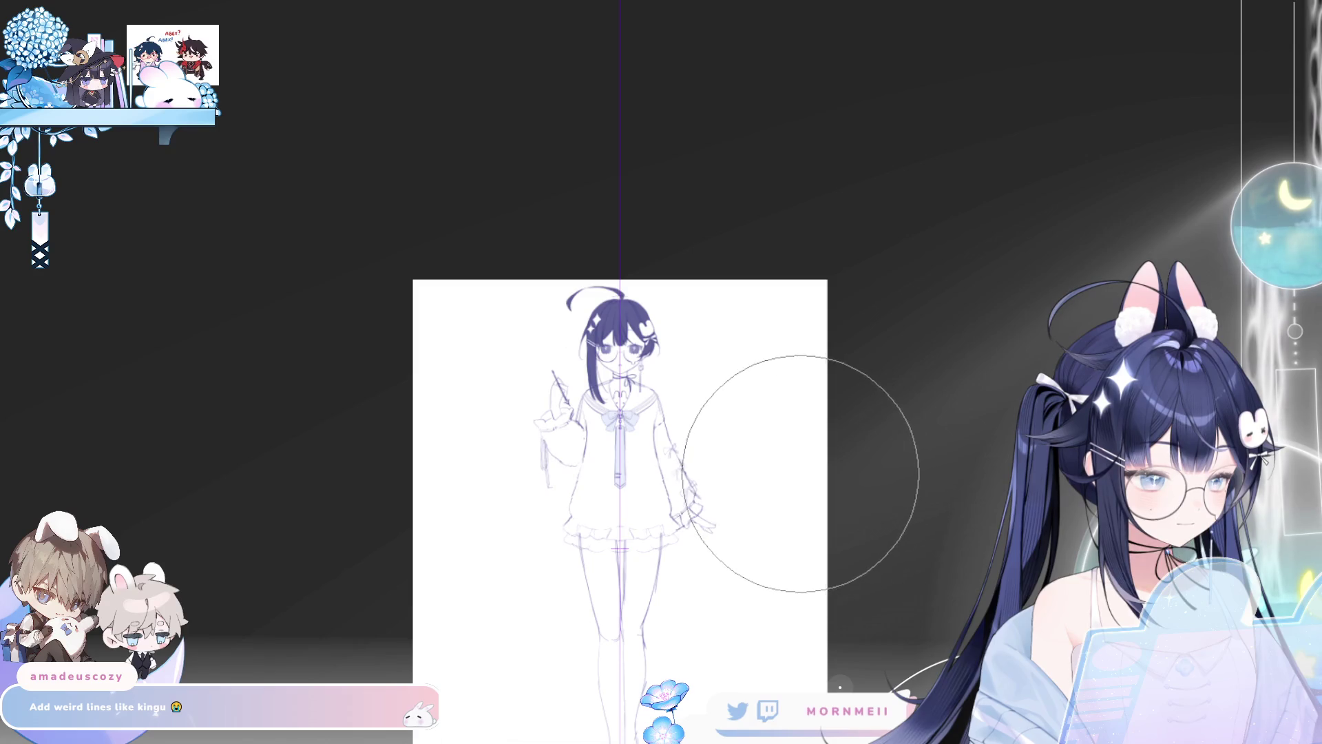
key(m)
key(m)
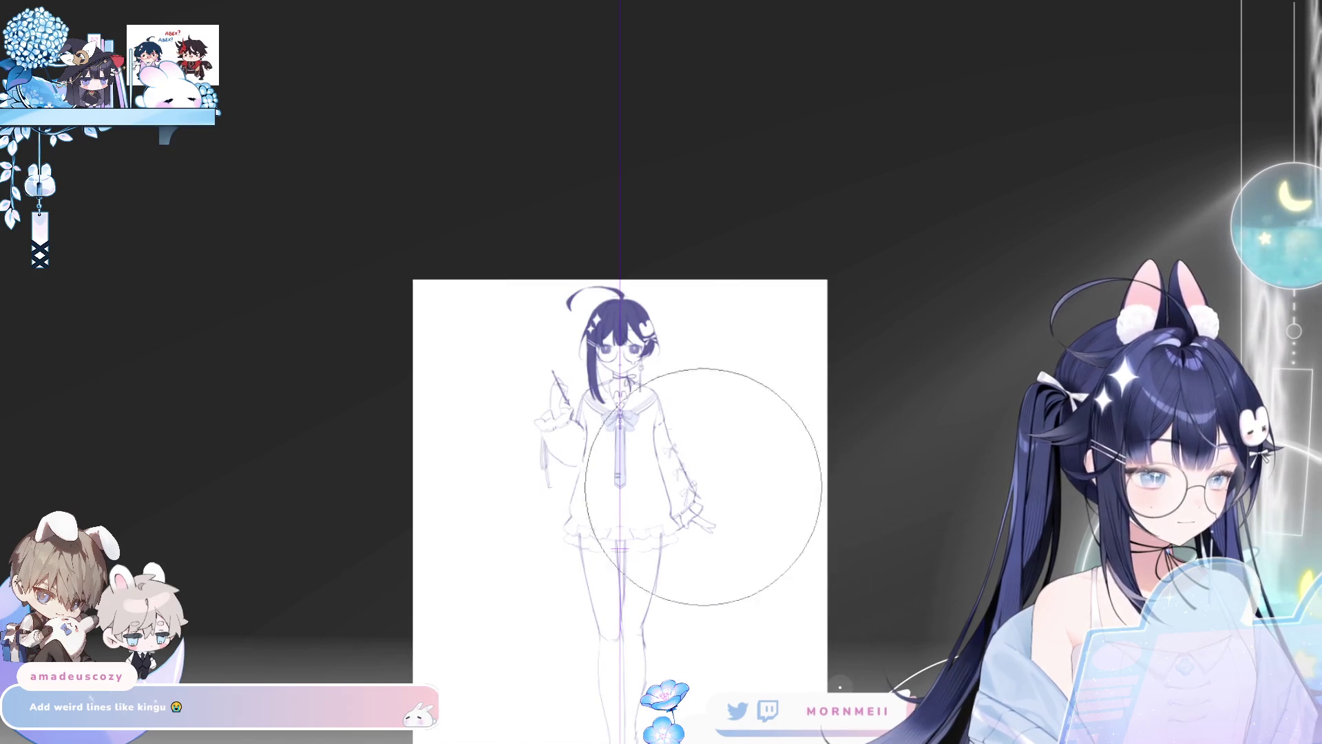
scroll(703, 487, up, 5)
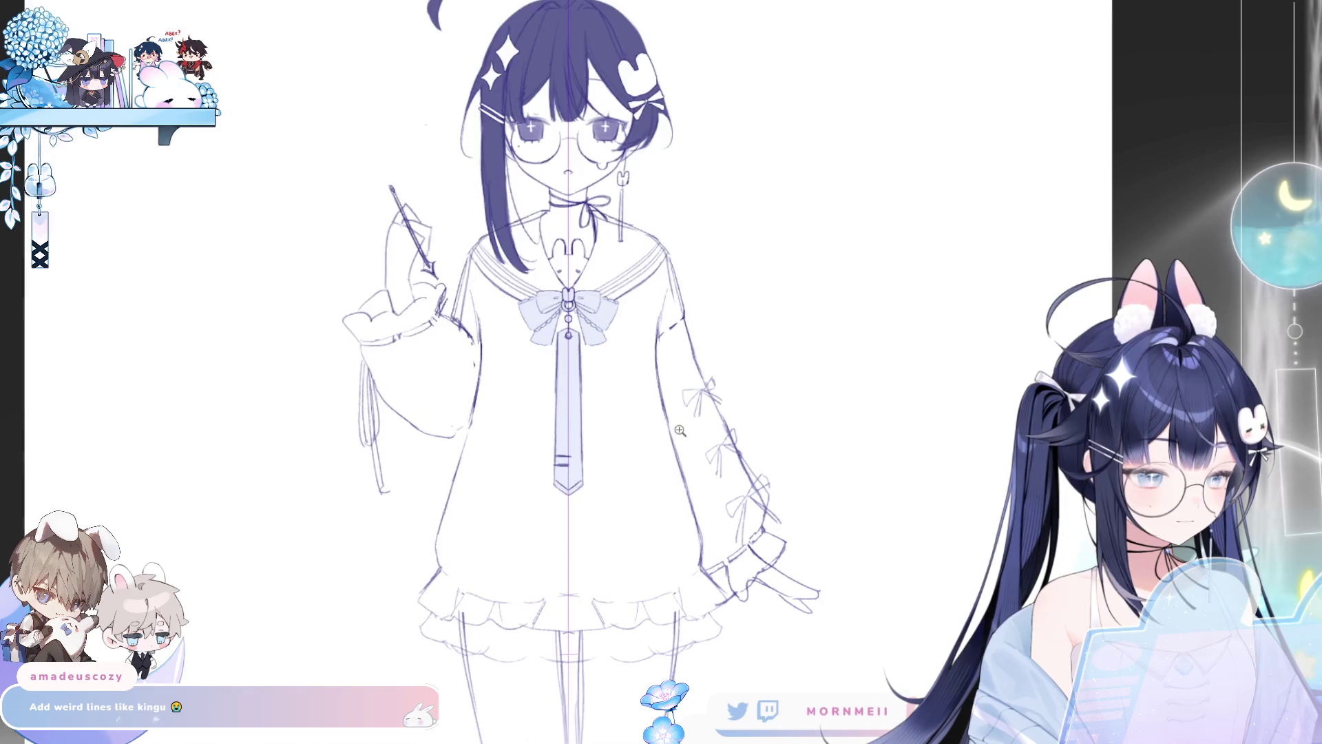
key(m)
key(m)
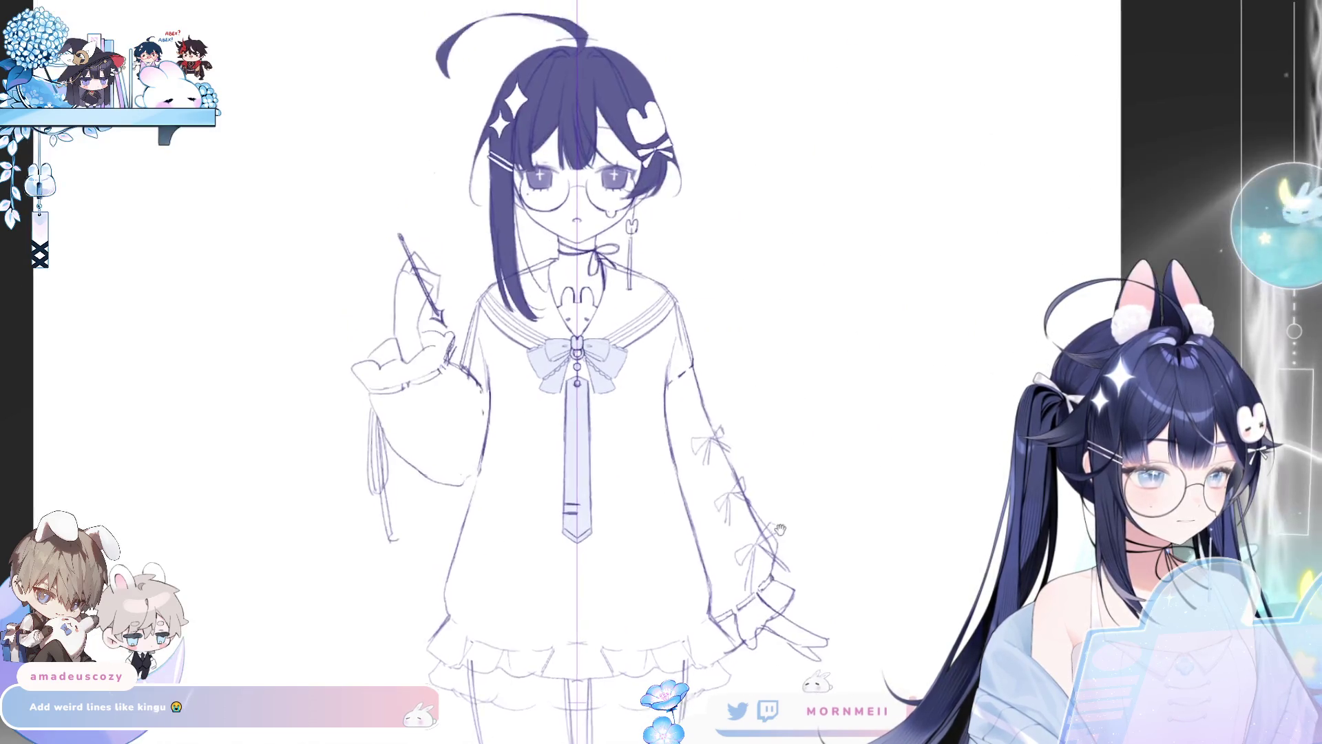
drag(780, 529, 781, 612)
scroll(931, 372, up, 3)
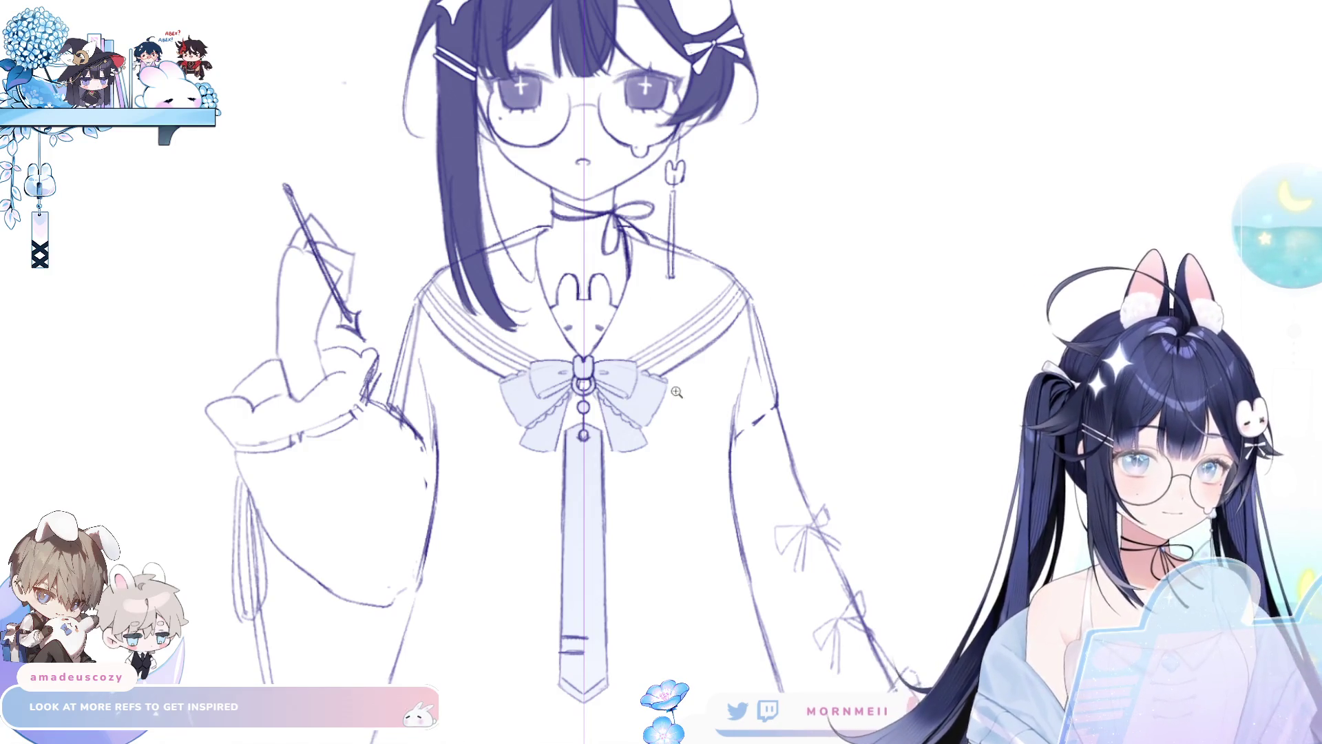
Step: Recentre the view and draw mirrored vertical lines on the bodice below the collar
drag(676, 391, 385, 584)
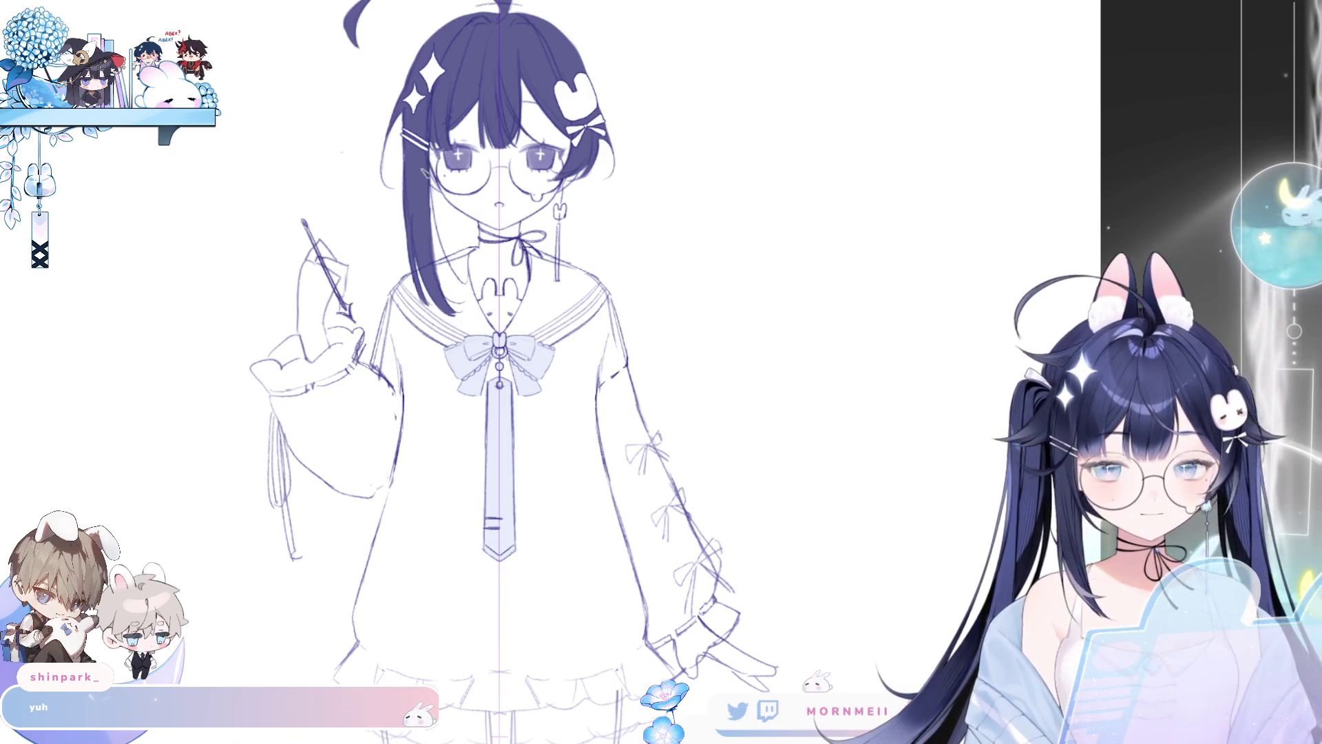
drag(420, 175, 481, 170)
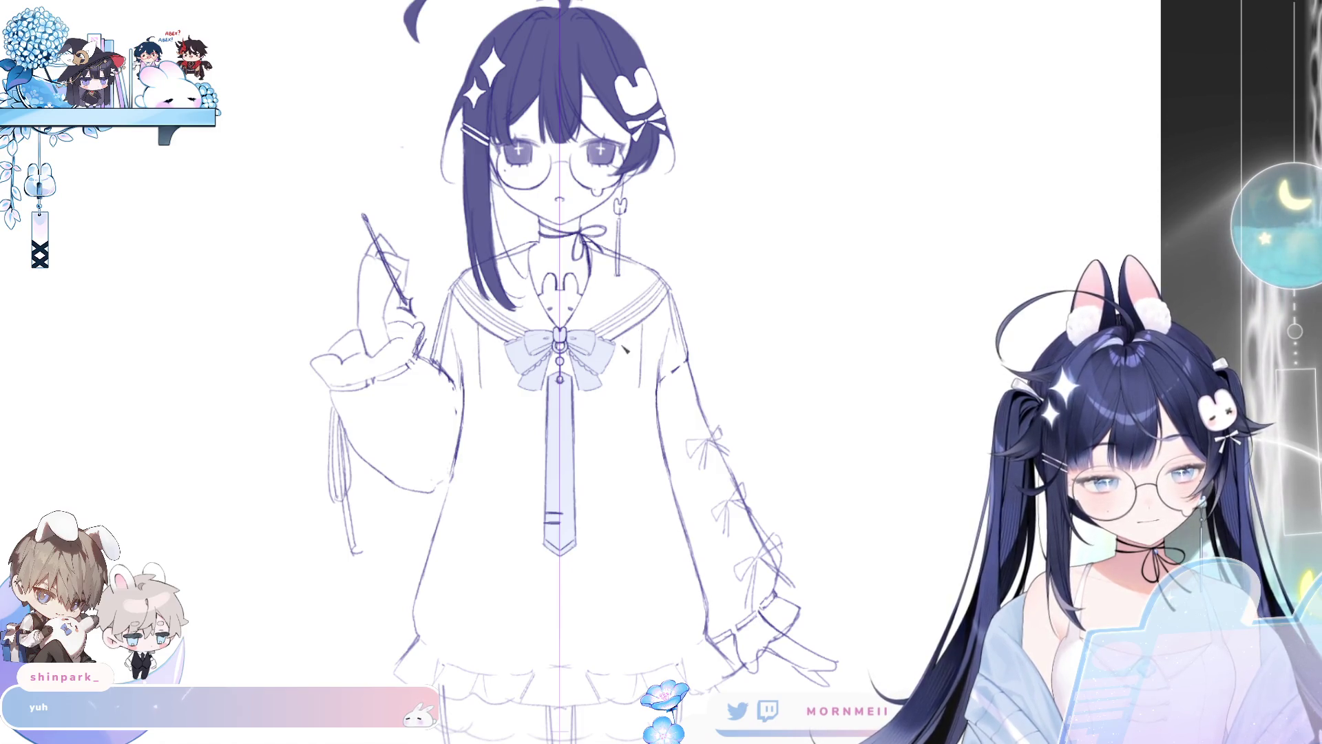
drag(624, 336, 624, 389)
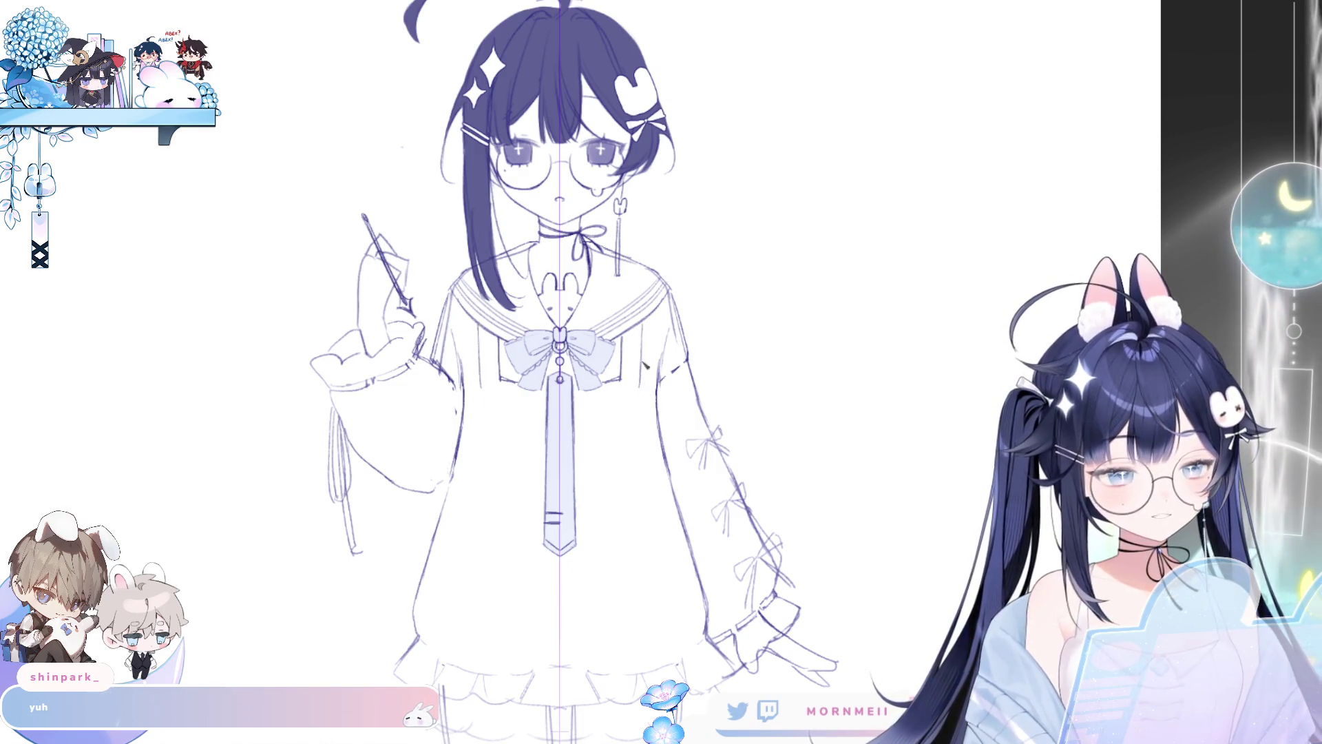
drag(644, 370, 641, 465)
key(ctrl+z)
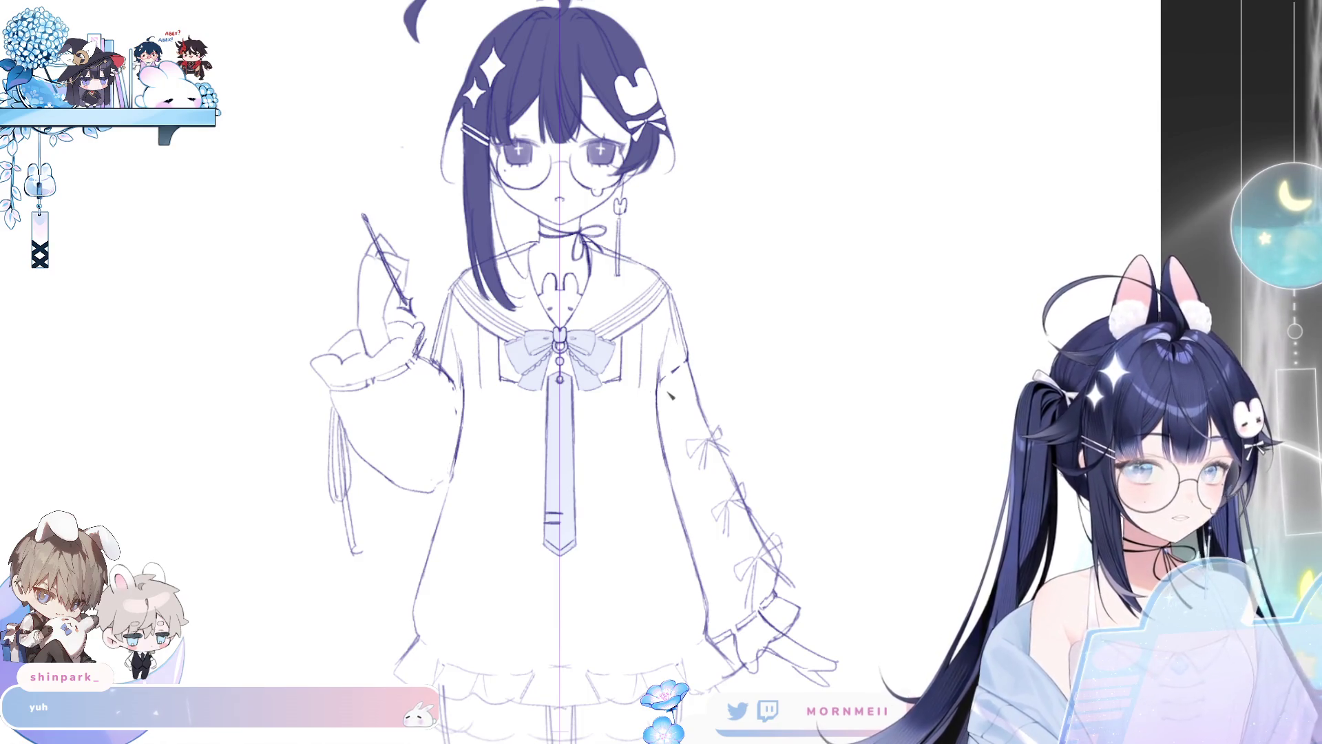
mouse_move(670, 392)
mouse_down()
mouse_move(655, 461)
mouse_move(651, 446)
mouse_up()
key(ctrl+z)
key(ctrl+z)
key(ctrl+z)
key(ctrl+z)
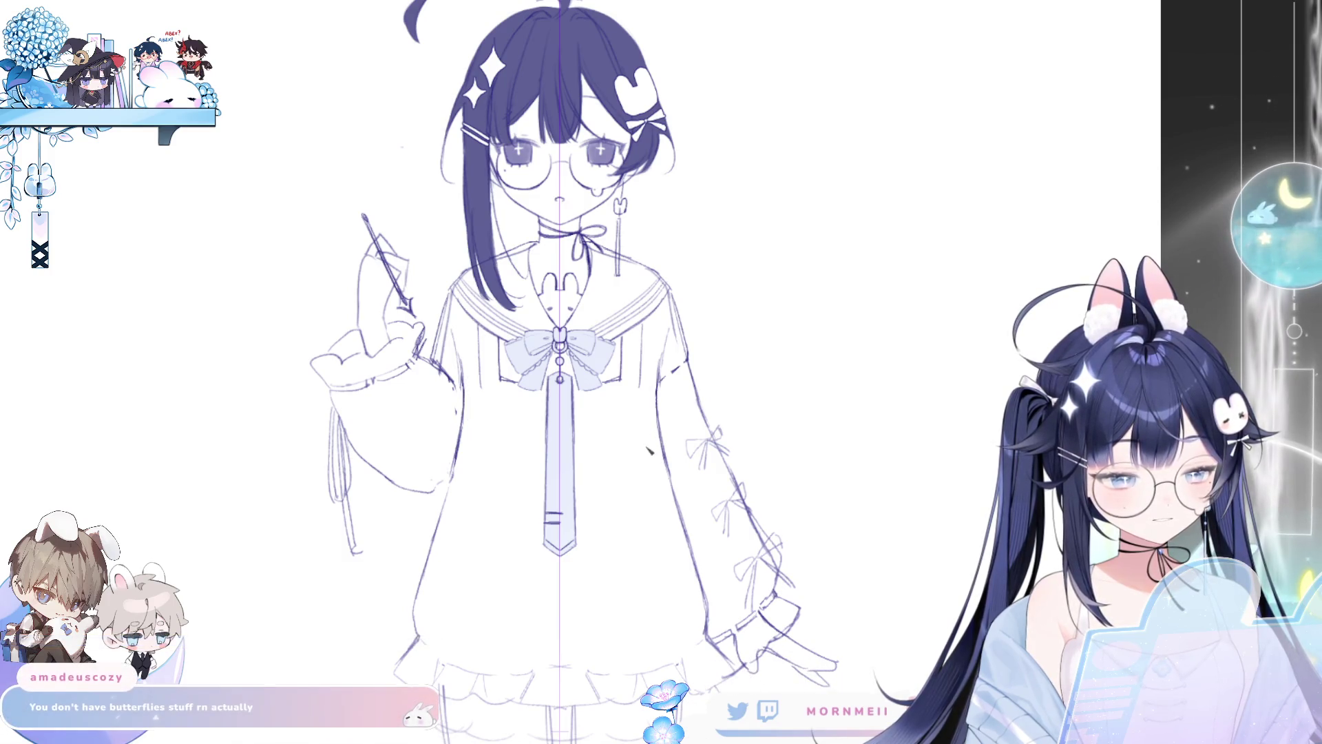
Step: Refine the mirrored bodice lines through repeated redraws, undoing the trial strokes
key(ctrl+z)
drag(654, 368, 644, 438)
key(ctrl+z)
key(ctrl+z)
drag(644, 391, 640, 451)
key(ctrl+z)
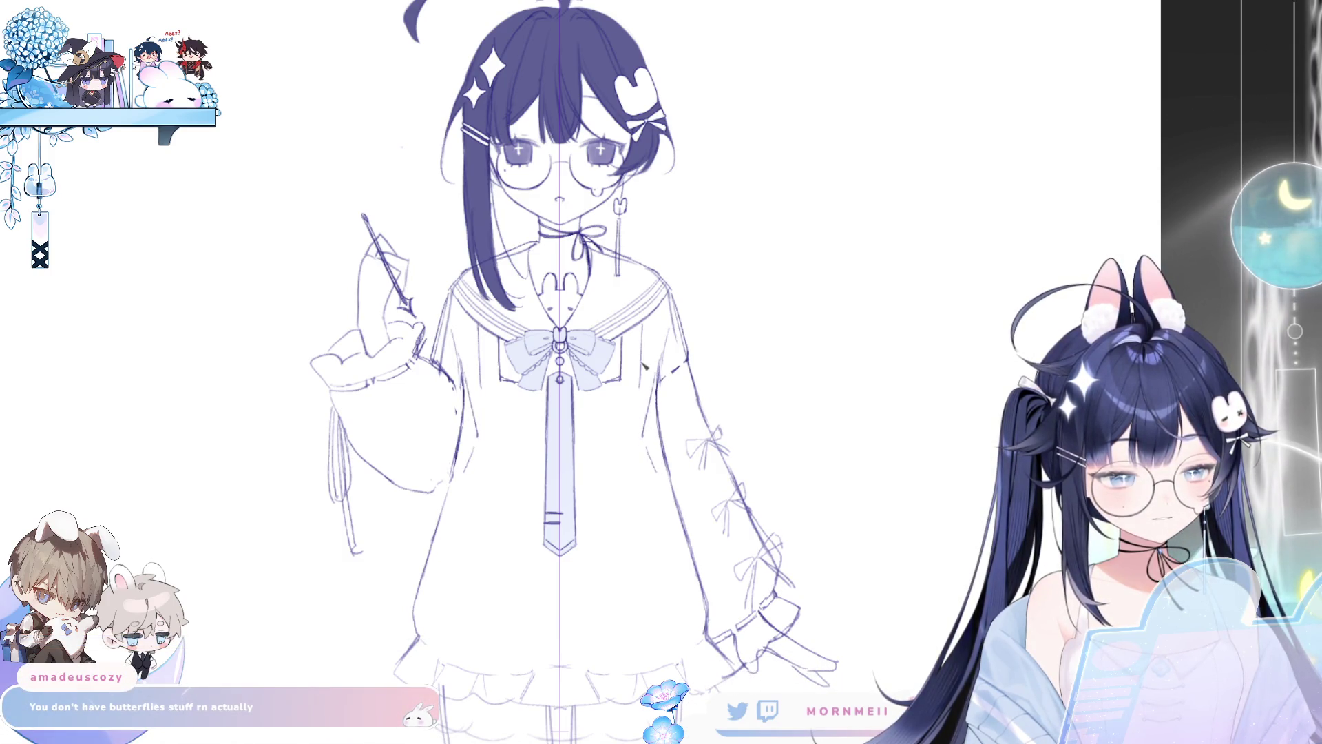
drag(649, 359, 644, 451)
key(ctrl+z)
key(ctrl+z)
mouse_move(647, 389)
mouse_down()
mouse_move(658, 509)
mouse_move(699, 613)
mouse_up()
key(ctrl+z)
key(ctrl+z)
mouse_move(660, 463)
mouse_down()
mouse_move(699, 599)
mouse_move(685, 576)
mouse_up()
key(ctrl+z)
key(ctrl+z)
mouse_move(644, 445)
mouse_down()
mouse_move(663, 624)
mouse_move(682, 633)
mouse_up()
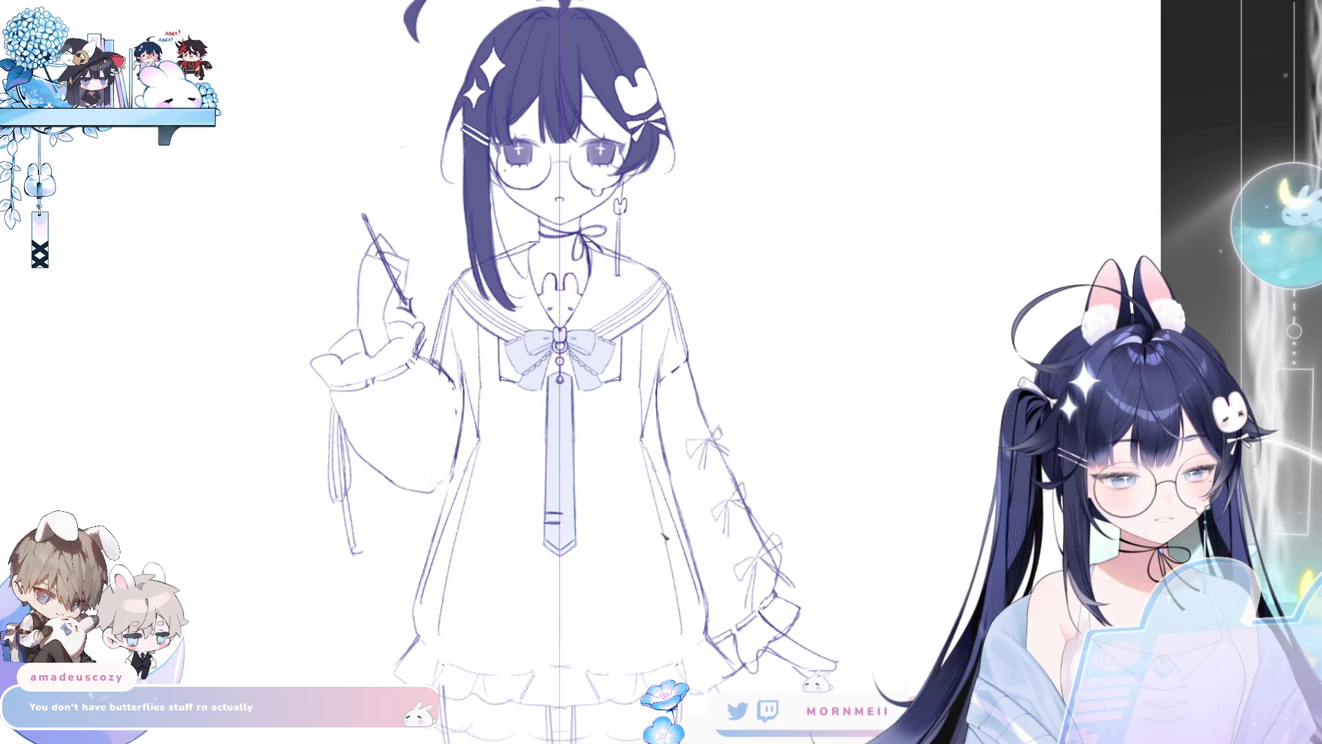
key(ctrl+z)
key(ctrl+minus)
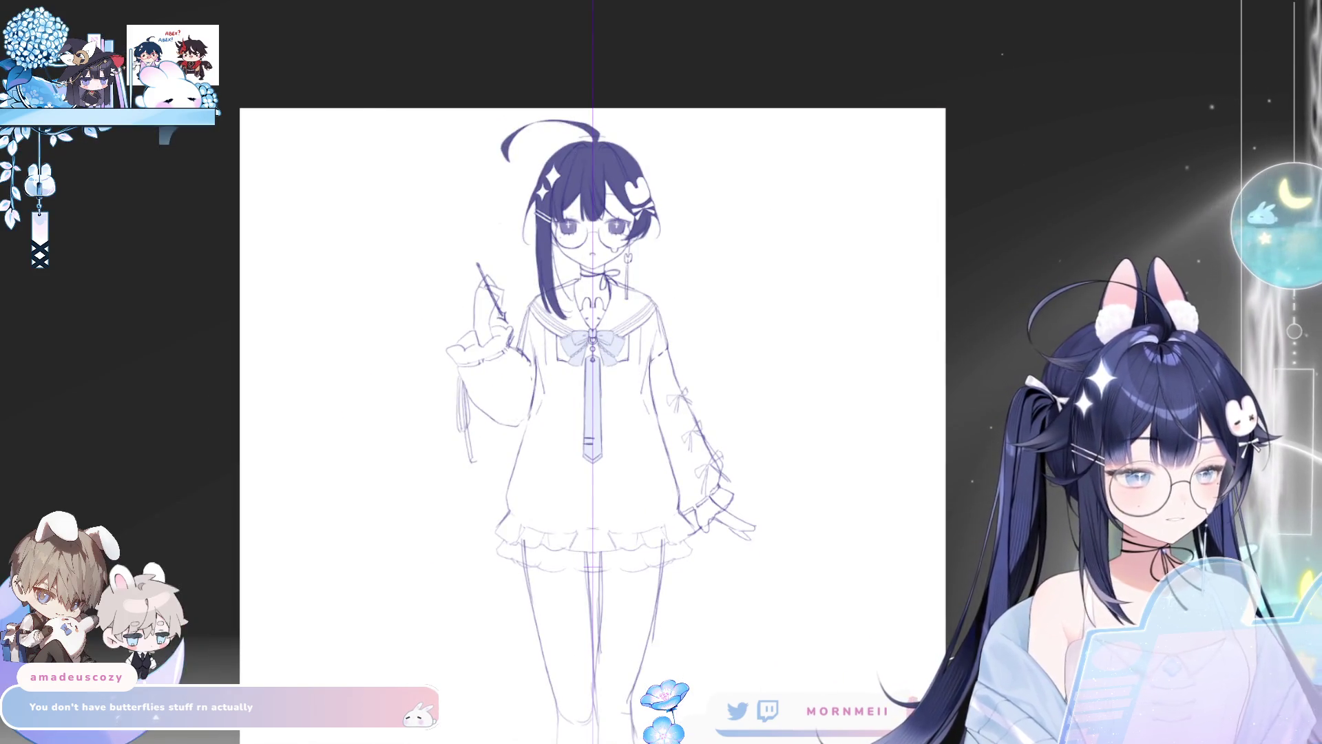
key(h)
key(h)
key(ctrl+plus)
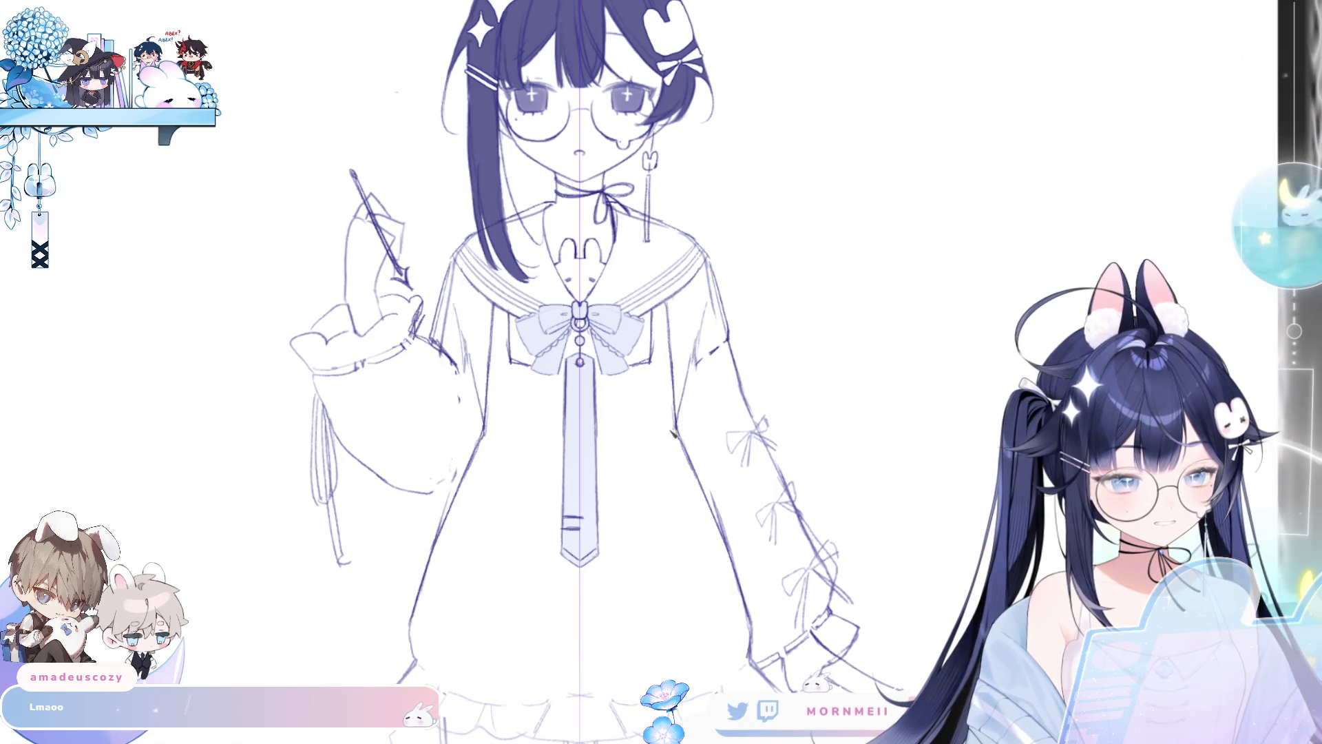
key(ctrl+0)
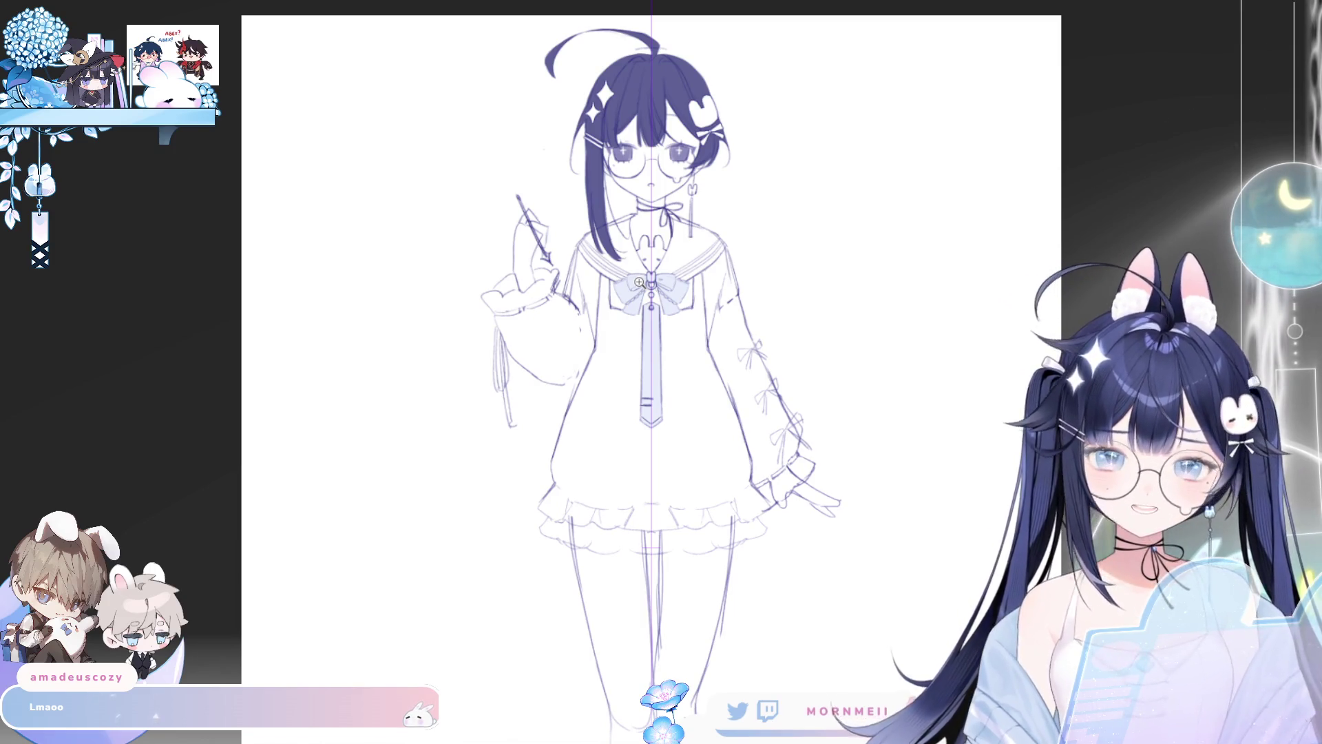
drag(1006, 321, 1073, 334)
drag(673, 358, 744, 362)
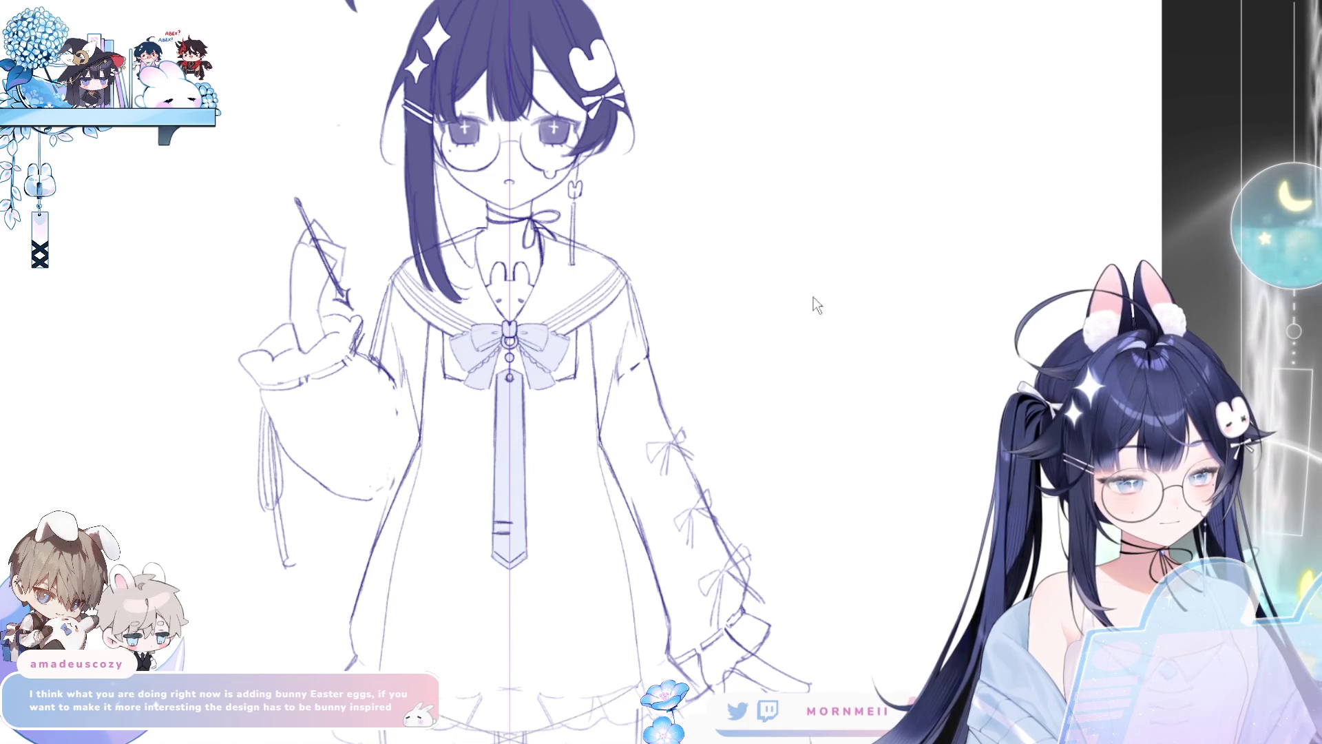
key(ctrl+0)
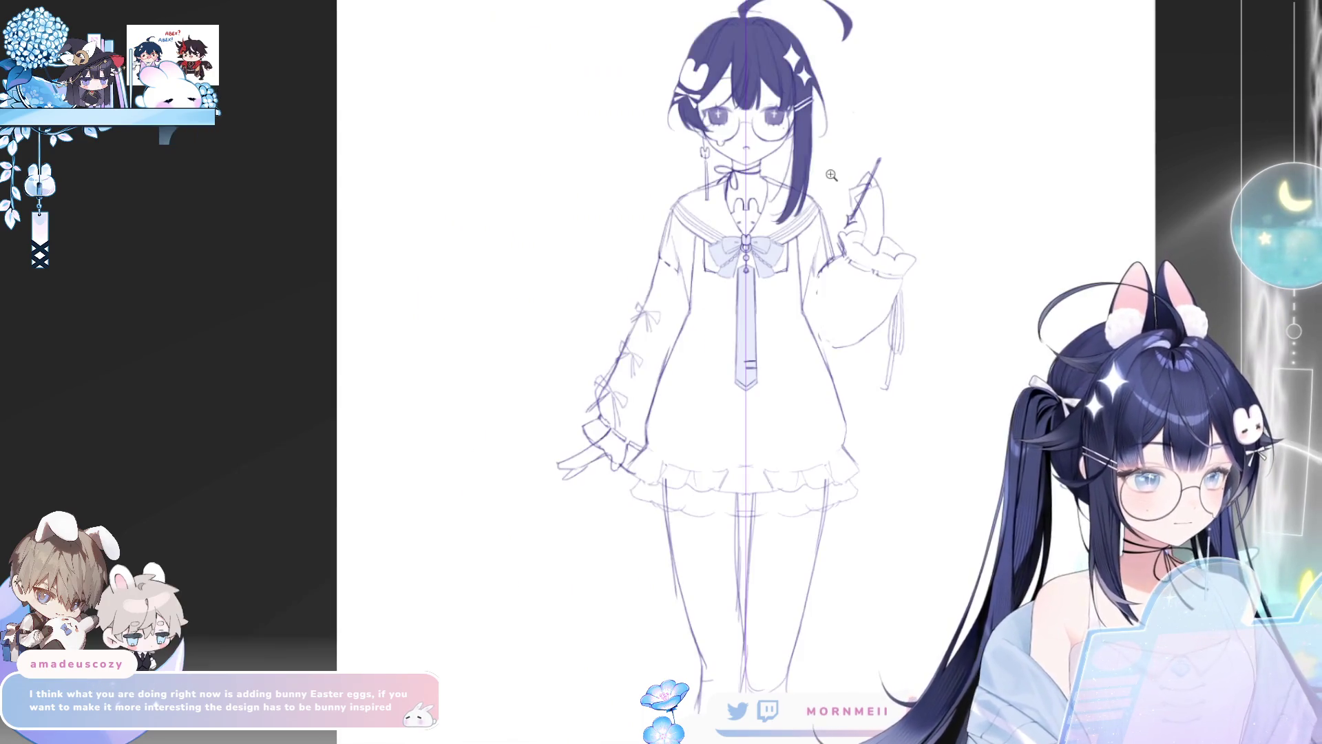
click(627, 238)
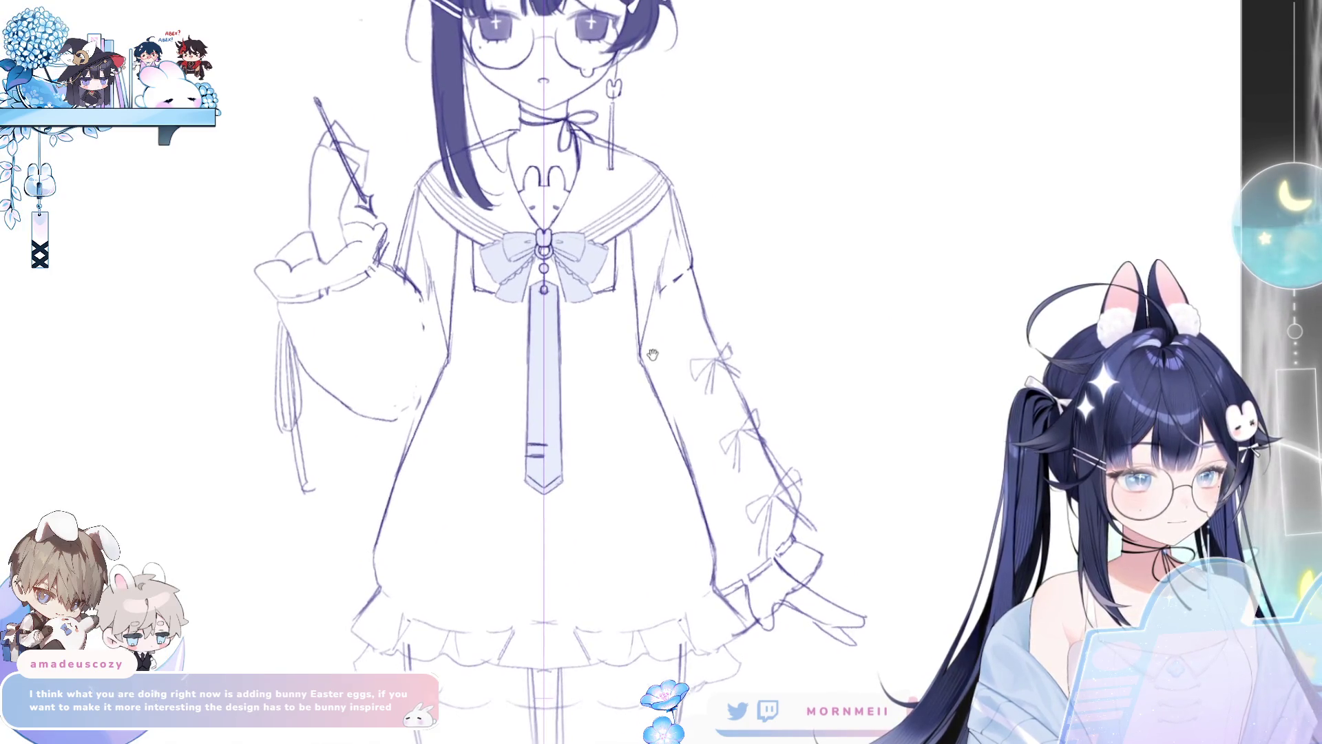
click(650, 273)
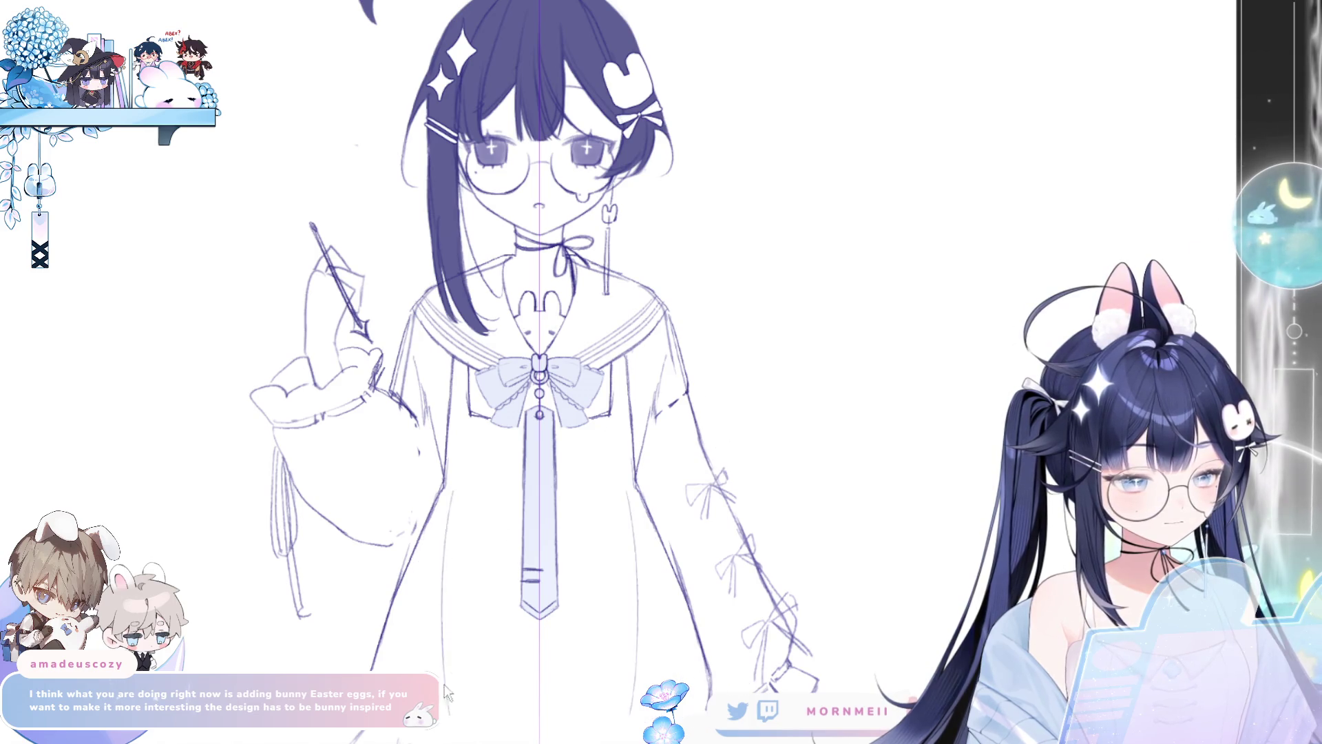
drag(645, 704, 623, 453)
scroll(623, 452, down, 3)
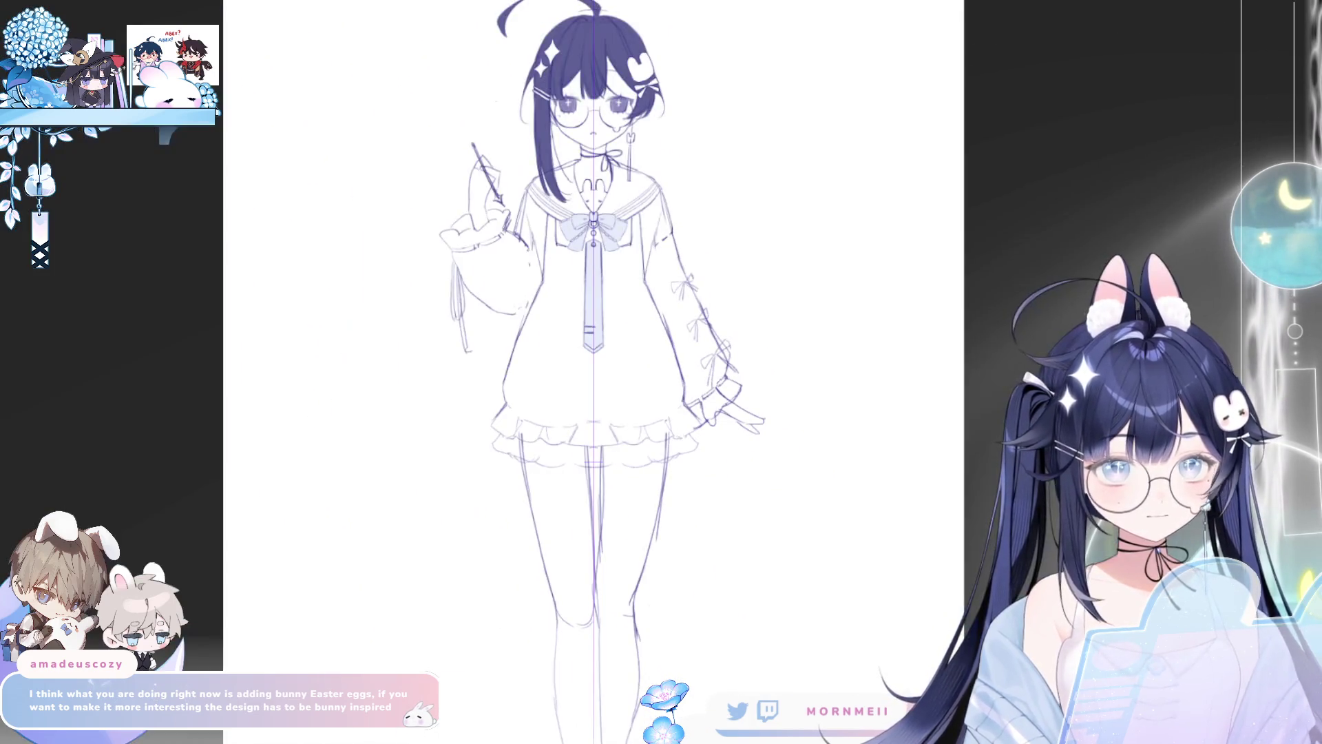
Step: Erase the skirt ruffles and hem, then draw mirrored straight side lines past the hips
click(619, 466)
click(682, 545)
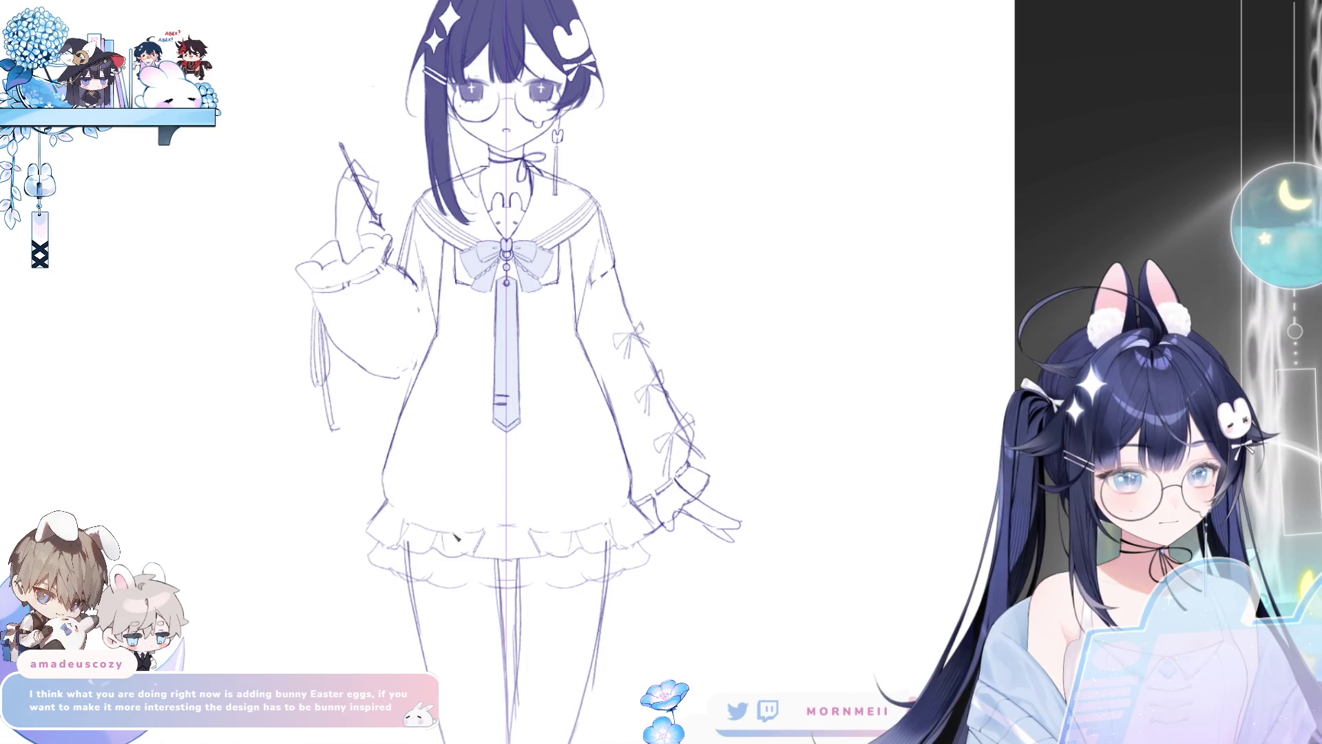
mouse_move(455, 537)
mouse_down()
mouse_move(510, 562)
mouse_move(413, 538)
mouse_move(633, 503)
mouse_move(370, 570)
mouse_up()
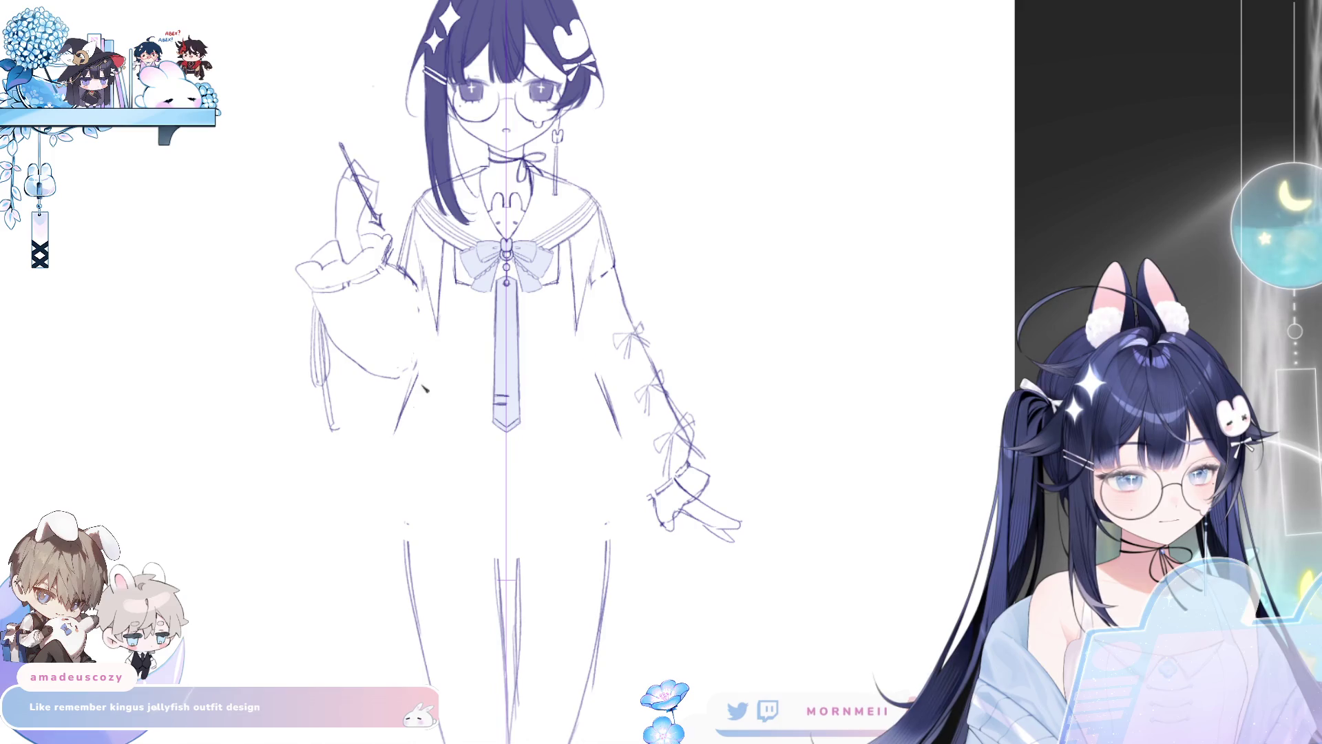
drag(424, 389, 397, 436)
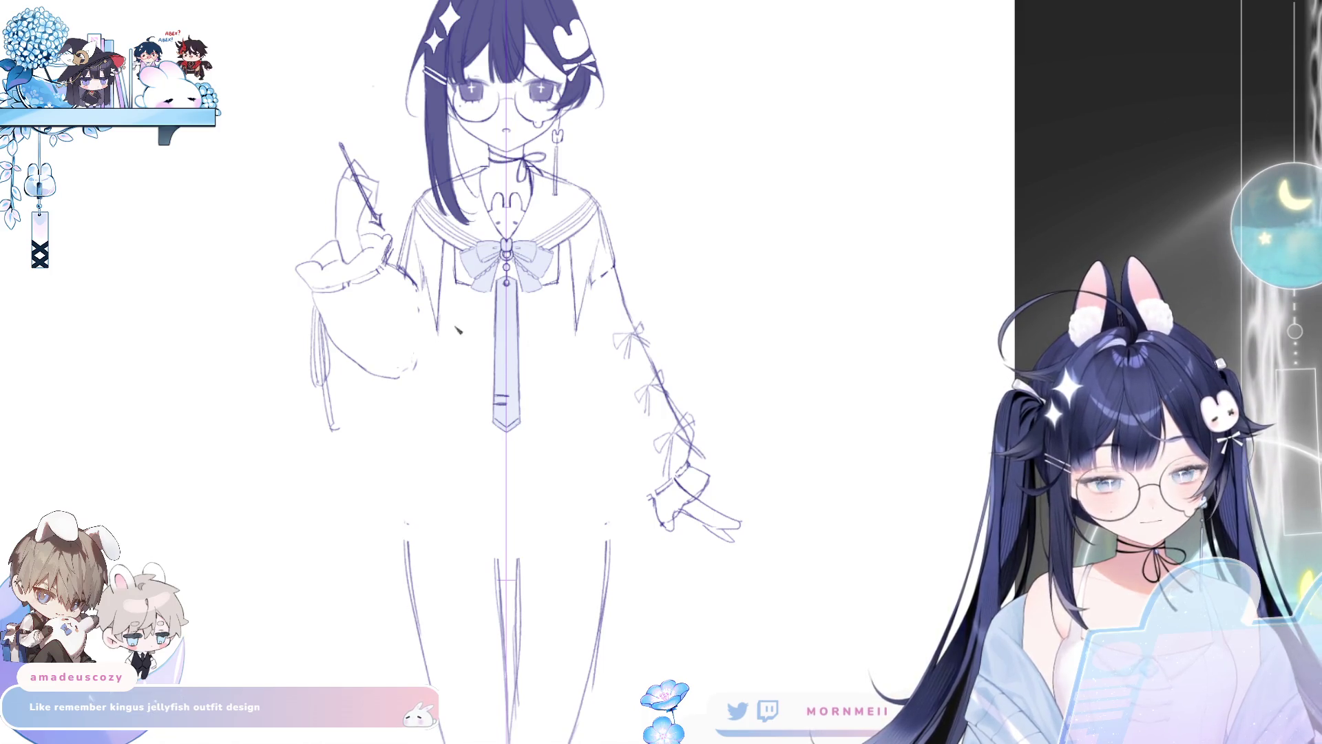
key(ctrl+z)
mouse_move(442, 334)
mouse_down()
mouse_move(409, 550)
mouse_move(400, 540)
mouse_move(423, 549)
mouse_move(417, 564)
mouse_up()
Step: Redraw the mirrored dress side lines down to the hem, joined by a curved hem
key(ctrl+z)
key(ctrl+z)
key(ctrl+z)
key(ctrl+z)
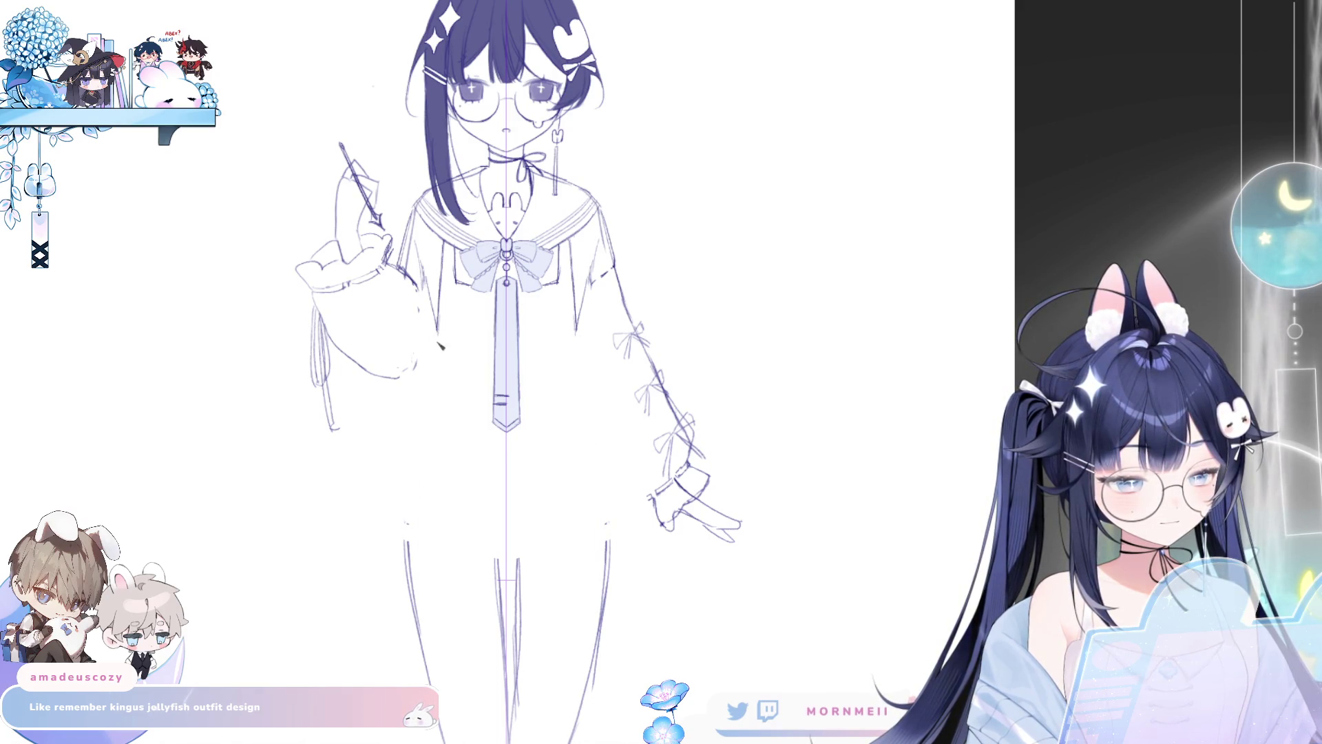
mouse_move(444, 336)
mouse_down()
mouse_move(413, 551)
mouse_move(507, 557)
mouse_up()
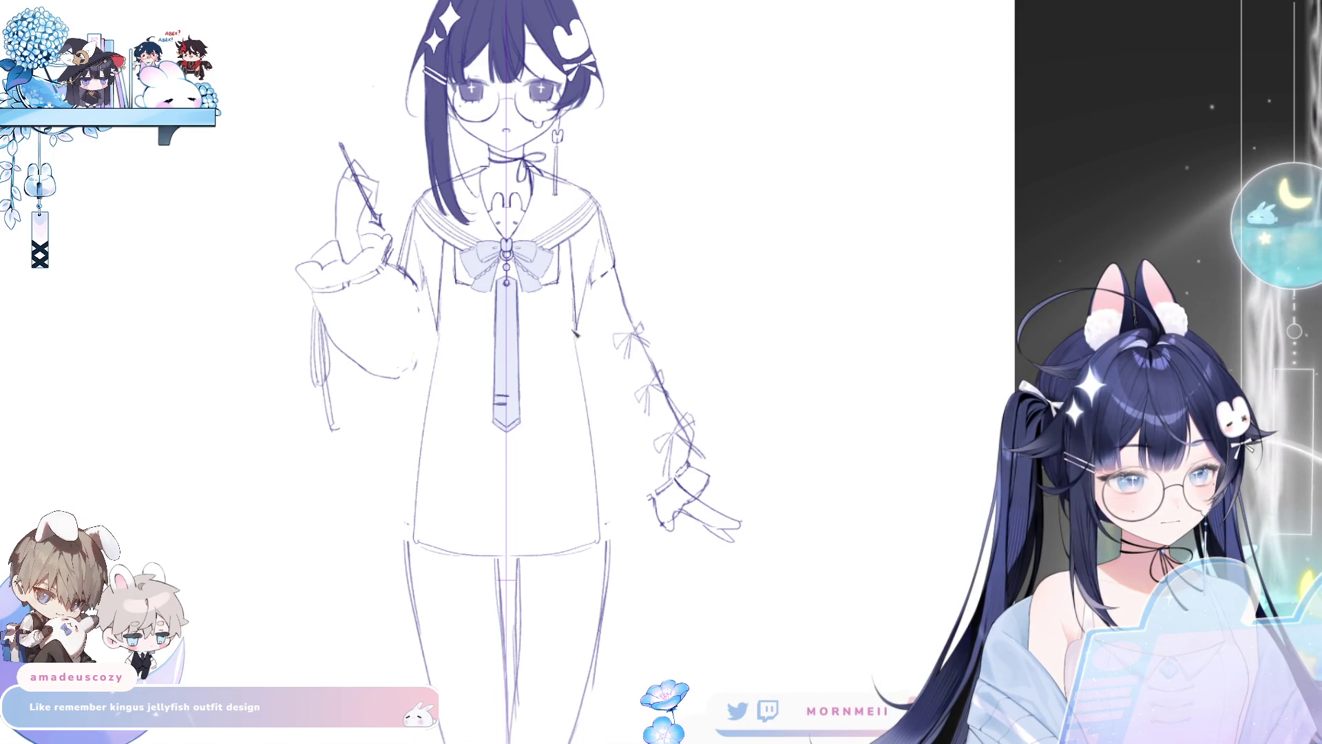
drag(577, 341, 623, 524)
key(ctrl+z)
key(ctrl+z)
key(ctrl+z)
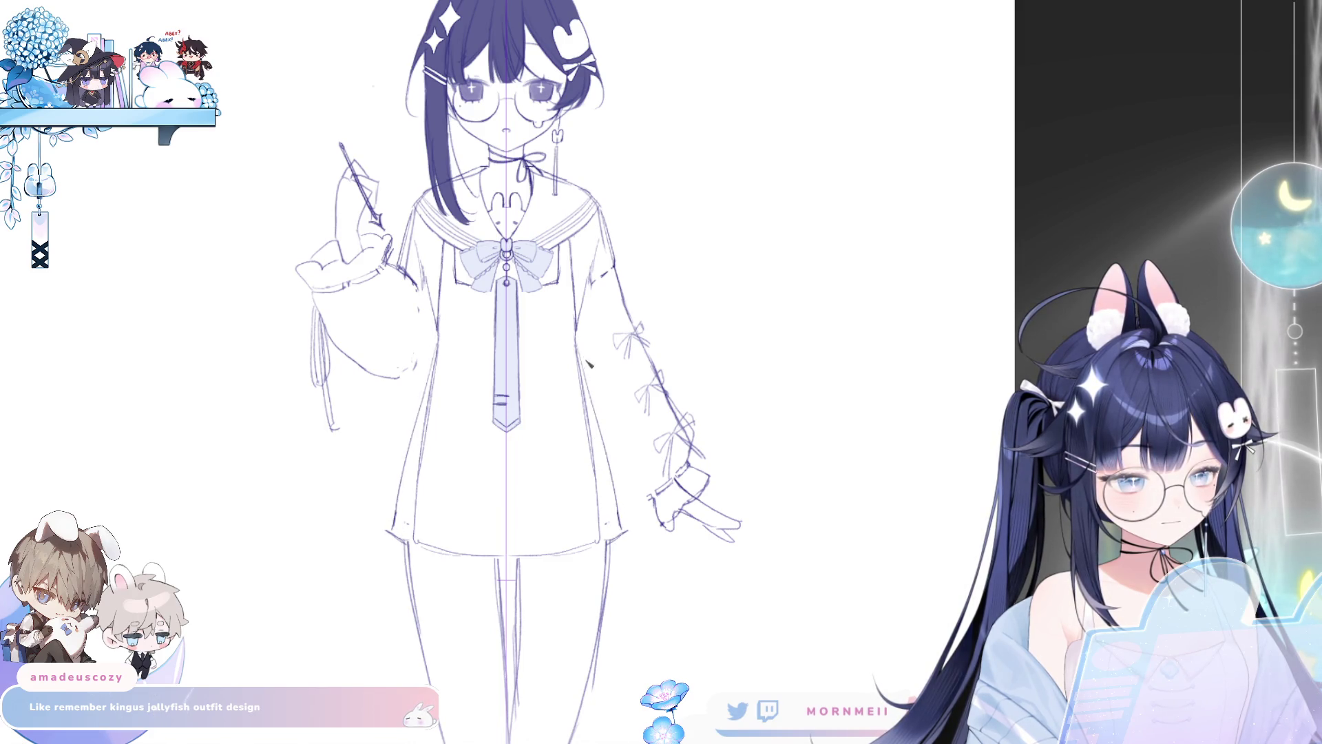
drag(581, 334, 624, 527)
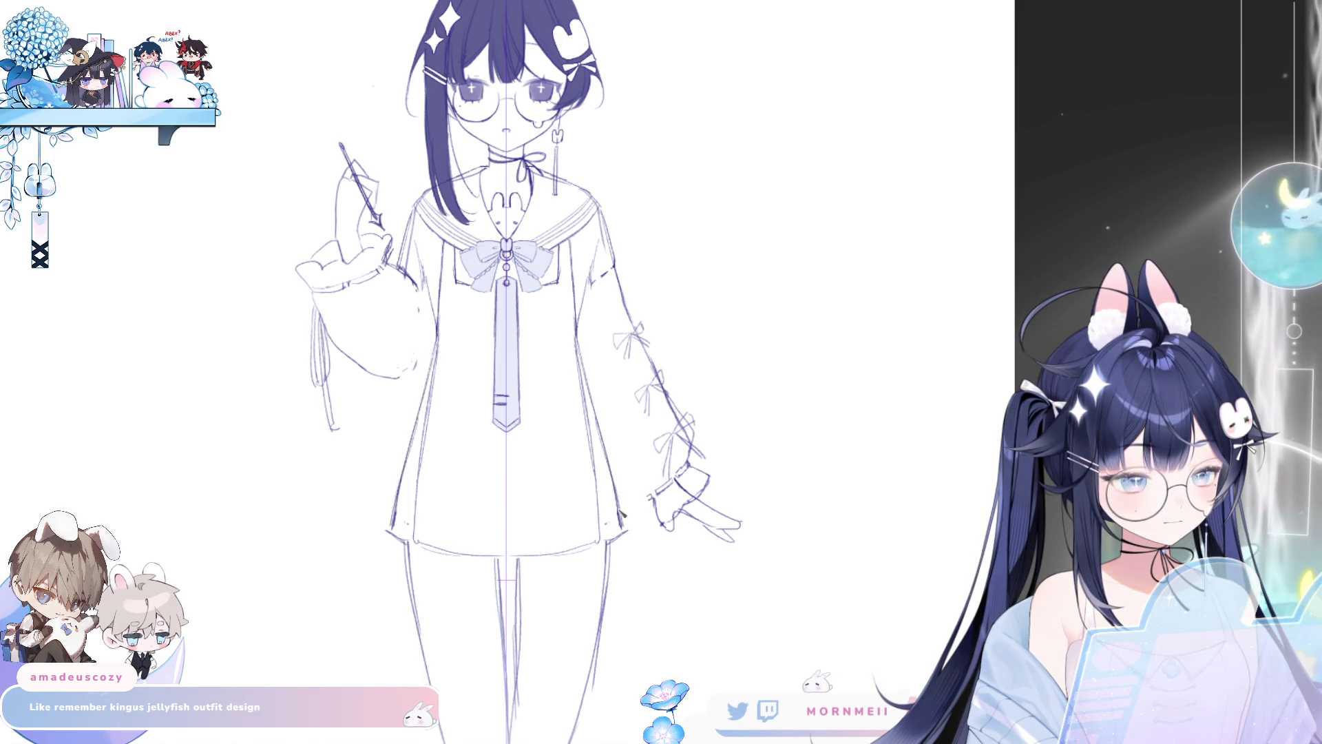
Step: Try short curved hem strokes, undo them, and erase part of the lower side lines
drag(418, 538, 415, 566)
drag(421, 484, 413, 569)
drag(414, 560, 506, 570)
key(ctrl+z)
key(ctrl+z)
drag(422, 461, 413, 560)
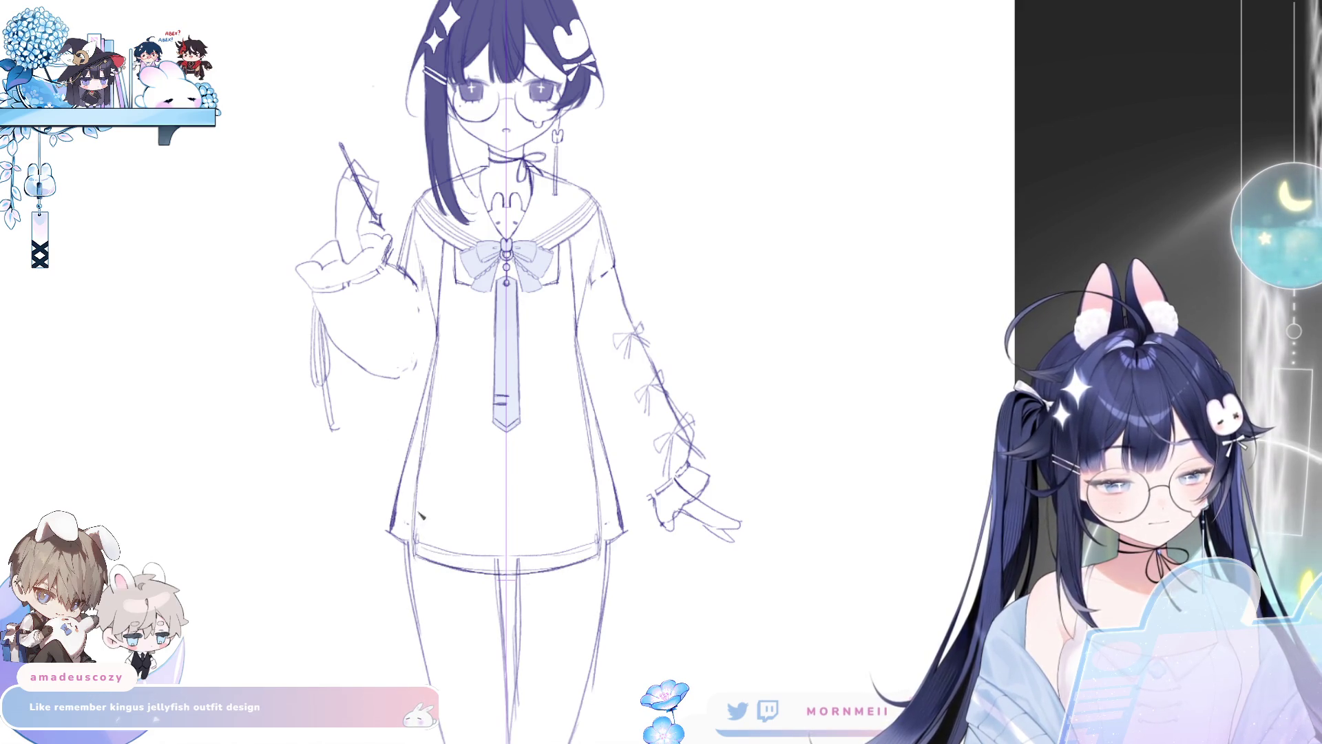
key(ctrl+z)
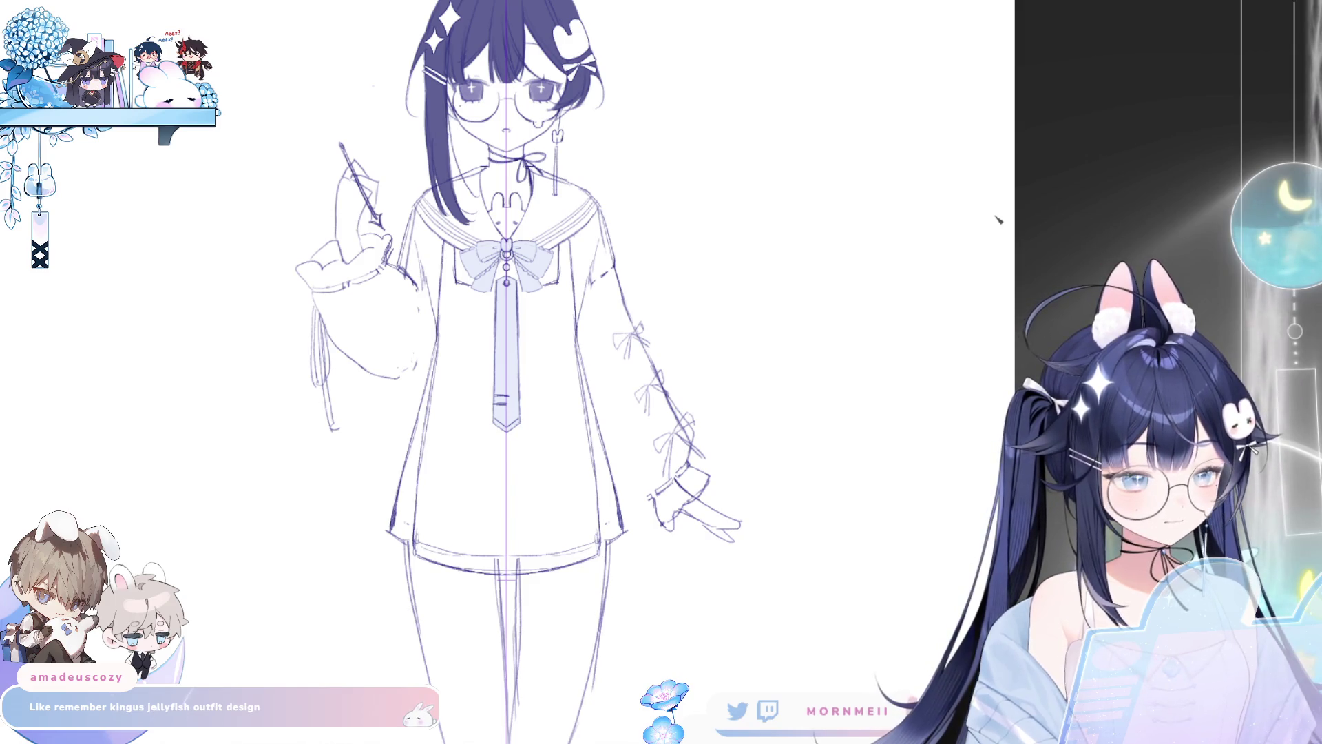
drag(422, 529, 422, 547)
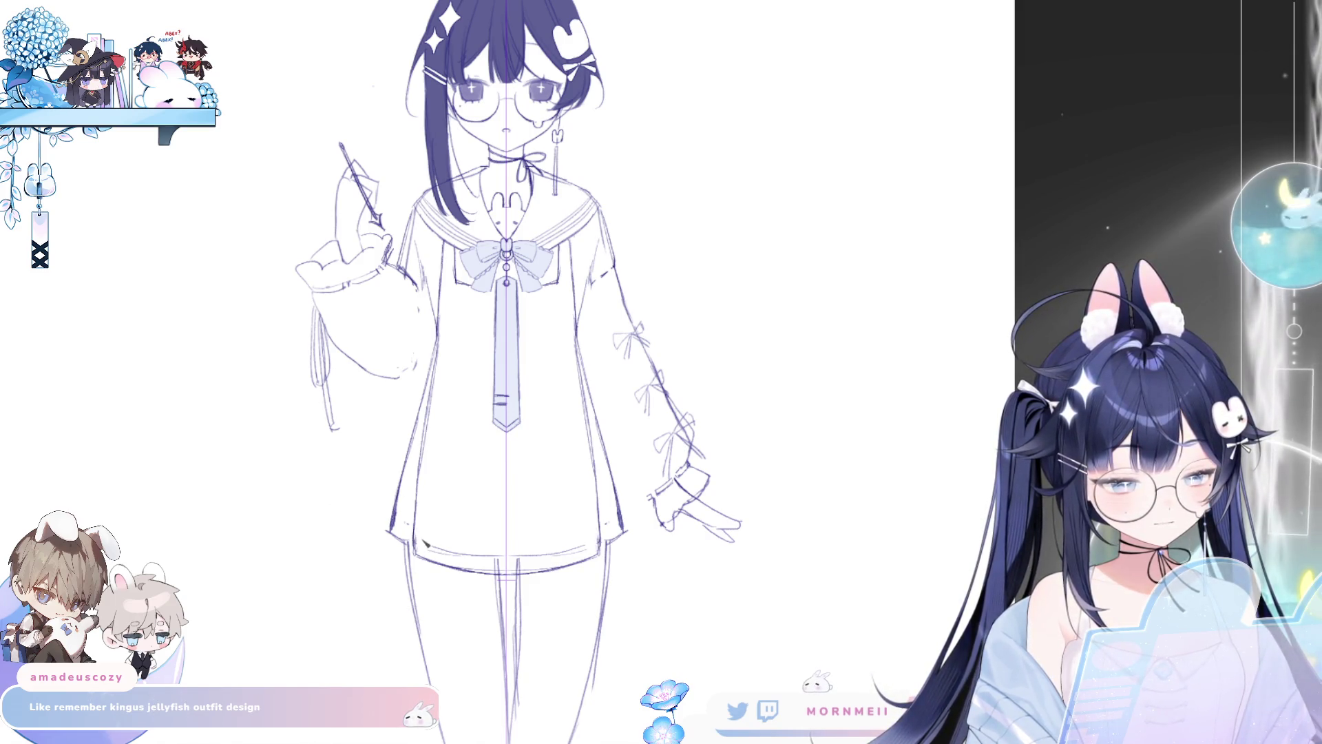
Step: Flip the view to check, then draw and undo mirrored lines down the right collar edge
key(h)
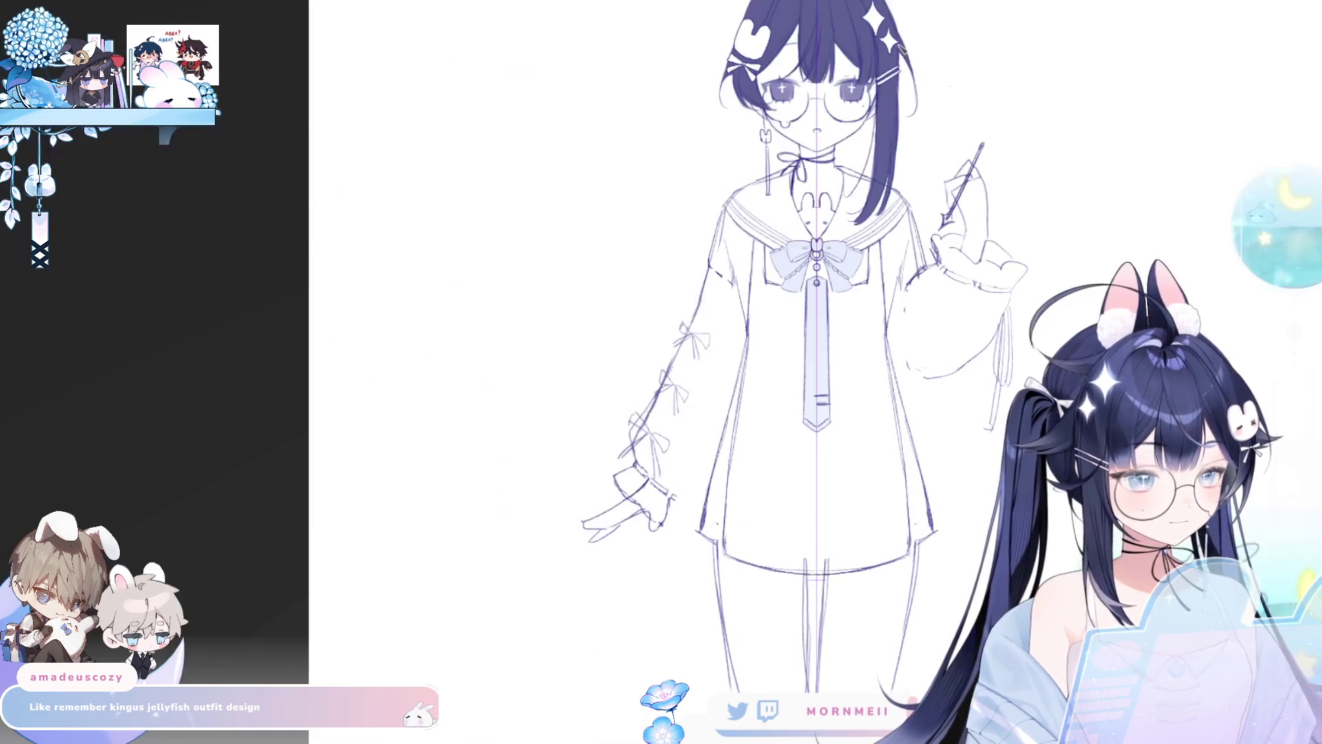
key(h)
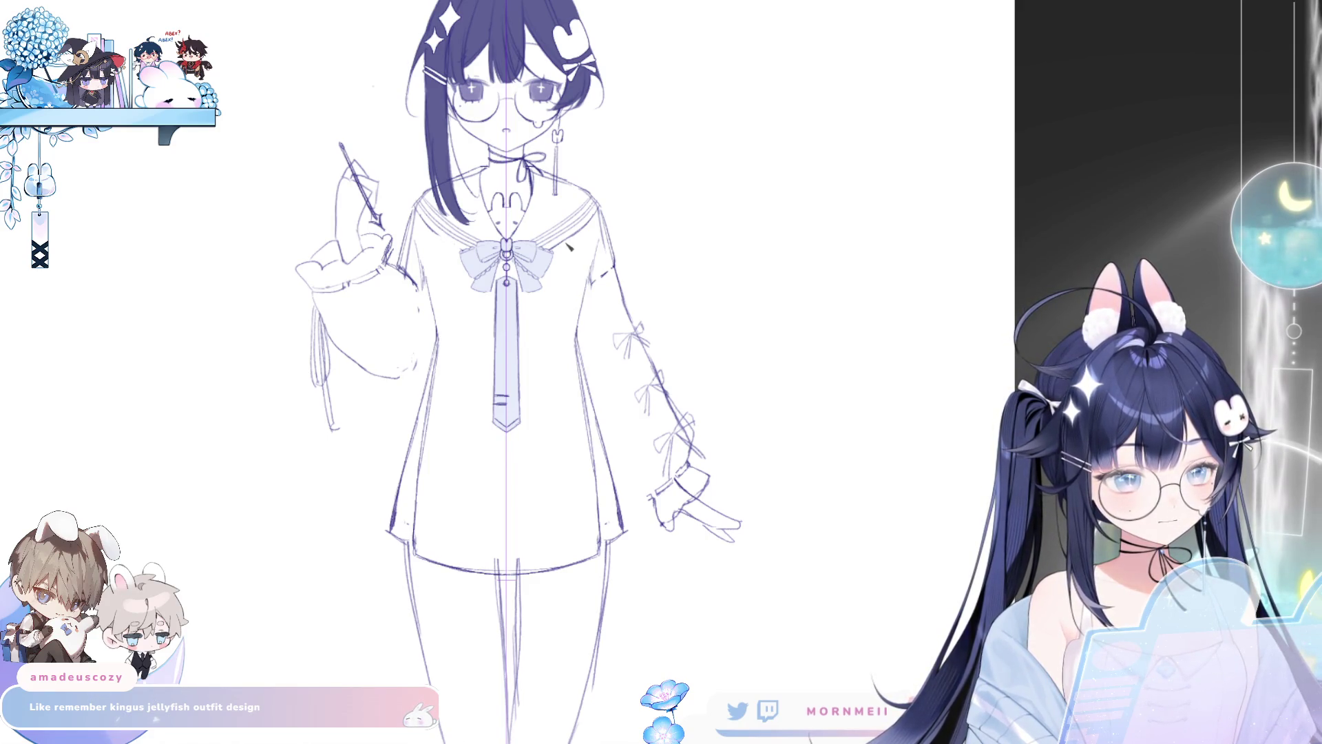
key(ctrl+z)
drag(564, 200, 580, 345)
key(ctrl+z)
Step: Keep redrawing and undoing the mirrored collar stroke at slightly different positions
key(ctrl+z)
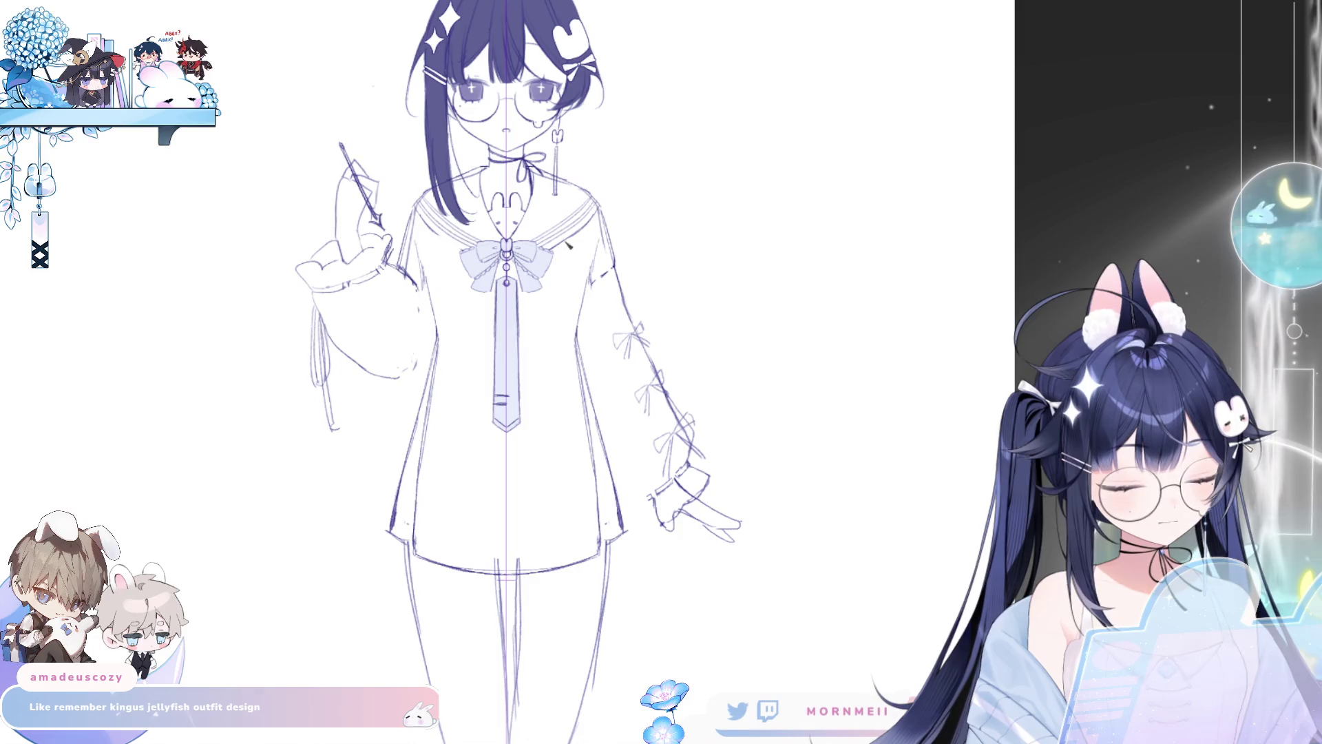
drag(566, 242, 572, 333)
key(ctrl+z)
key(ctrl+z)
drag(574, 285, 575, 339)
key(ctrl+z)
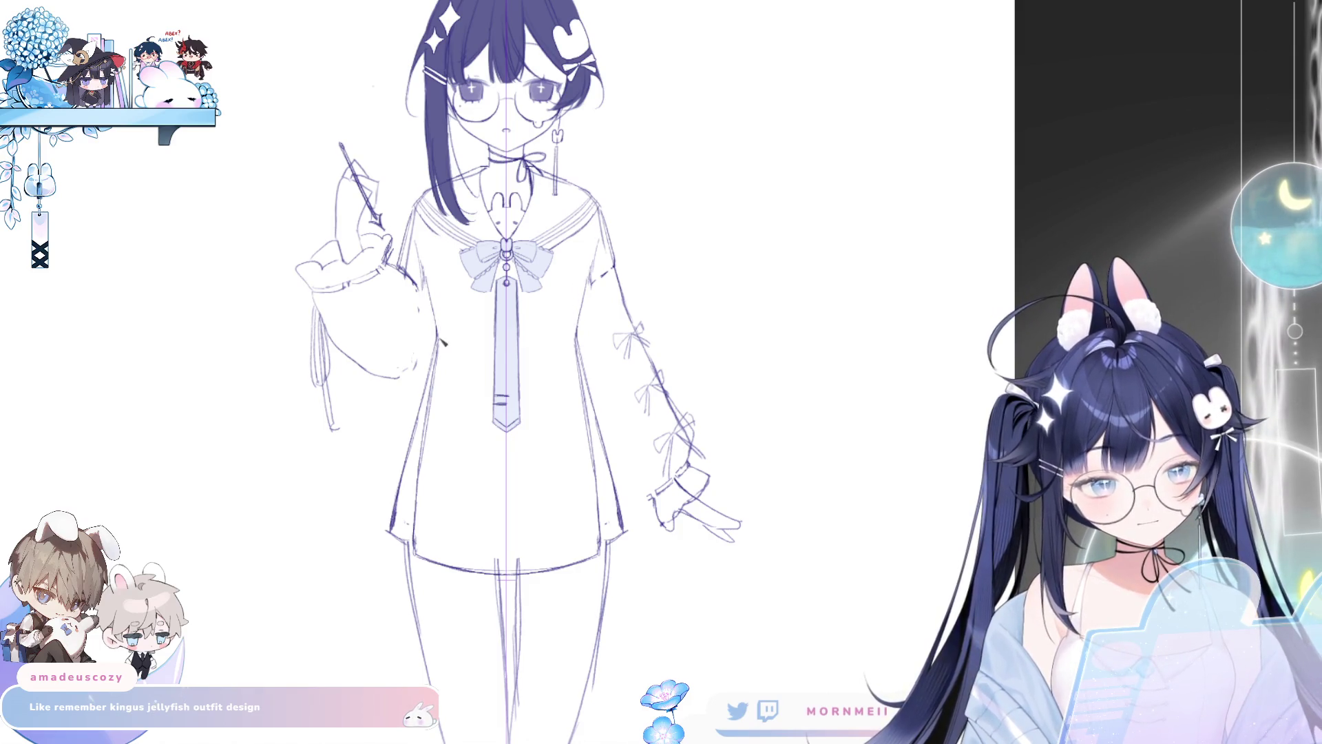
drag(574, 242, 575, 337)
key(ctrl+z)
key(ctrl+z)
drag(571, 237, 572, 326)
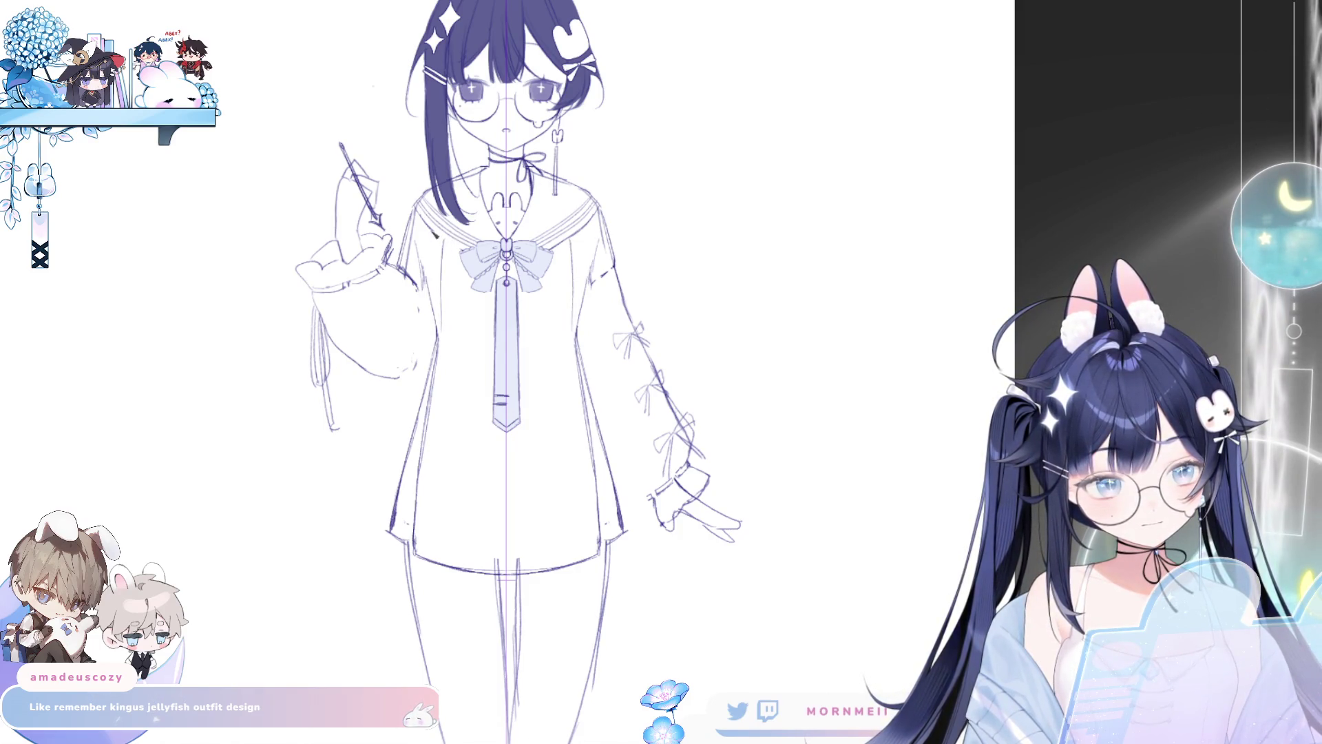
key(ctrl+z)
drag(567, 221, 562, 274)
key(ctrl+z)
key(ctrl+z)
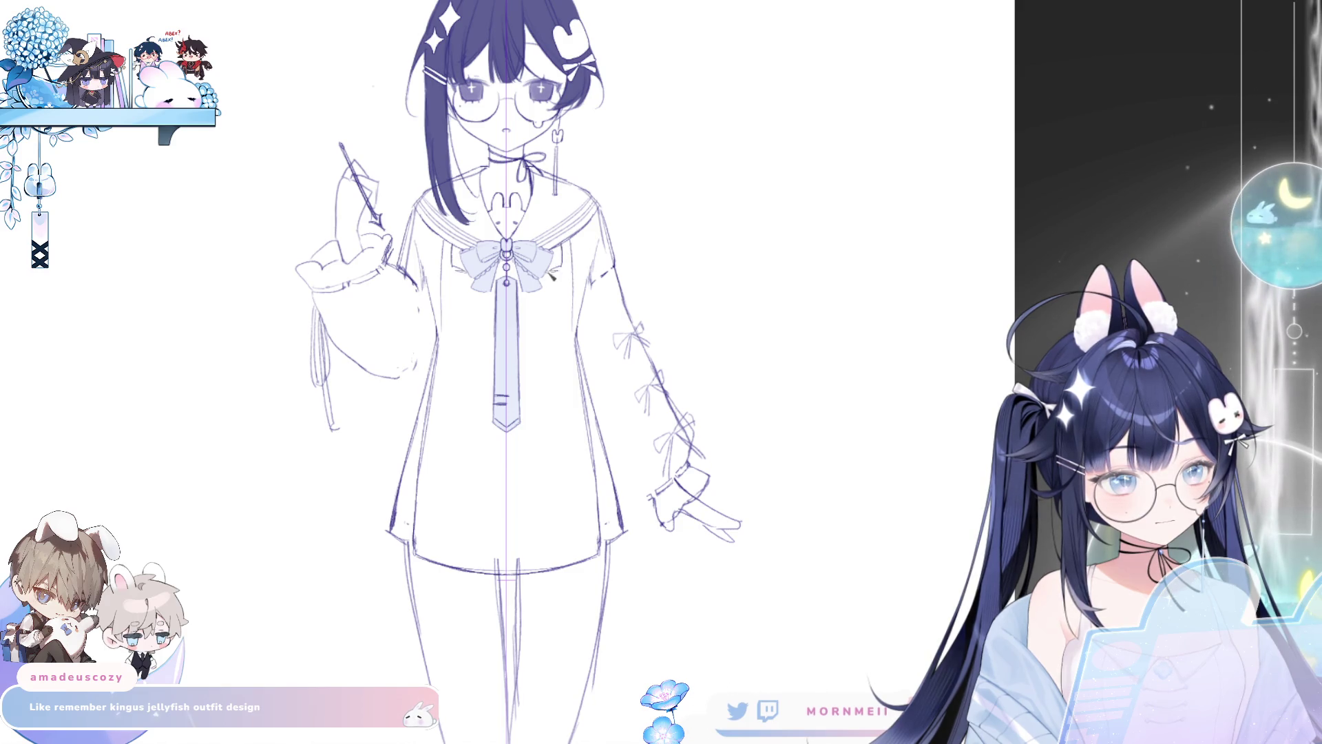
Step: Draw faint mirrored lines down the shirt's right edge and along both lower edges
drag(568, 241, 577, 348)
key(ctrl+z)
key(ctrl+z)
drag(569, 239, 575, 348)
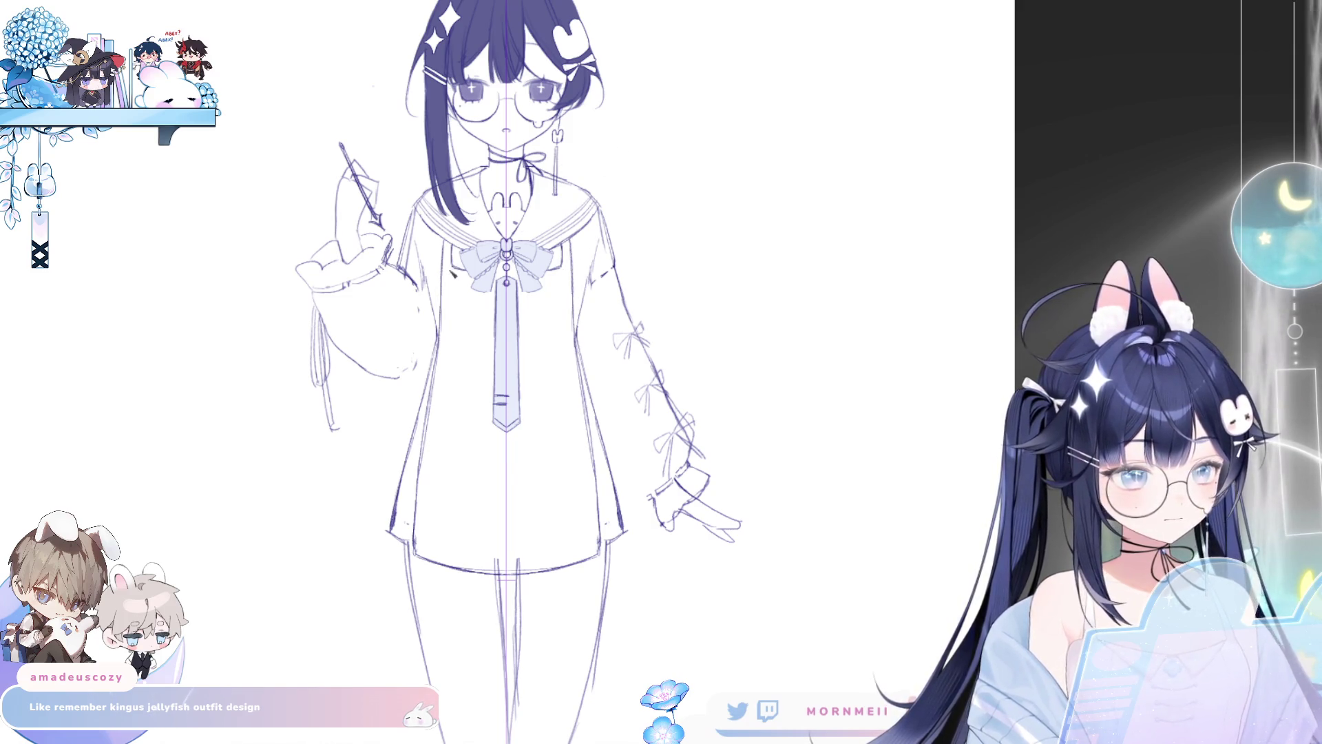
drag(445, 241, 446, 313)
key(ctrl+z)
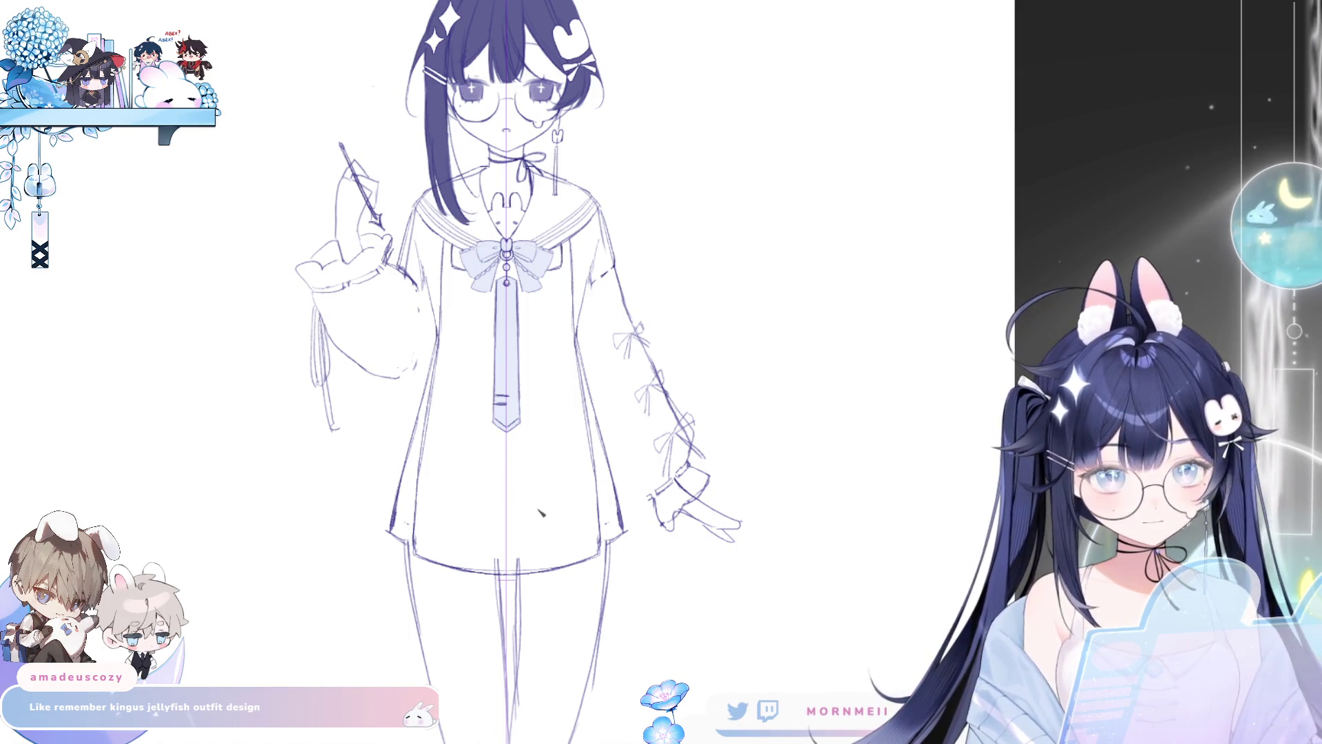
drag(453, 463, 439, 564)
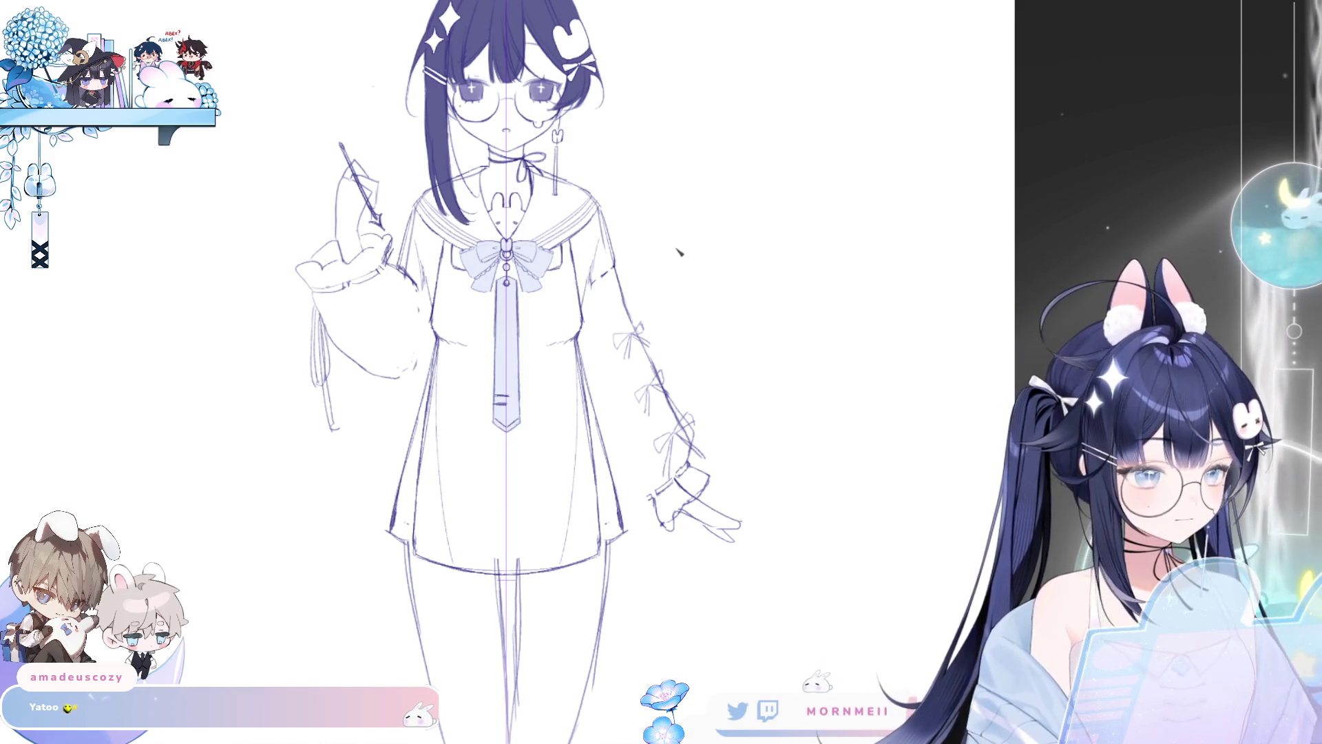
Step: Flip the canvas briefly to check the waist seam and skirt fold lines
key(h)
key(h)
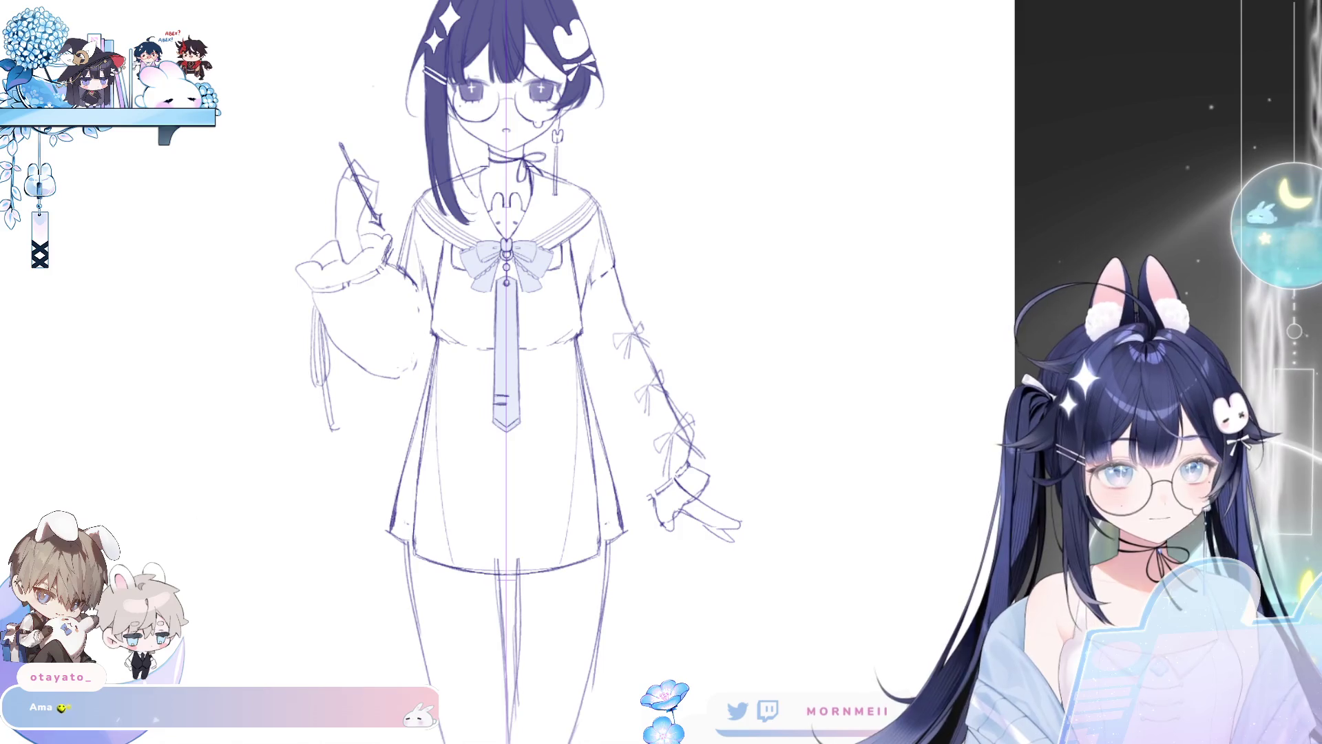
Step: On the flipped canvas, Liquify the dress's sides and hem outward, then flip back
key(h)
scroll(758, 482, down, 2)
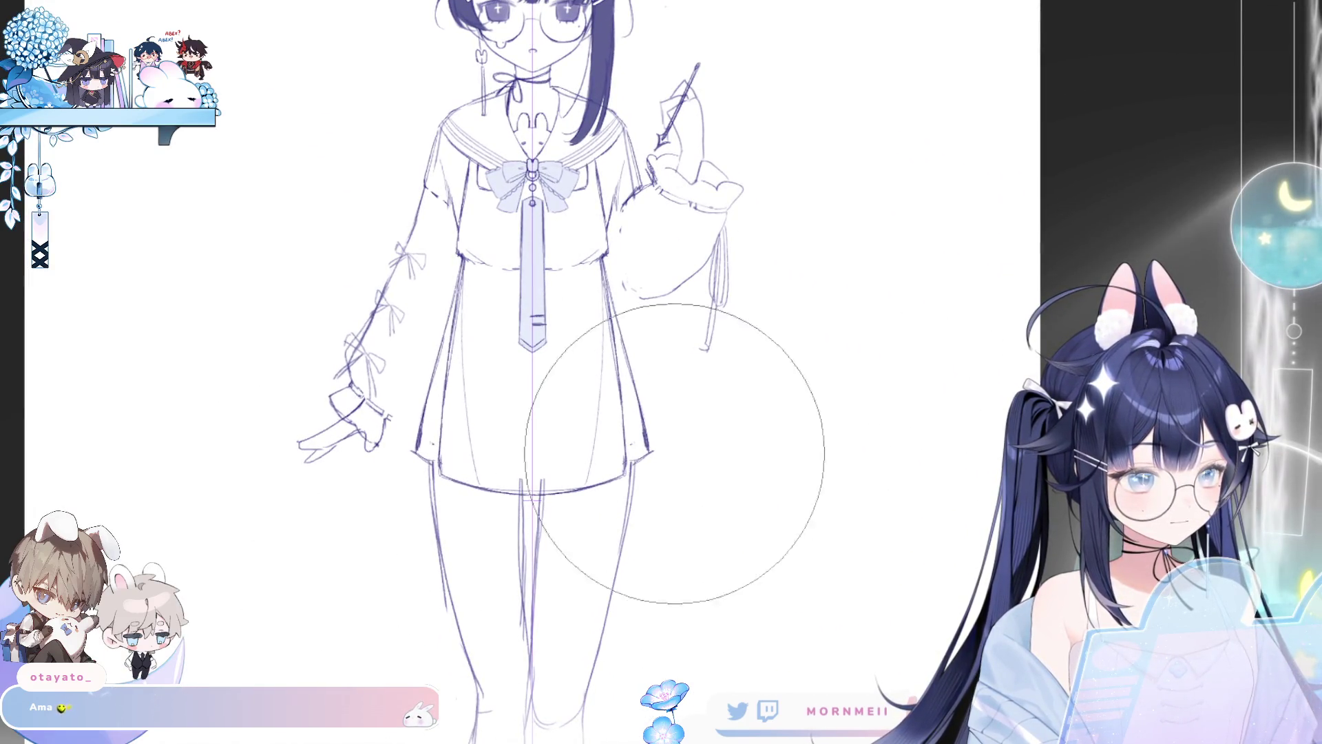
mouse_move(522, 561)
mouse_down()
mouse_move(726, 525)
mouse_move(744, 575)
mouse_move(755, 568)
mouse_up()
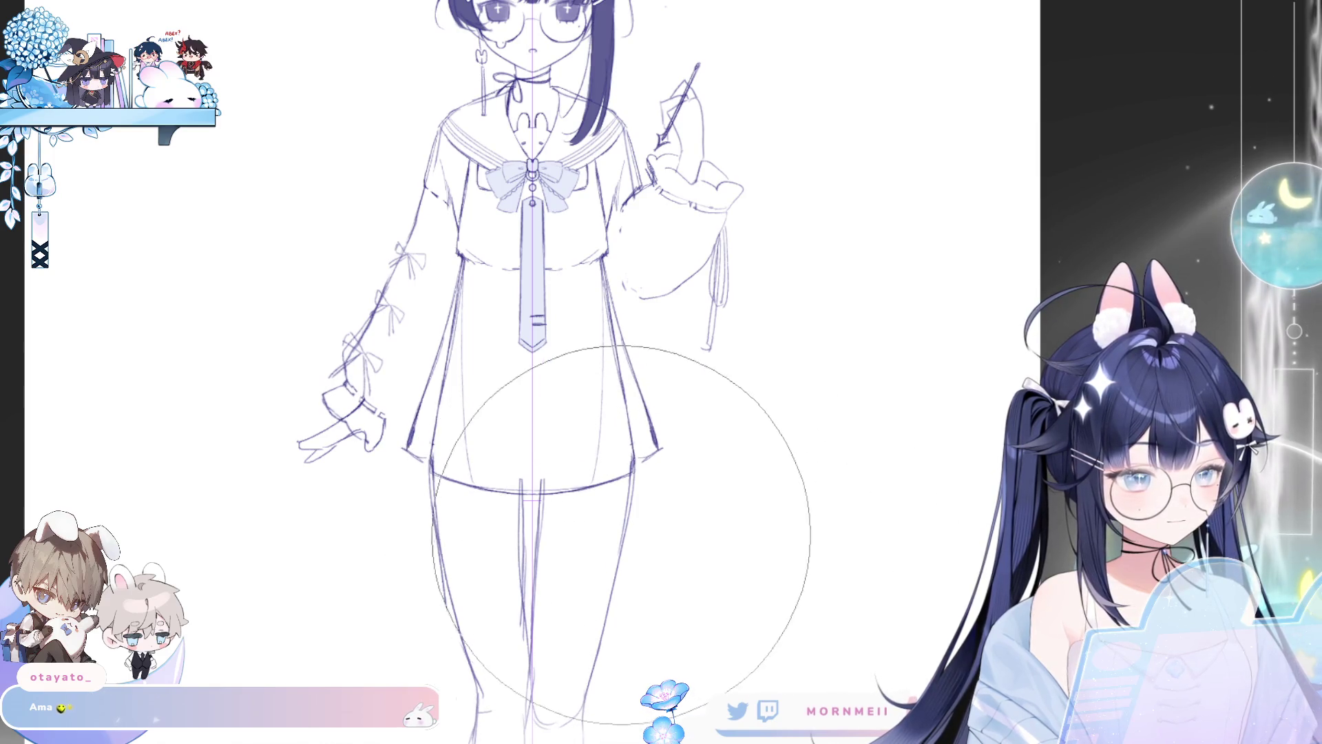
key(m)
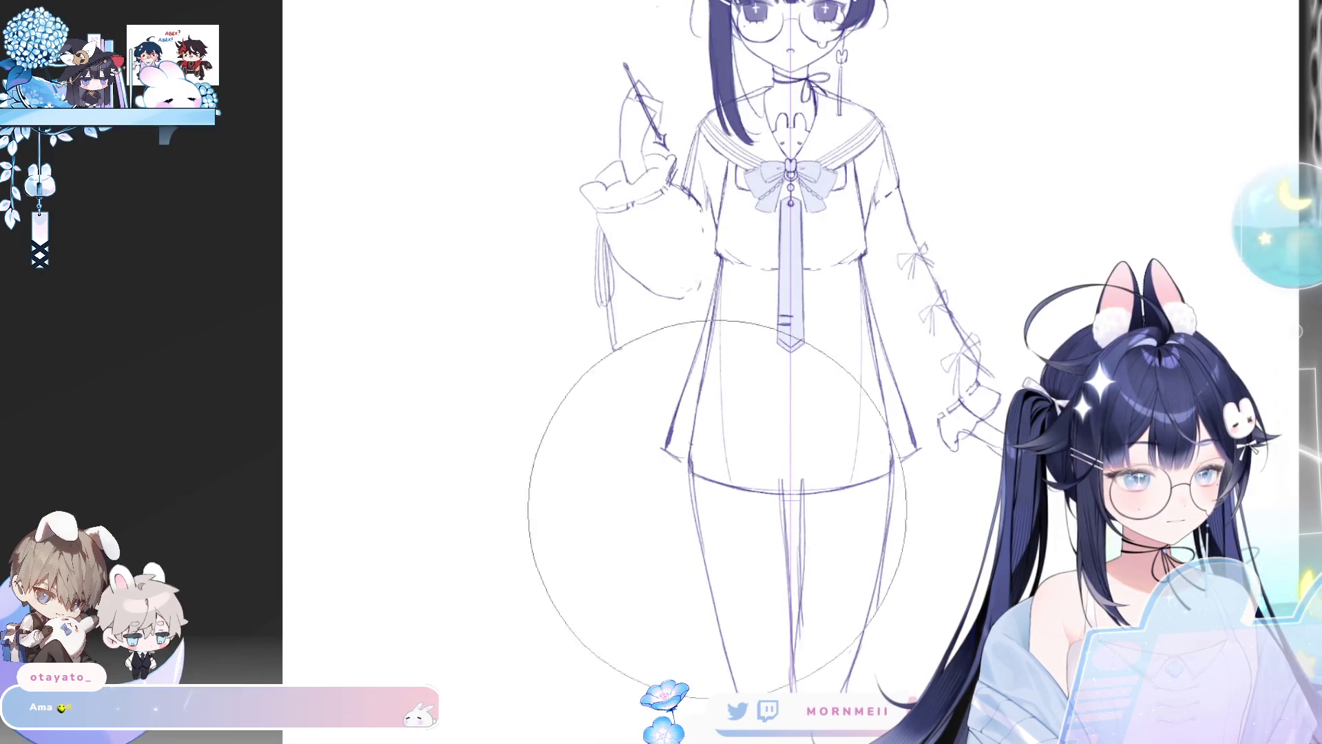
scroll(441, 475, up, 1)
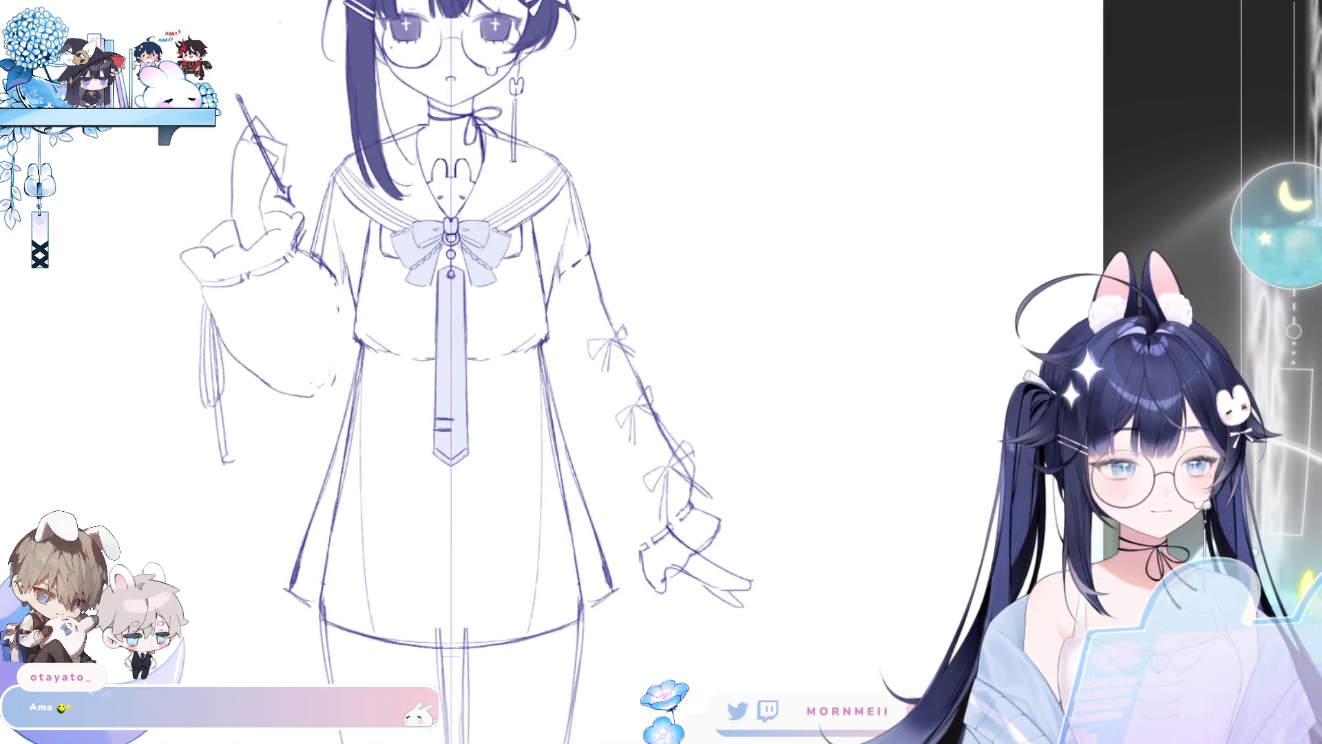
Step: Pencil mirrored vertical lines from the collar beside the bow, then zoom out to the full figure
drag(498, 271, 482, 320)
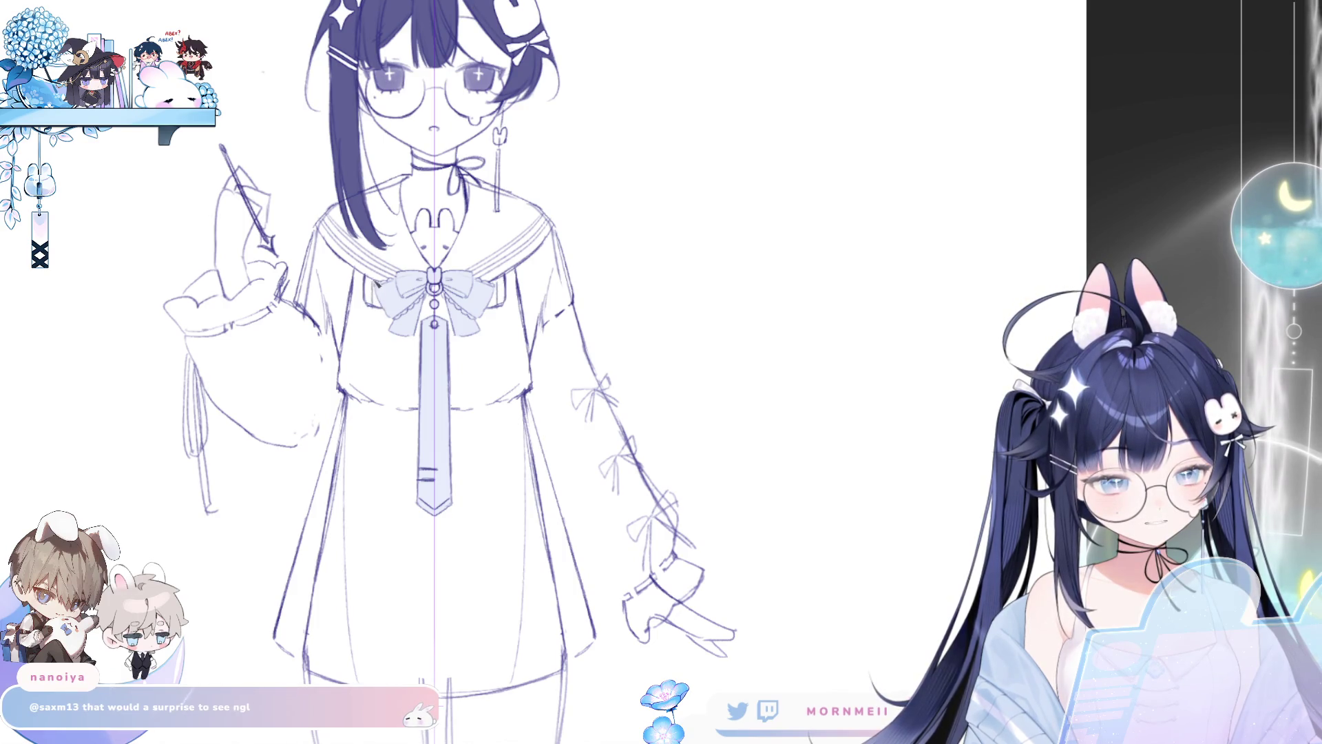
key(ctrl+z)
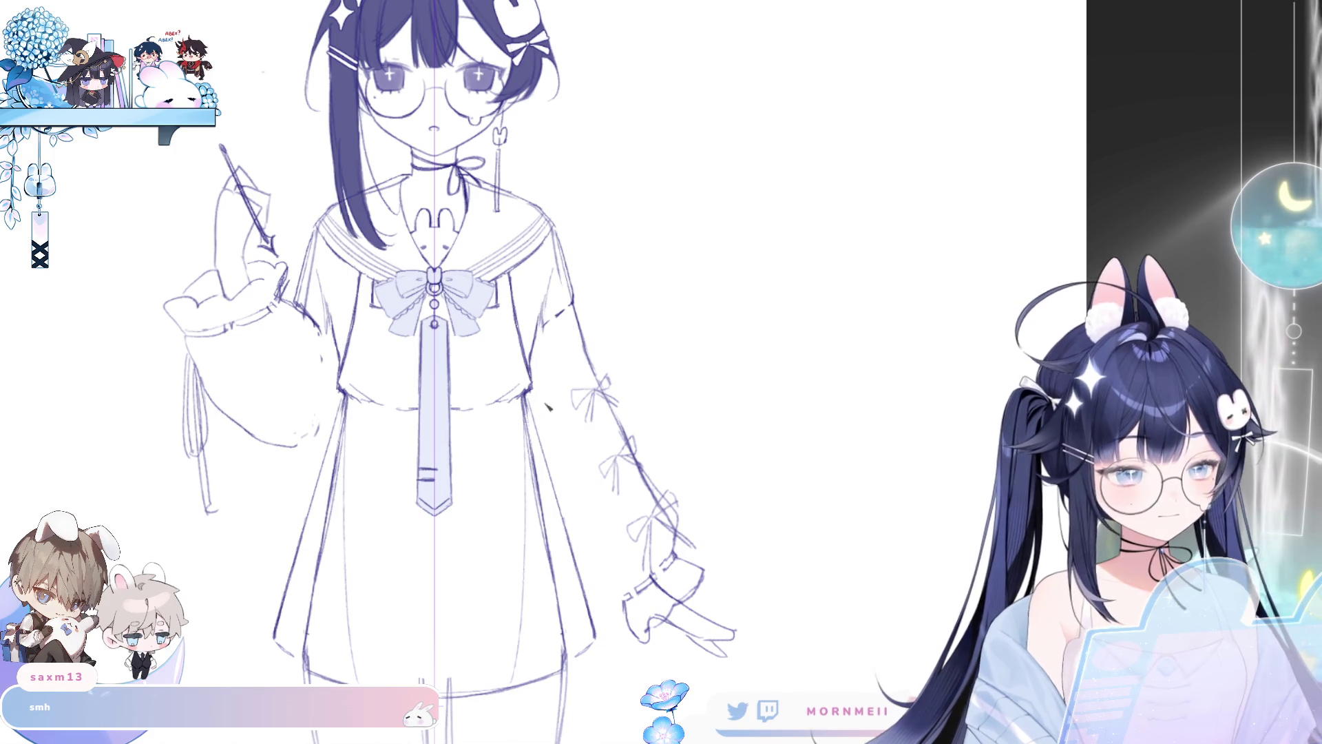
key(ctrl+minus)
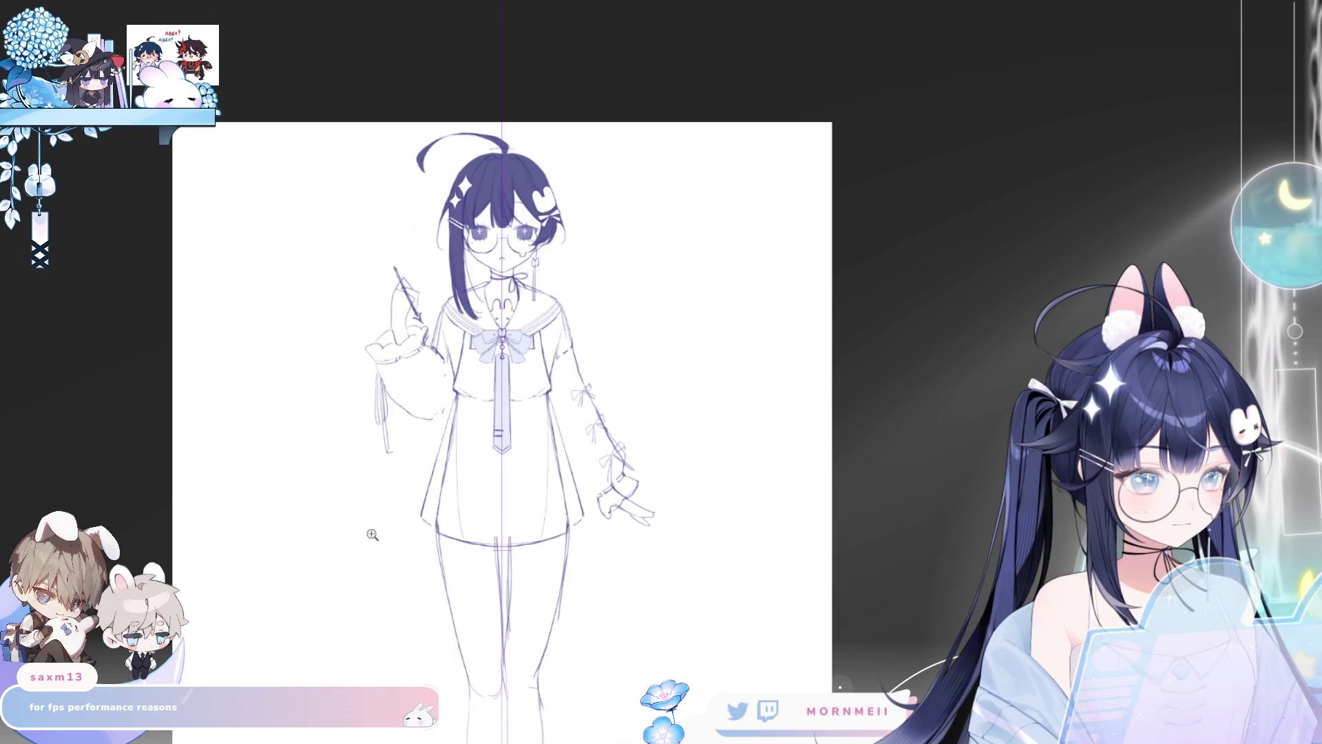
key(h)
key(h)
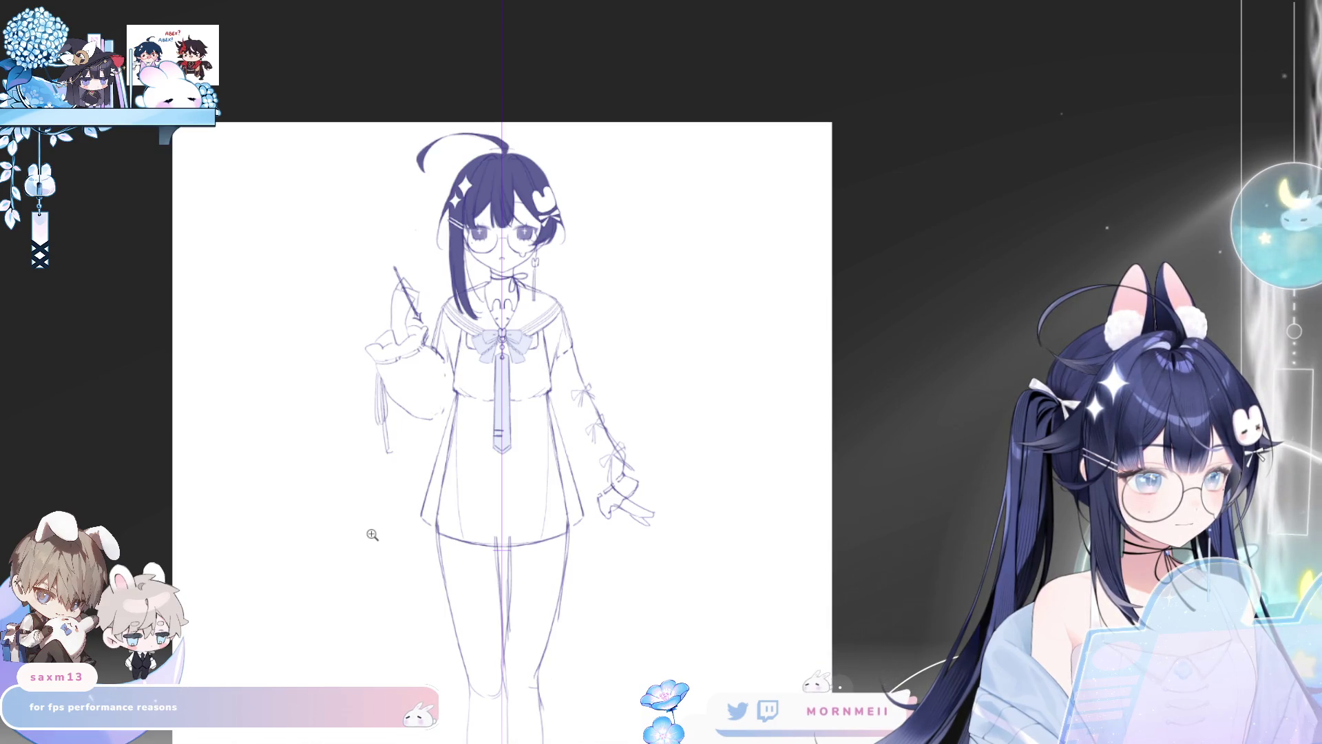
key(ctrl+plus)
key(ctrl+plus)
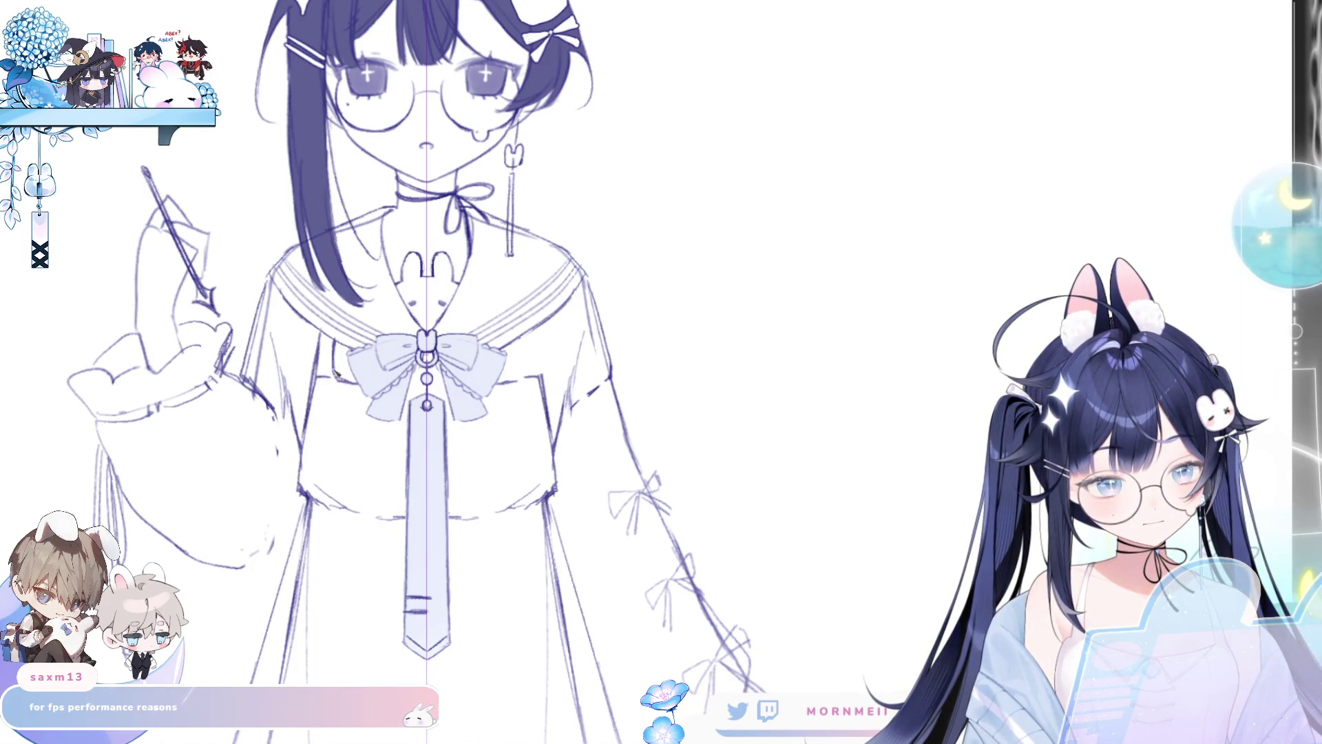
mouse_move(322, 386)
mouse_down()
mouse_move(329, 339)
mouse_move(325, 381)
mouse_up()
key(ctrl+z)
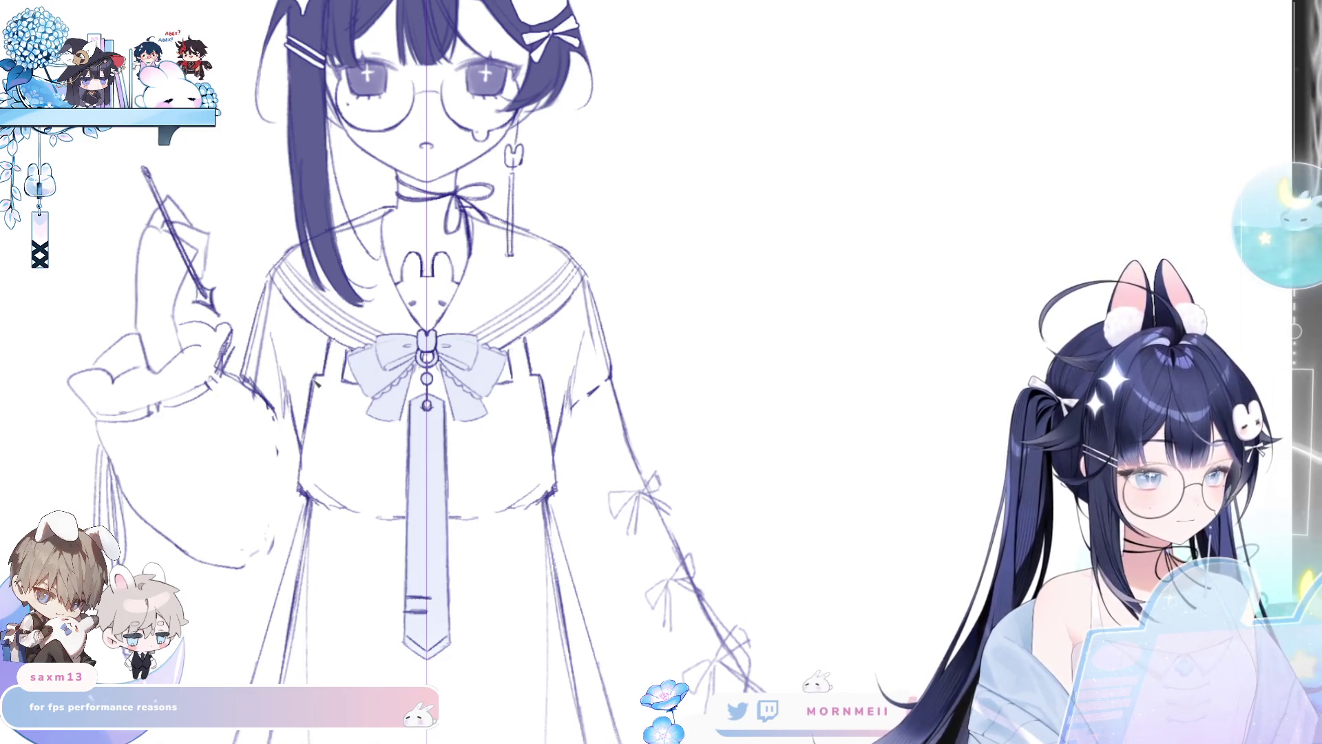
scroll(590, 368, down, 3)
scroll(630, 338, up, 3)
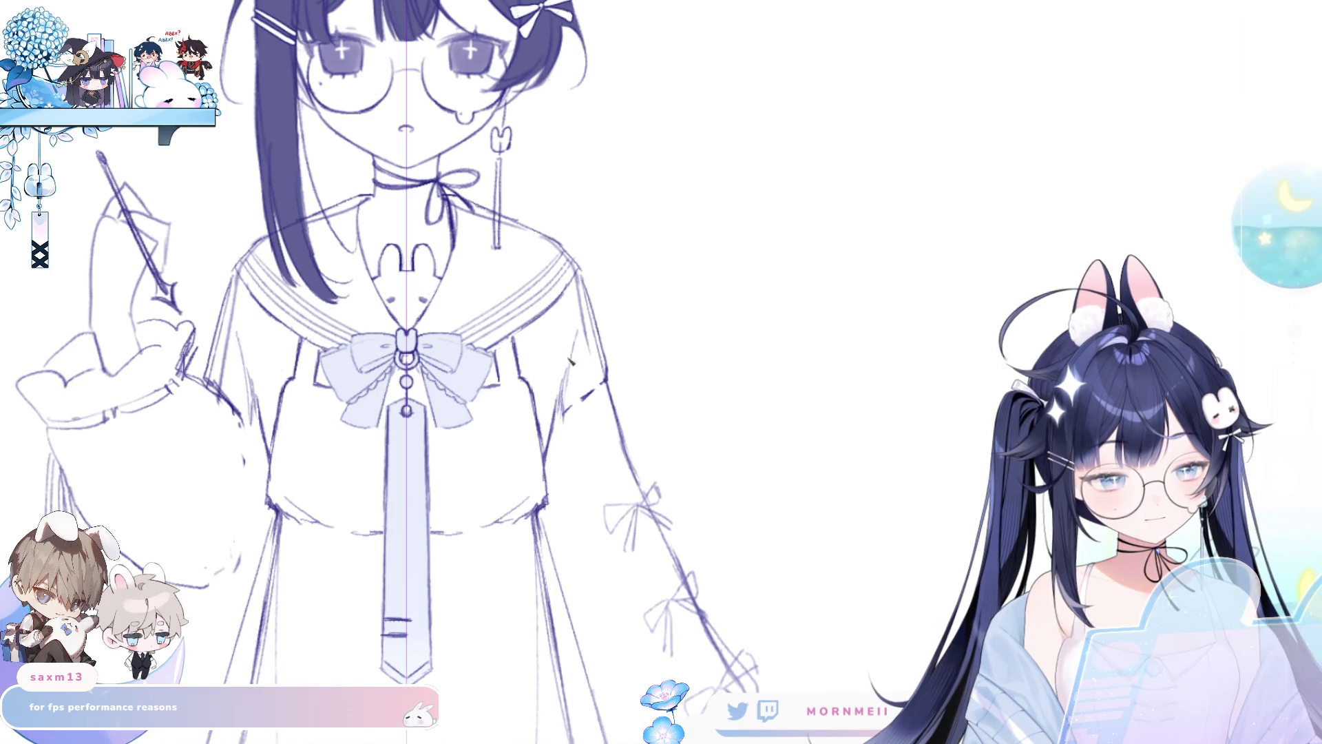
scroll(564, 357, down, 3)
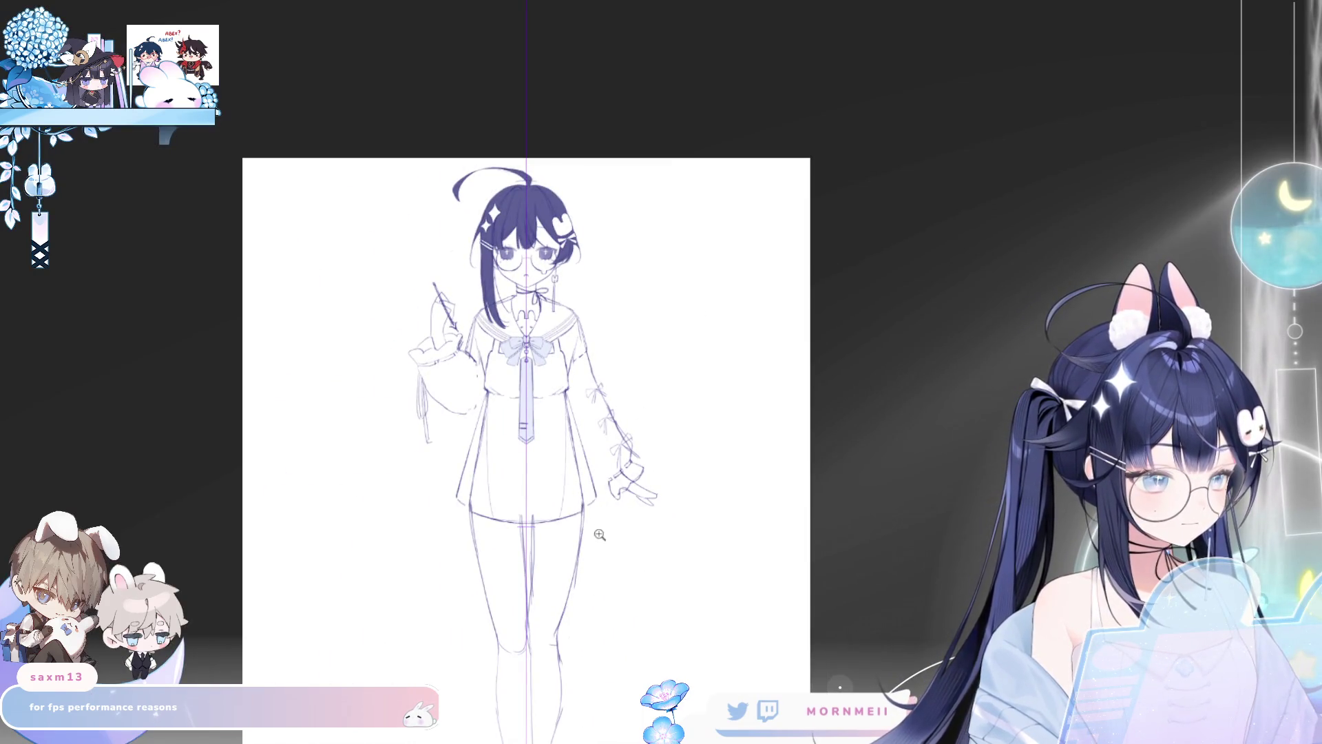
Step: Add small mirrored circles on both dress shoulders and flip the view to check them
scroll(622, 325, up, 3)
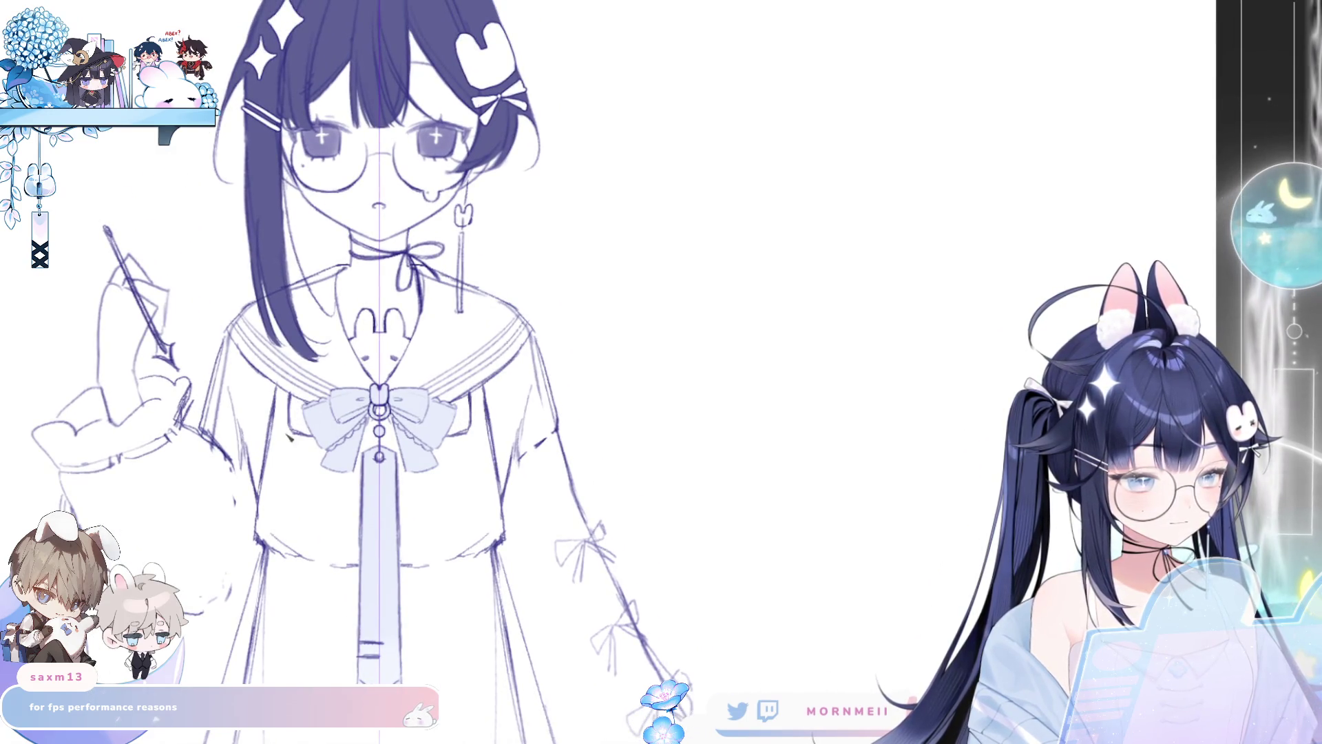
drag(277, 424, 276, 424)
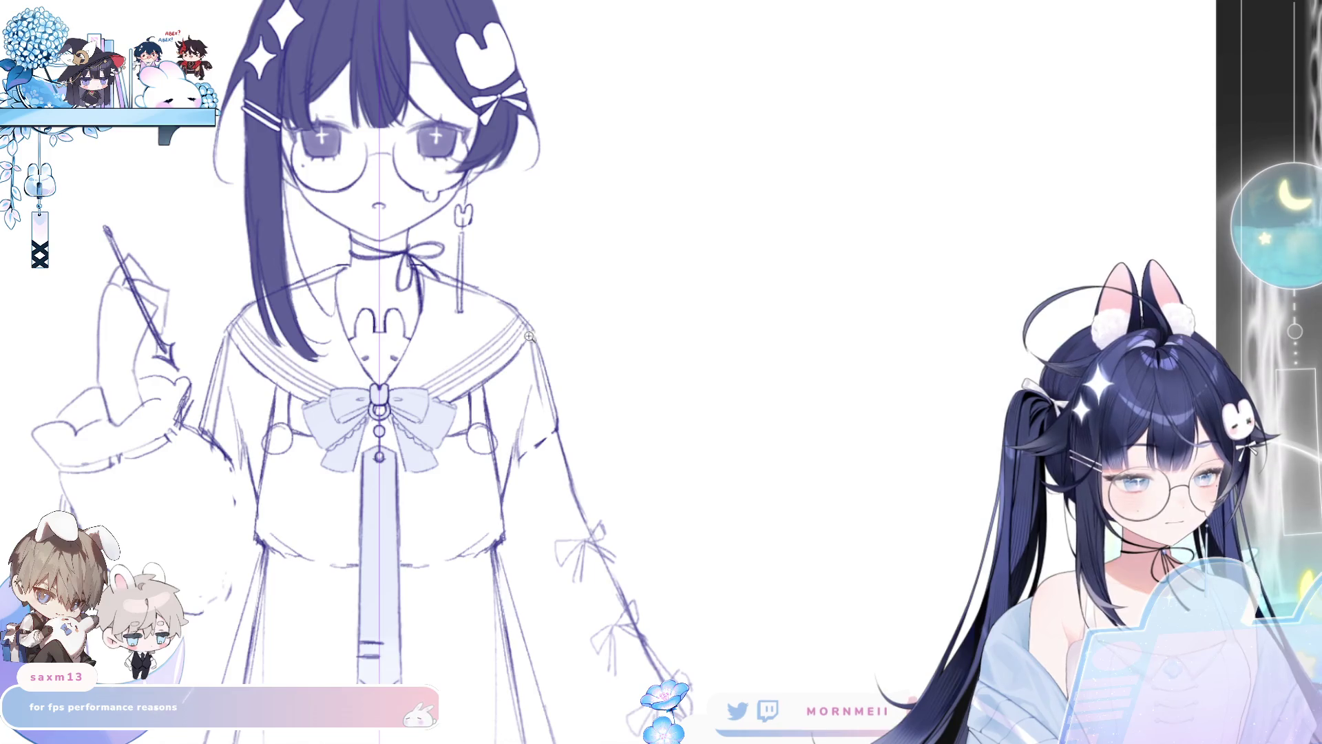
scroll(529, 336, down, 3)
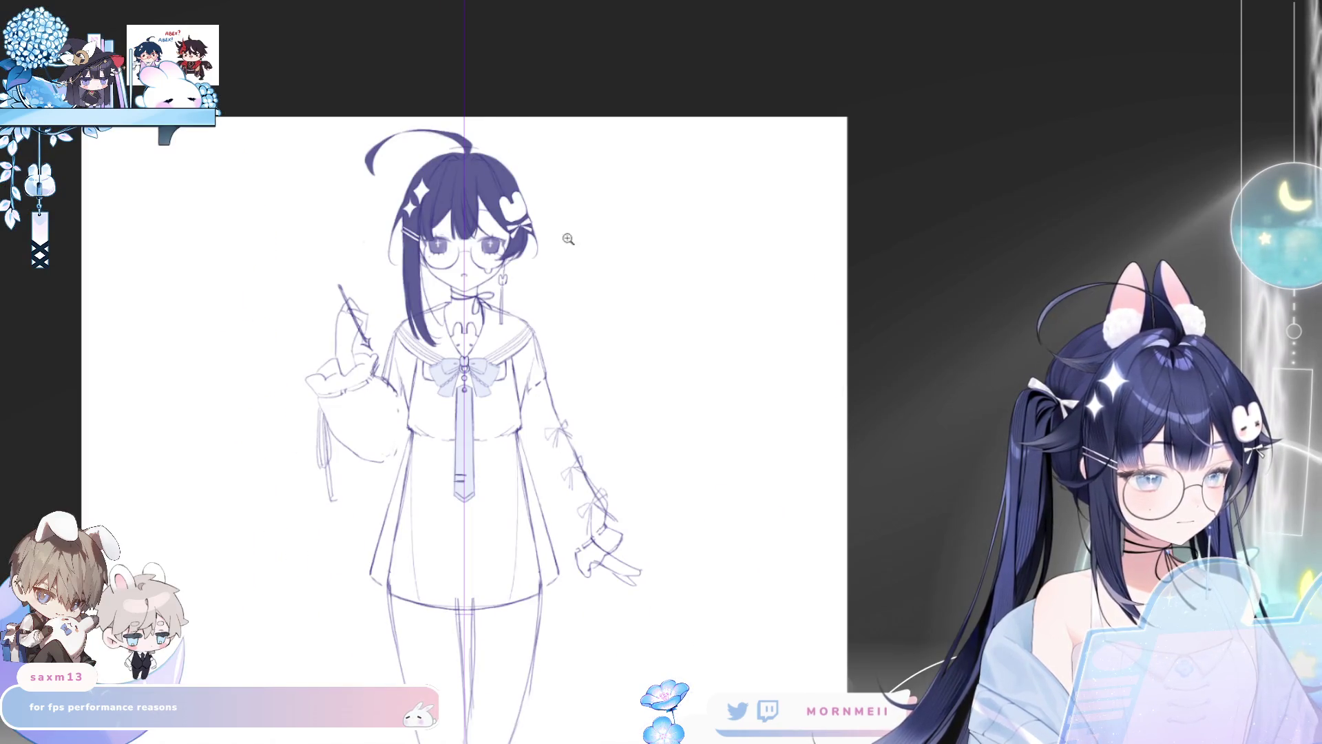
scroll(483, 363, up, 3)
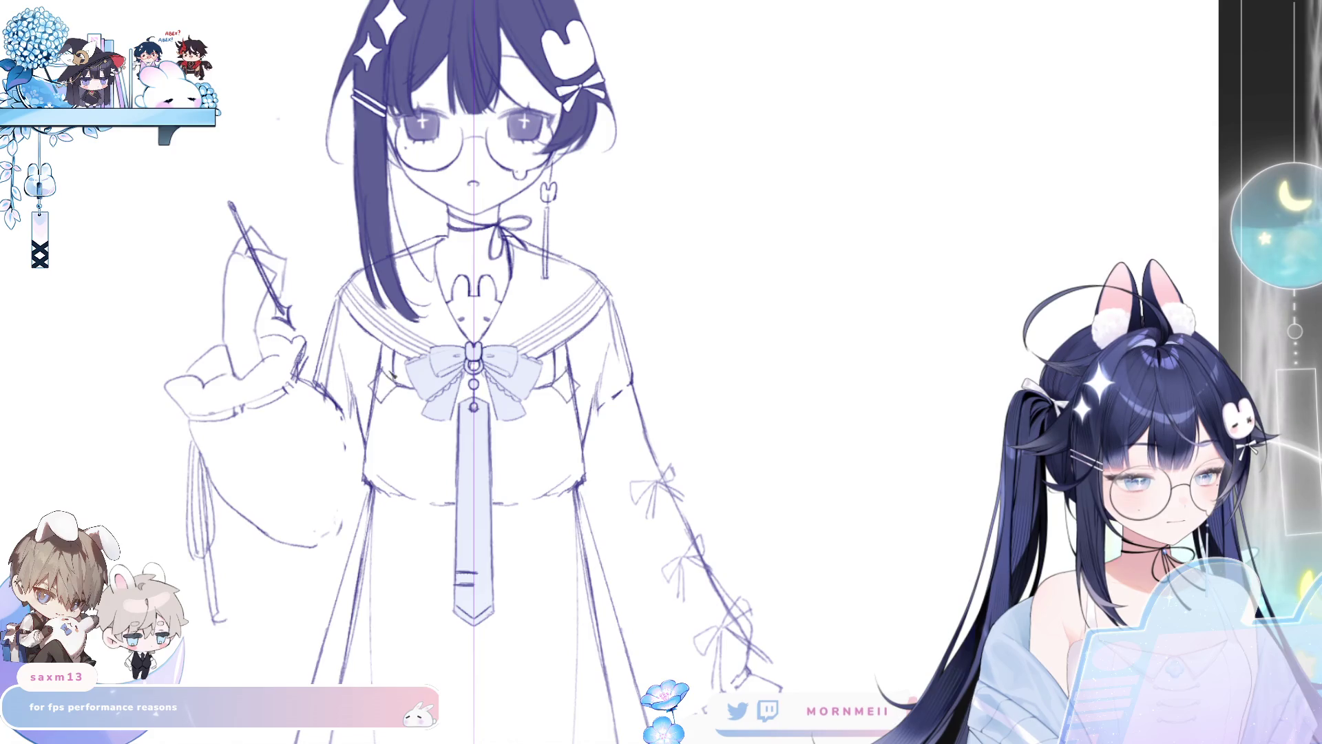
scroll(655, 382, down, 3)
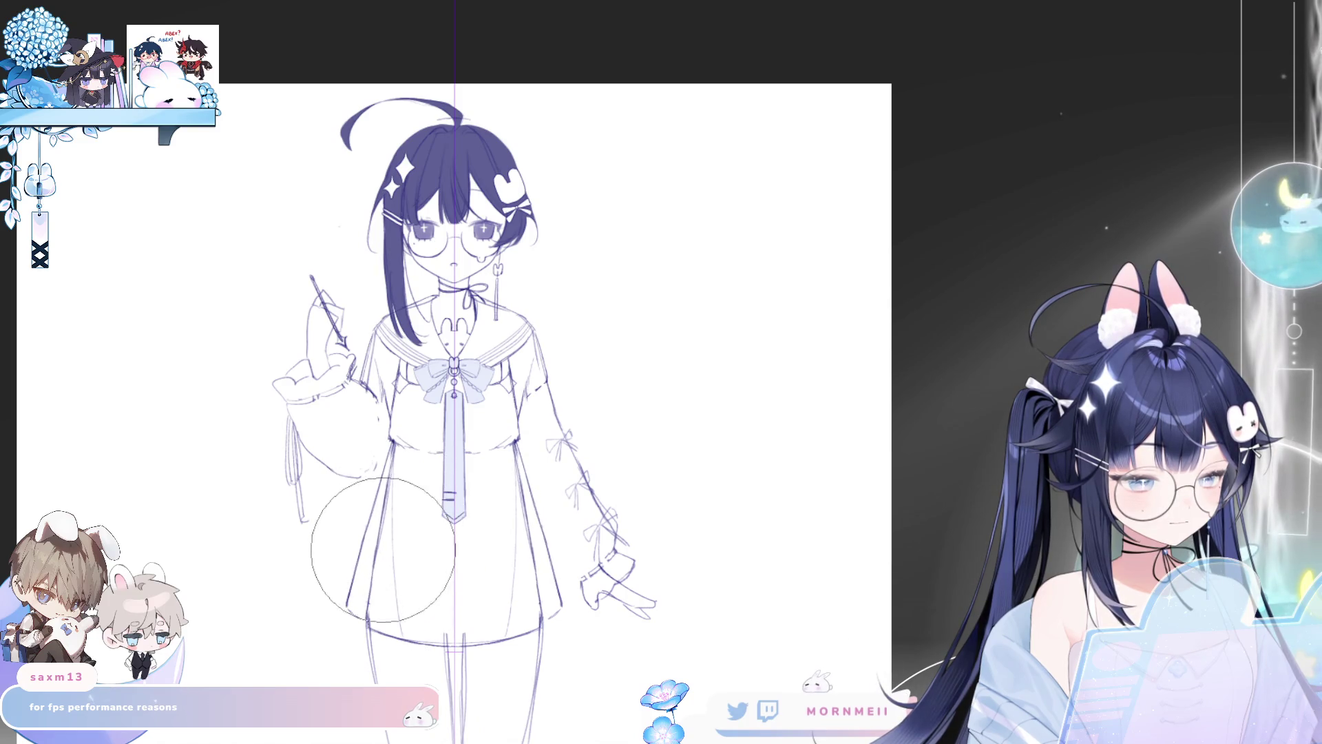
key(h)
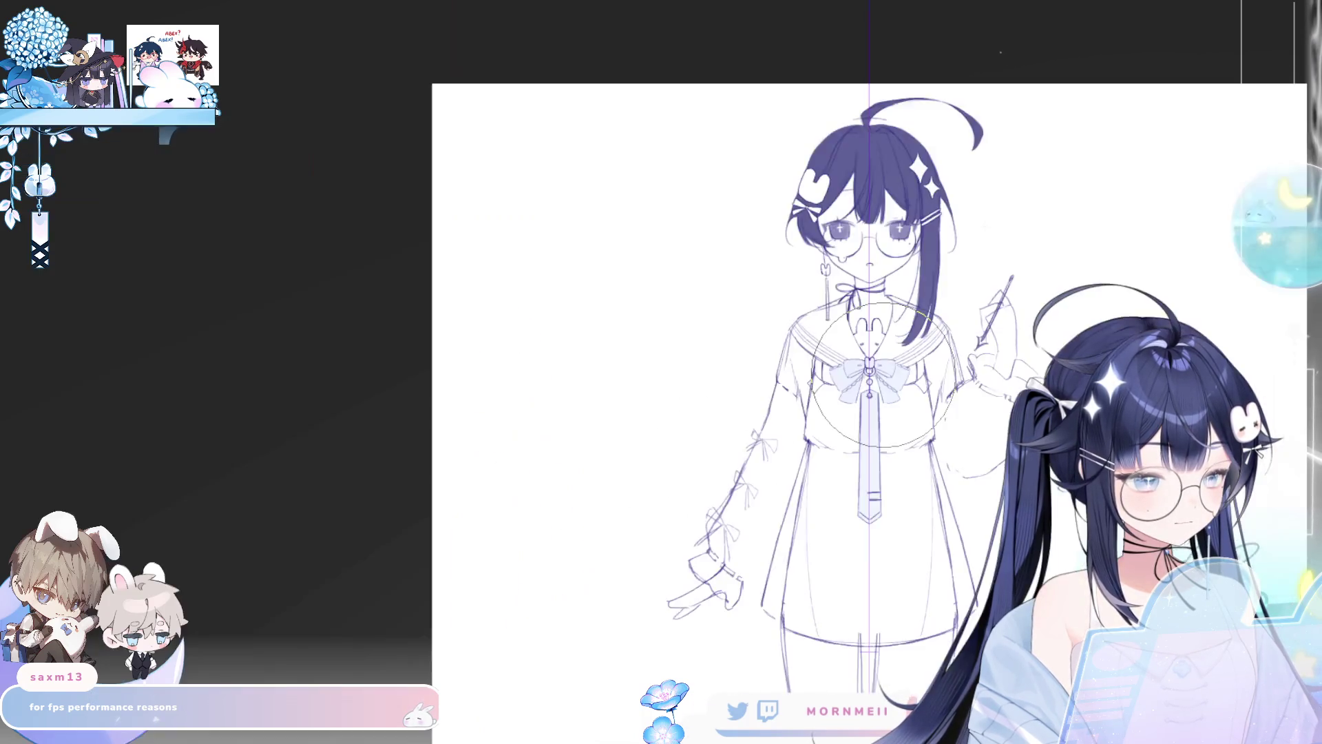
key(h)
scroll(884, 375, down, 3)
scroll(644, 473, down, 3)
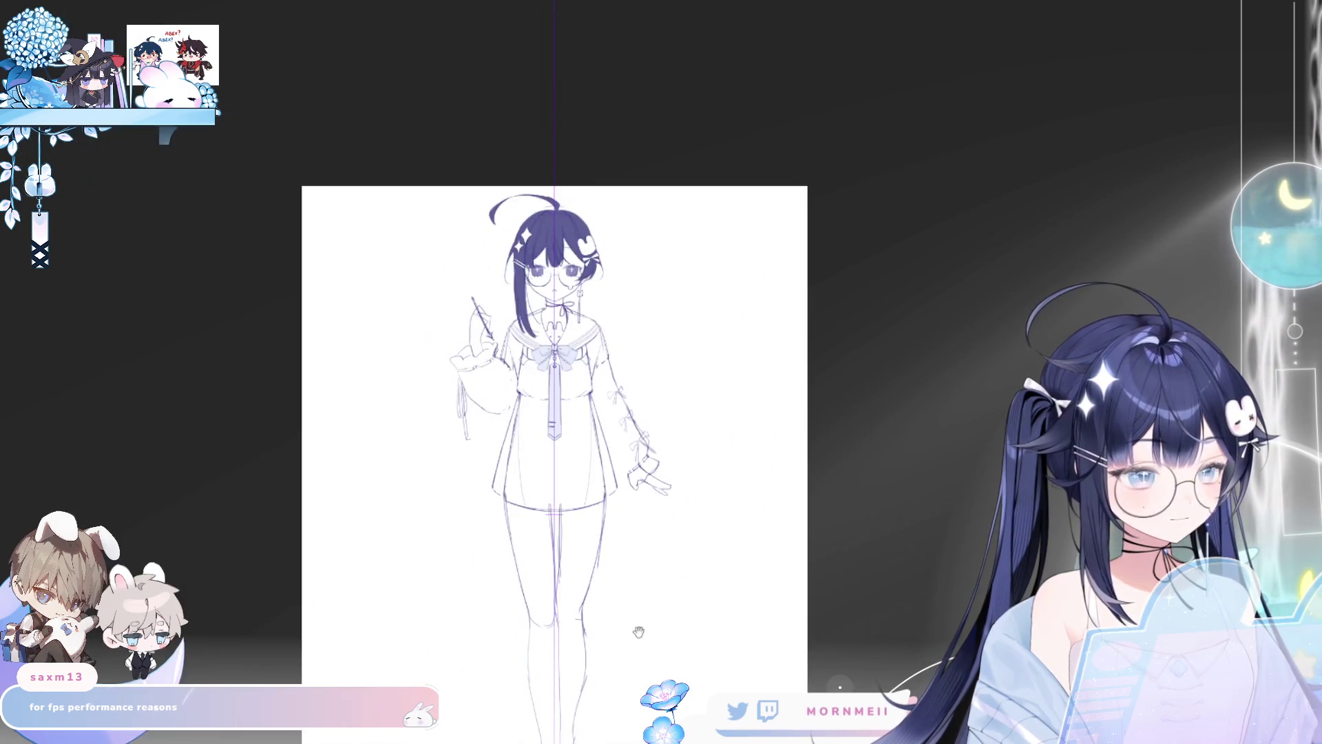
scroll(634, 629, up, 1)
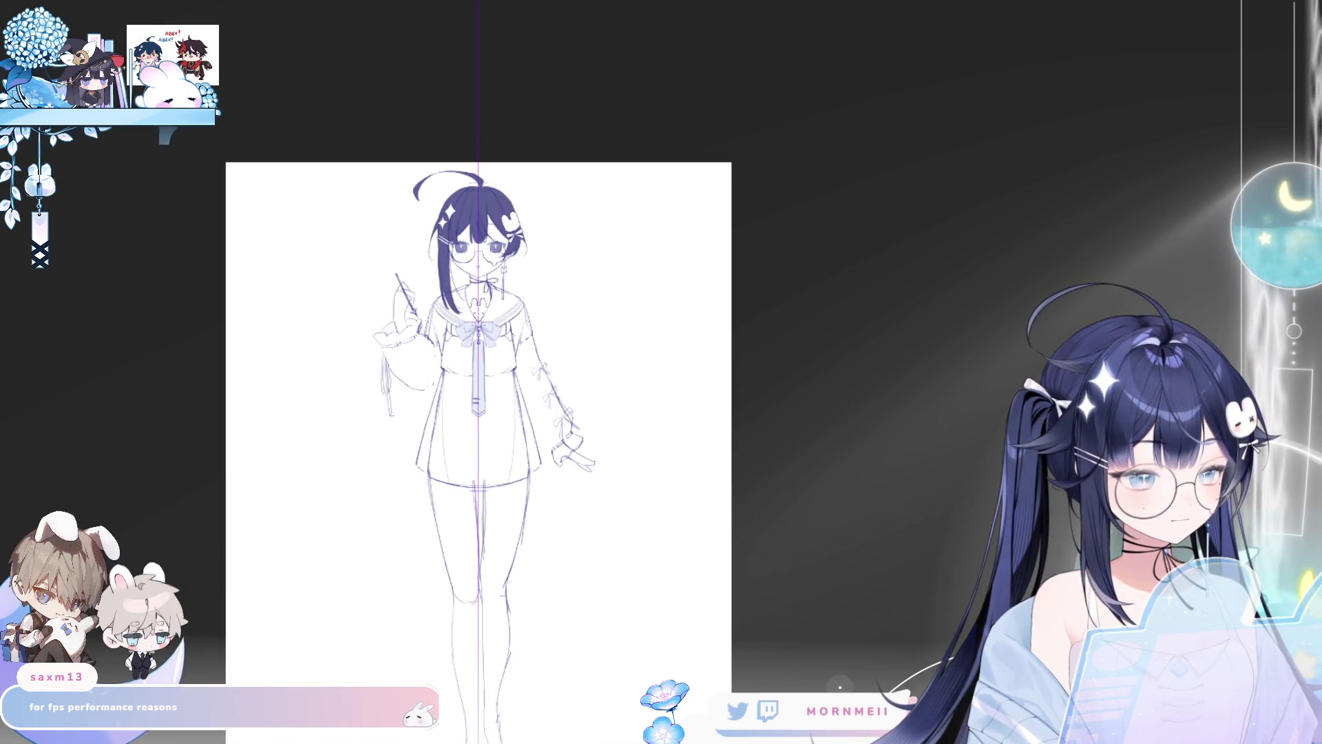
scroll(583, 347, up, 5)
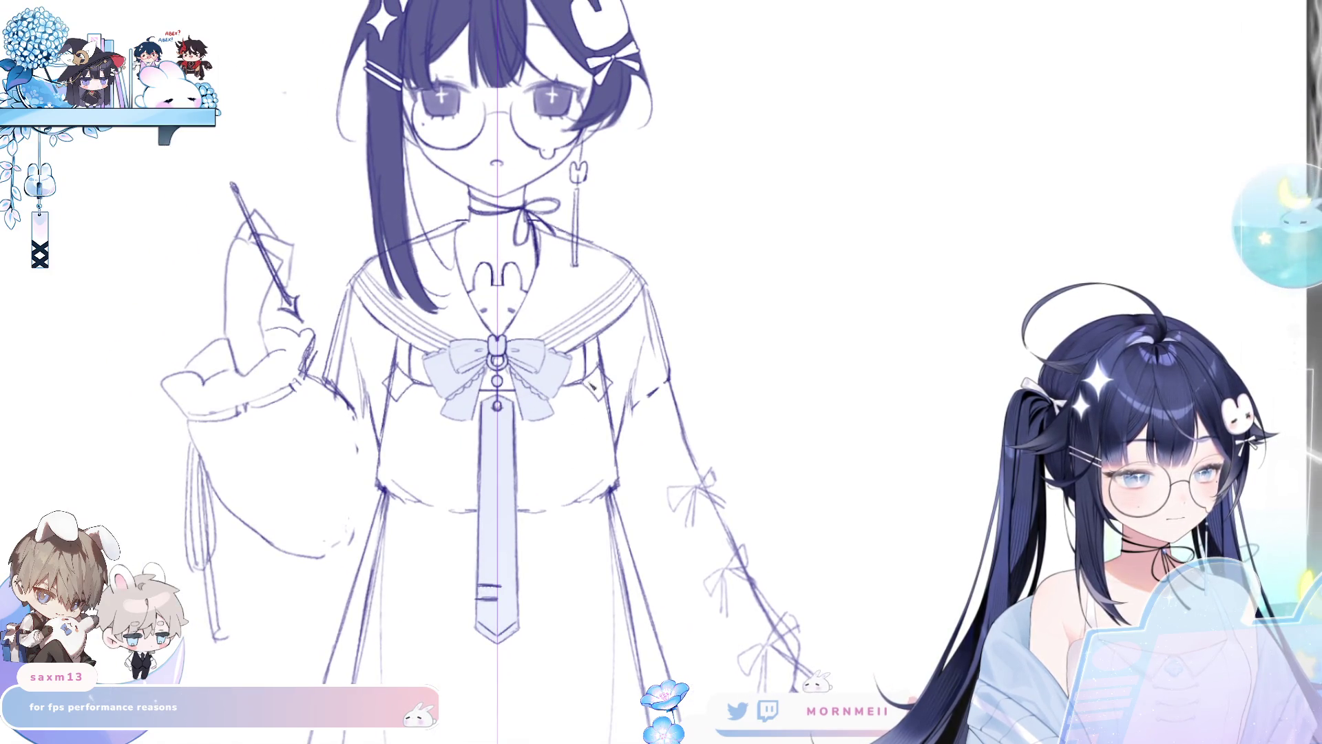
Step: Recentre the figure and hide the vertical centre guide line
scroll(595, 390, down, 3)
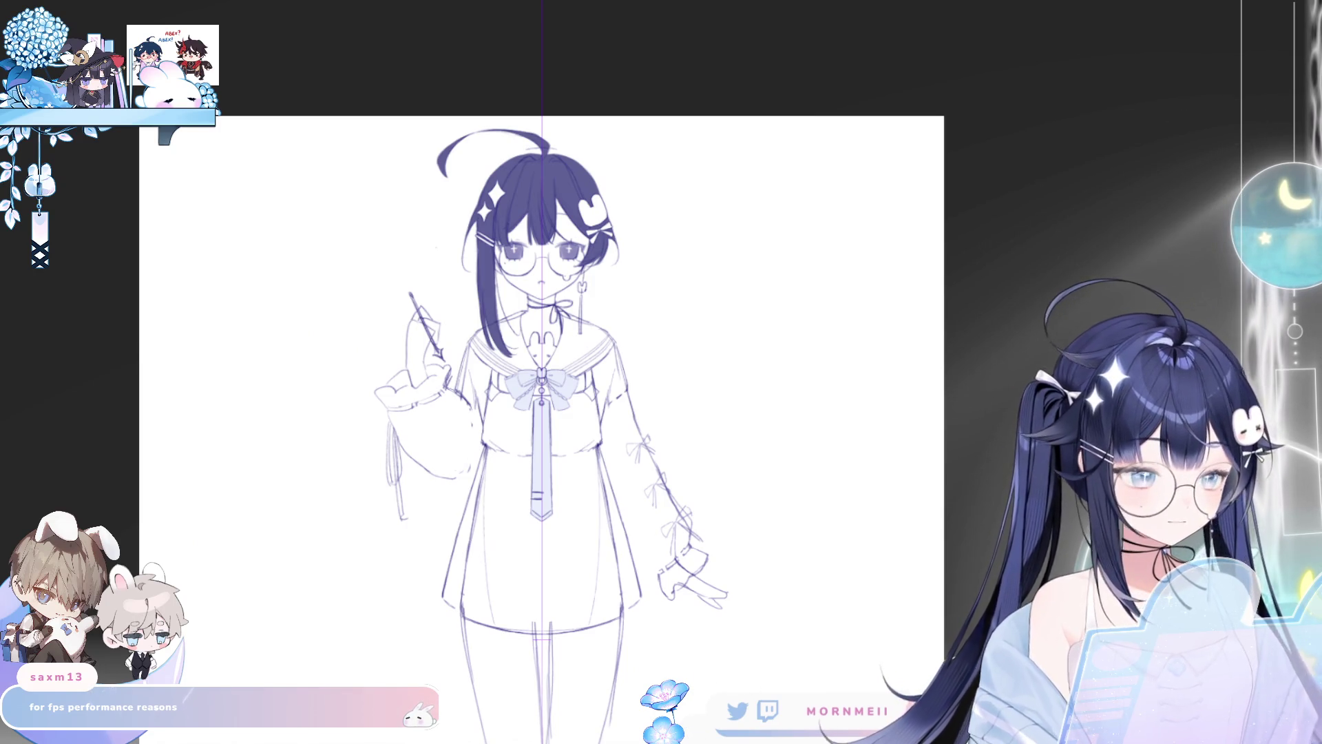
drag(725, 379, 647, 401)
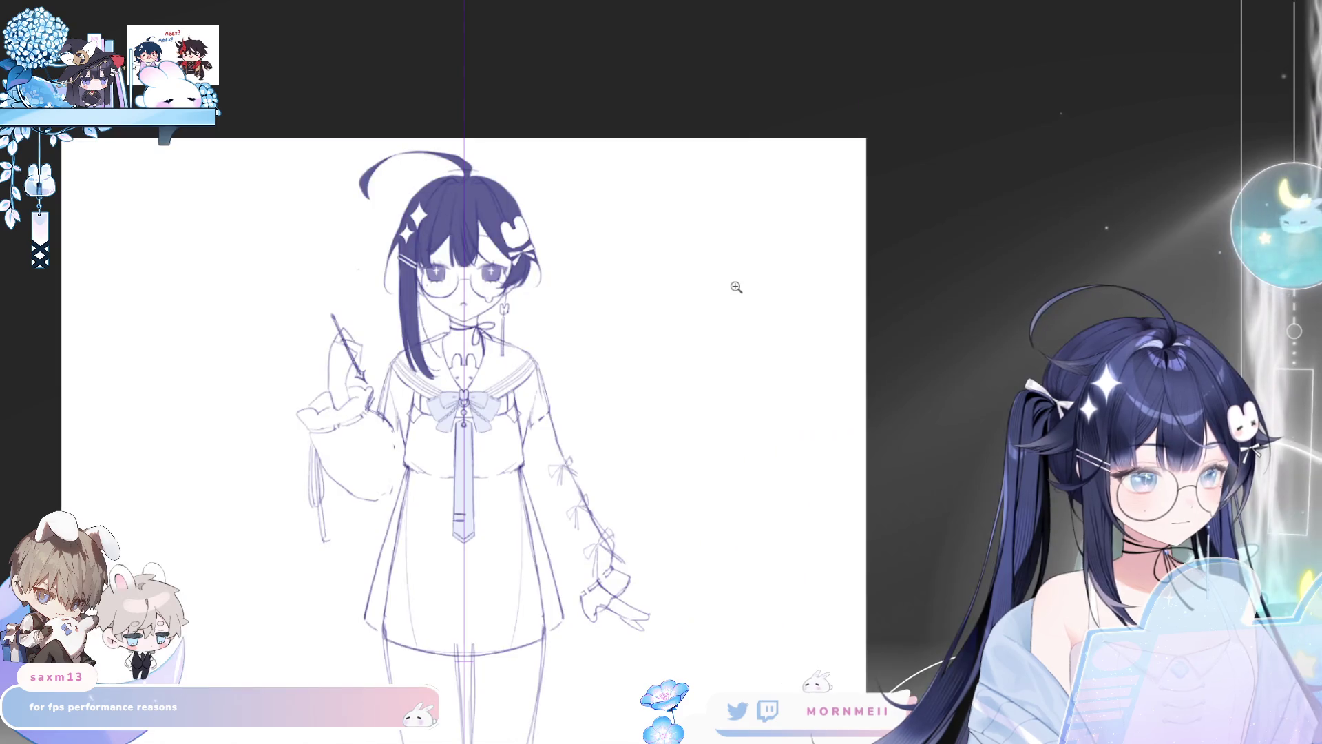
scroll(449, 425, up, 3)
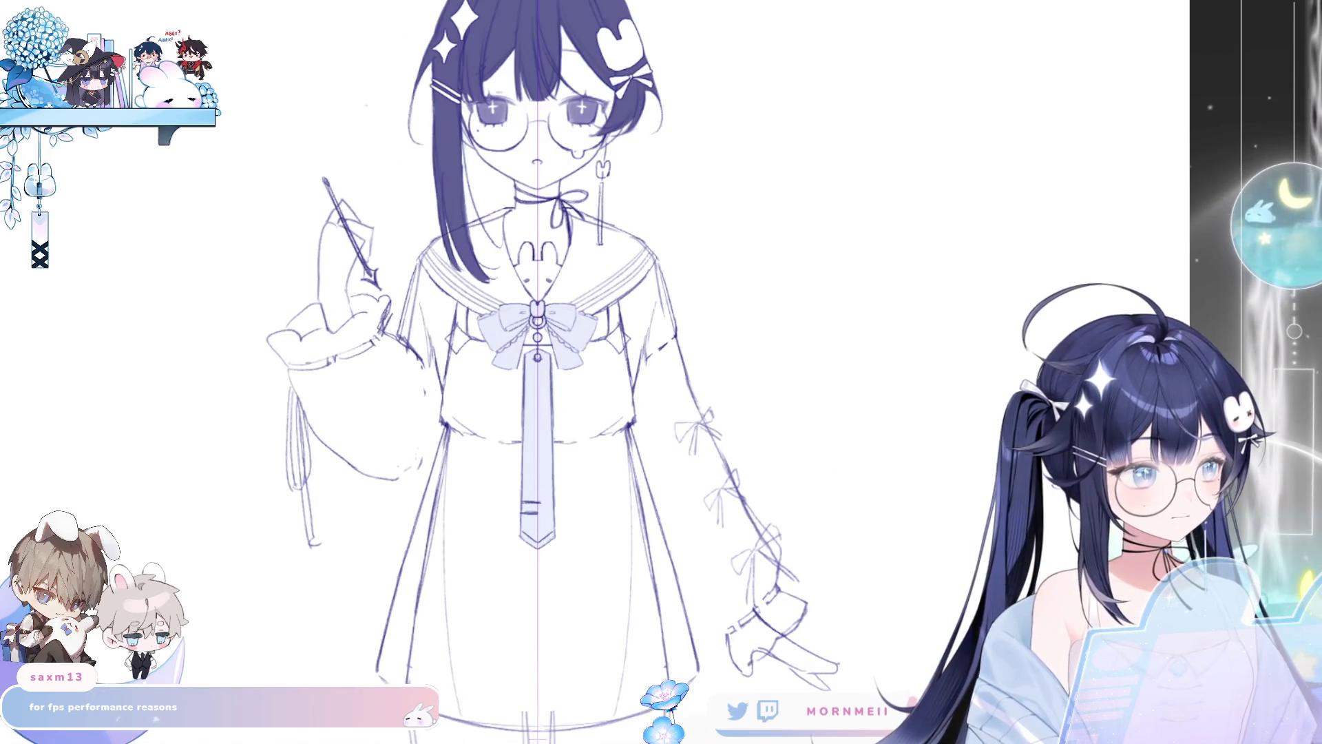
key(ctrl+shift+1)
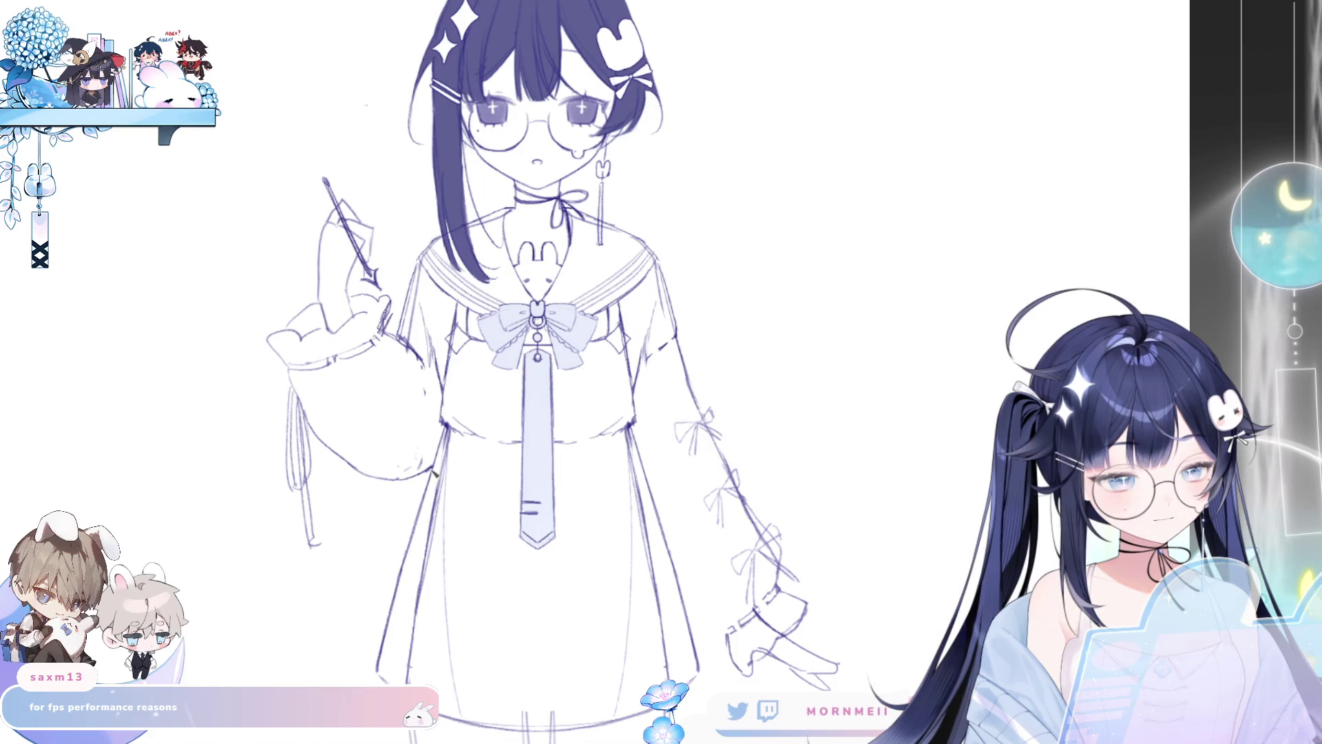
Step: Reframe the view around the figure and flip it horizontally to check proportions
key(ctrl+0)
key(ctrl+alt+0)
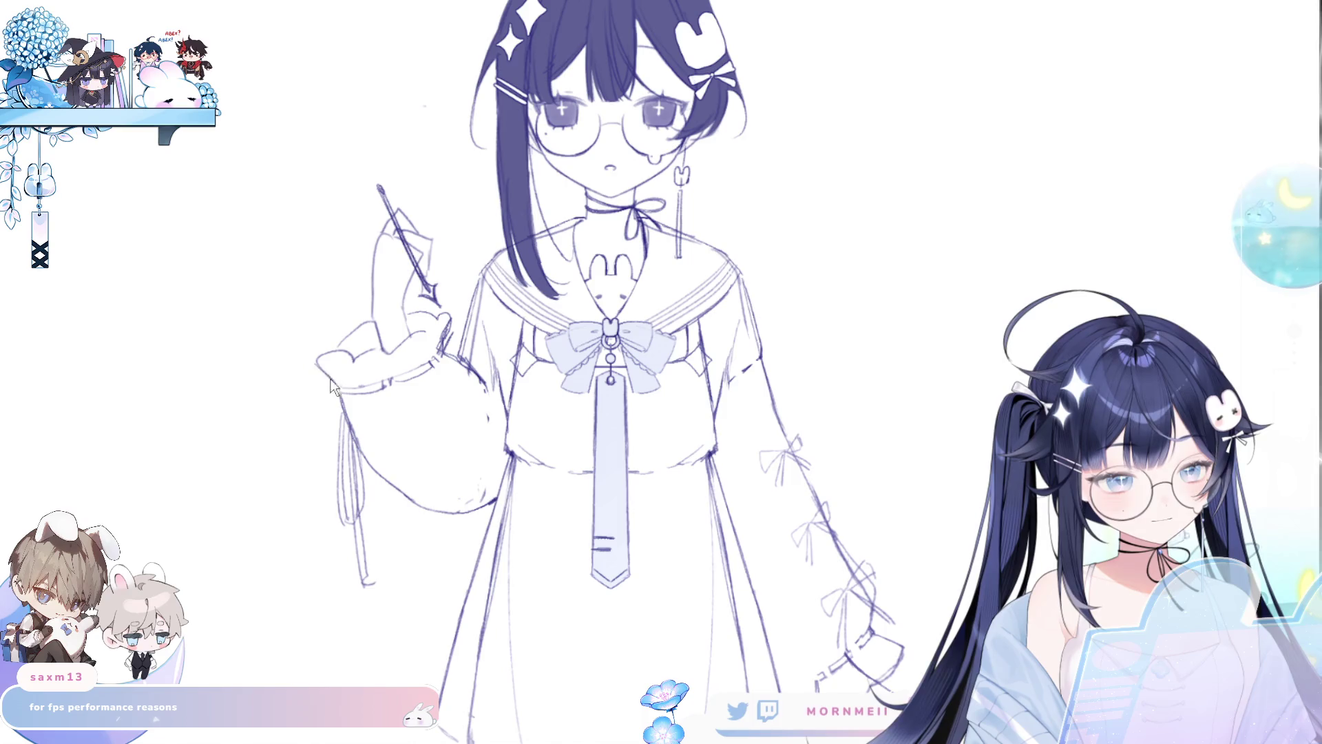
key(h)
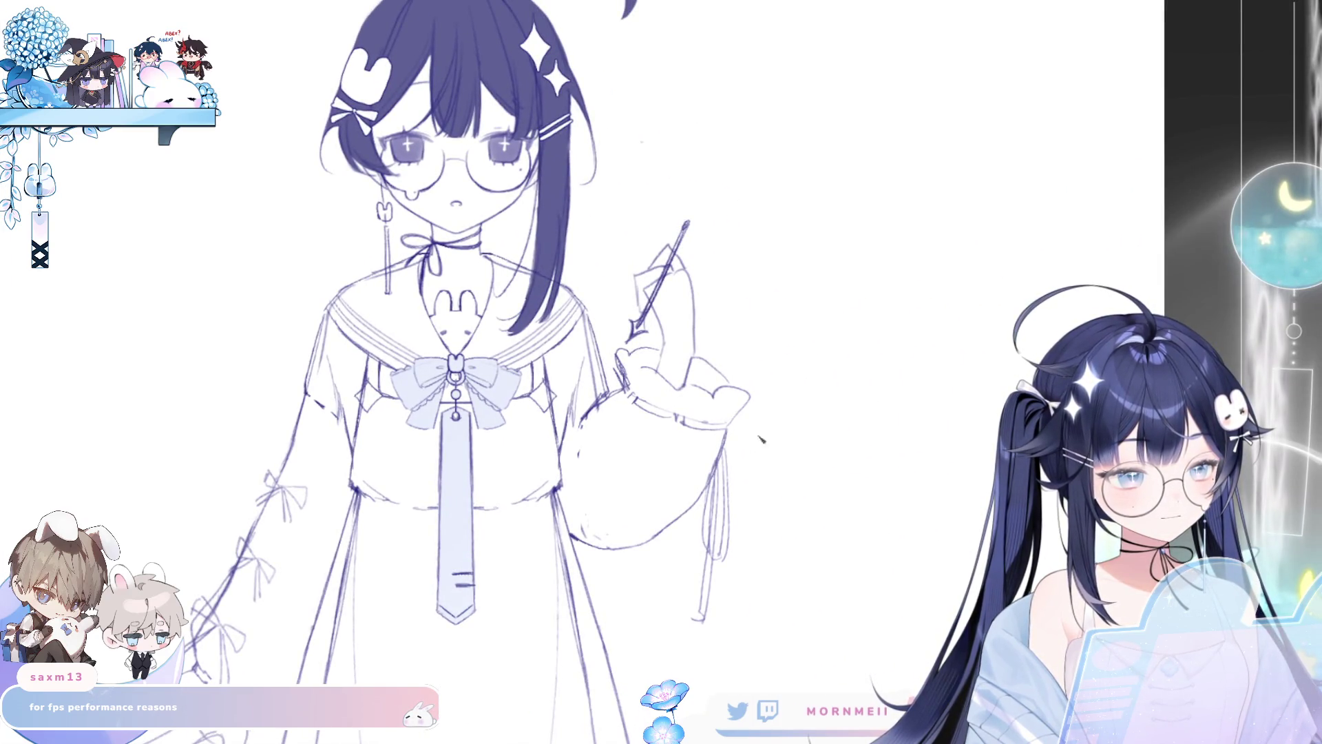
Step: Add two strokes refining the lowered sleeve's cuff, then fit the unmirrored drawing to the window
scroll(783, 427, up, 2)
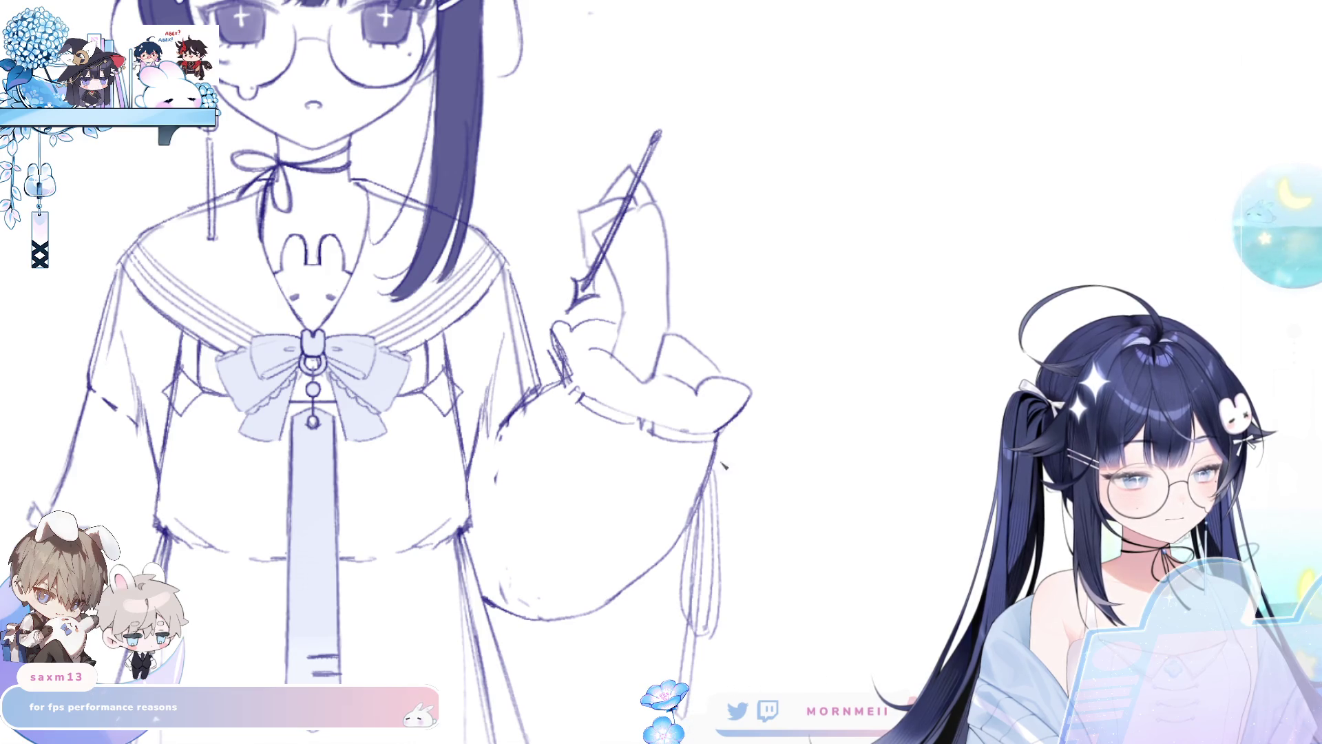
key(ctrl+0)
key(m)
scroll(722, 525, up, 3)
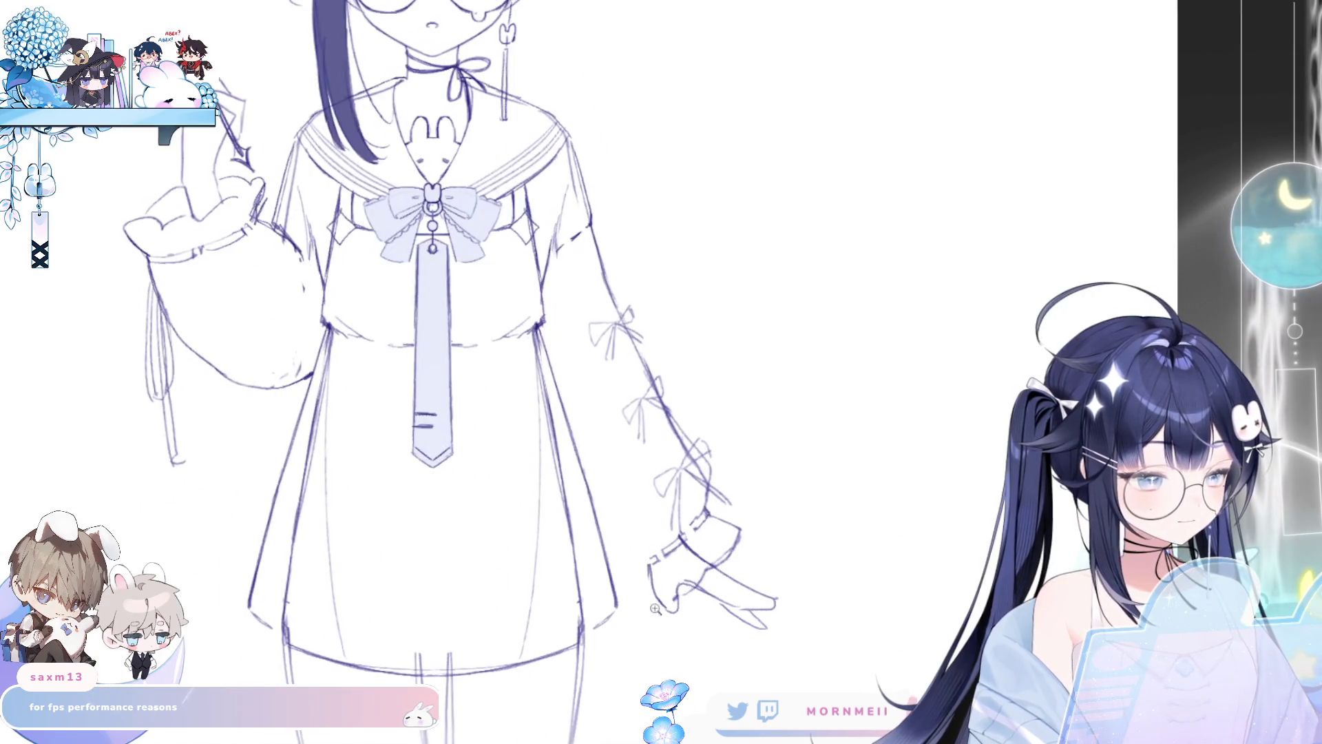
drag(678, 601, 624, 620)
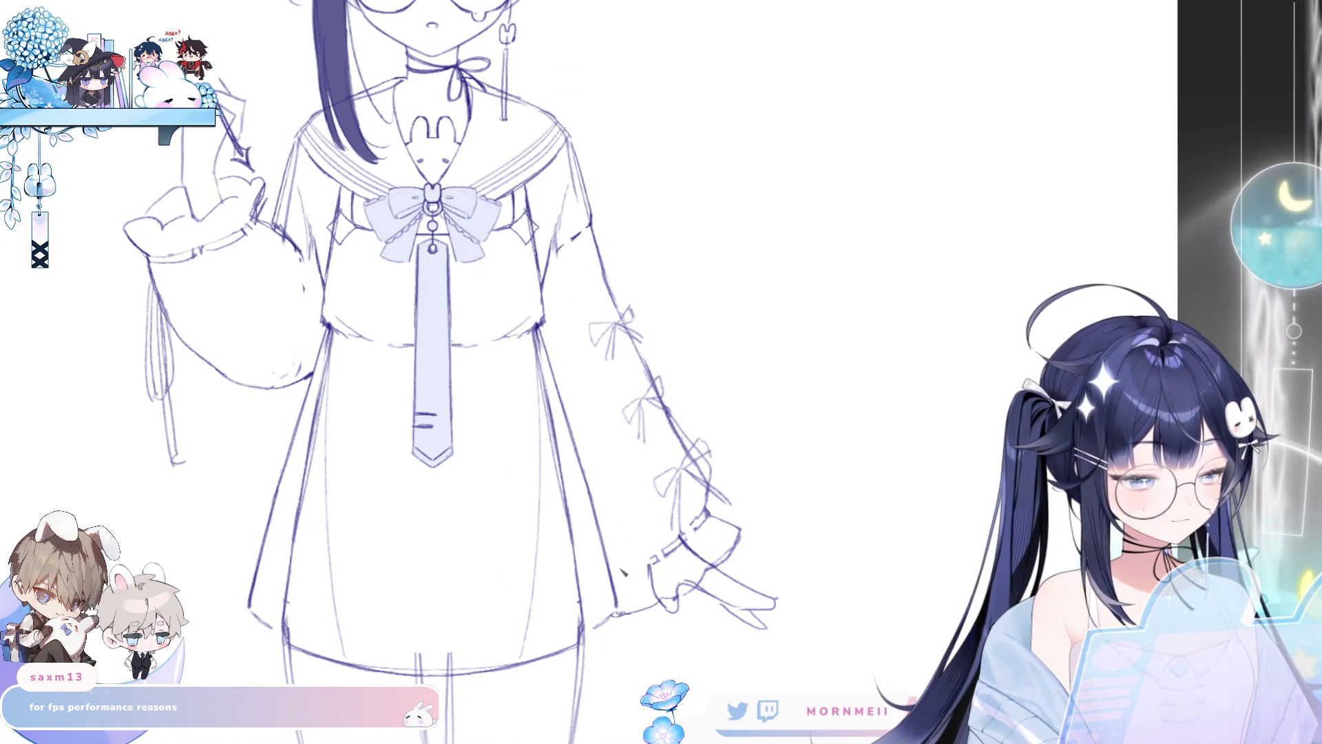
drag(655, 562, 625, 572)
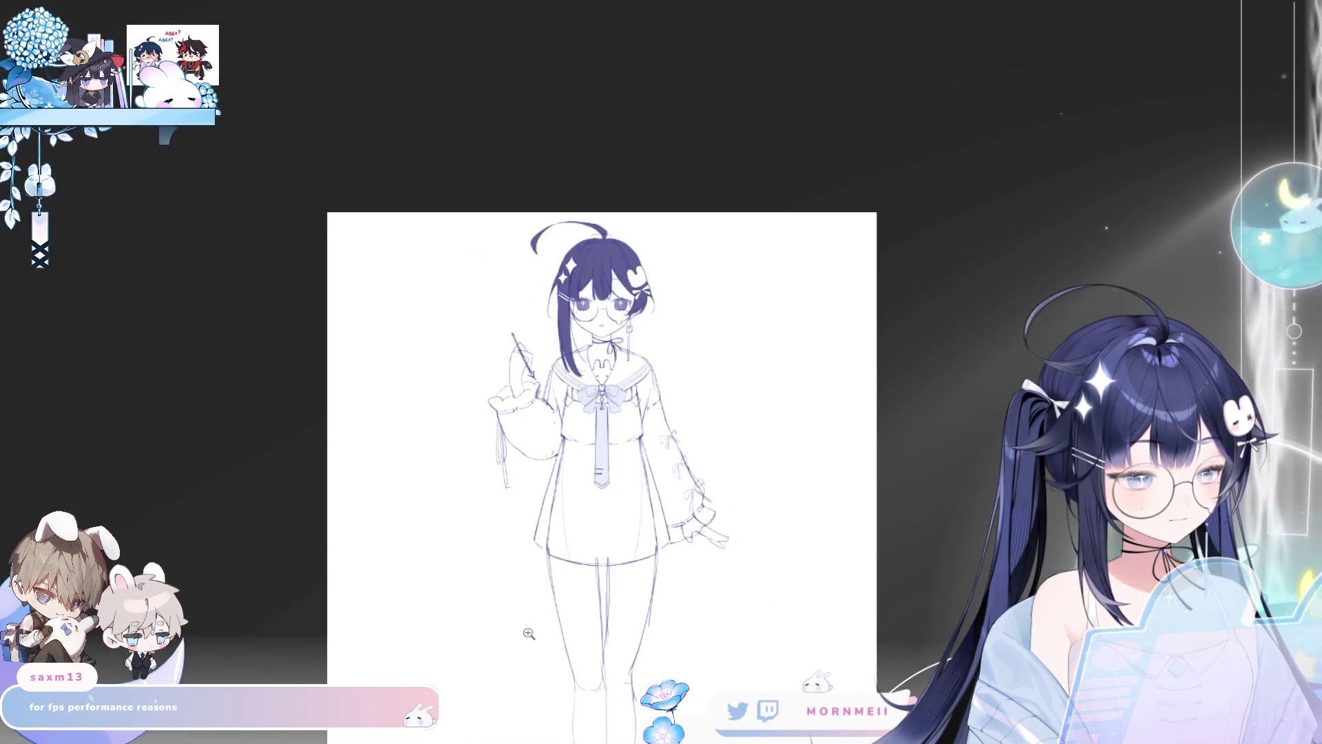
key(ctrl+0)
key(h)
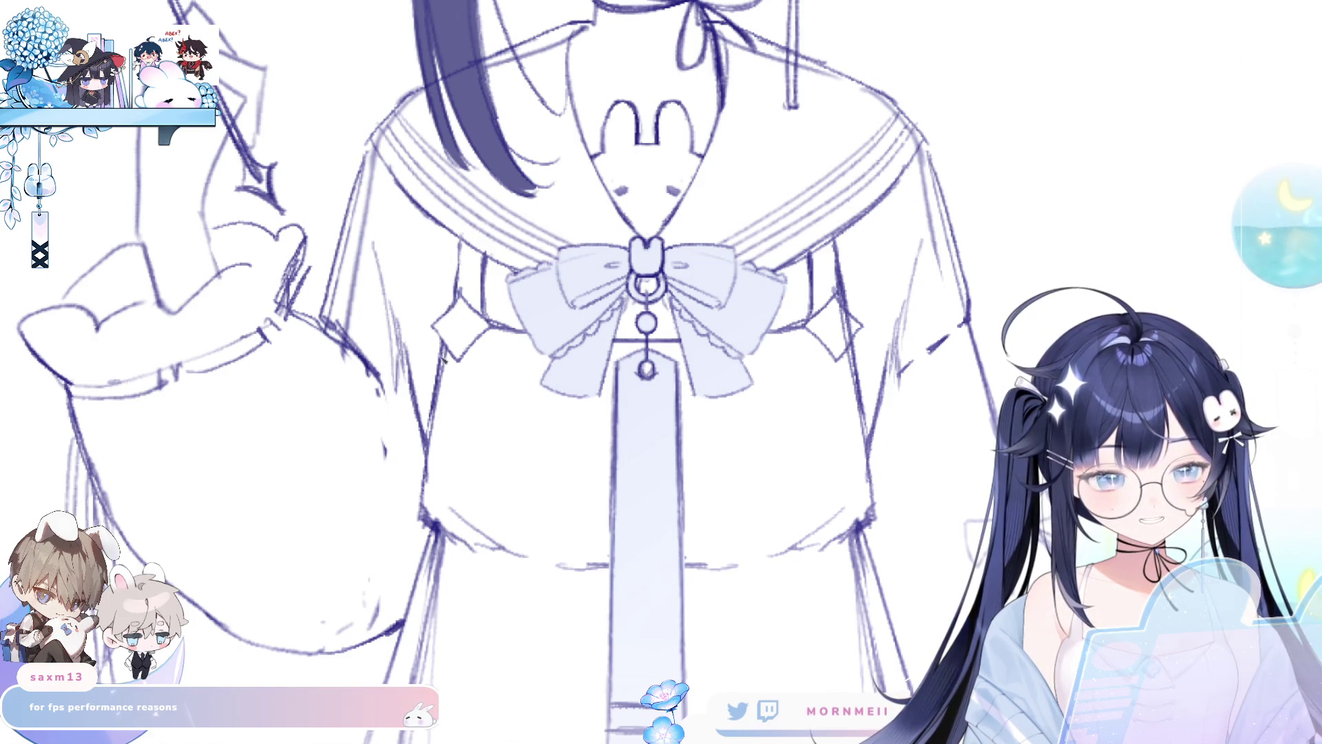
scroll(597, 374, down, 3)
drag(635, 679, 405, 655)
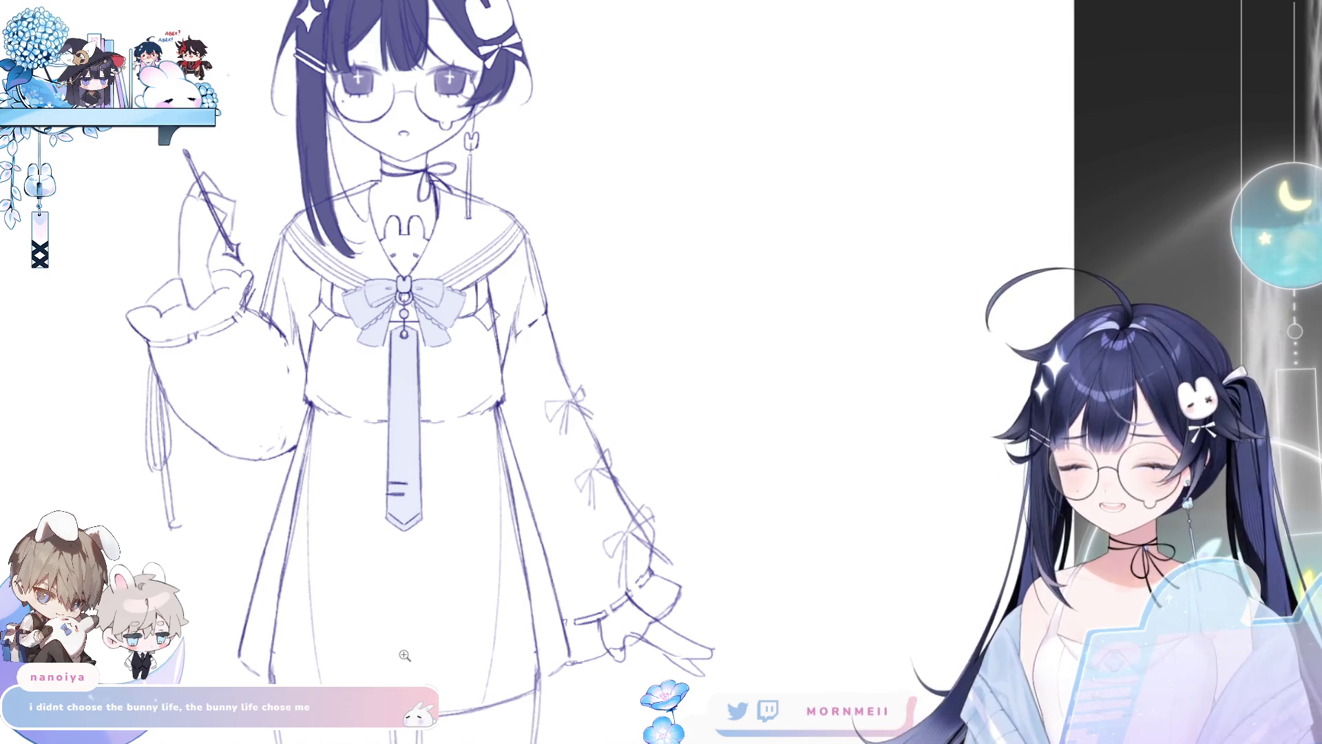
click(489, 290)
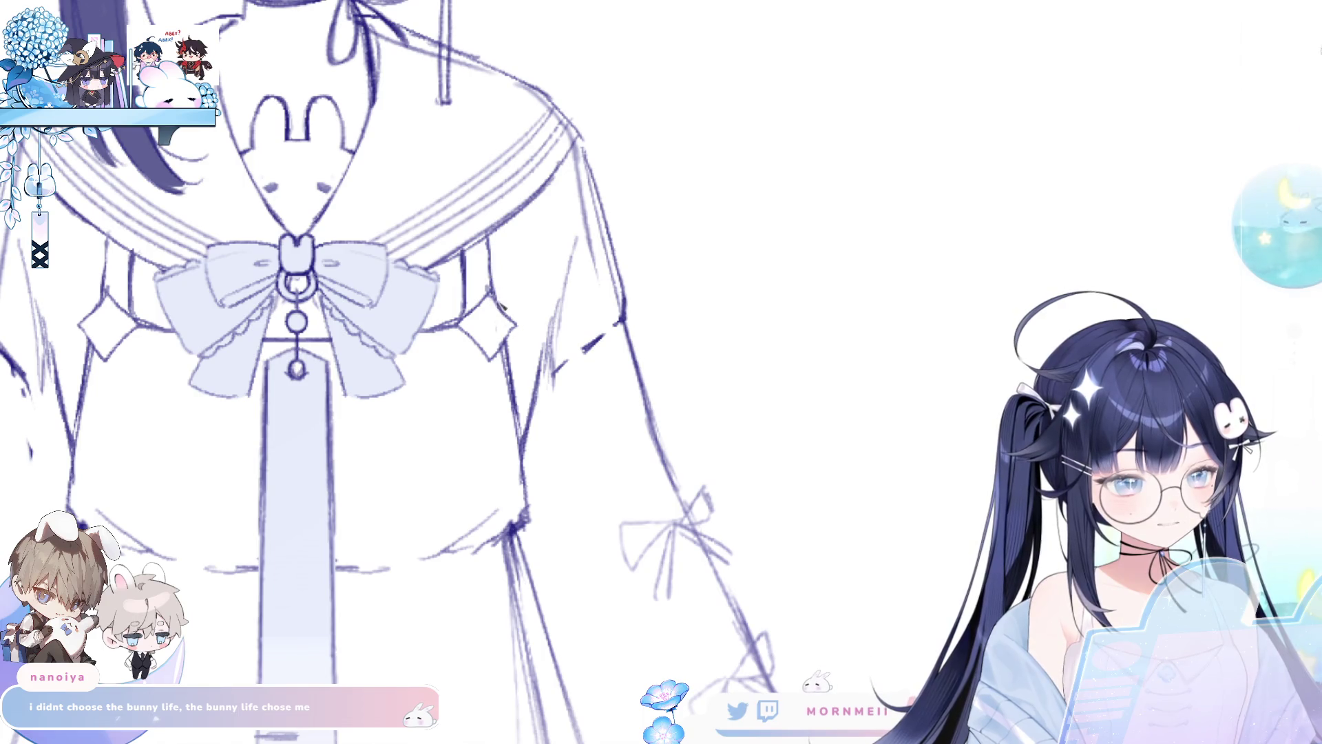
drag(255, 578, 376, 503)
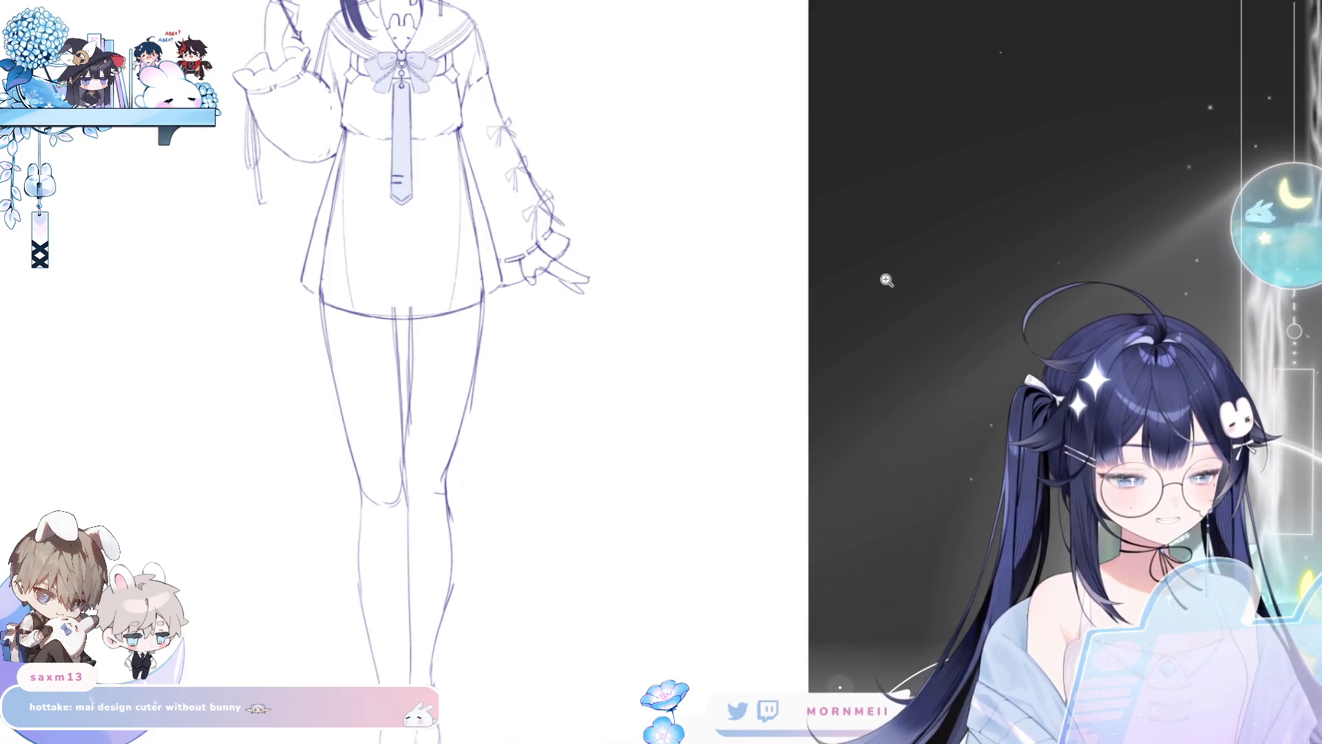
scroll(570, 342, down, 5)
key(h)
key(h)
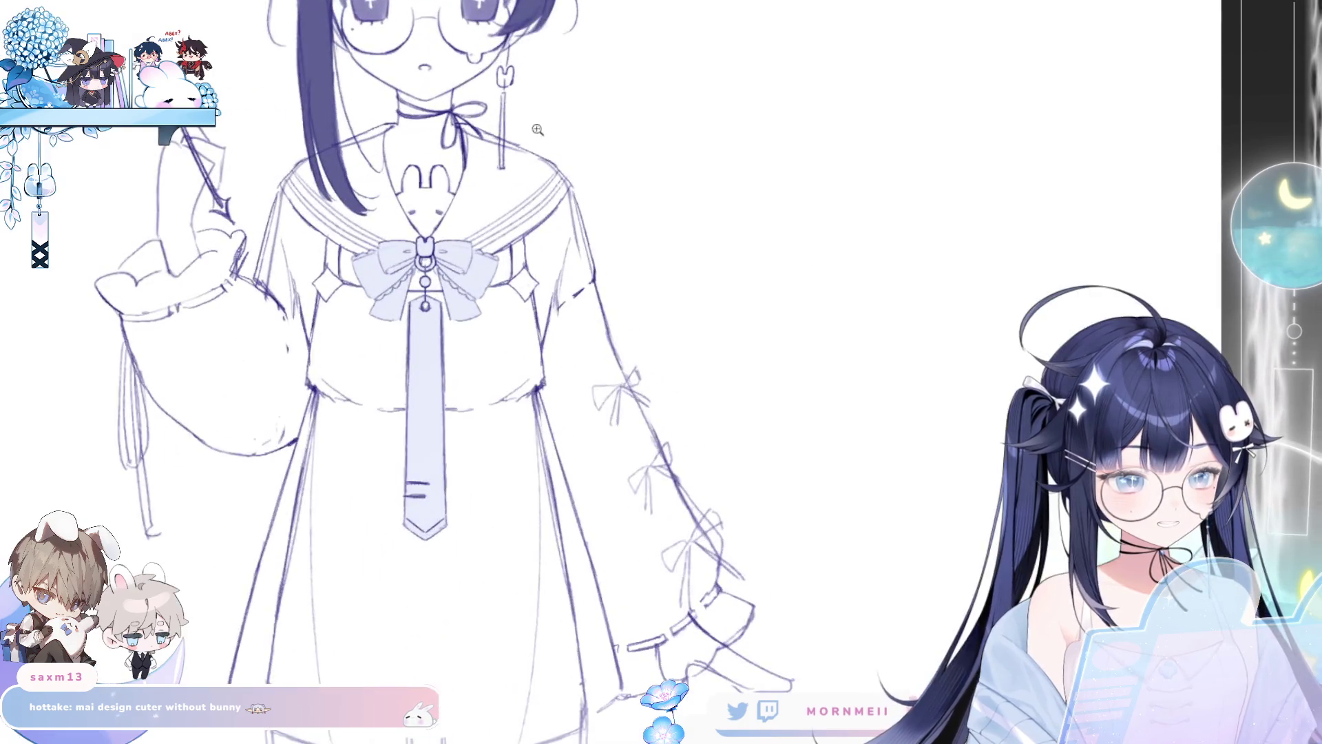
Step: Zoom in on the dress and undo the earlier cloud doodle
scroll(552, 534, up, 5)
drag(562, 358, 573, 406)
scroll(573, 406, up, 3)
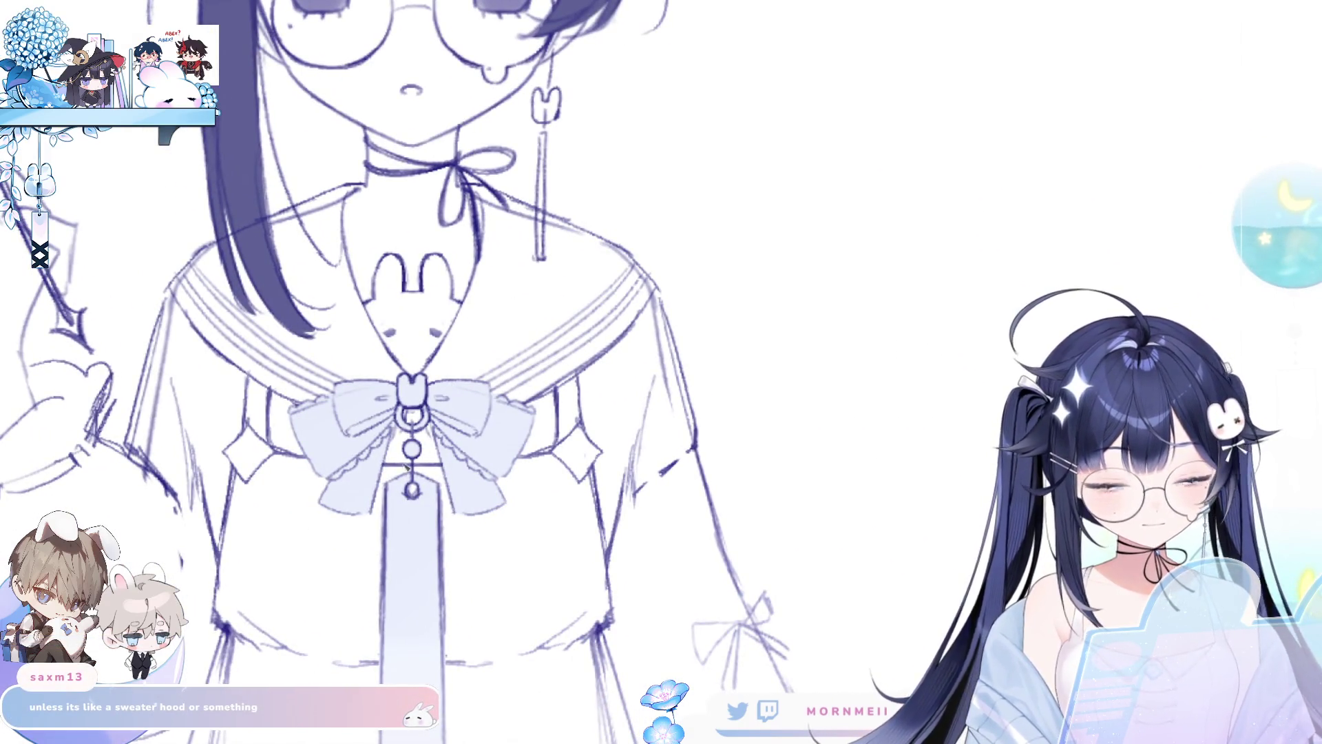
scroll(407, 468, down, 3)
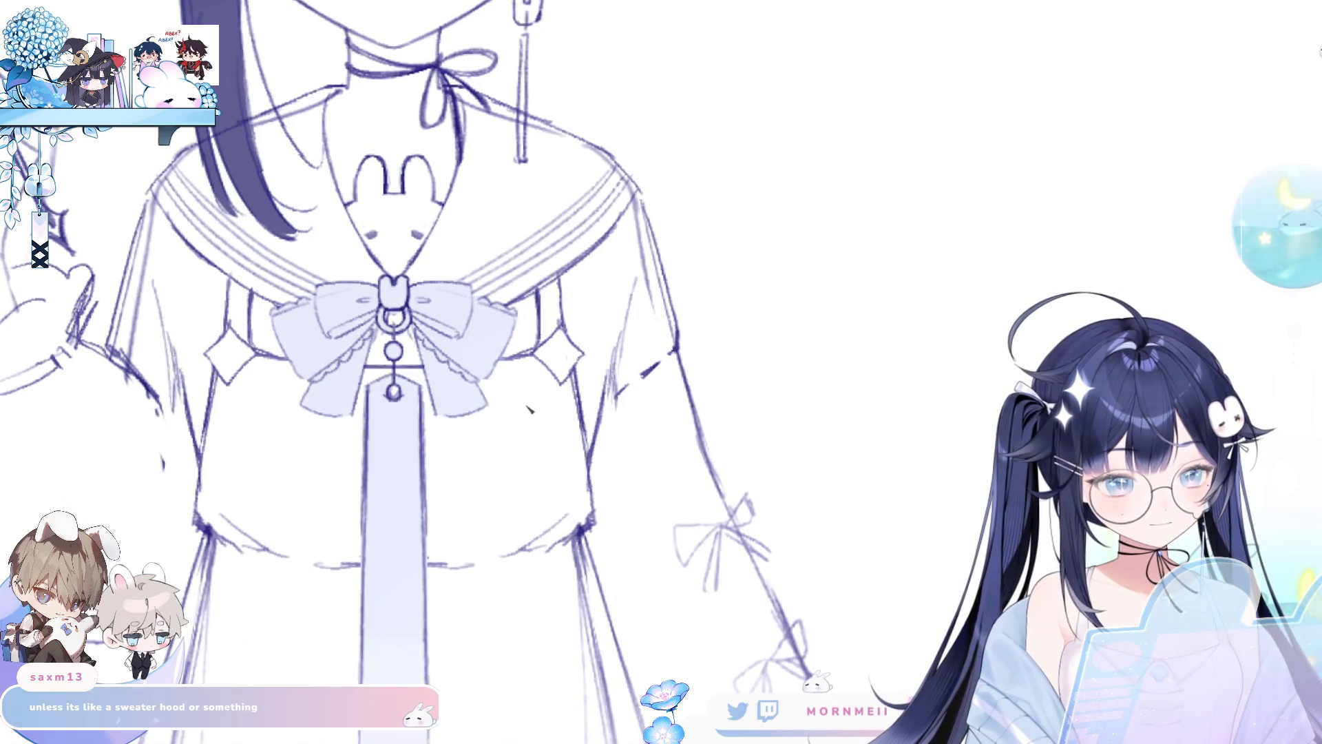
scroll(469, 521, down, 2)
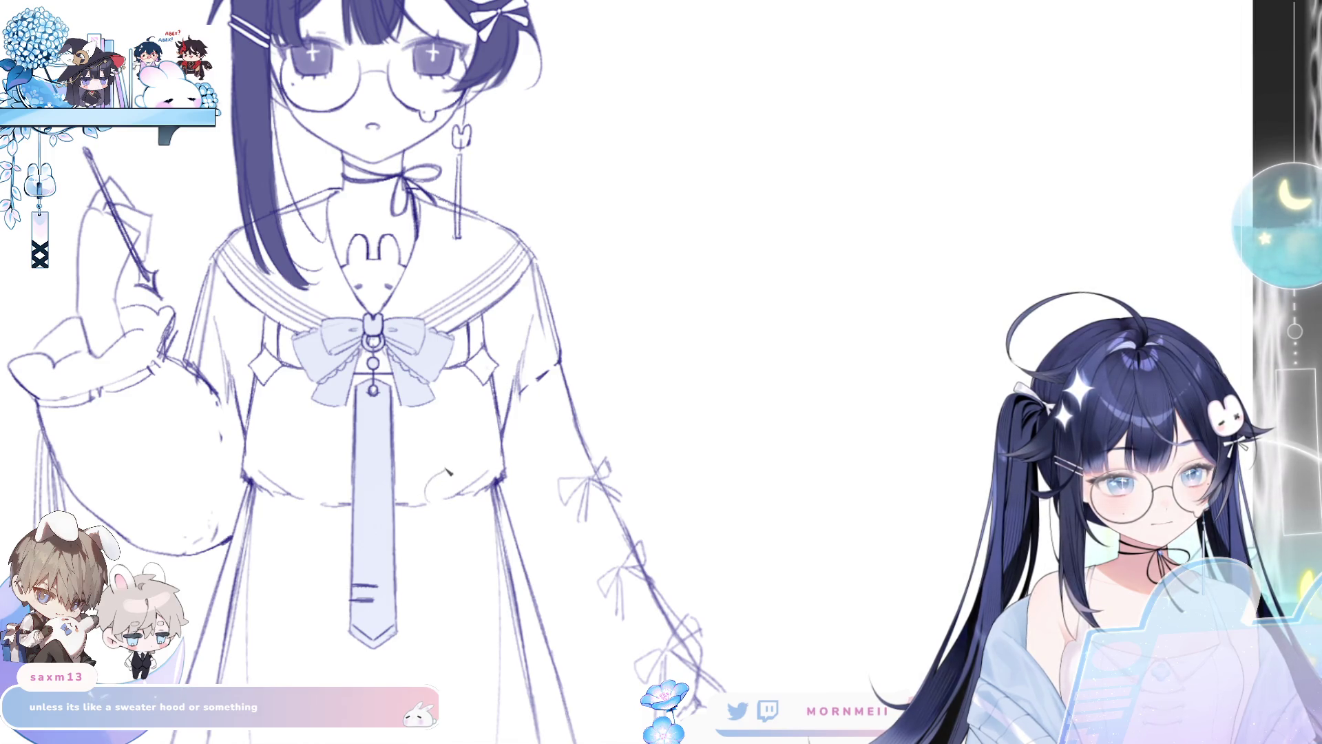
key(ctrl+z)
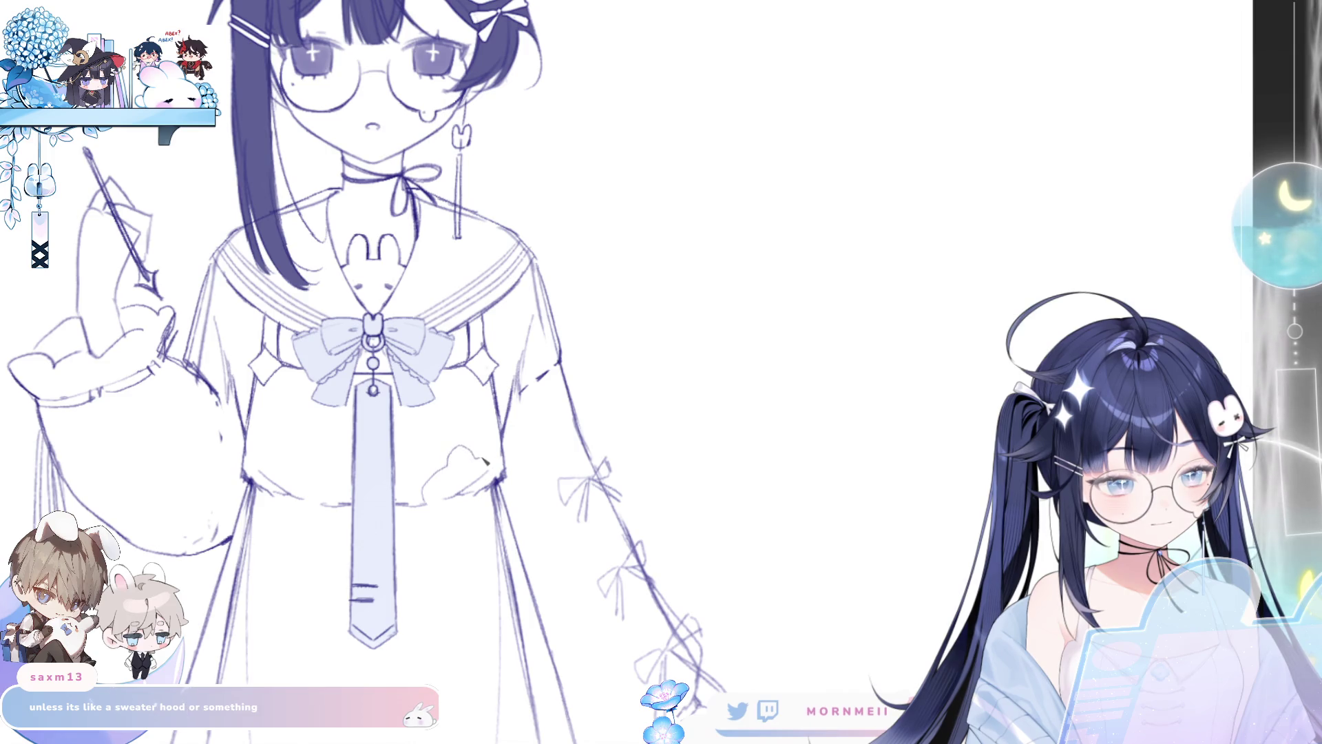
key(ctrl+z)
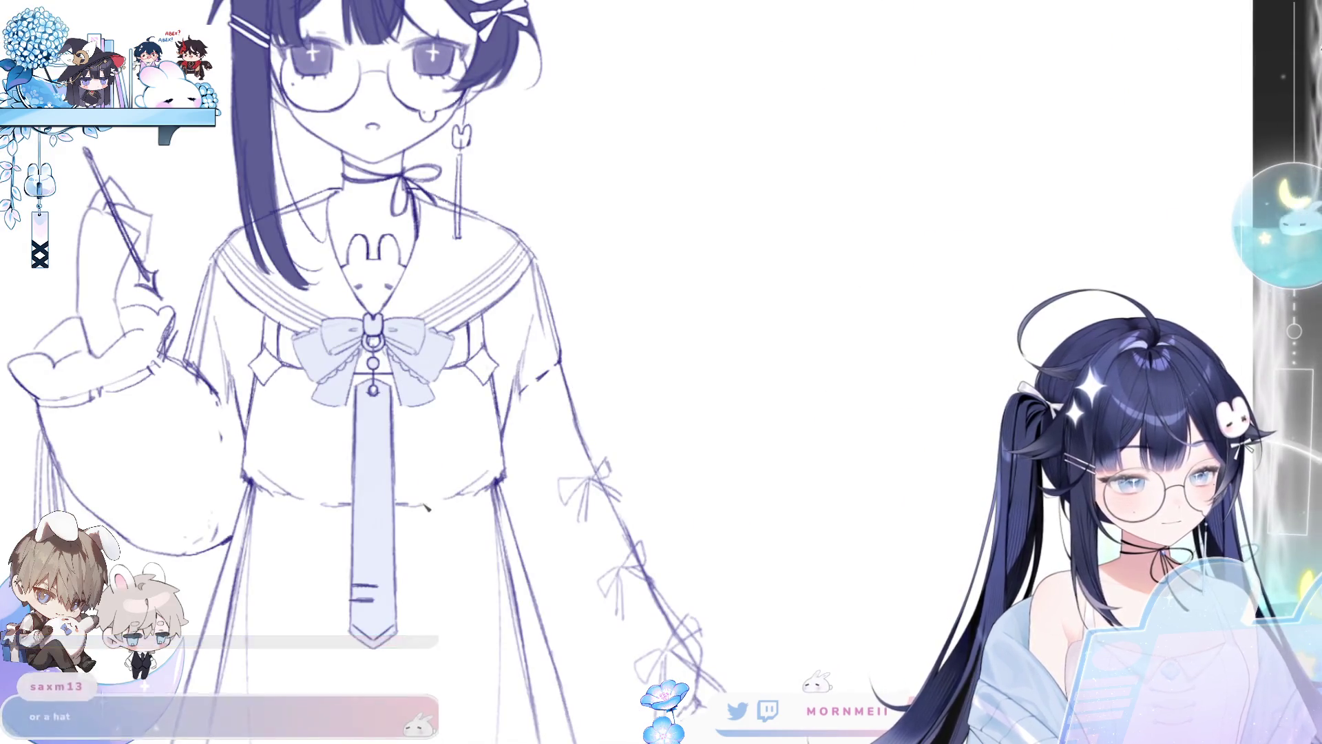
Step: Draw a small cloud motif on the bodice beside the tie and zoom out
mouse_move(445, 472)
mouse_down()
mouse_move(460, 432)
mouse_move(487, 452)
mouse_up()
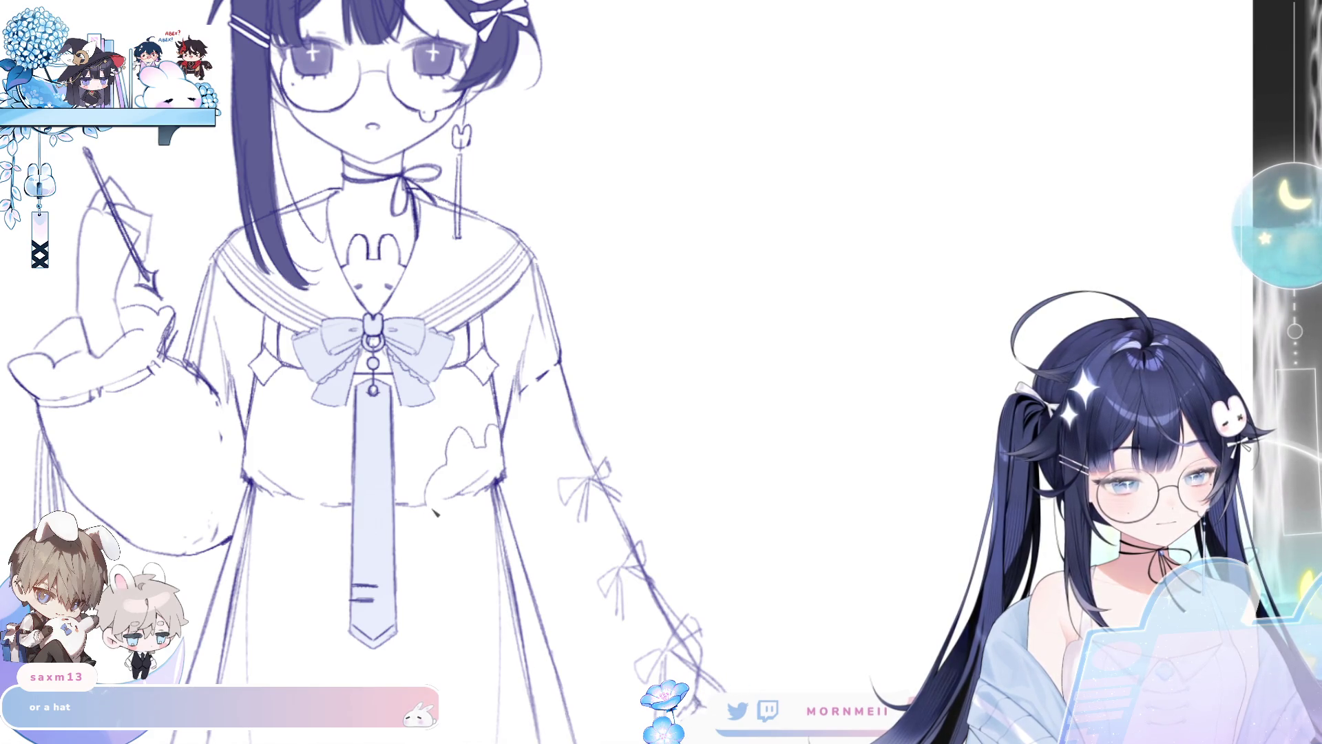
scroll(471, 529, down, 4)
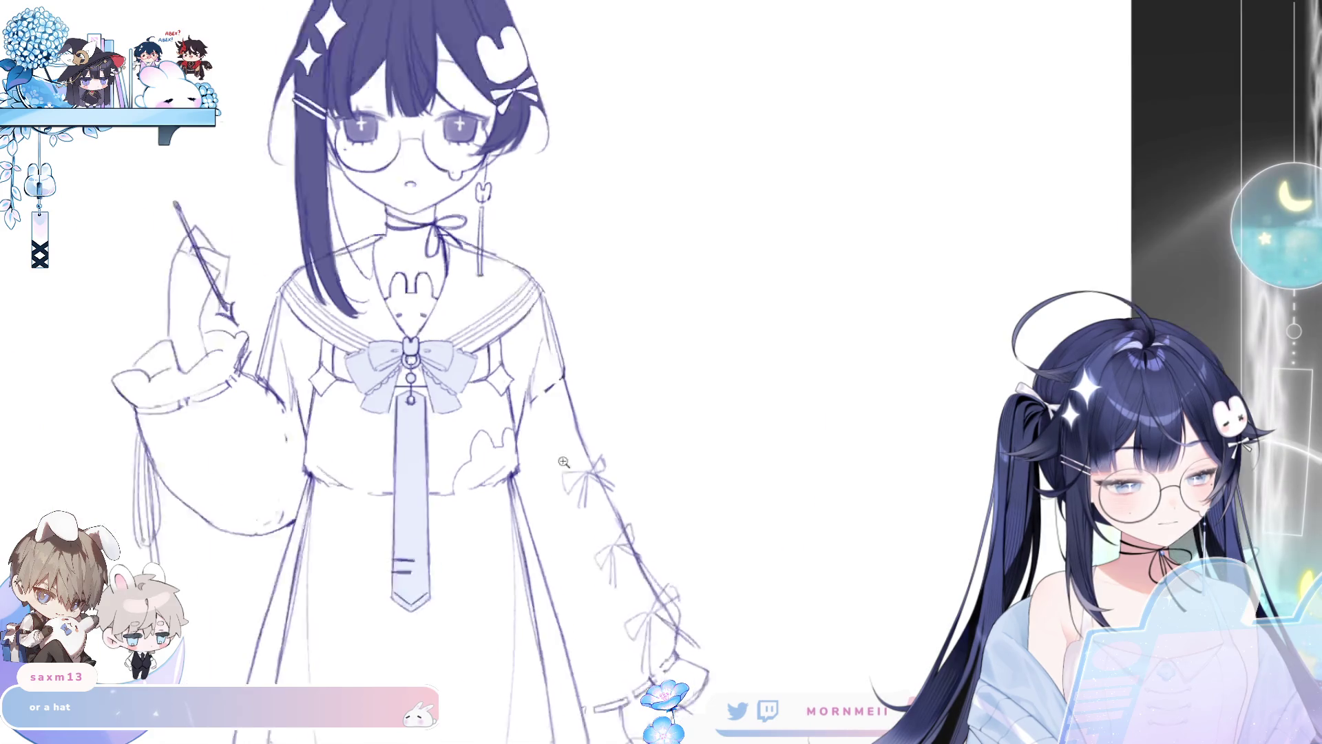
drag(903, 585, 504, 585)
scroll(505, 584, up, 3)
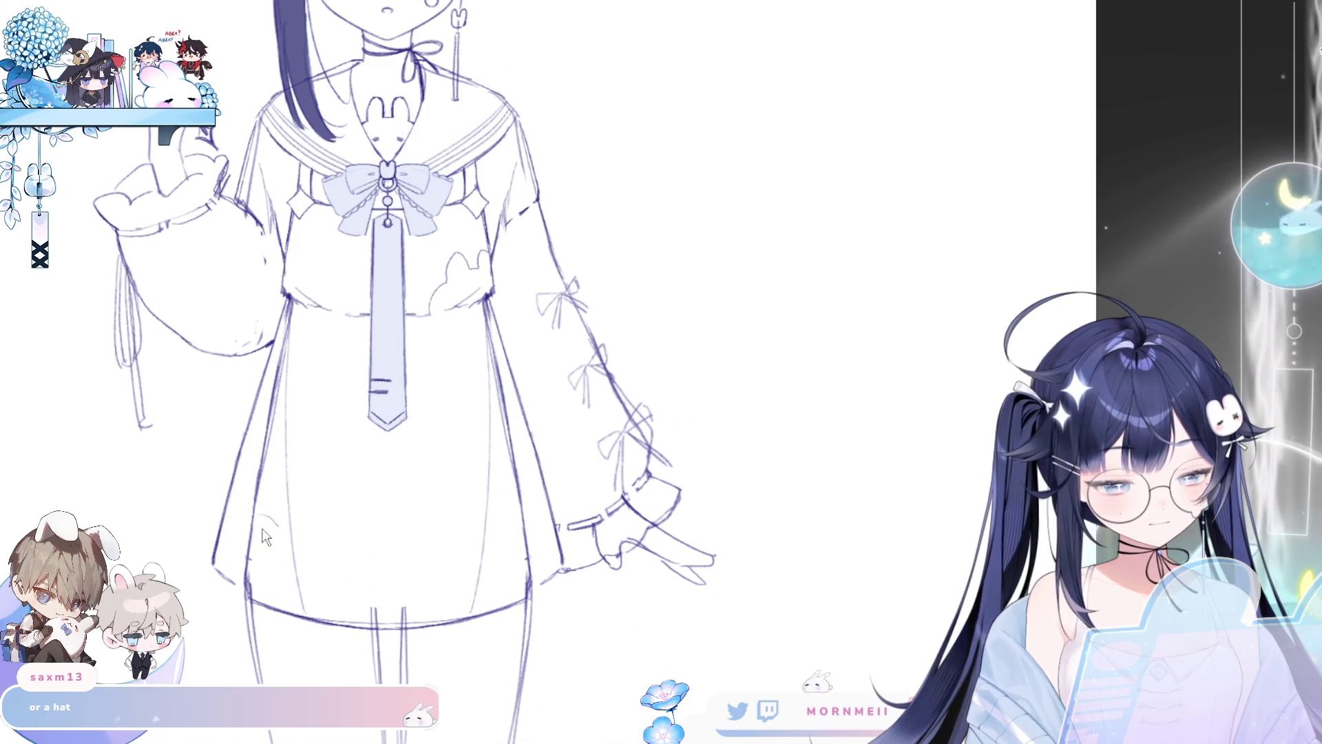
Step: Start the larger cloud outline on the lower left skirt, redoing its lower lobe
mouse_move(255, 518)
mouse_down()
mouse_move(296, 497)
mouse_move(316, 537)
mouse_up()
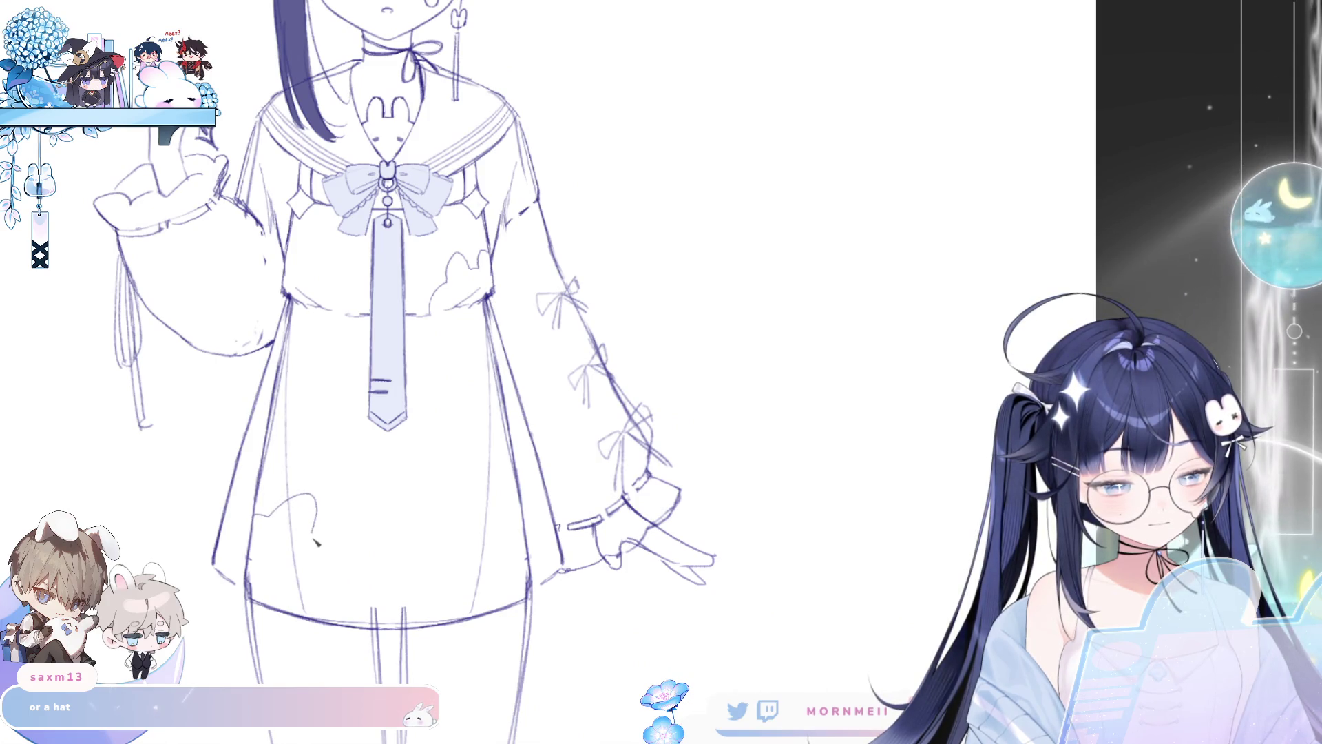
key(ctrl+z)
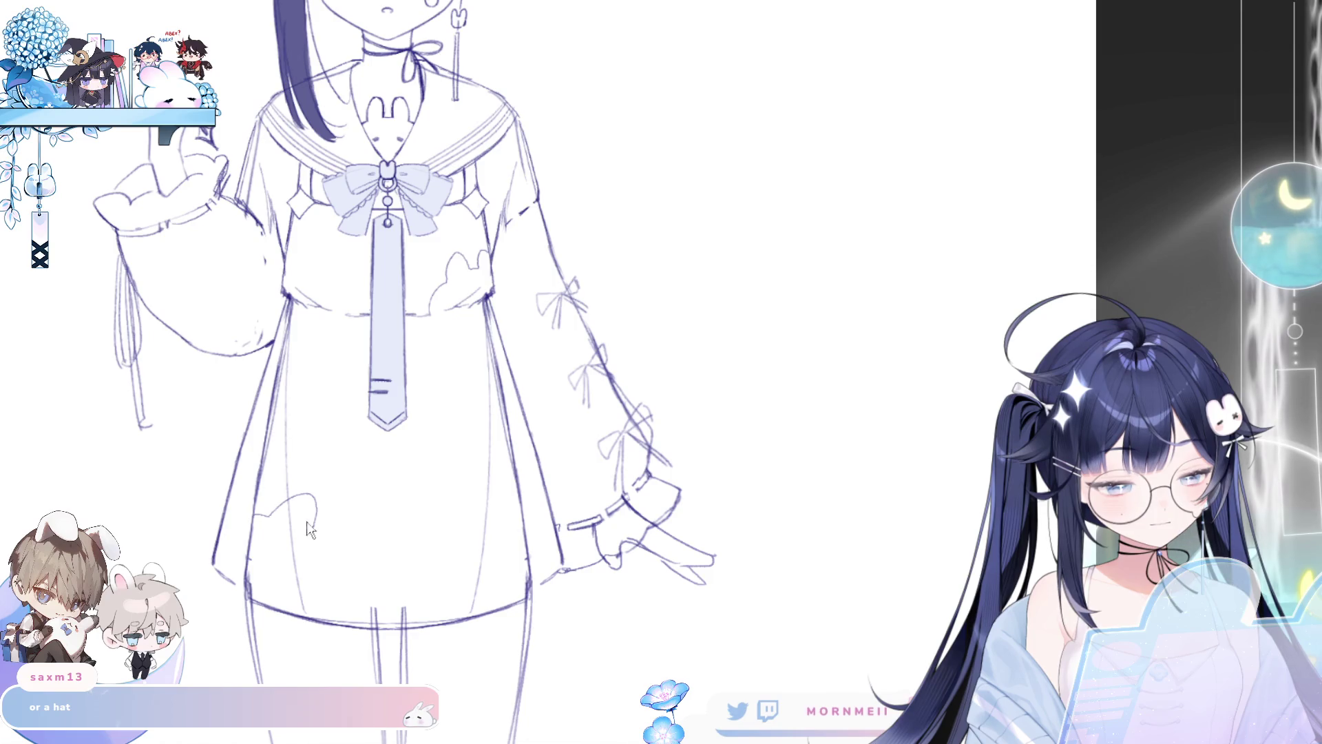
key(ctrl+z)
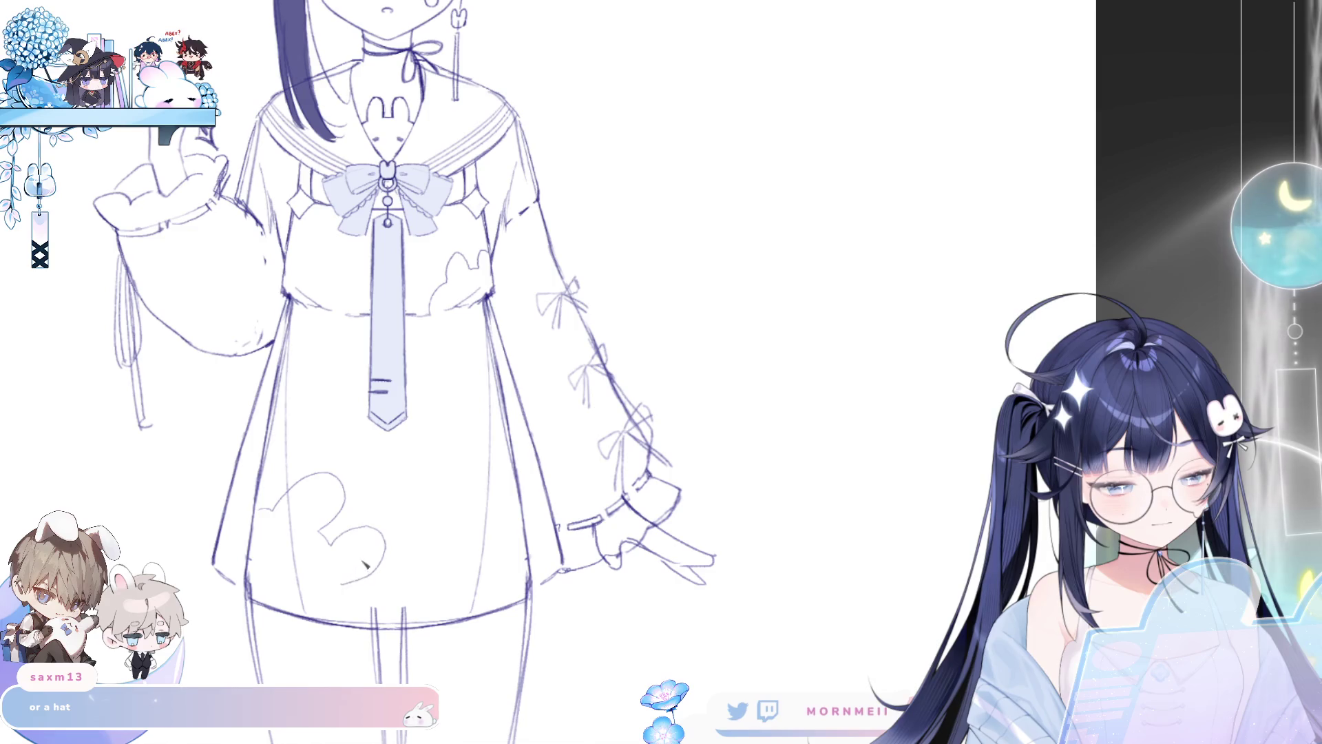
key(ctrl+z)
mouse_move(394, 540)
mouse_down()
mouse_move(346, 585)
mouse_move(355, 622)
mouse_up()
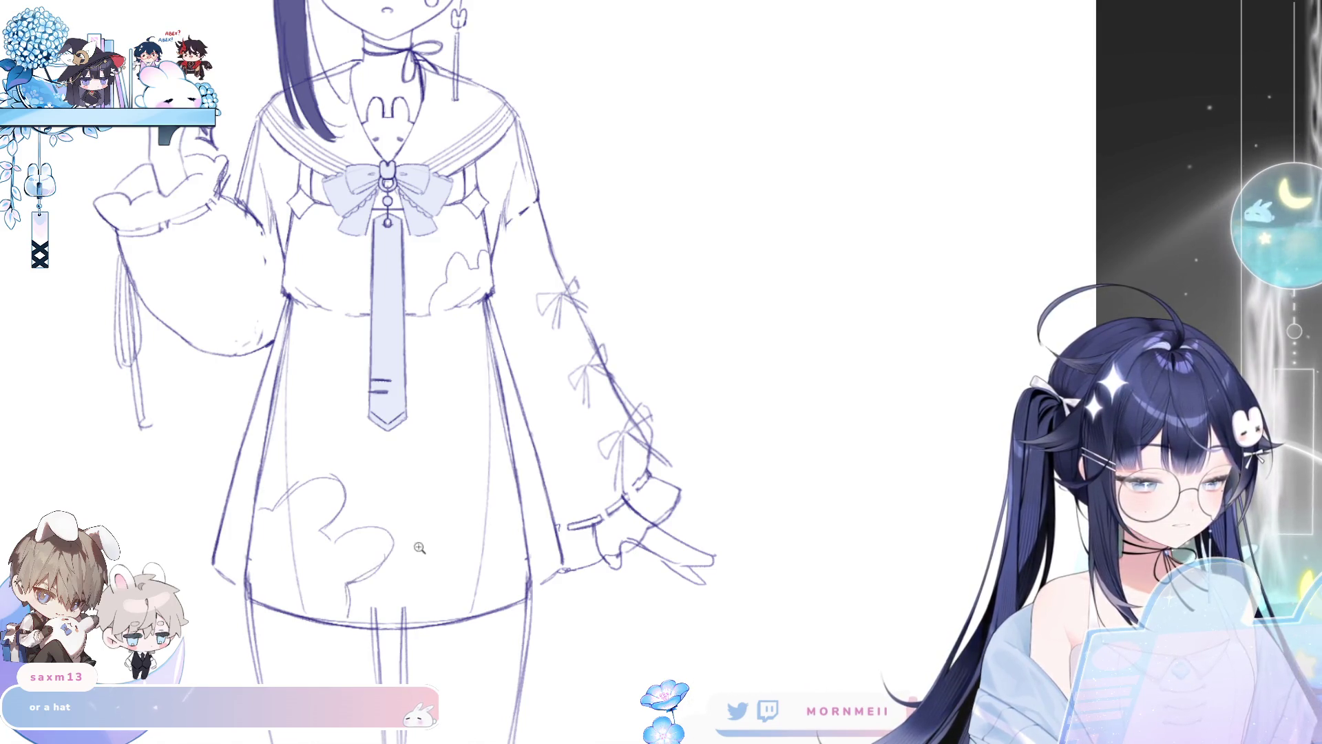
key(ctrl+0)
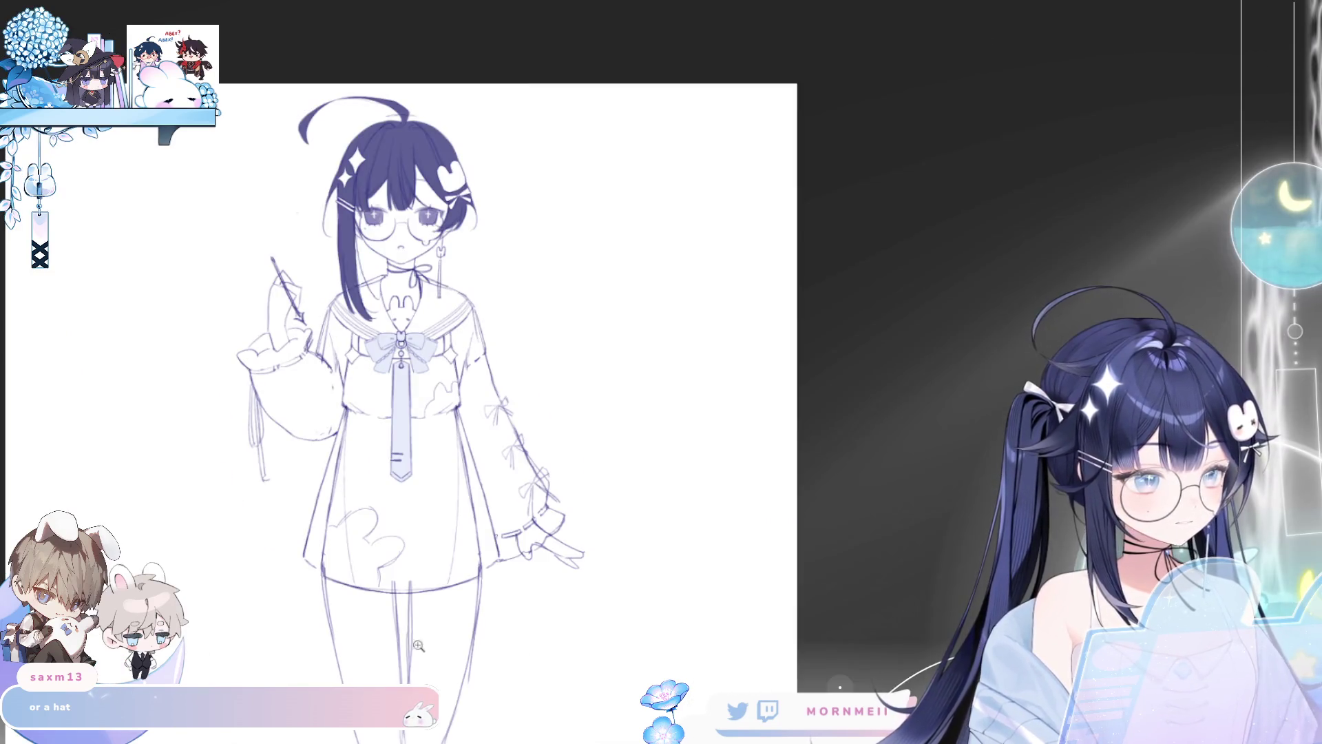
Step: Redraw the cloud's arcs wider with a second lobe, then zoom out to the whole figure
click(418, 645)
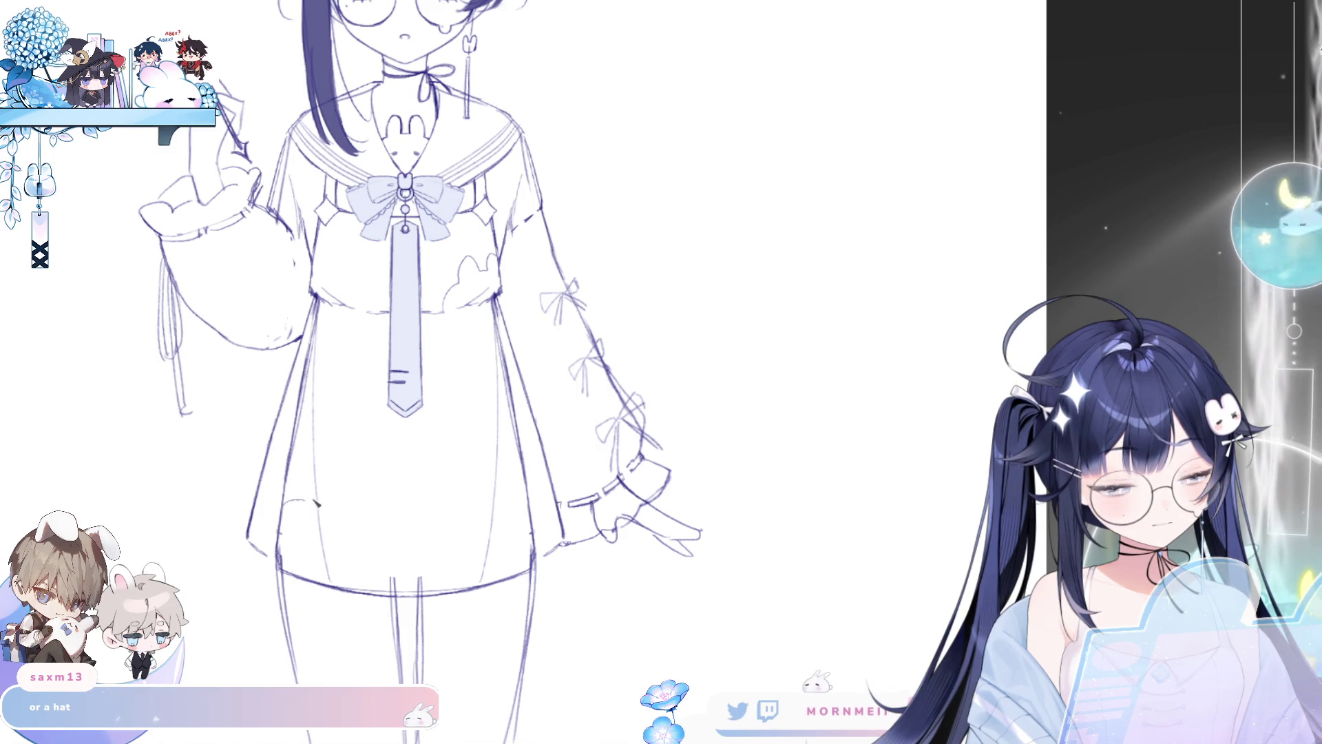
mouse_move(313, 507)
mouse_down()
mouse_move(352, 527)
mouse_move(347, 541)
mouse_up()
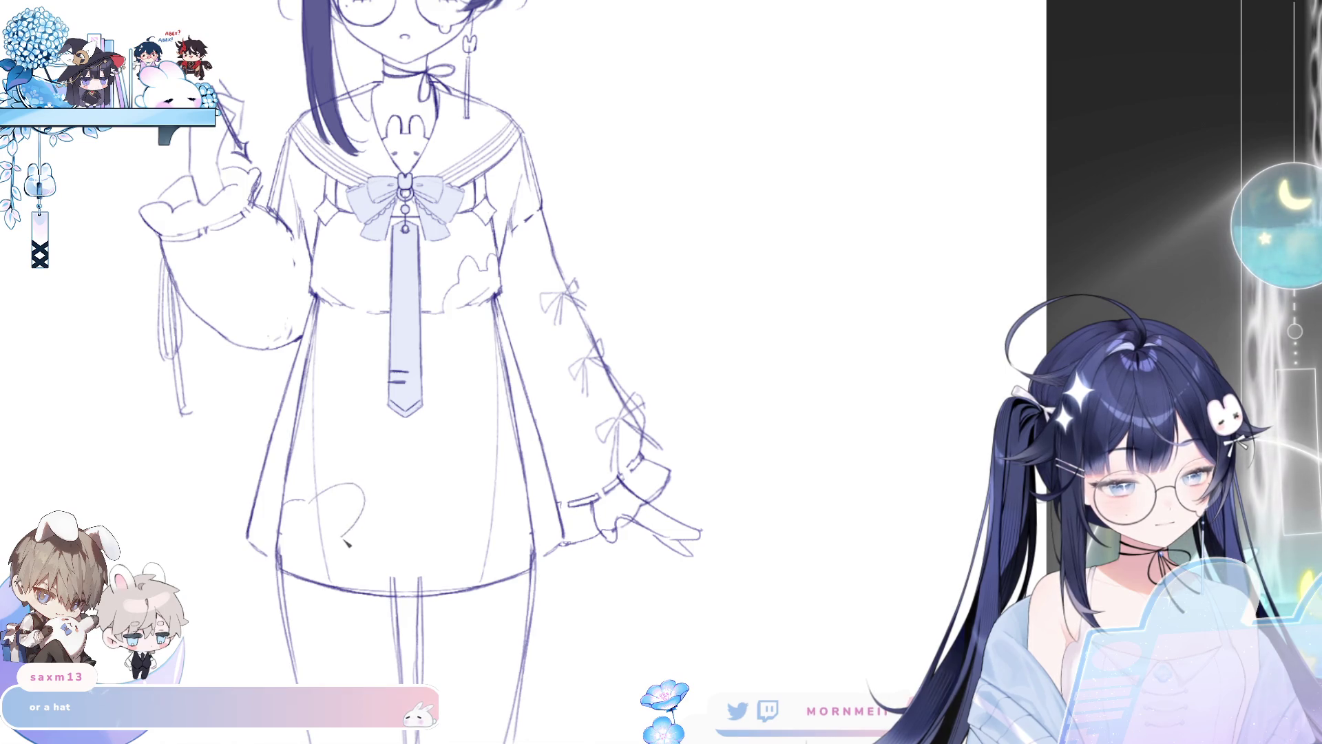
key(ctrl+z)
mouse_move(317, 493)
mouse_down()
mouse_move(337, 485)
mouse_move(395, 543)
mouse_move(367, 563)
mouse_up()
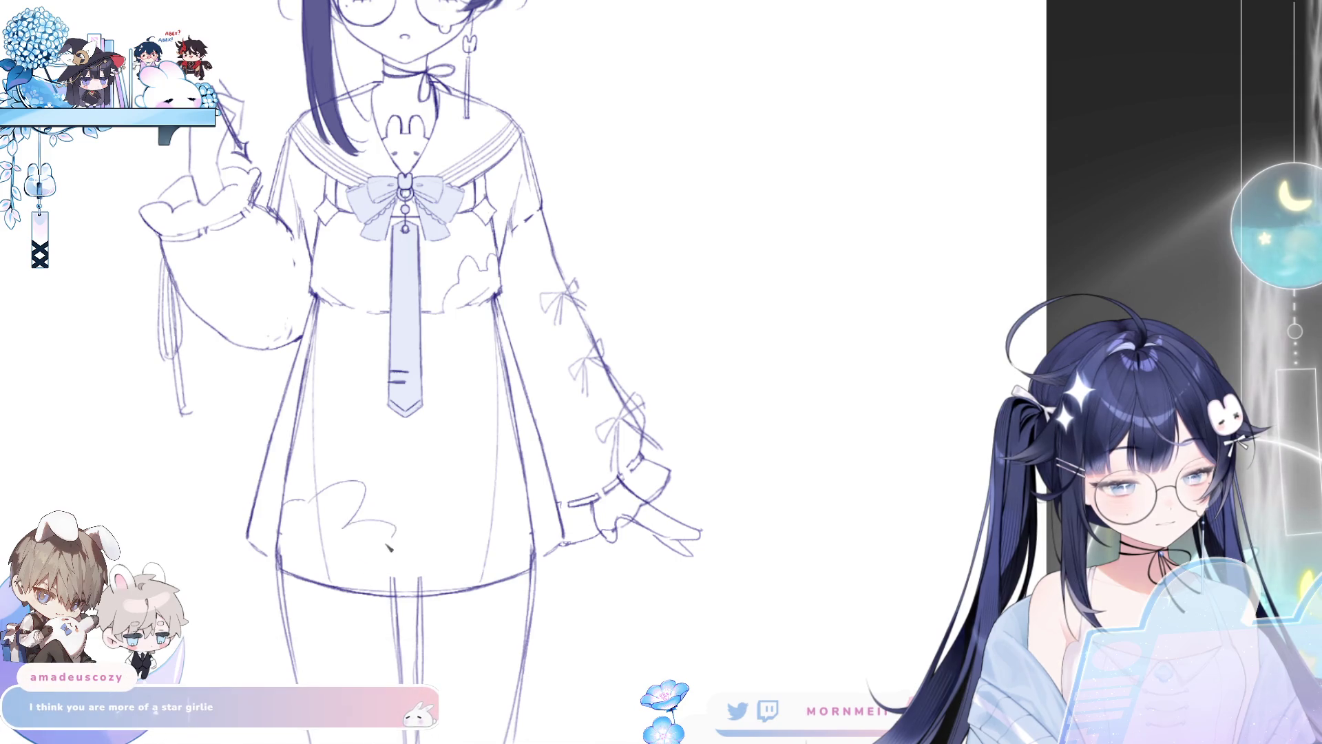
key(ctrl+z)
key(ctrl+z)
key(ctrl+z)
mouse_move(304, 508)
mouse_down()
mouse_move(328, 467)
mouse_move(337, 513)
mouse_move(400, 511)
mouse_move(363, 561)
mouse_up()
key(ctrl+z)
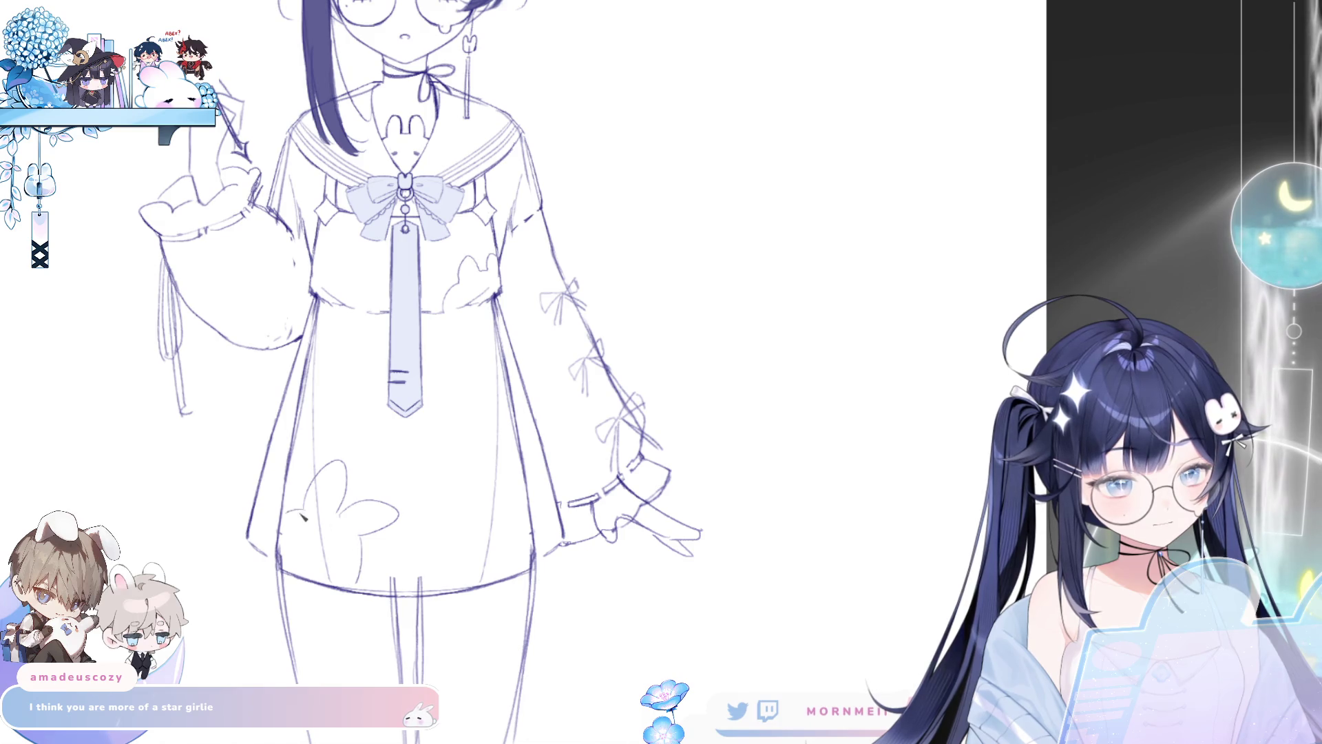
key(ctrl+minus)
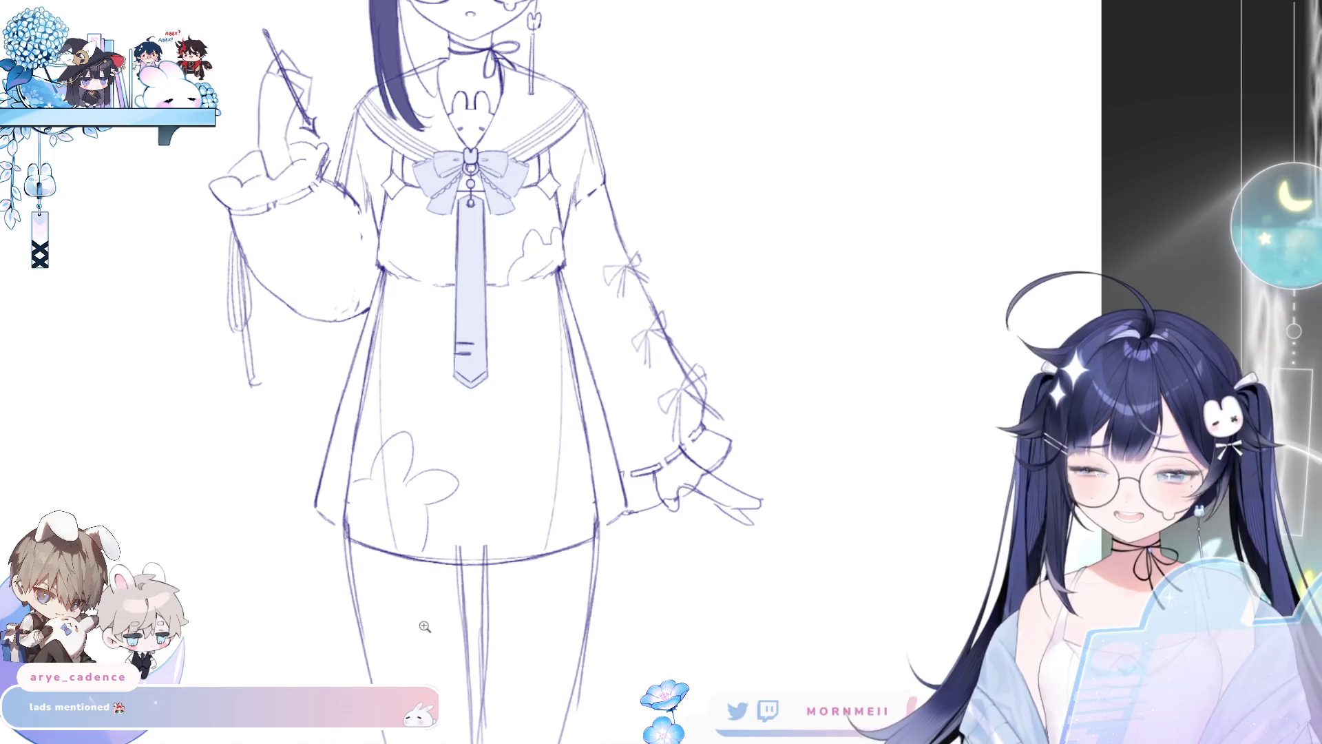
Step: Sketch a faint mirrored stroke along both skirt hem sides with the symmetry ruler, undoing two retries
mouse_move(425, 626)
mouse_down()
mouse_move(473, 413)
mouse_move(330, 560)
mouse_move(257, 667)
mouse_up()
key(h)
key(h)
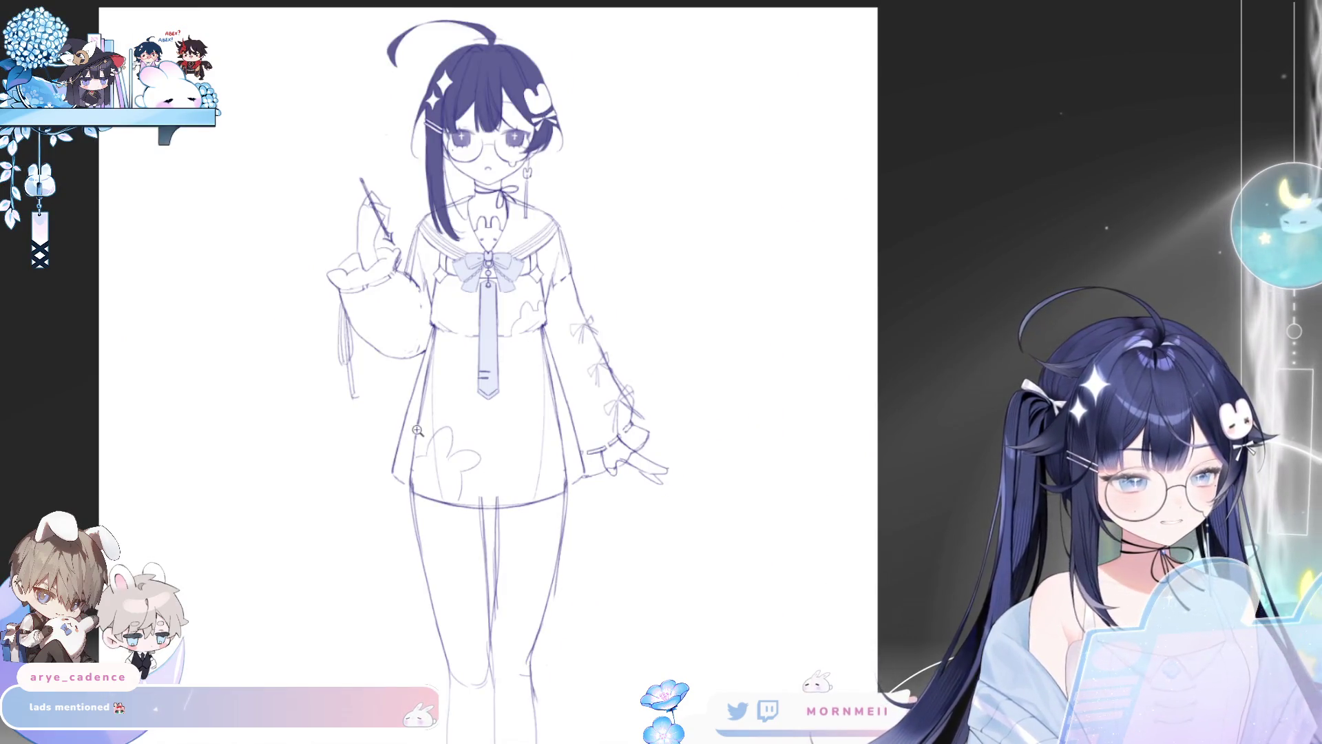
scroll(418, 431, up, 3)
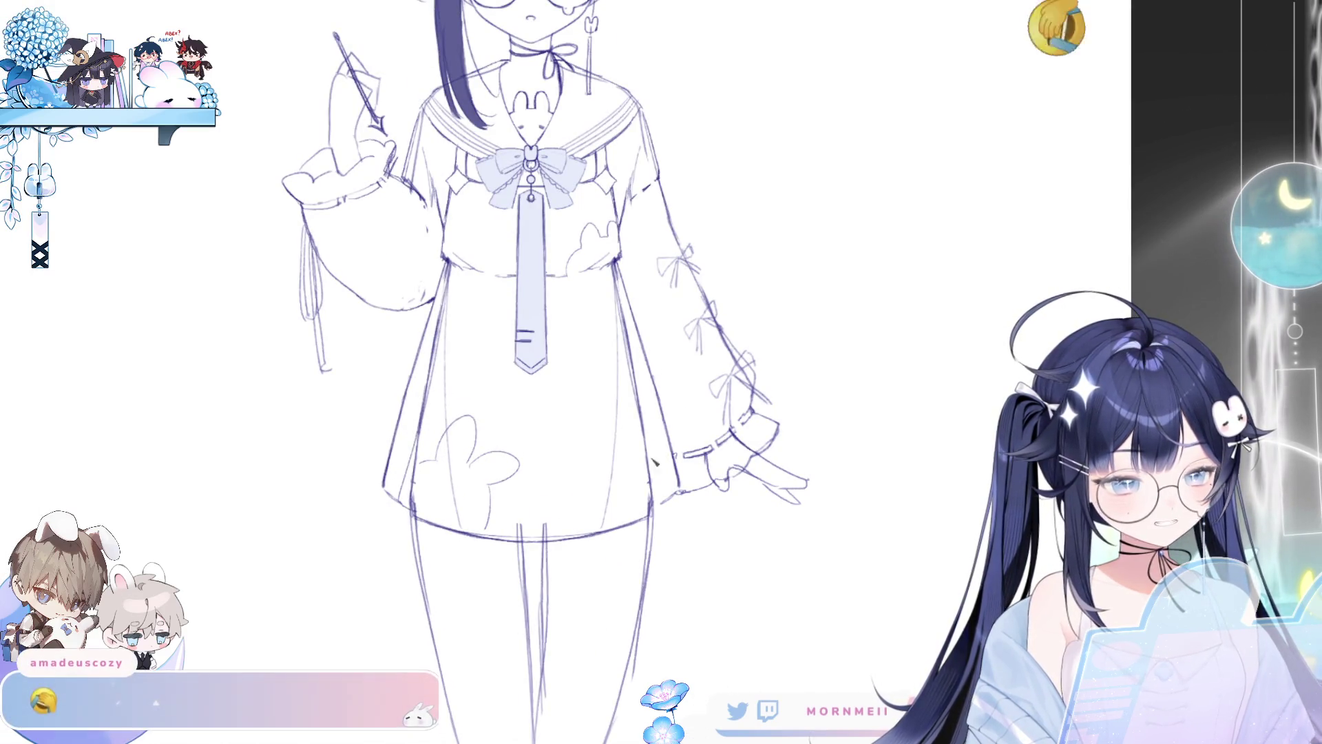
drag(638, 396, 662, 499)
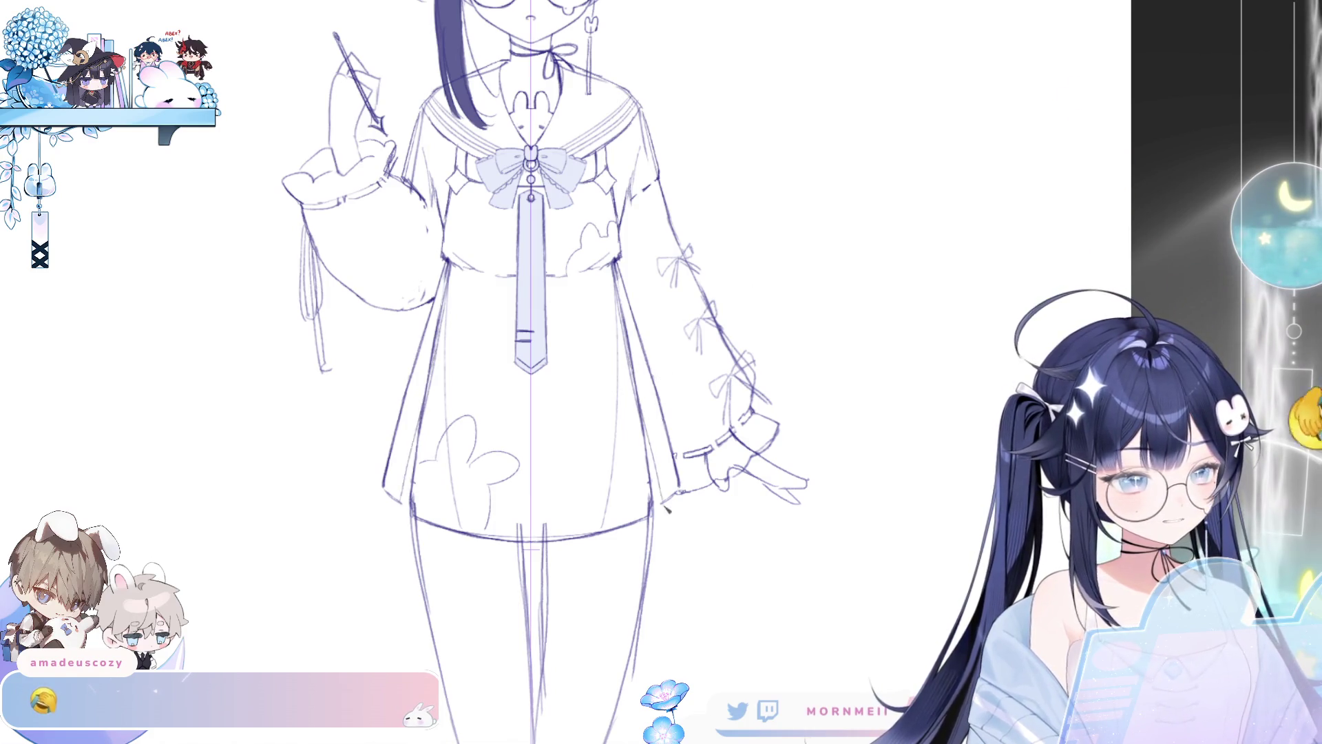
key(ctrl+z)
drag(644, 433, 672, 515)
key(ctrl+z)
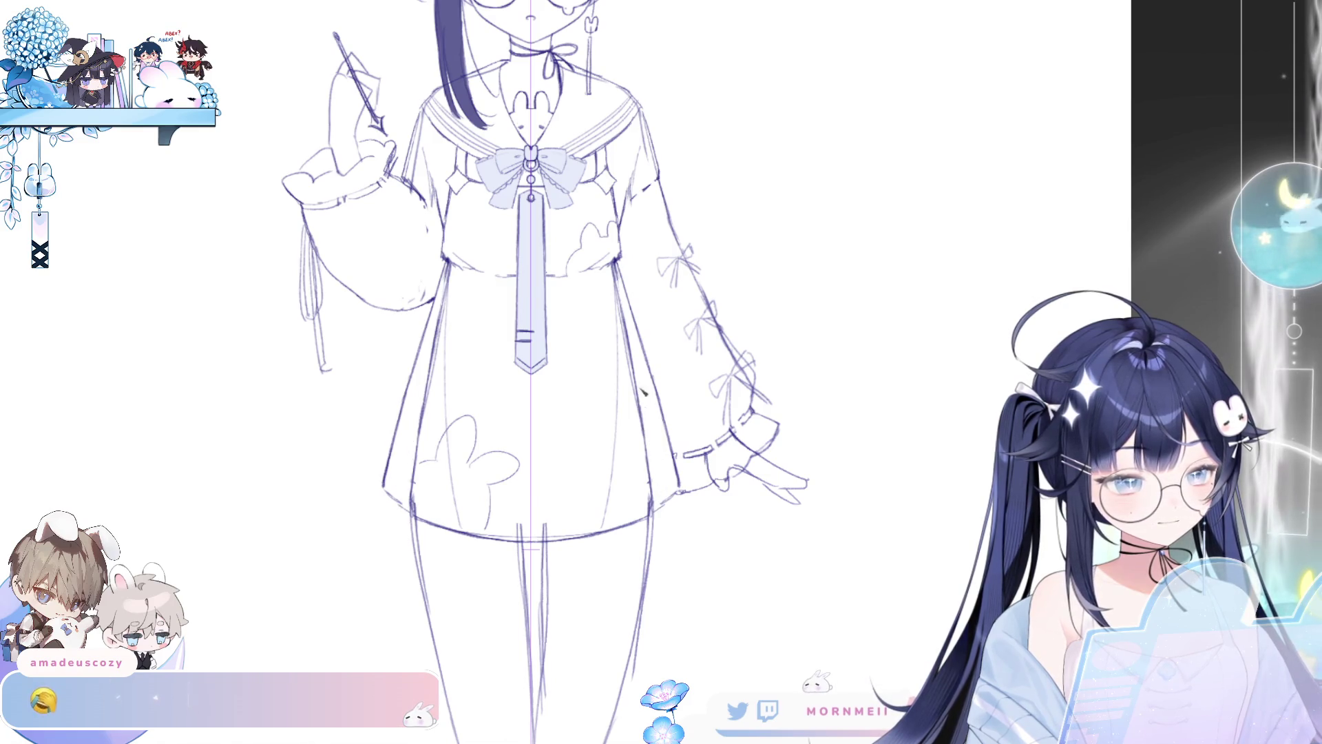
drag(641, 380, 670, 508)
Step: Flip the canvas to check the hem, then lasso-select the lower skirt
key(h)
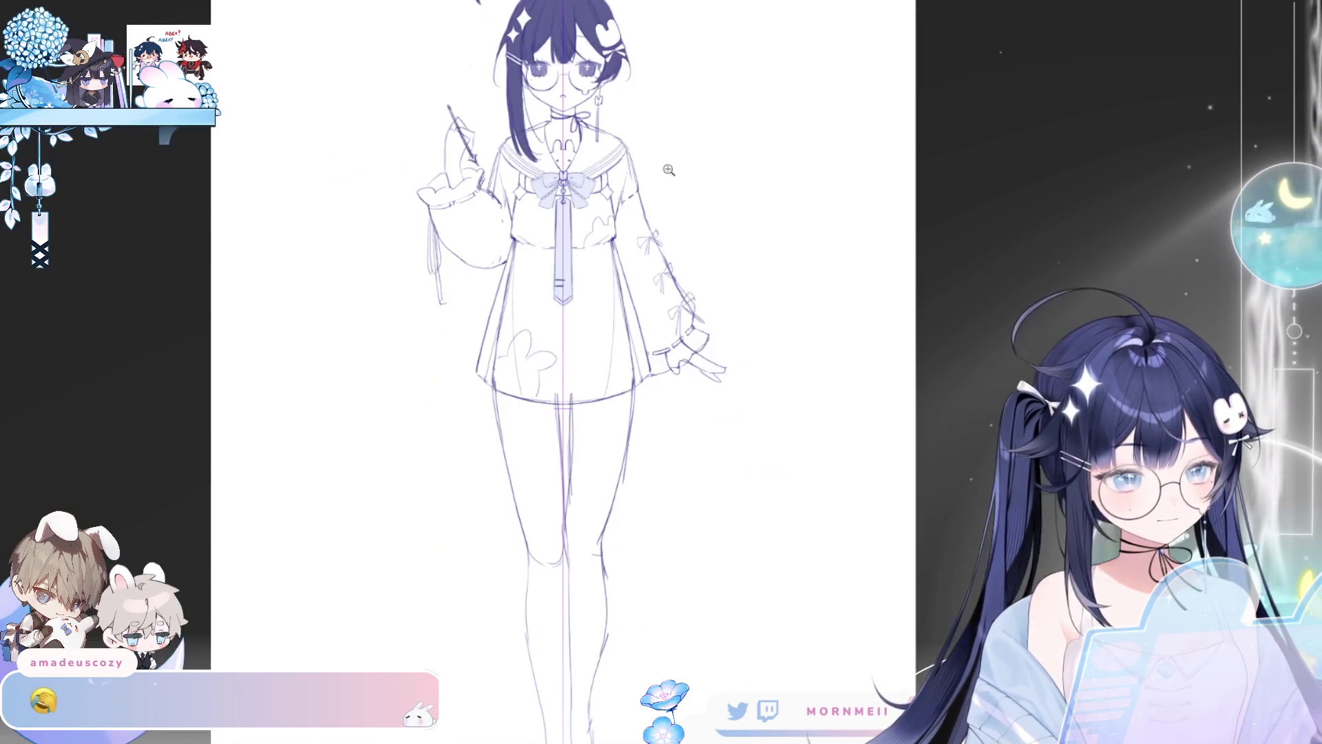
key(h)
click(695, 253)
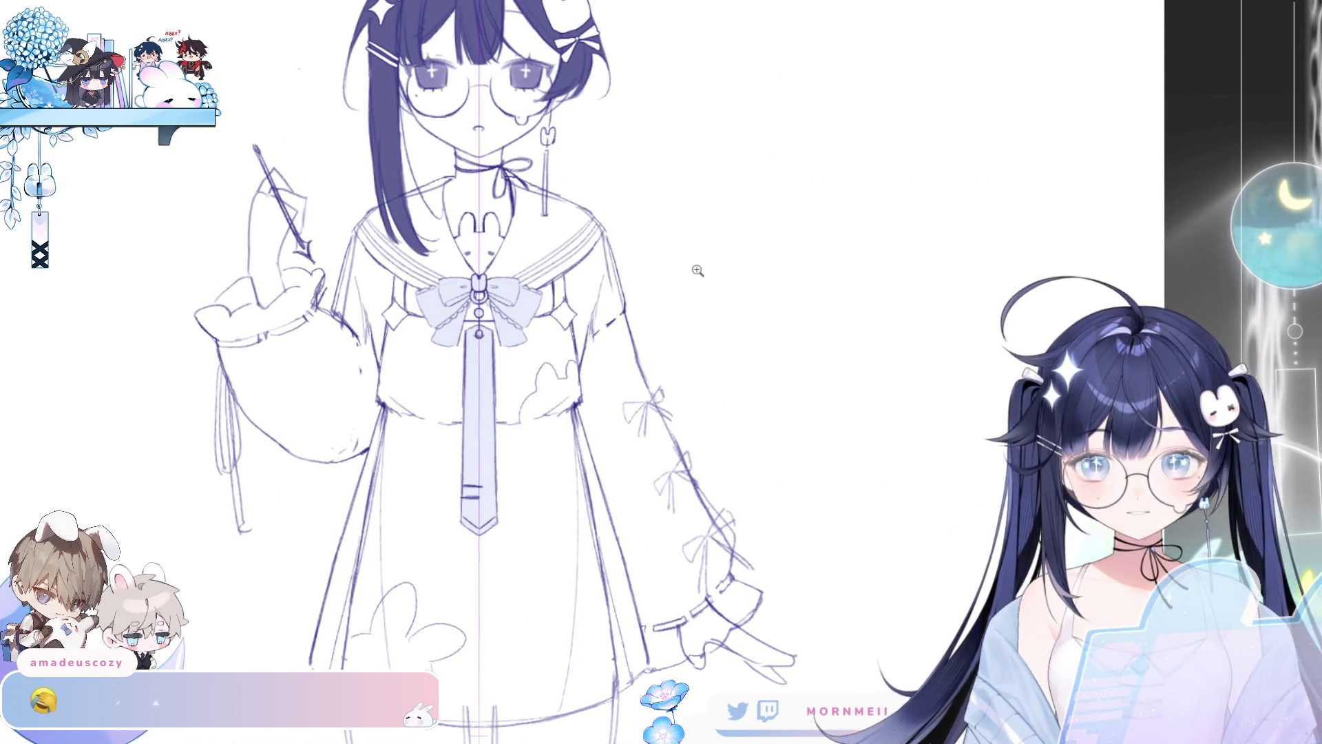
scroll(712, 236, down, 1)
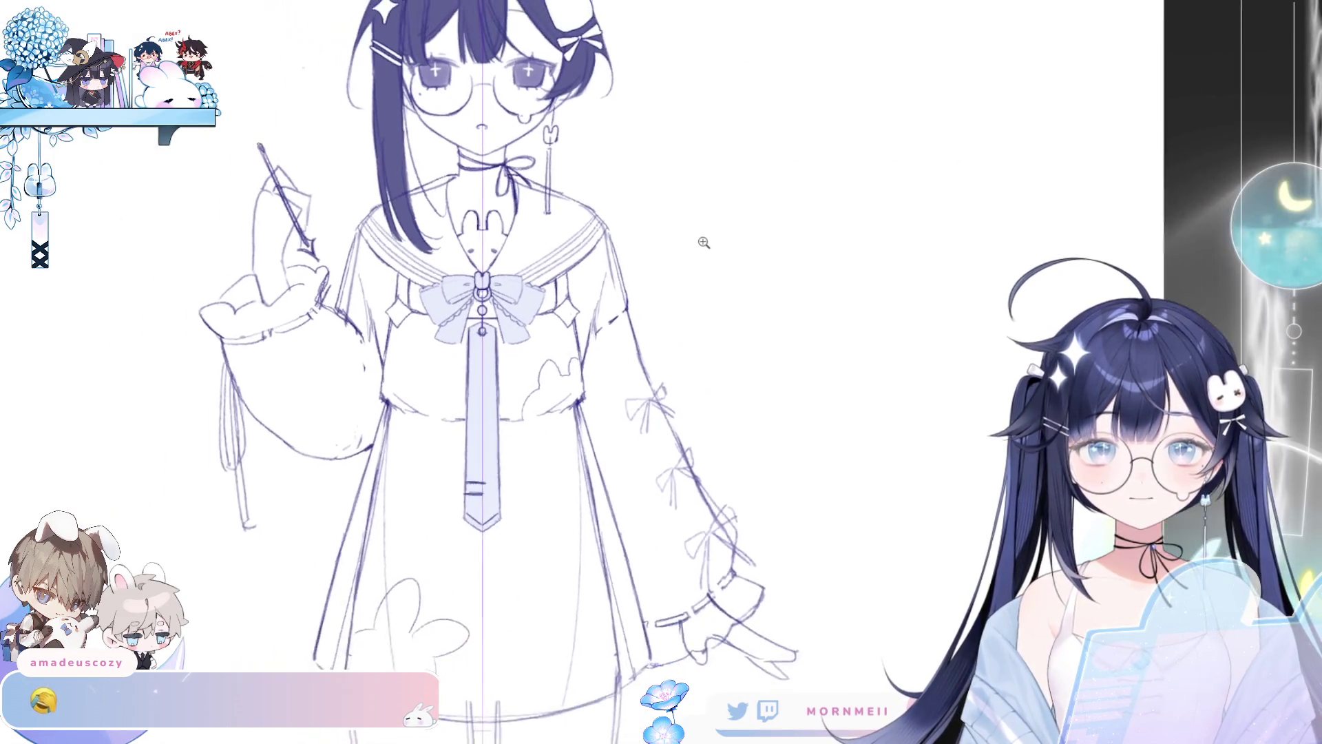
drag(690, 324, 648, 226)
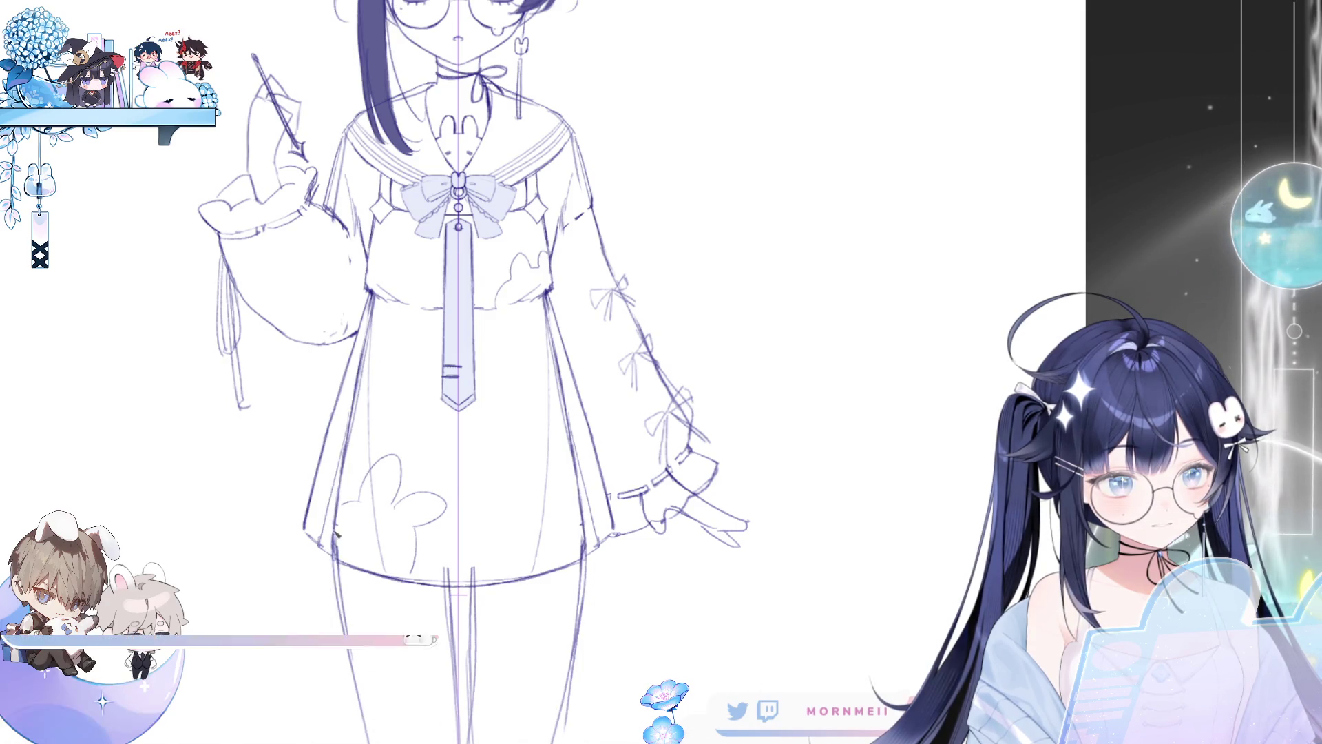
drag(331, 594, 585, 595)
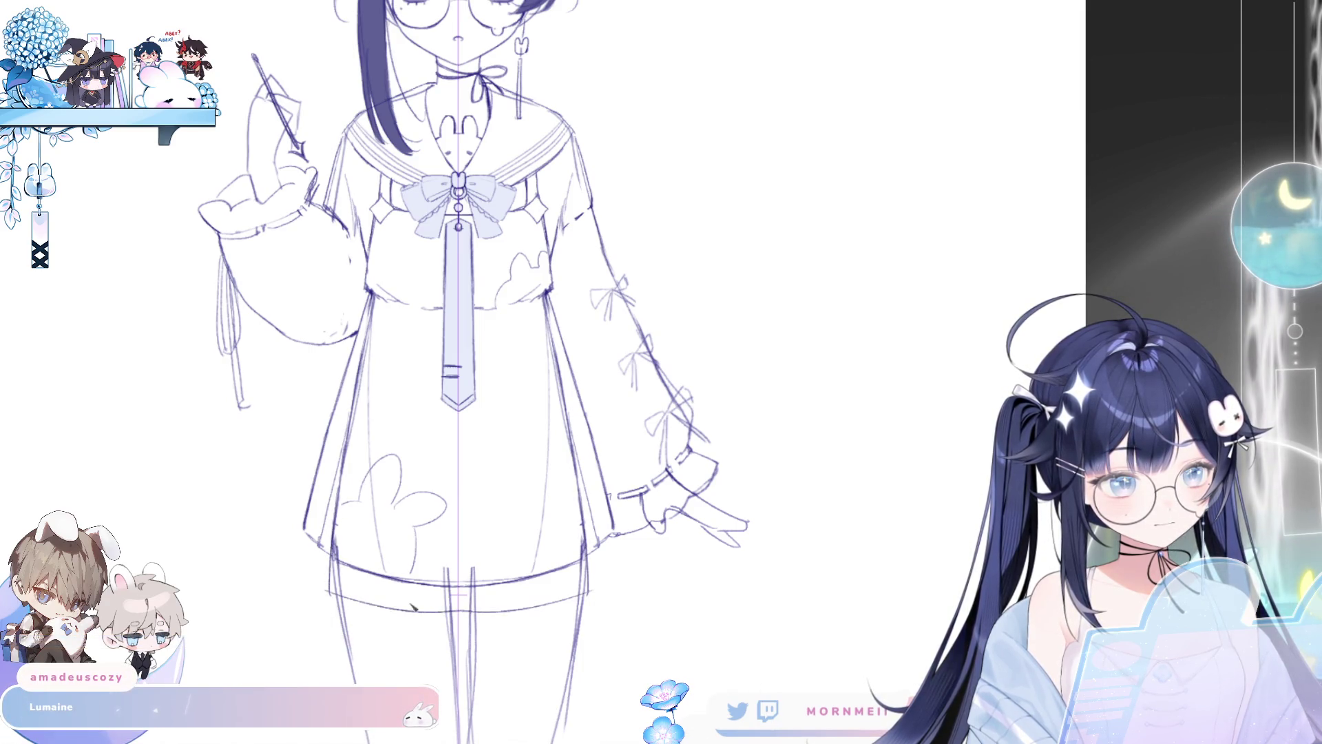
key(ctrl+z)
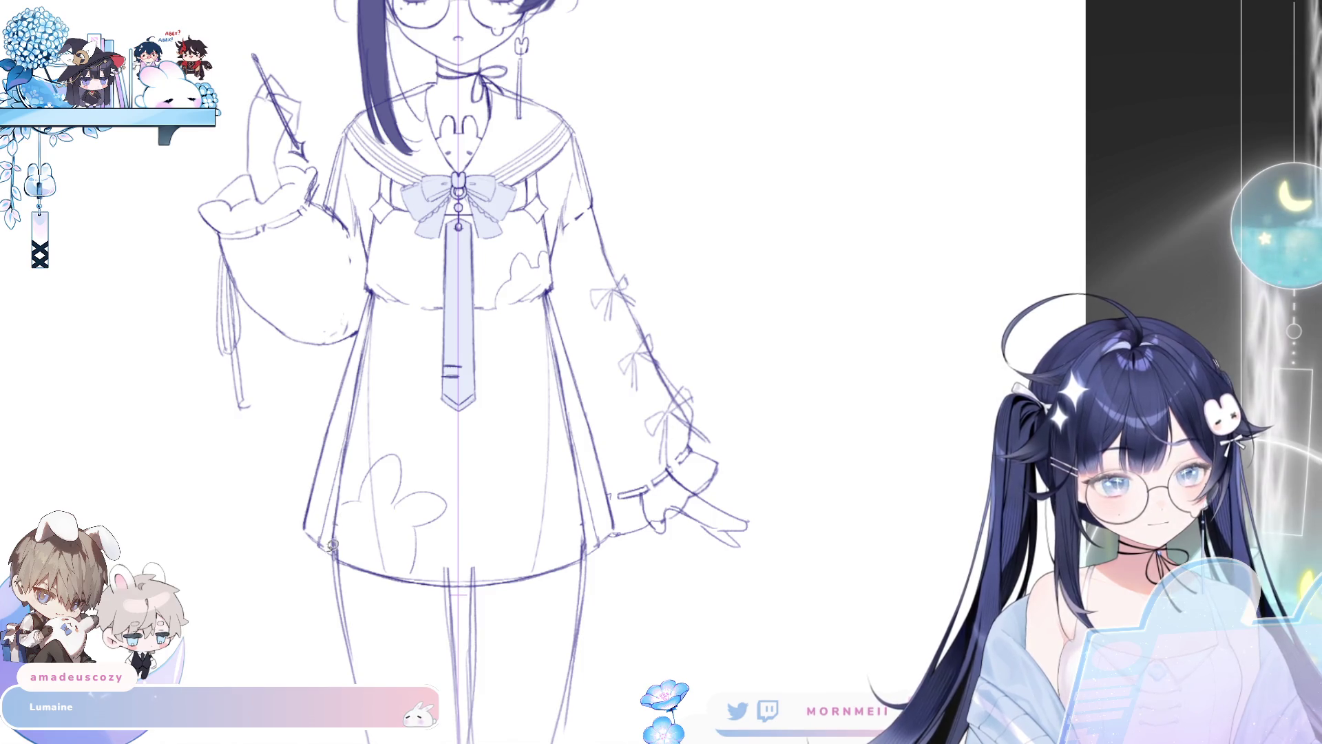
mouse_move(338, 496)
mouse_down()
mouse_move(372, 302)
mouse_move(421, 322)
mouse_move(477, 632)
mouse_move(334, 544)
mouse_up()
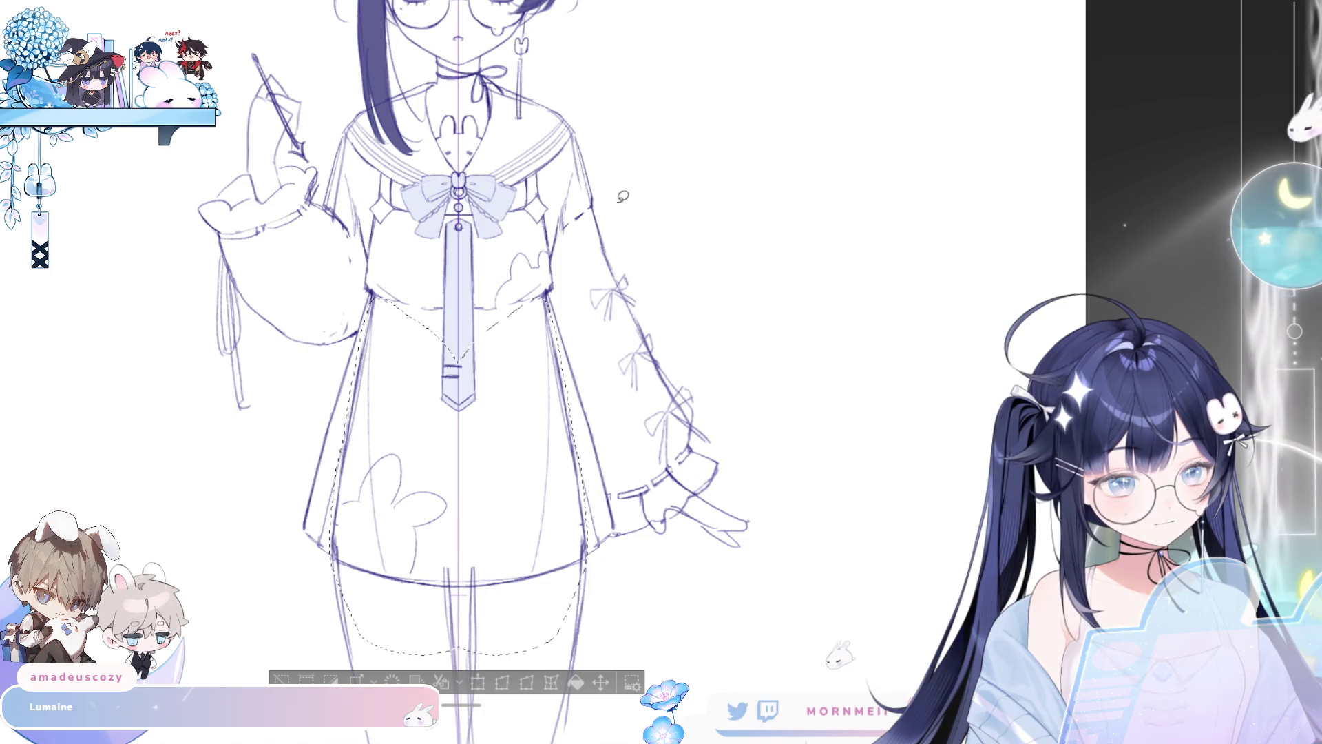
Step: Stretch the selected skirt downward so the hem sits lower, and commit the transform
click(468, 693)
mouse_move(458, 675)
mouse_down()
mouse_move(465, 701)
mouse_move(458, 672)
mouse_up()
key(Return)
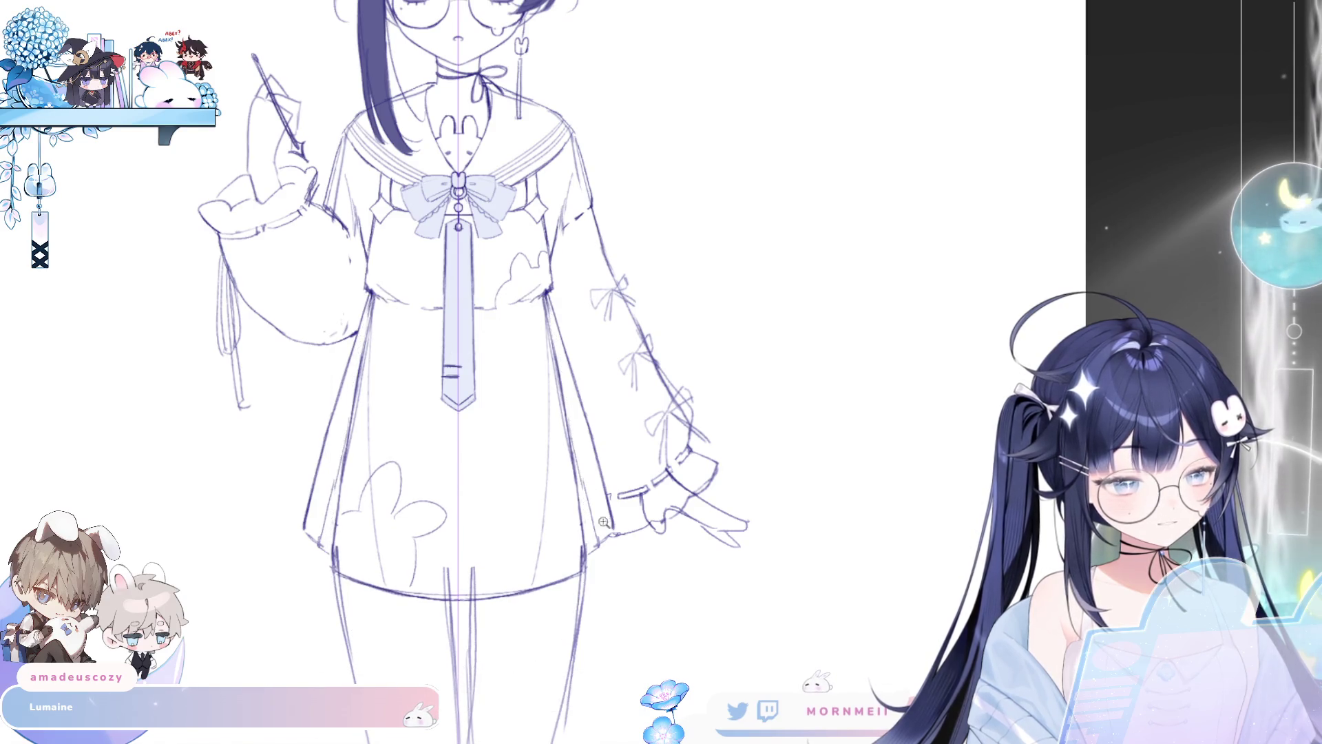
key(ctrl+0)
Step: Flip the view to check the figure, then enlarge the brush size
key(h)
key(h)
scroll(534, 447, up, 3)
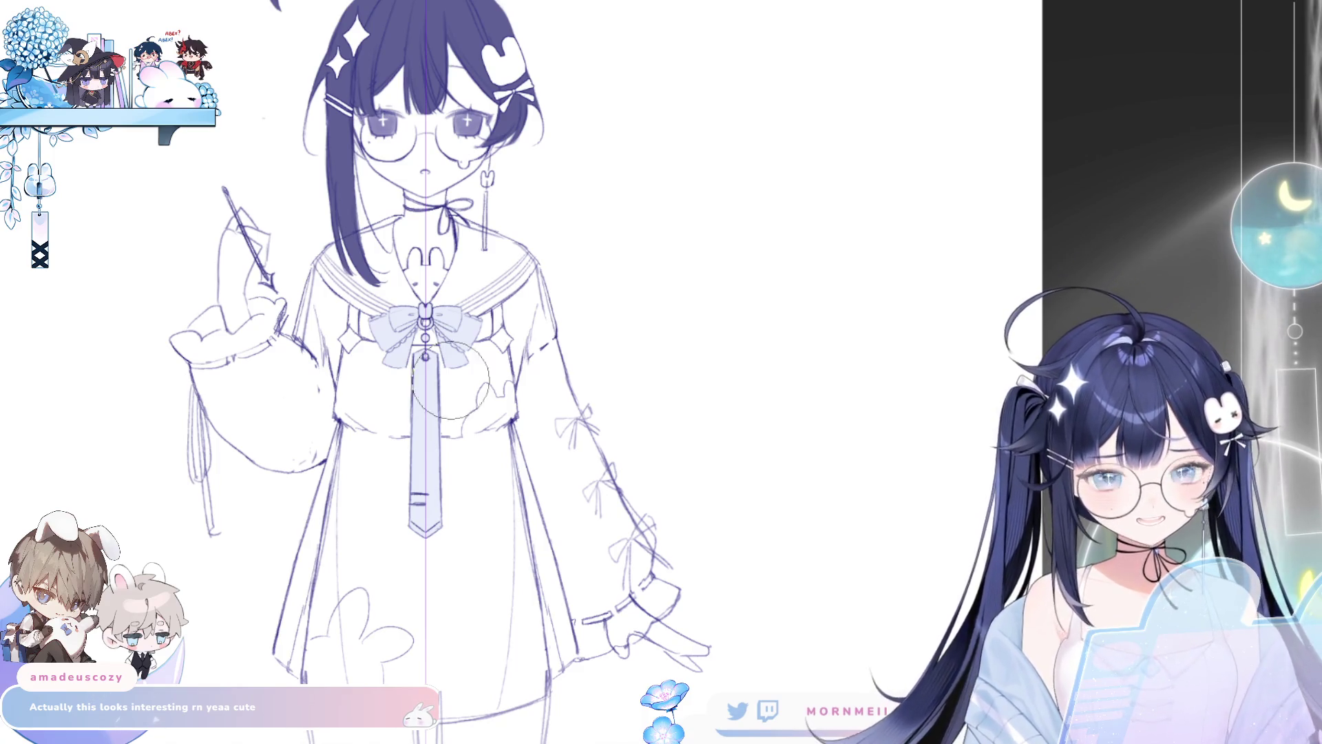
mouse_move(482, 475)
mouse_down()
mouse_move(527, 482)
mouse_move(490, 487)
mouse_up()
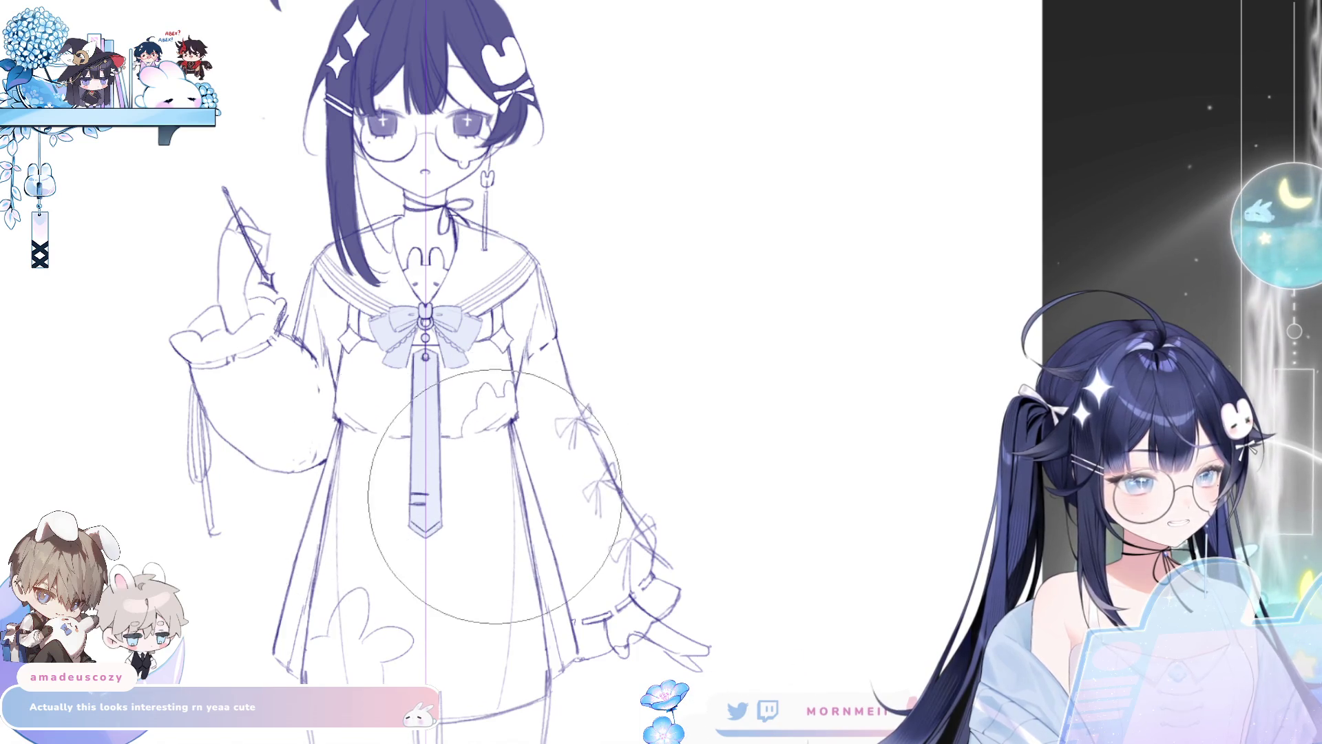
key(bracketright)
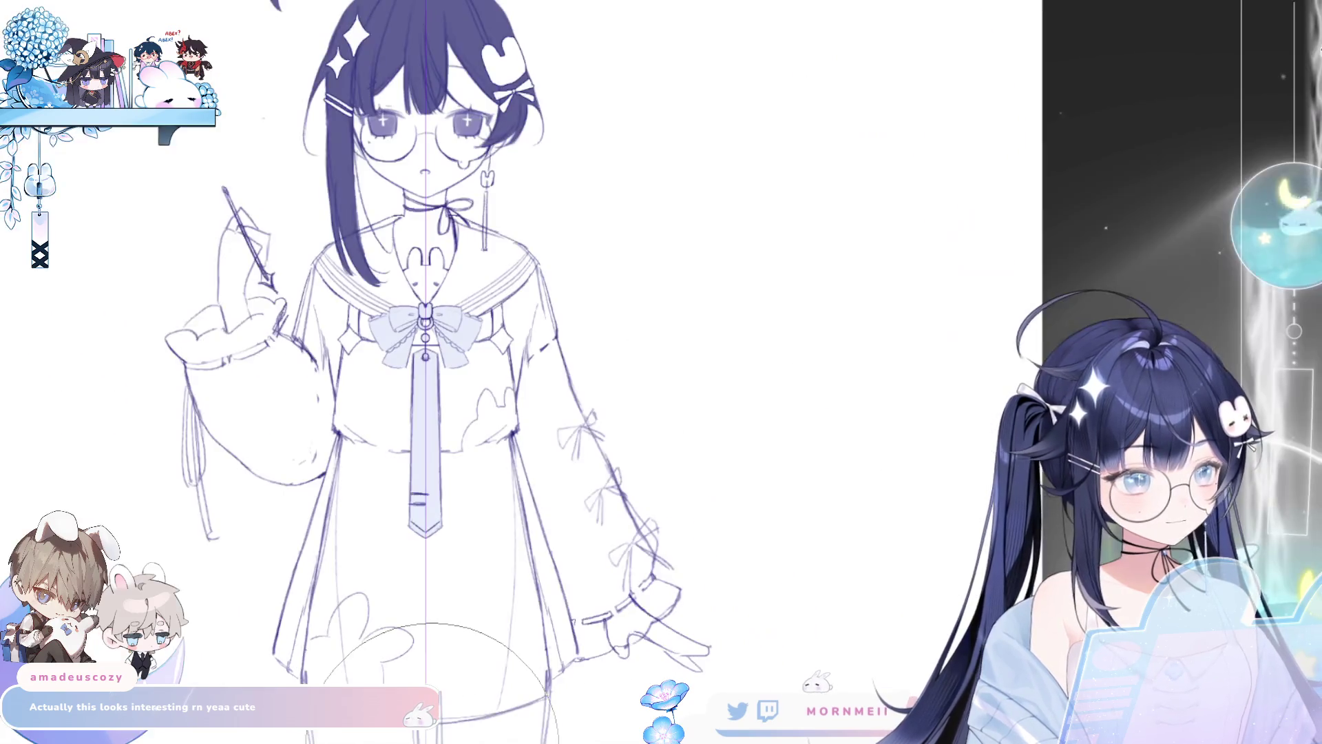
key(ctrl+0)
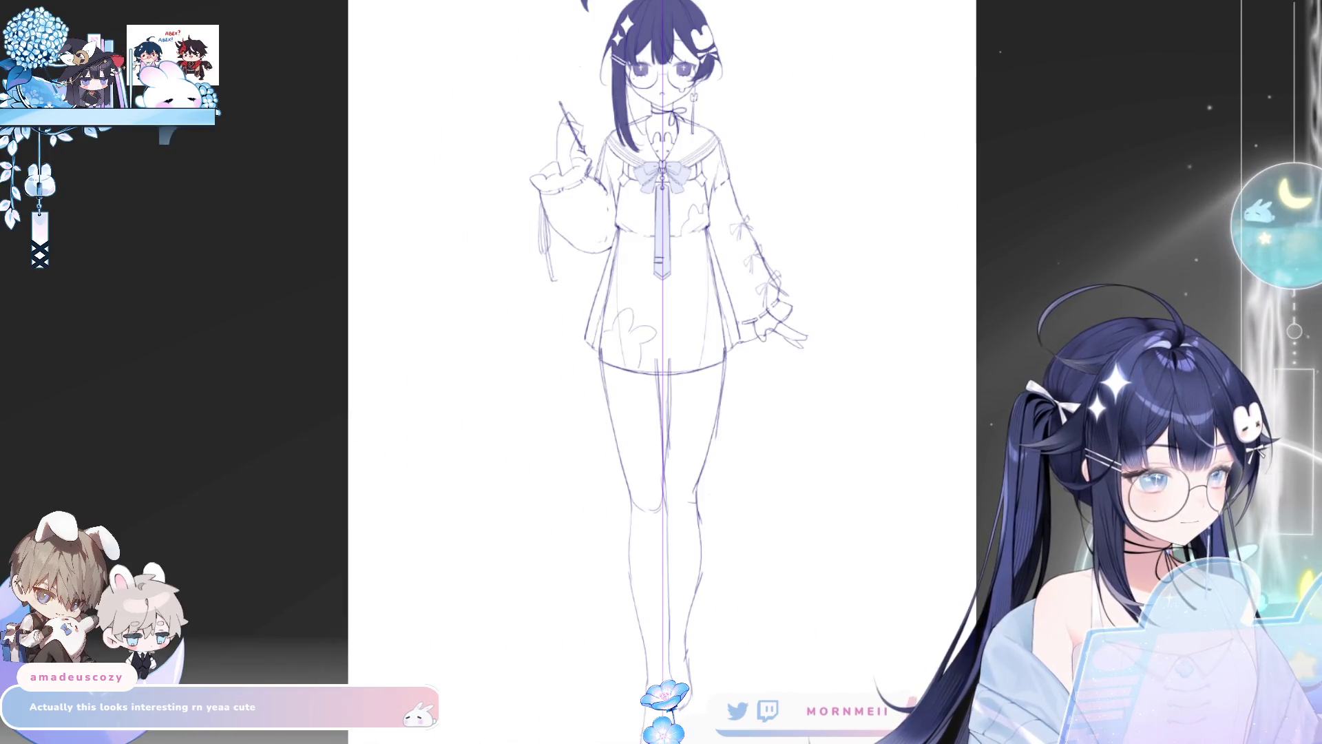
Step: Flip the view and zoom around the torso and legs to check proportions
key(h)
key(h)
drag(747, 122, 779, 111)
scroll(729, 331, down, 5)
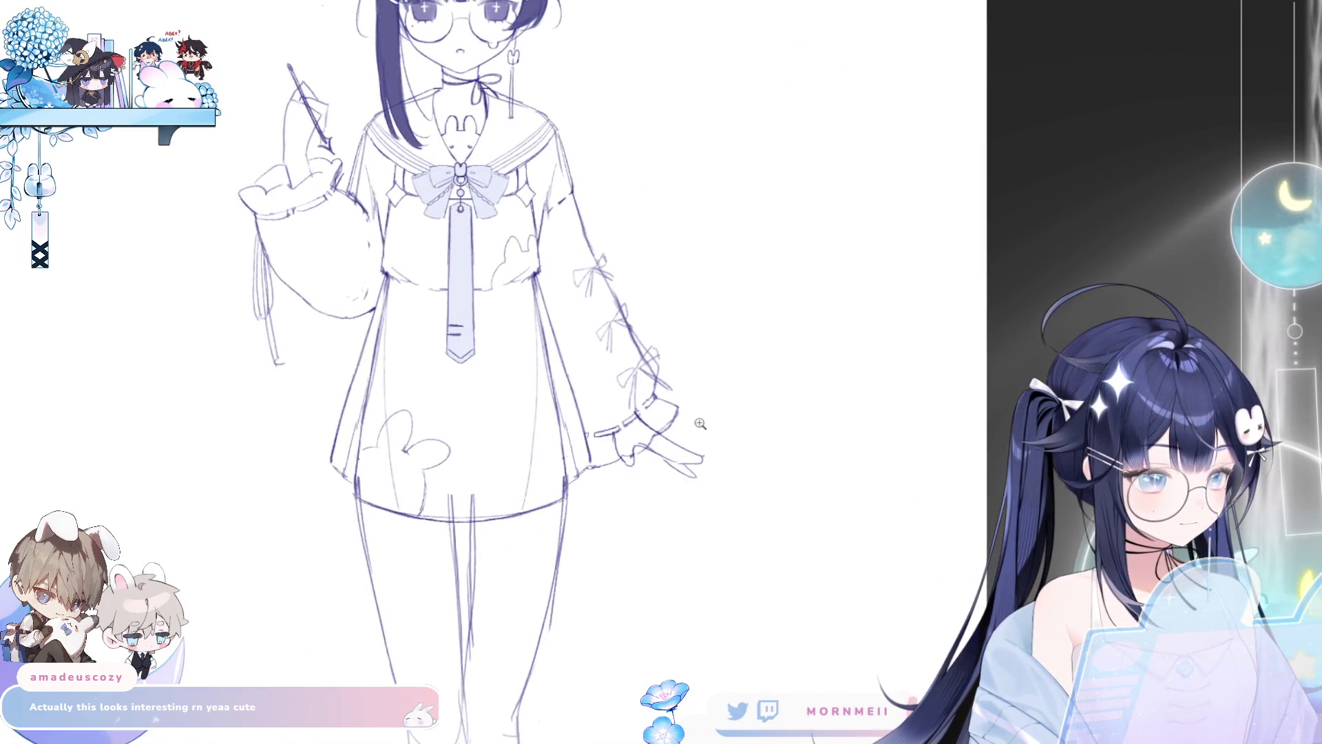
scroll(701, 423, down, 3)
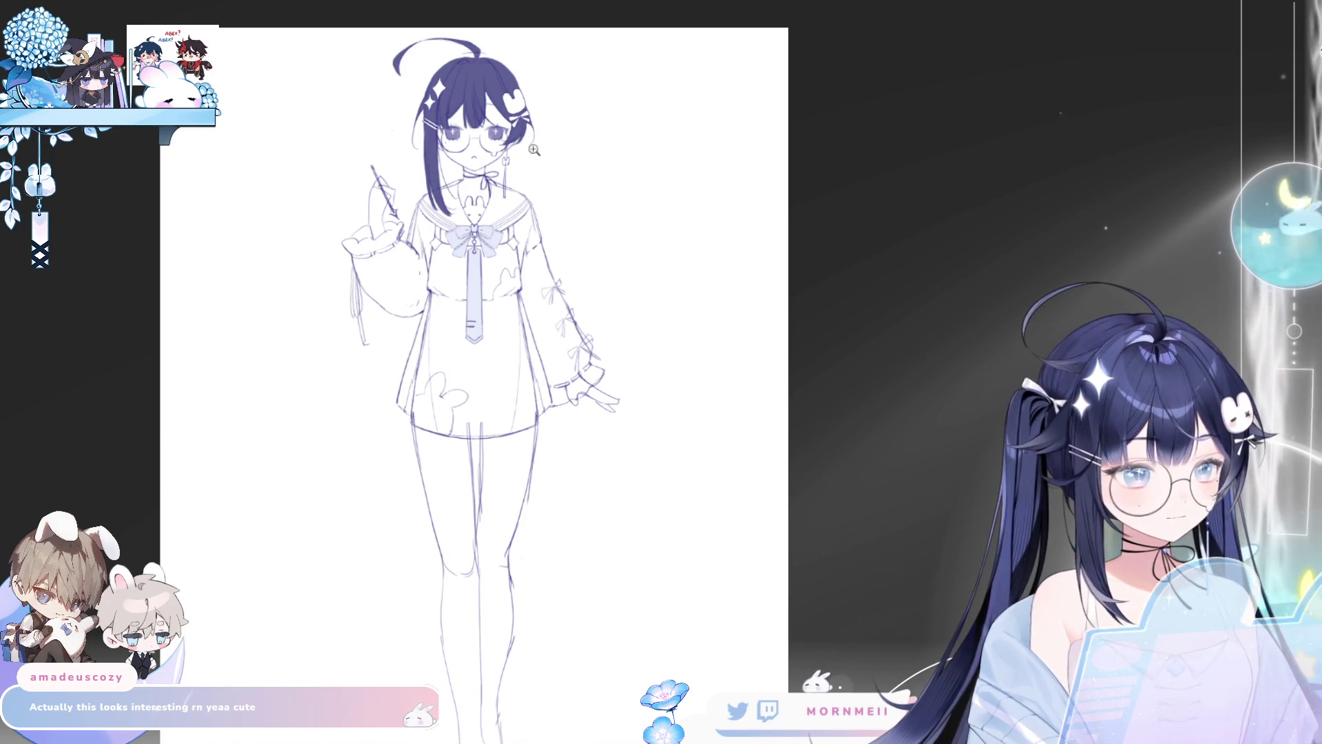
scroll(508, 390, up, 3)
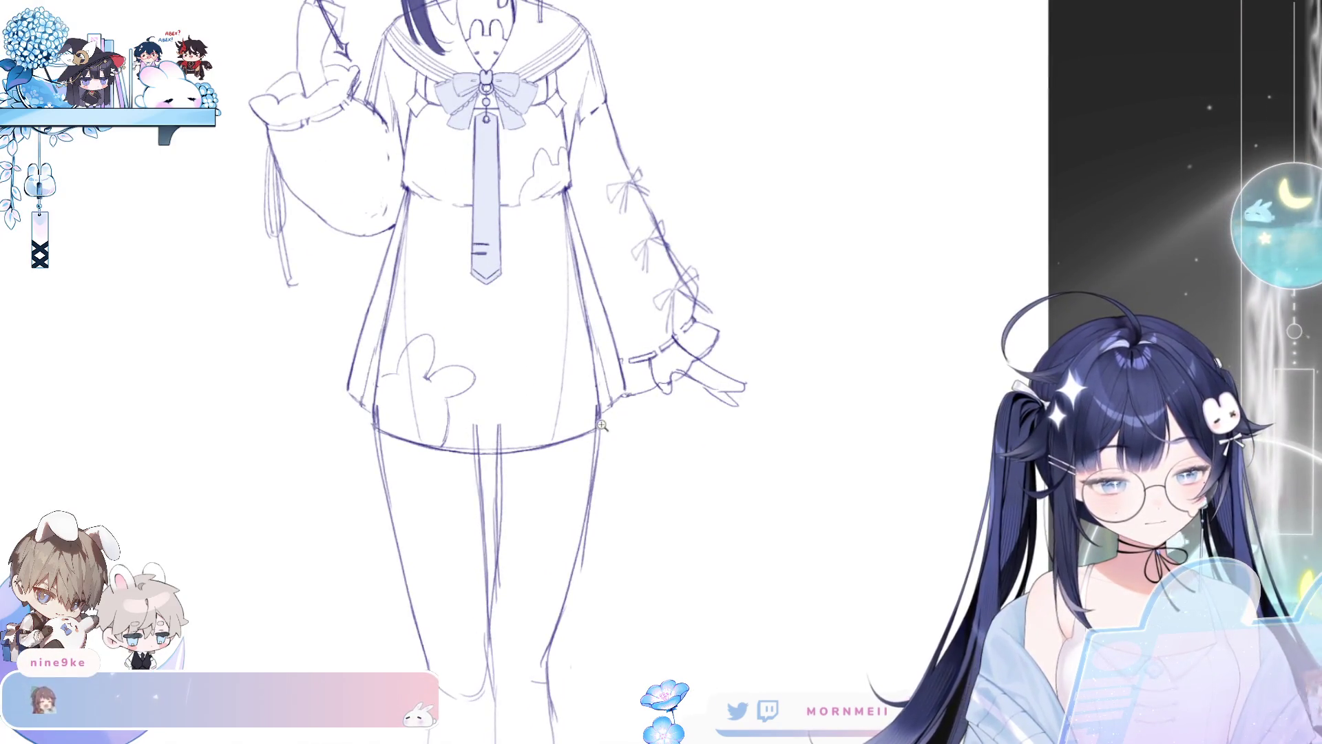
scroll(550, 405, up, 2)
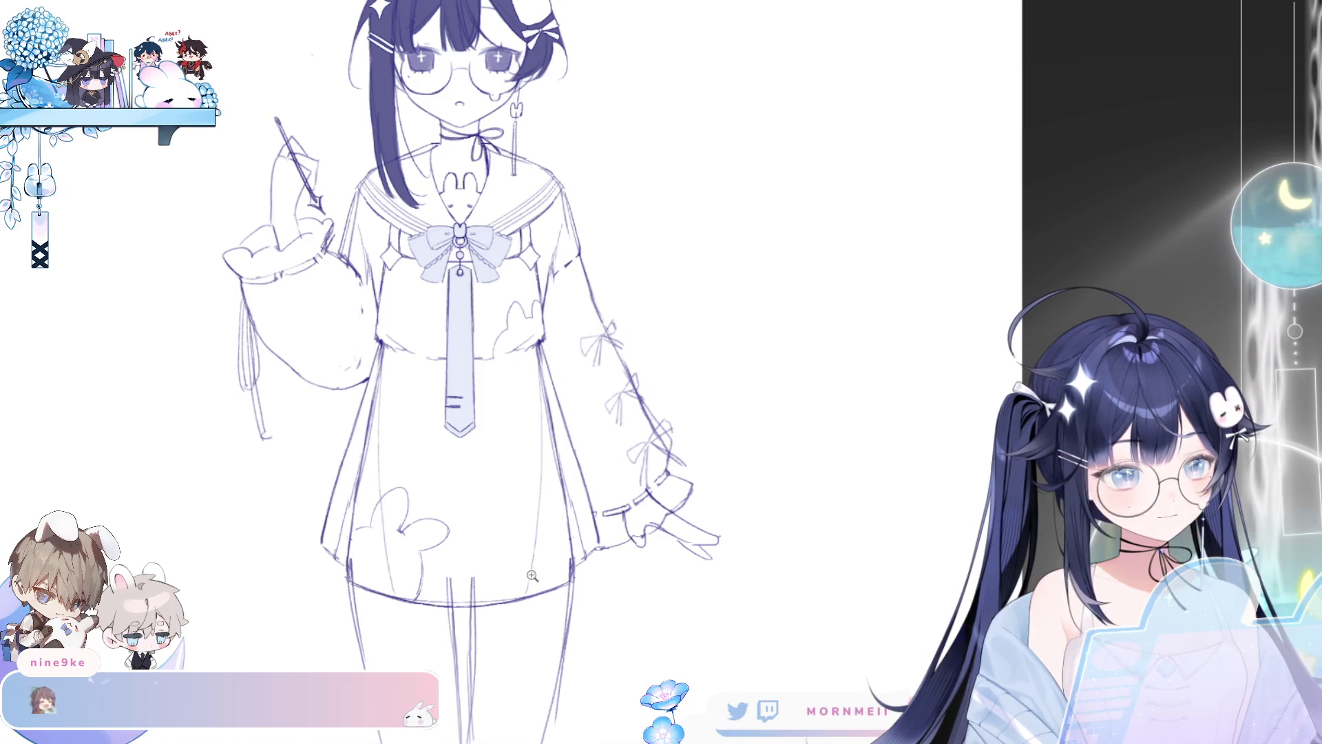
scroll(546, 689, down, 1)
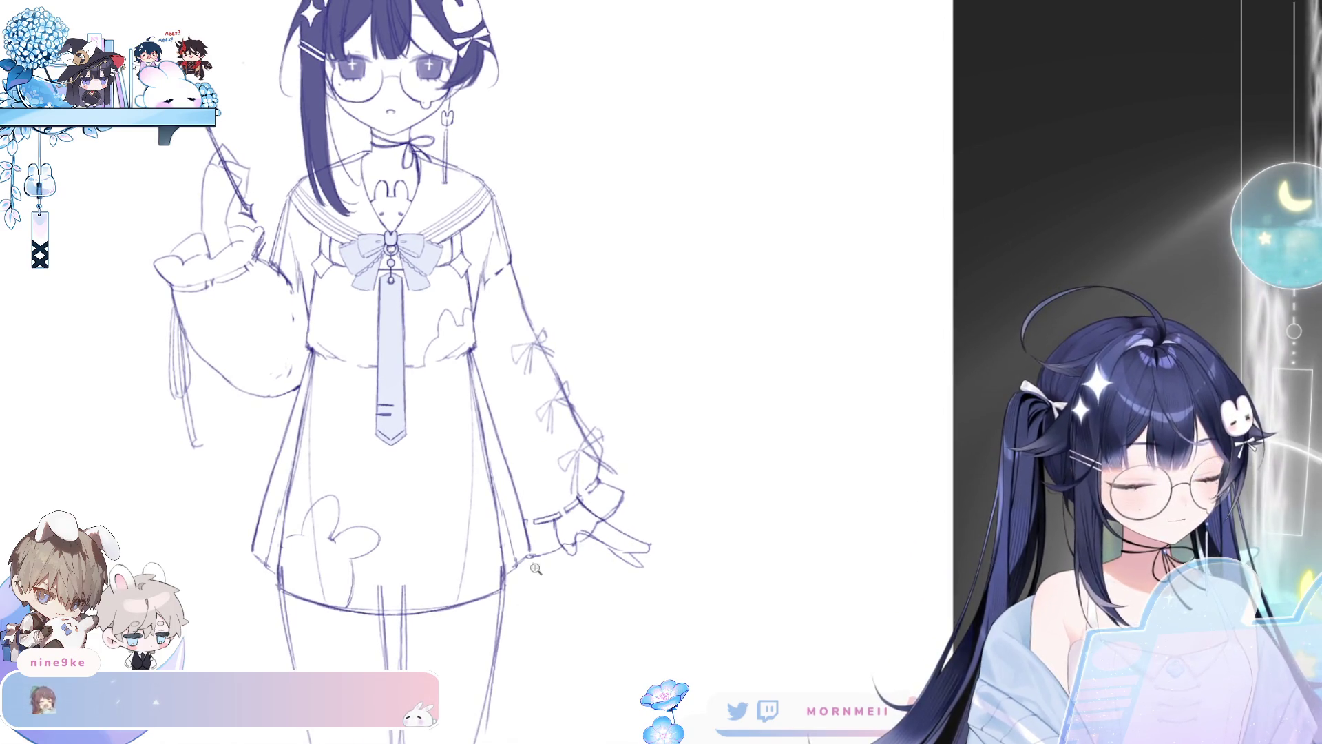
scroll(502, 622, down, 2)
drag(502, 622, 489, 560)
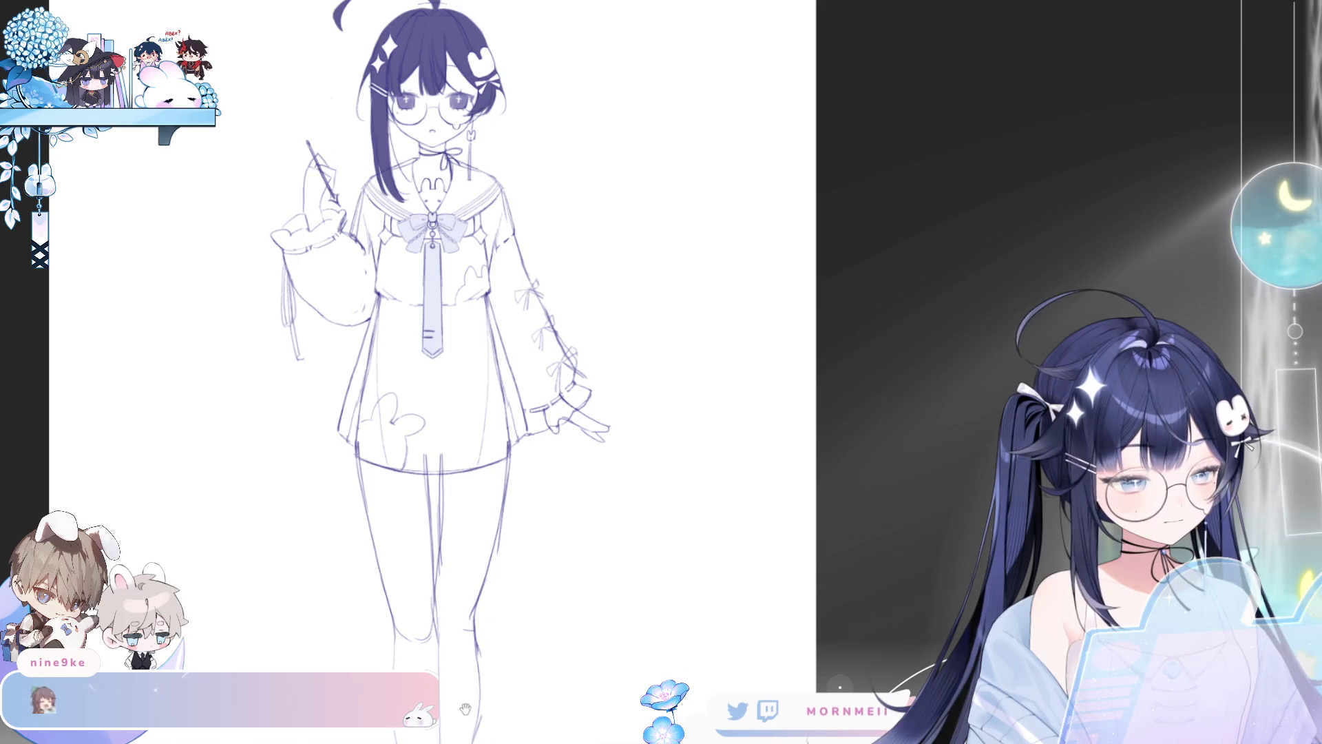
Step: Lasso-select the upper right leg
scroll(479, 551, up, 2)
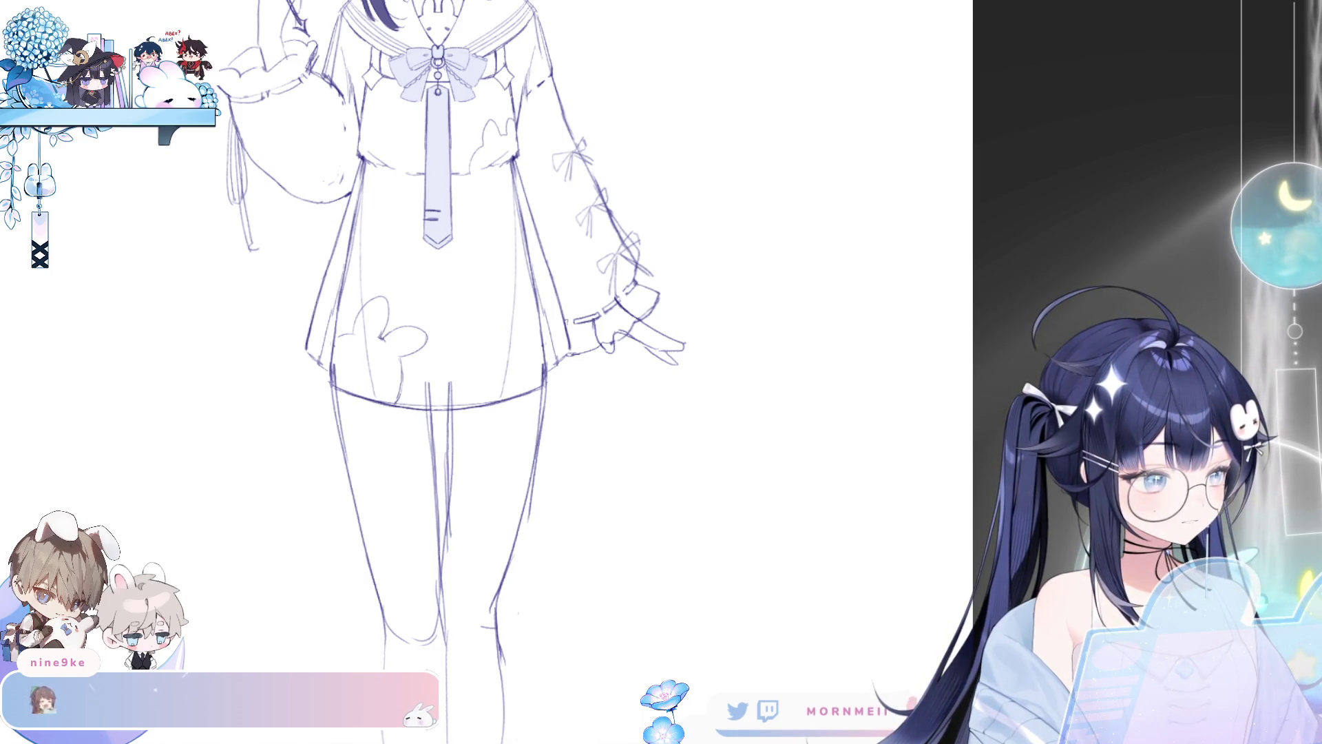
scroll(682, 462, down, 3)
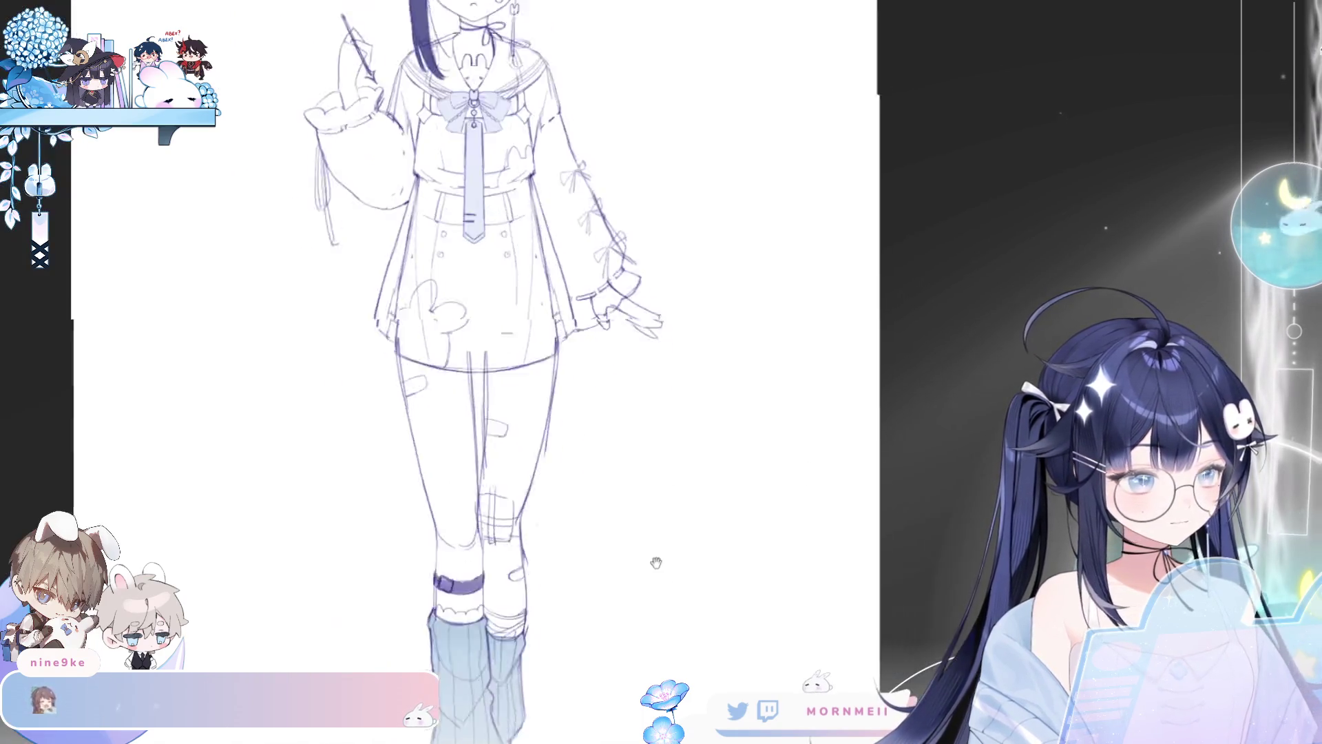
scroll(655, 561, up, 3)
scroll(600, 443, down, 3)
scroll(593, 448, up, 3)
scroll(606, 438, down, 2)
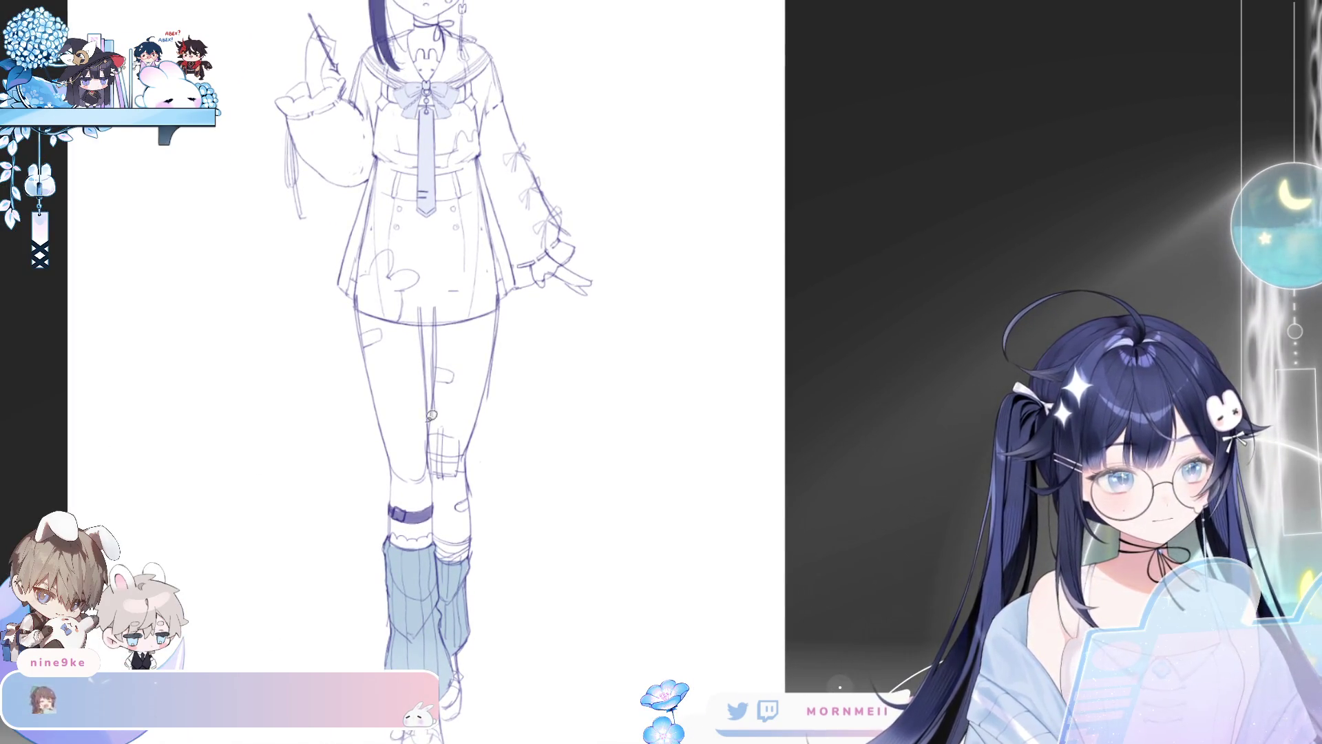
scroll(503, 504, down, 5)
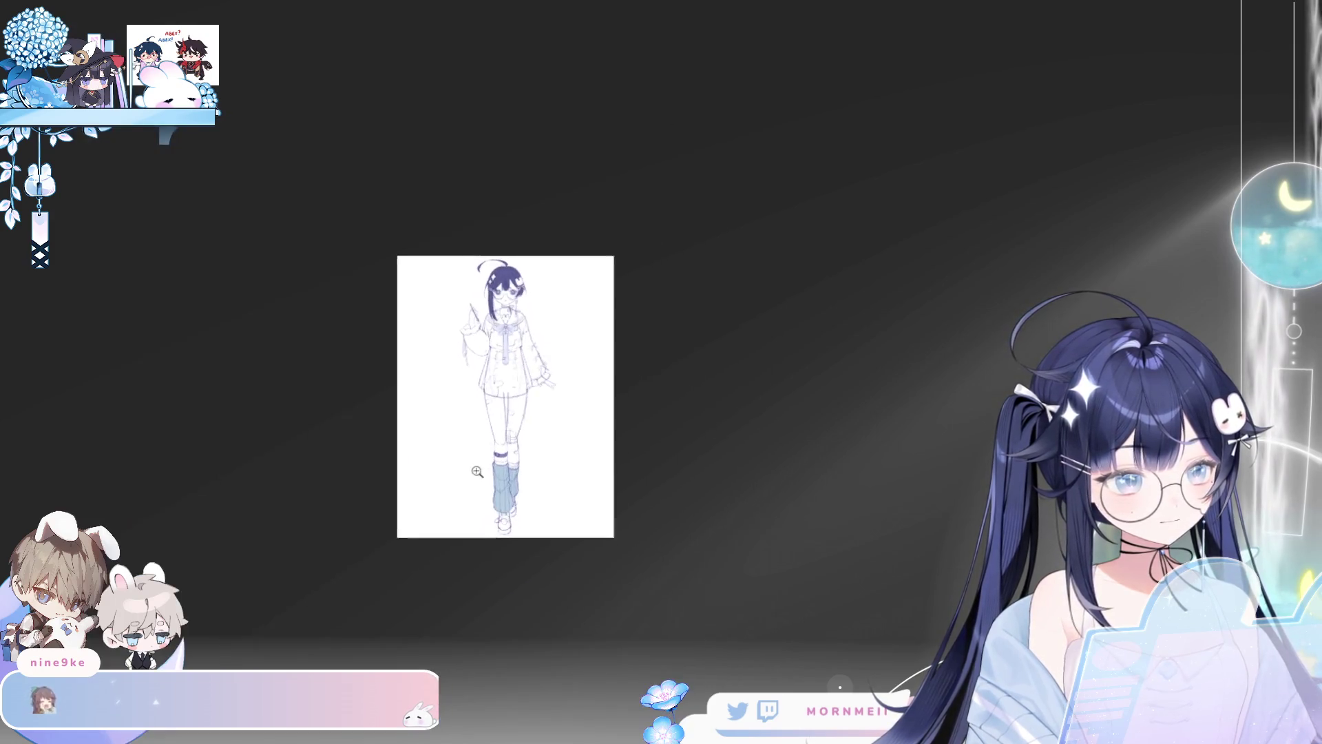
scroll(475, 523, up, 5)
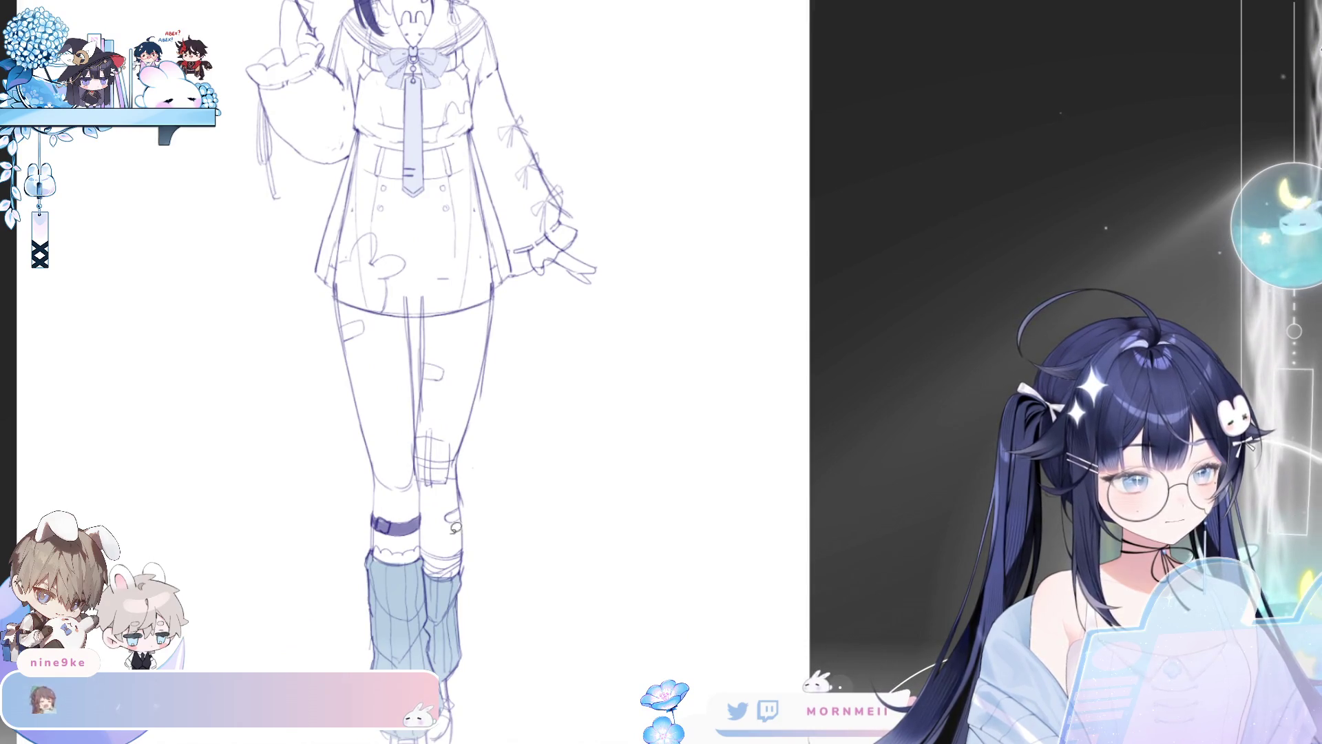
mouse_move(445, 534)
mouse_down()
mouse_move(482, 386)
mouse_move(382, 314)
mouse_move(308, 343)
mouse_move(301, 392)
mouse_move(324, 469)
mouse_move(375, 530)
mouse_move(423, 518)
mouse_up()
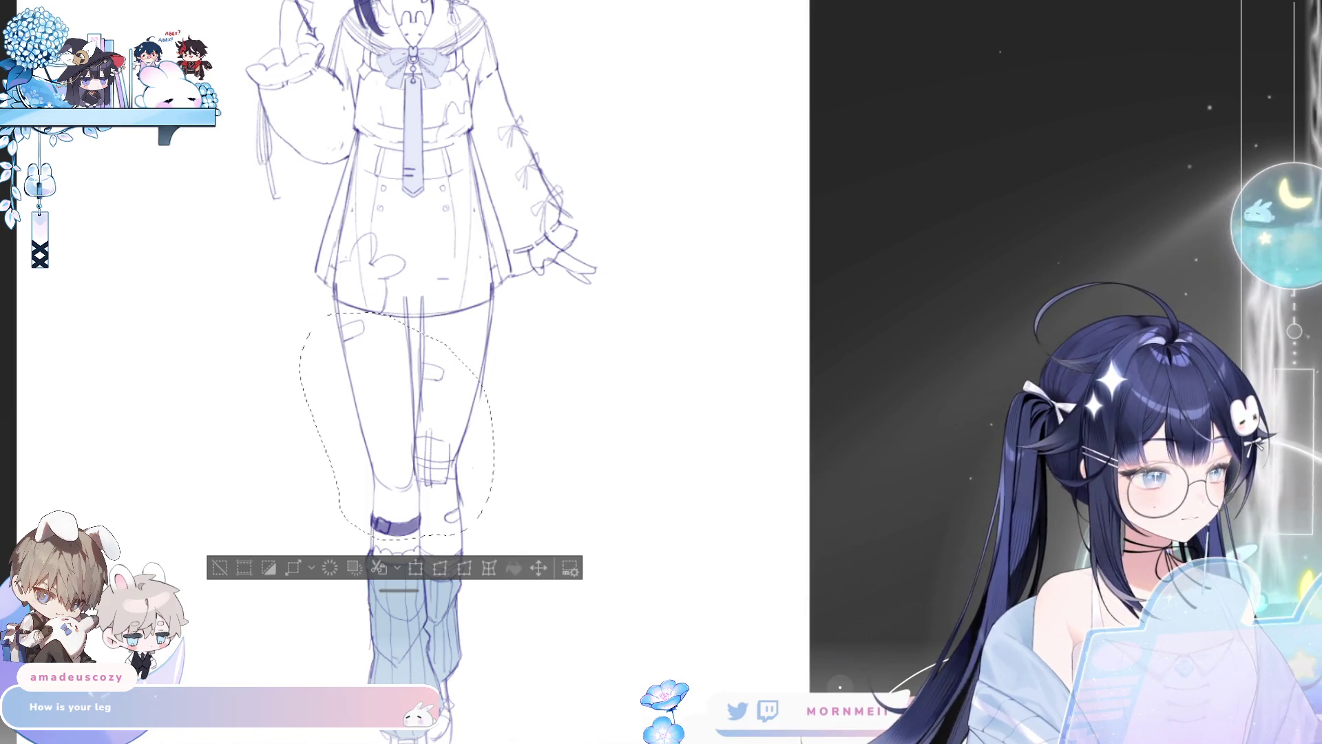
key(ctrl+z)
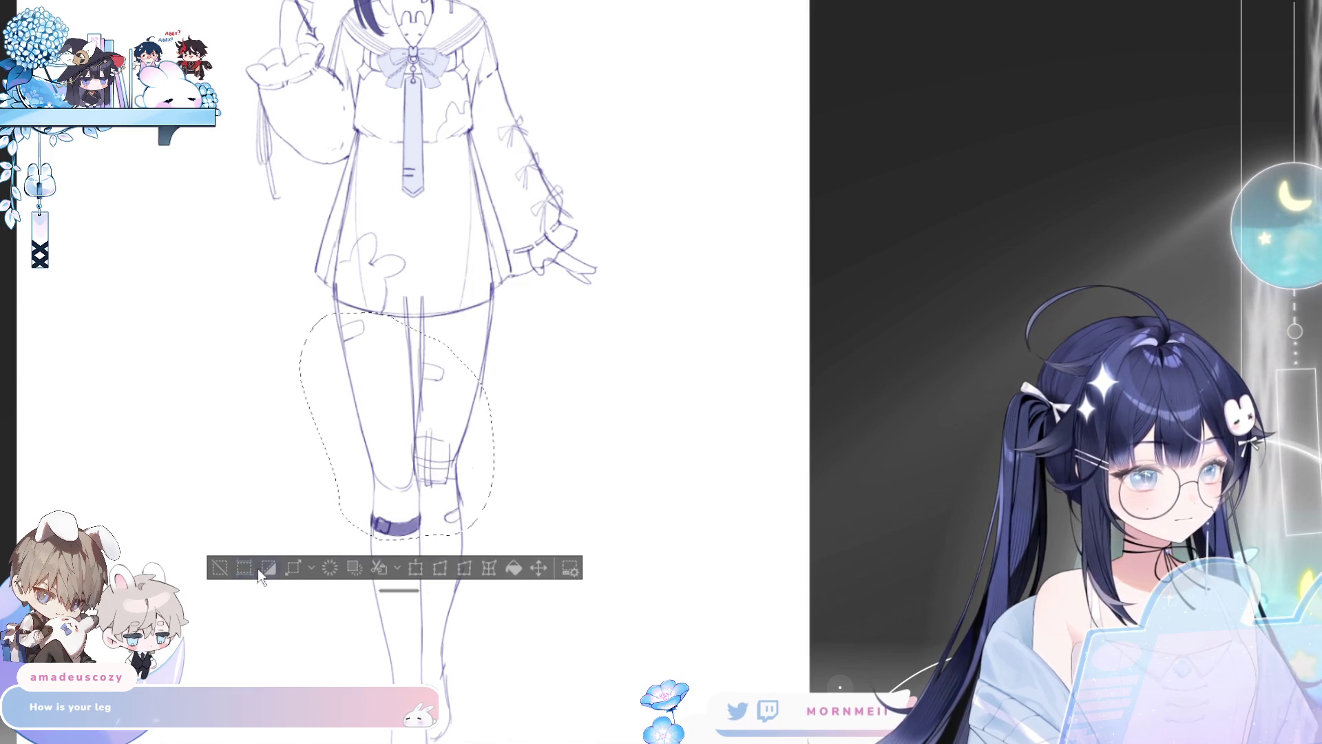
click(221, 566)
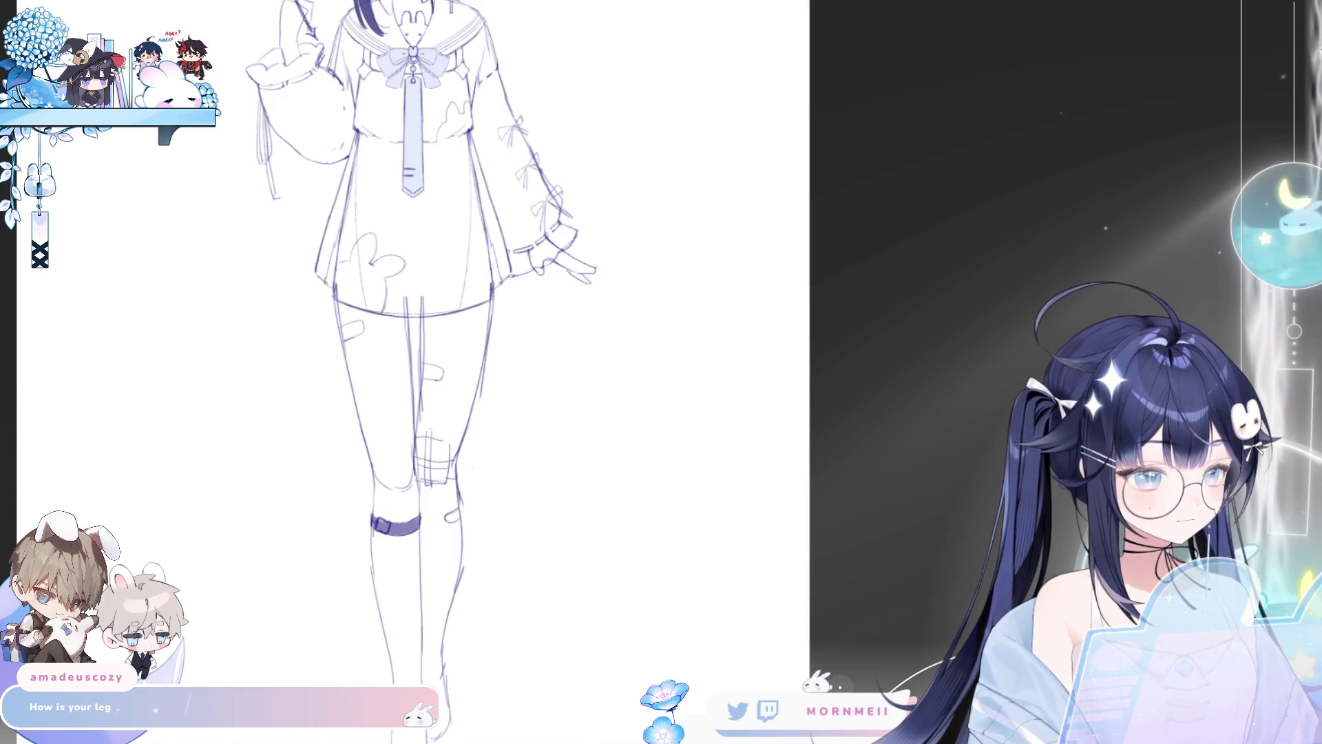
key(ctrl+z)
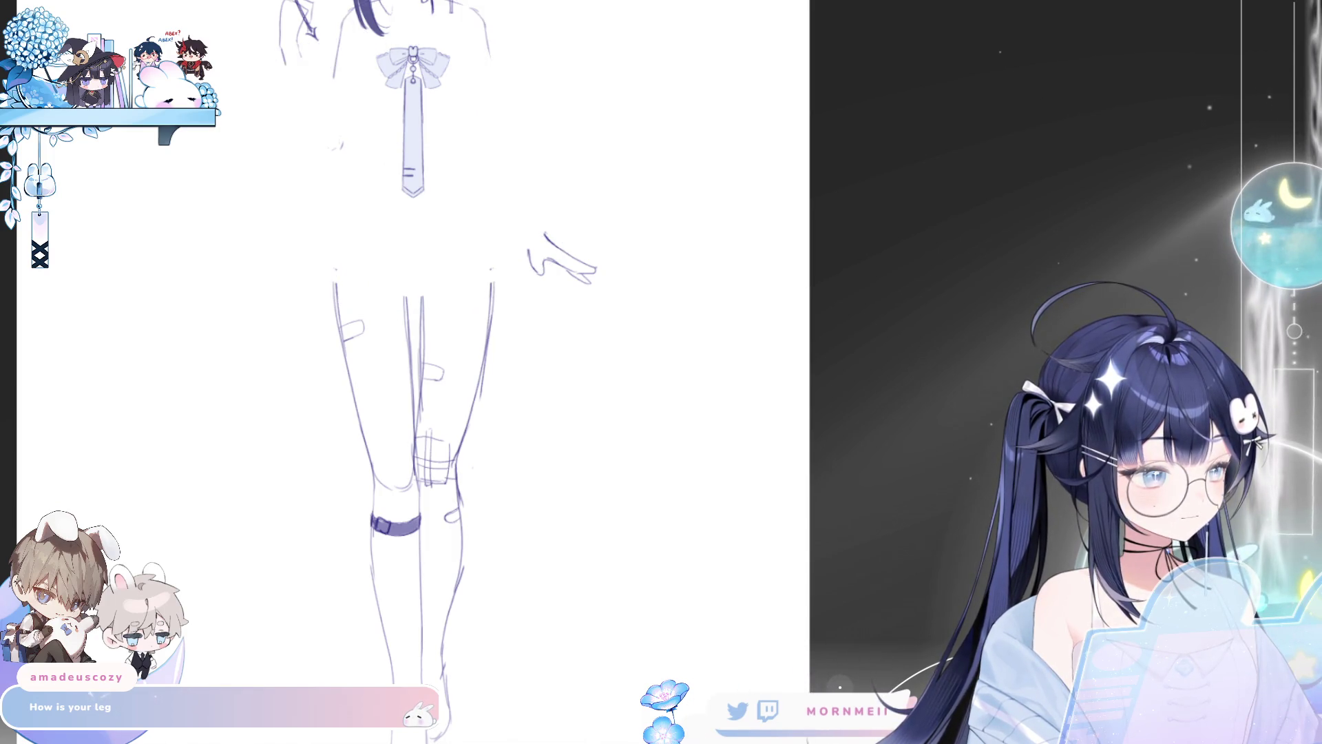
key(ctrl+y)
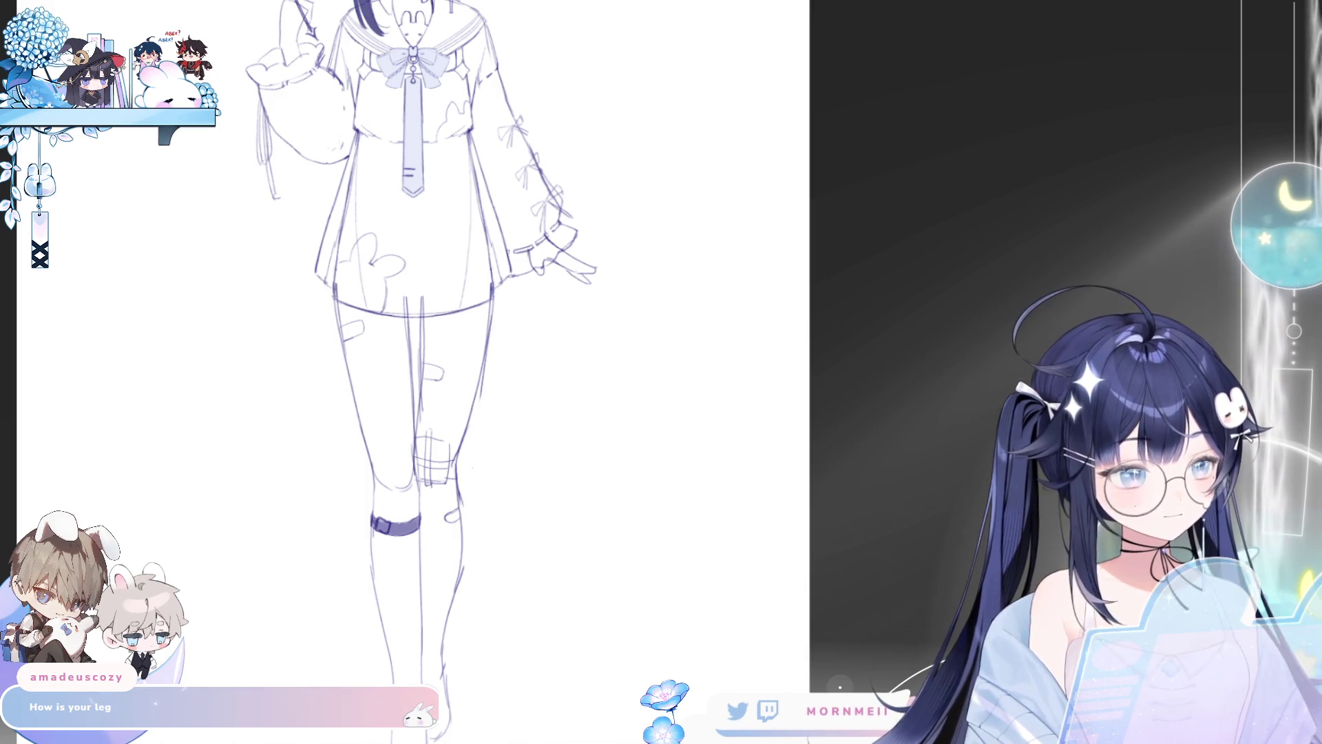
key(ctrl+1)
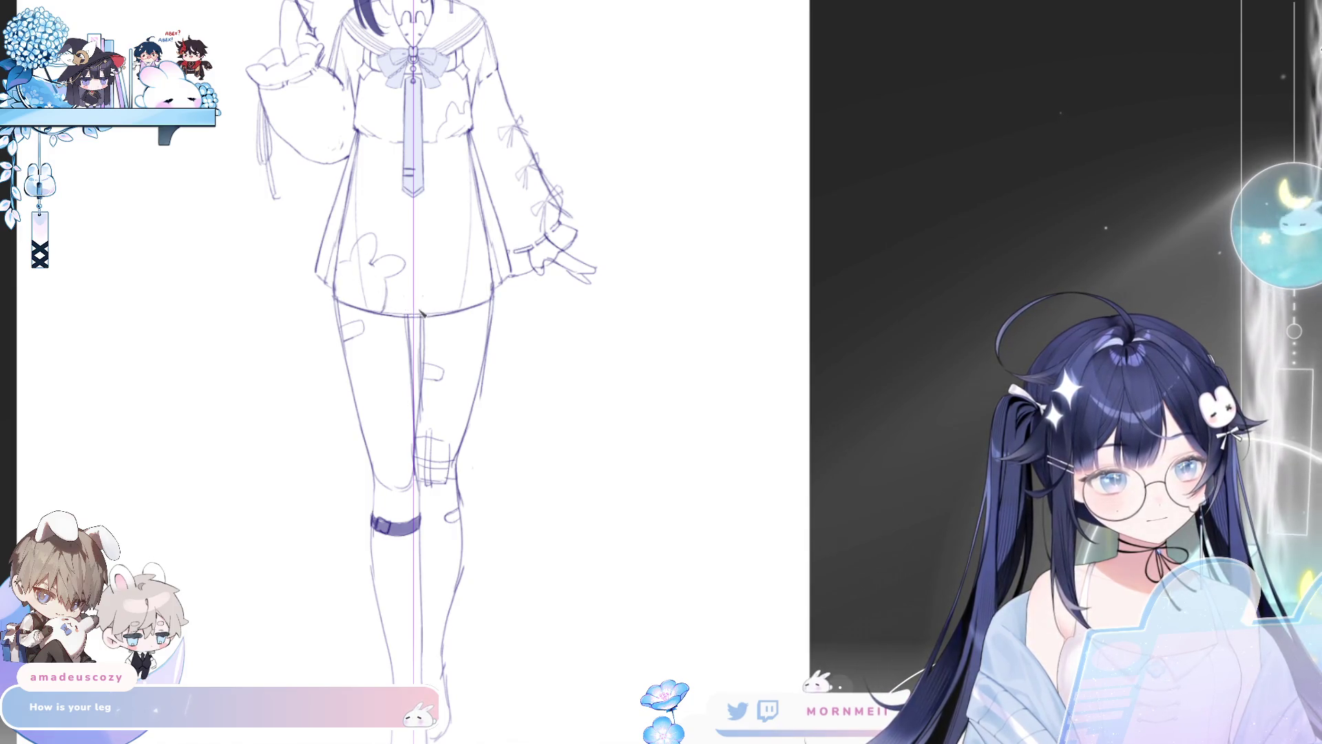
scroll(503, 237, down, 3)
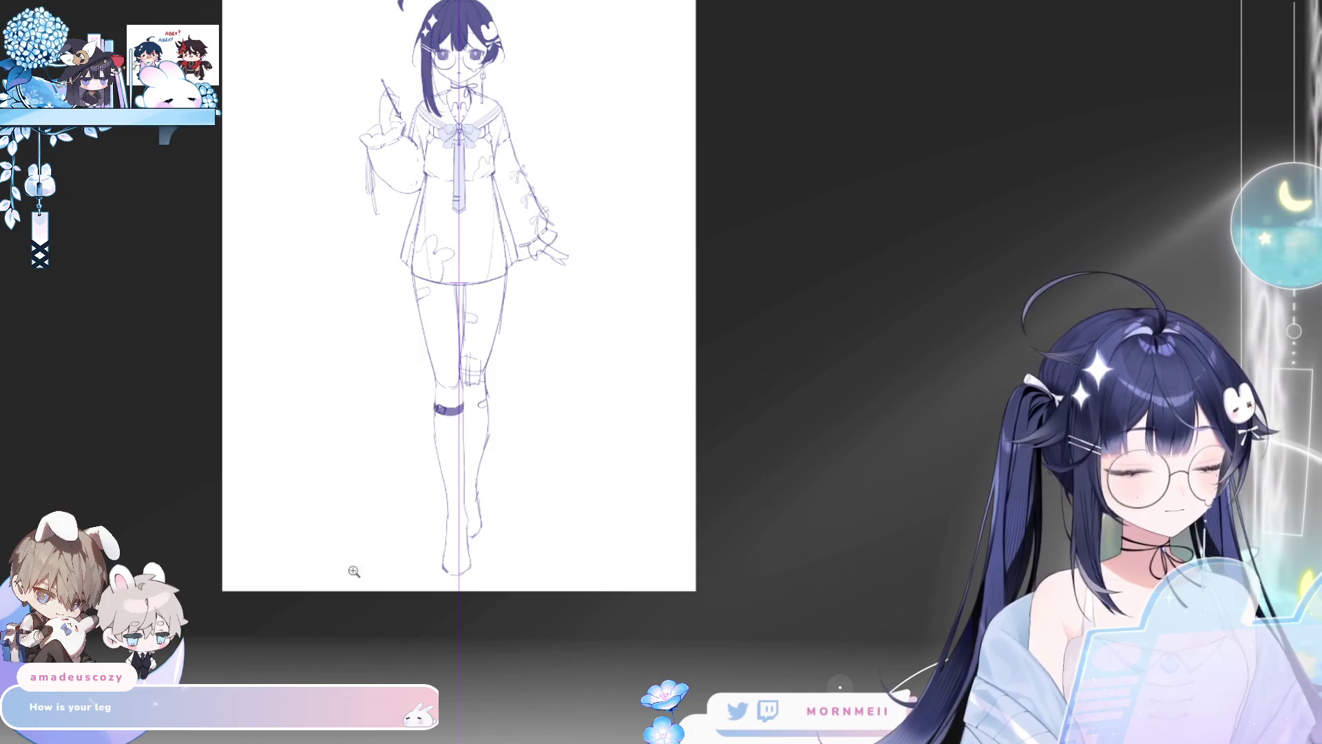
scroll(417, 177, up, 5)
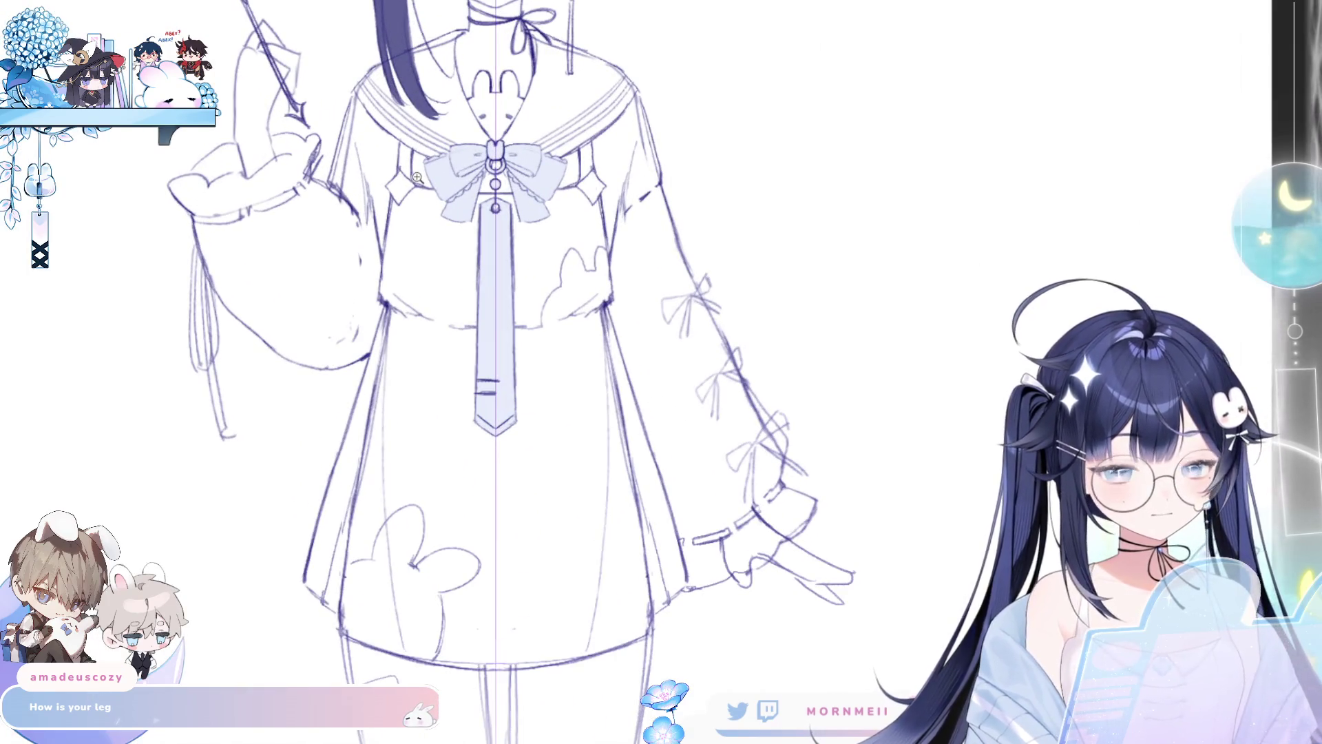
scroll(342, 80, down, 1)
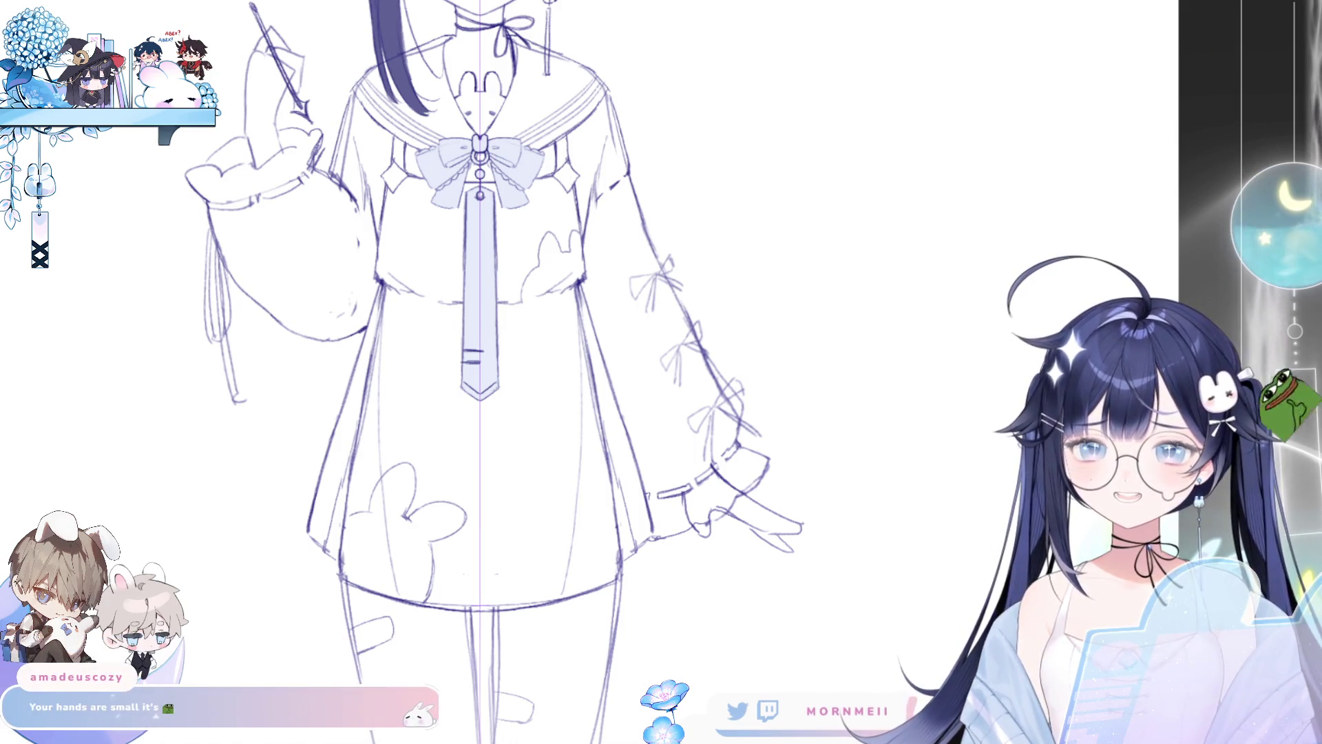
key(m)
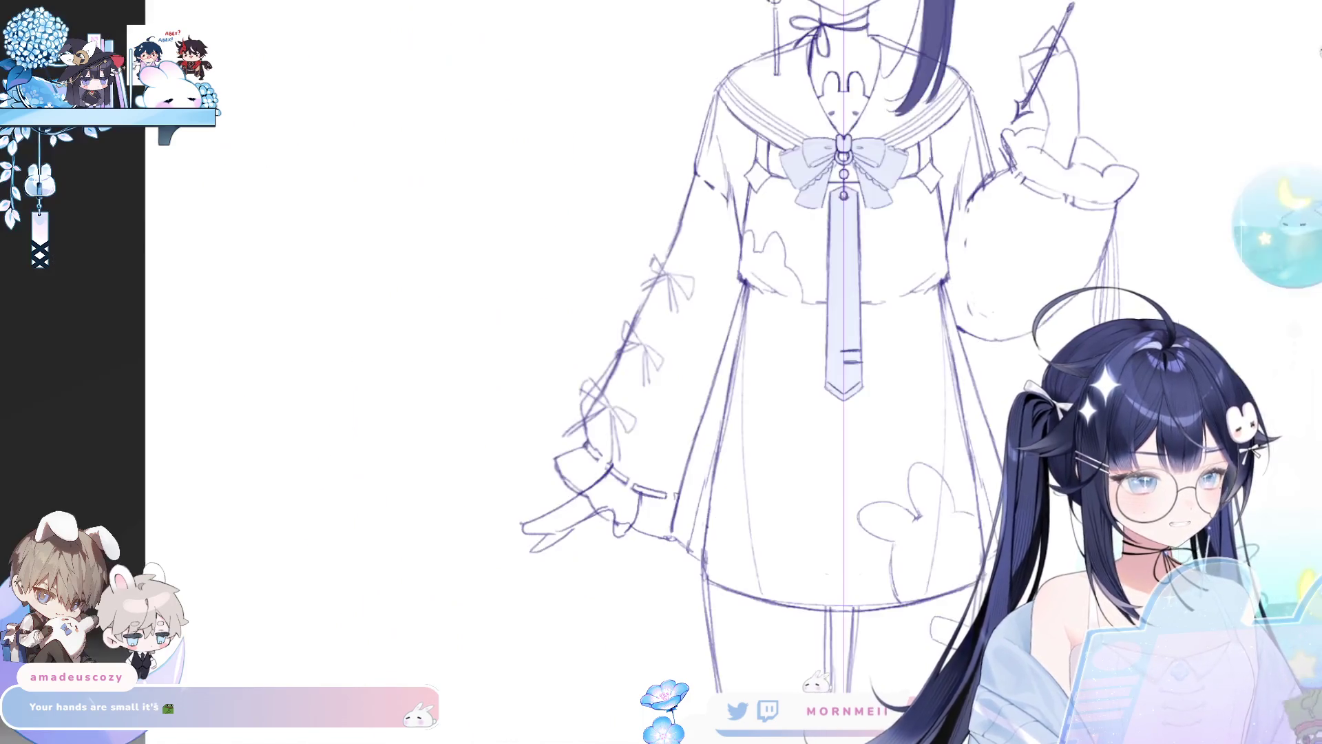
key(m)
scroll(764, 674, down, 2)
mouse_move(764, 674)
mouse_down()
mouse_move(753, 620)
mouse_move(676, 564)
mouse_move(655, 576)
mouse_move(725, 567)
mouse_up()
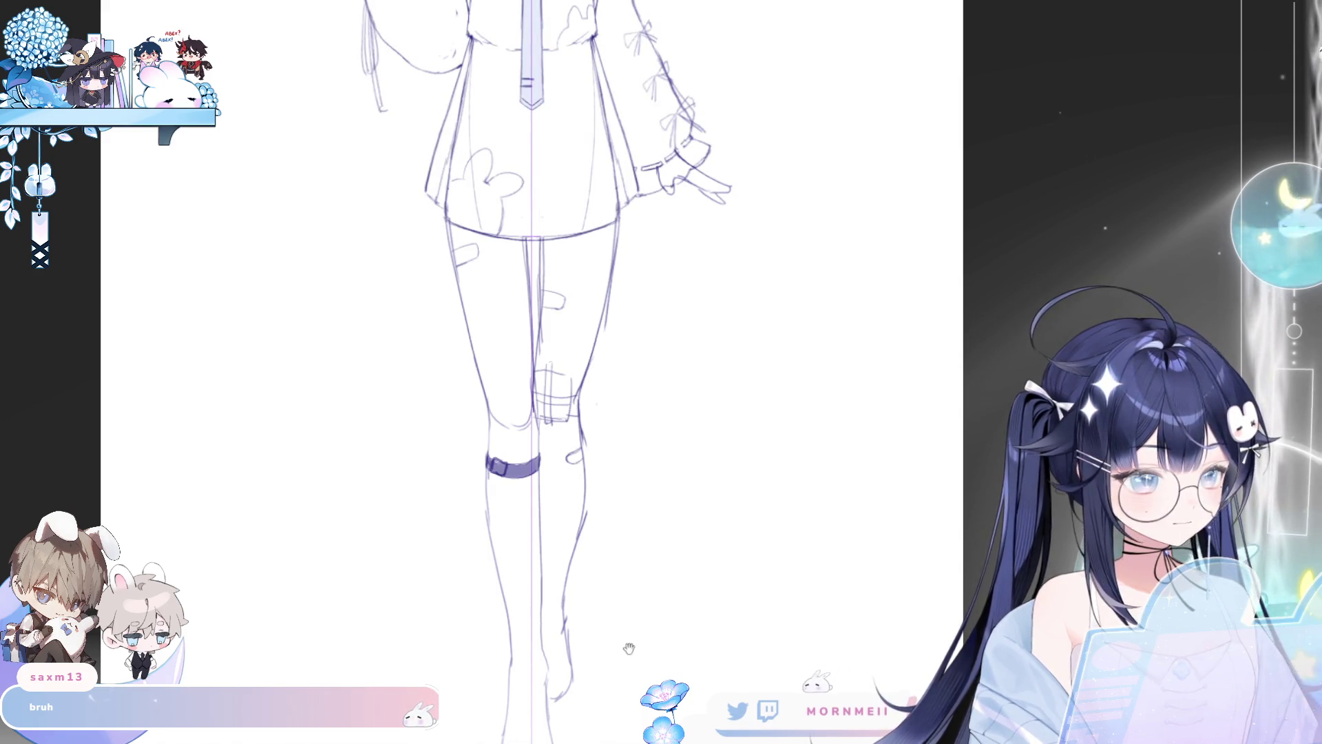
Step: Zoom onto the lower legs and hide the vertical centre guide line with Ctrl+;
drag(501, 528, 482, 425)
click(482, 425)
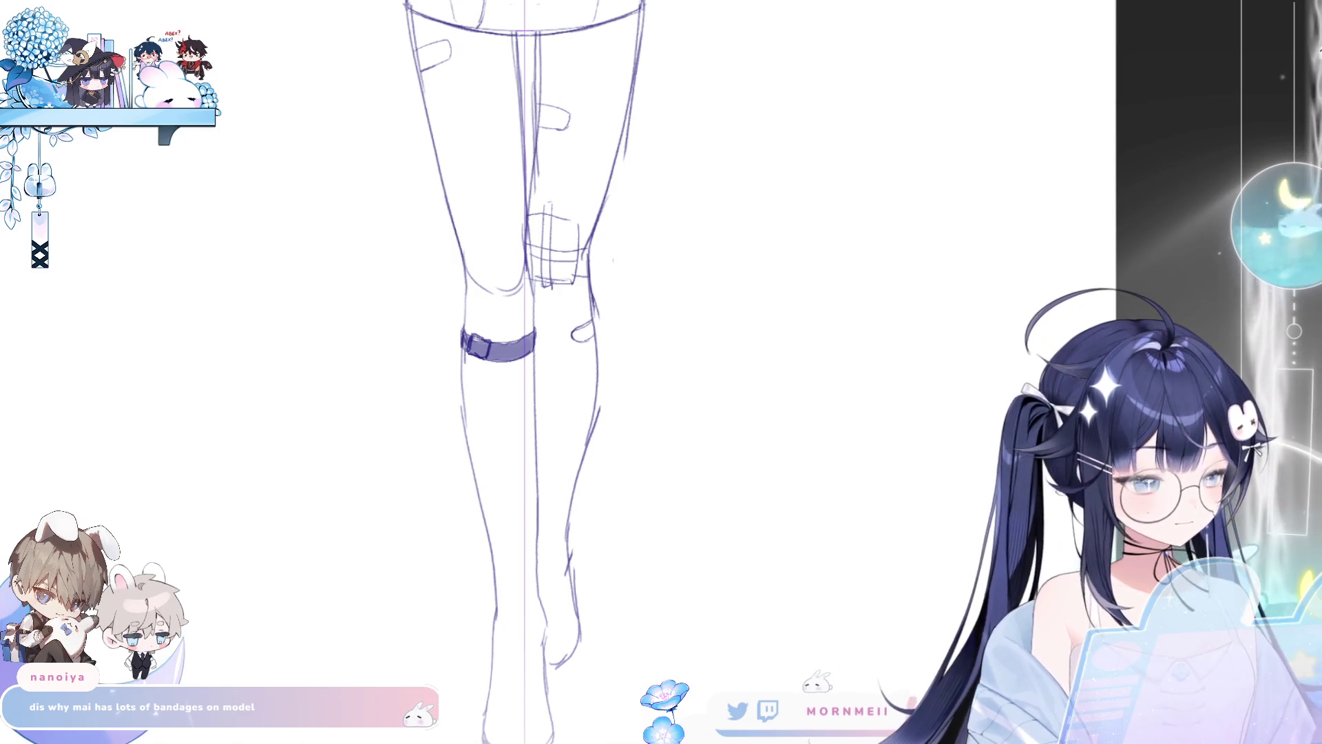
key(ctrl+semicolon)
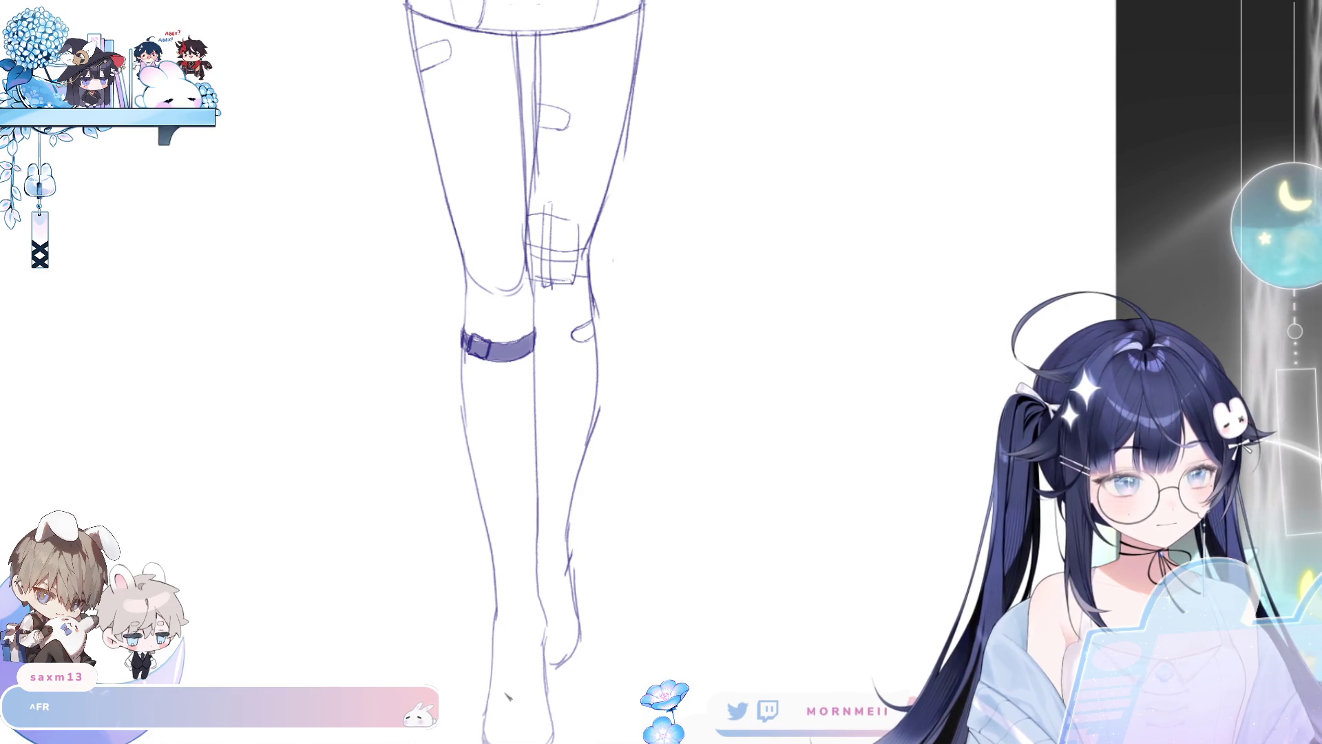
scroll(547, 519, down, 3)
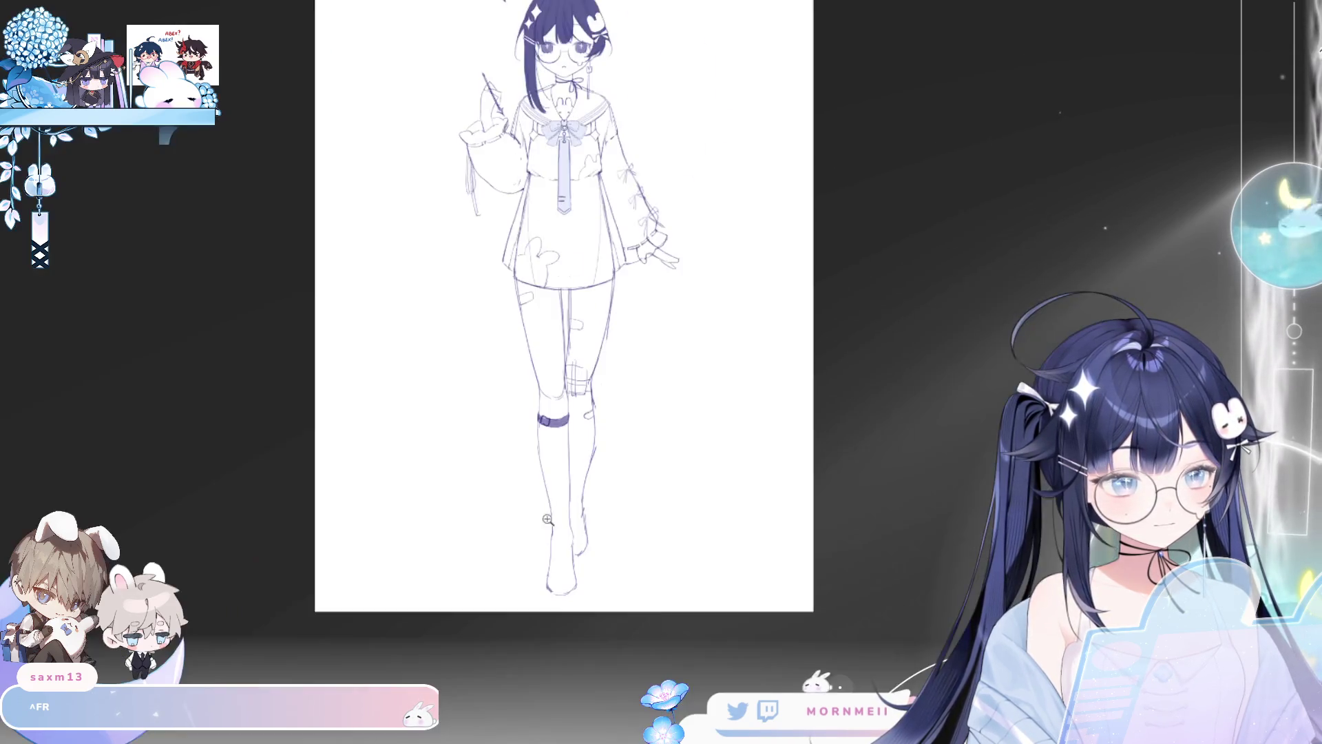
scroll(606, 507, up, 3)
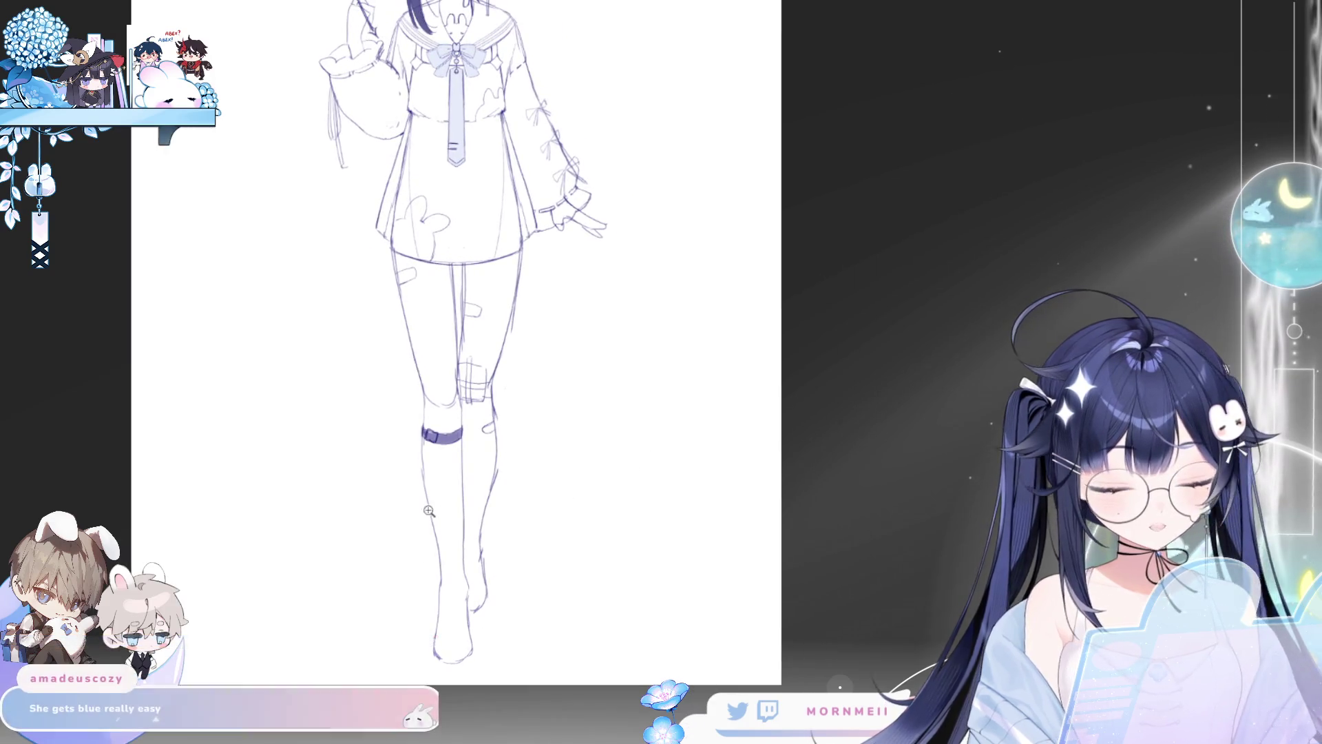
scroll(428, 511, up, 2)
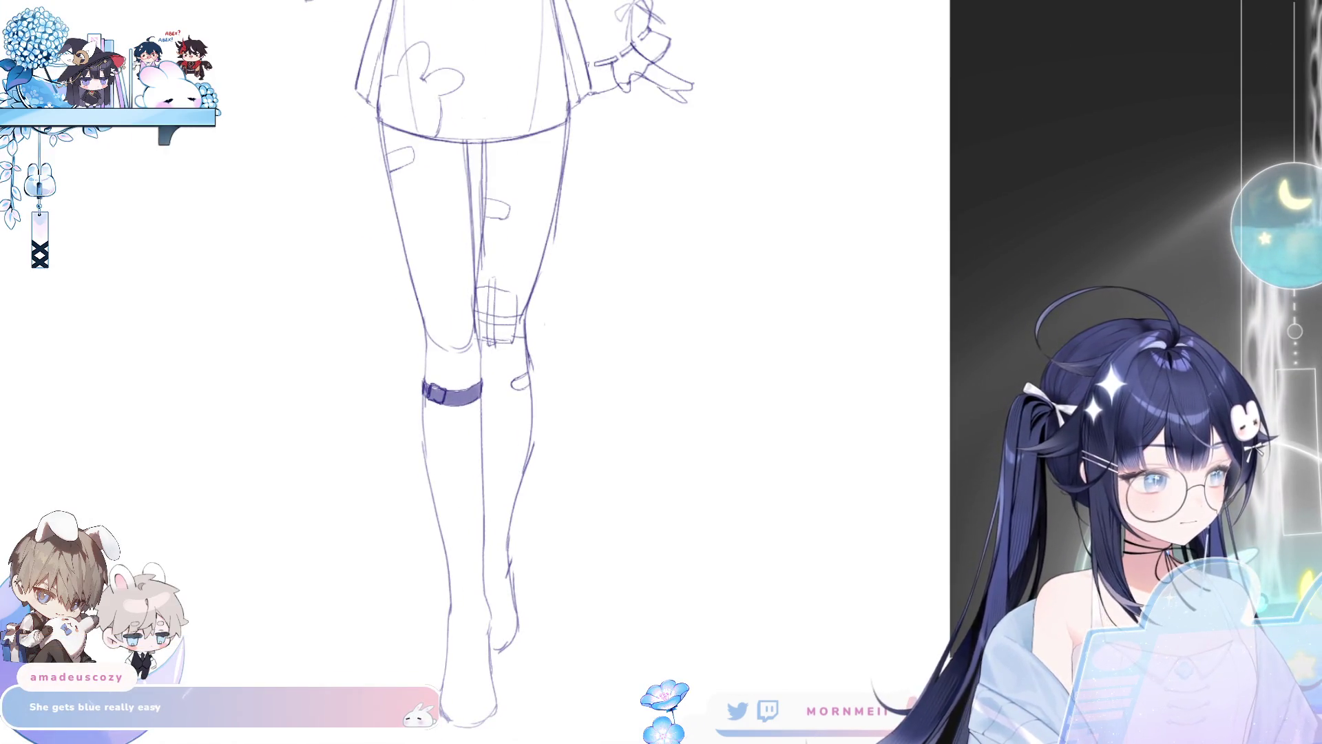
scroll(938, 348, down, 5)
scroll(791, 419, up, 4)
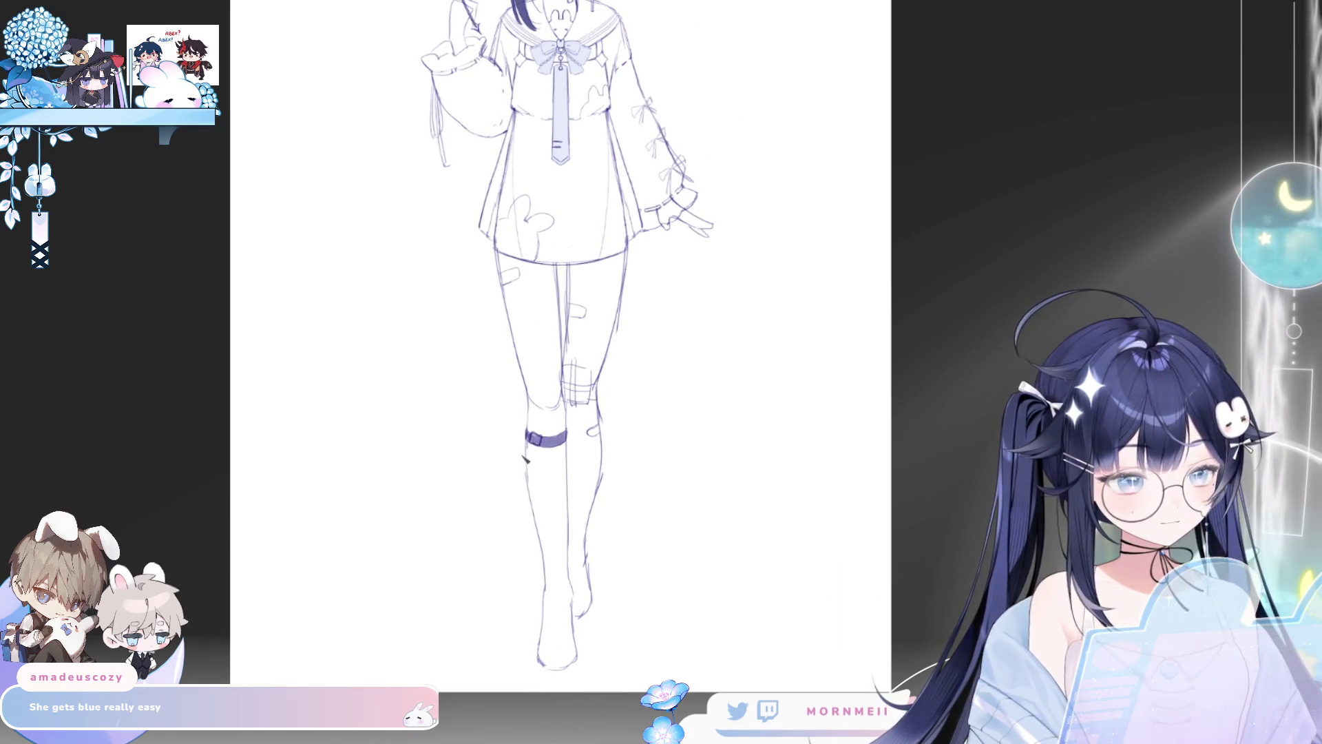
mouse_move(522, 460)
mouse_down()
mouse_move(555, 475)
mouse_move(547, 605)
mouse_up()
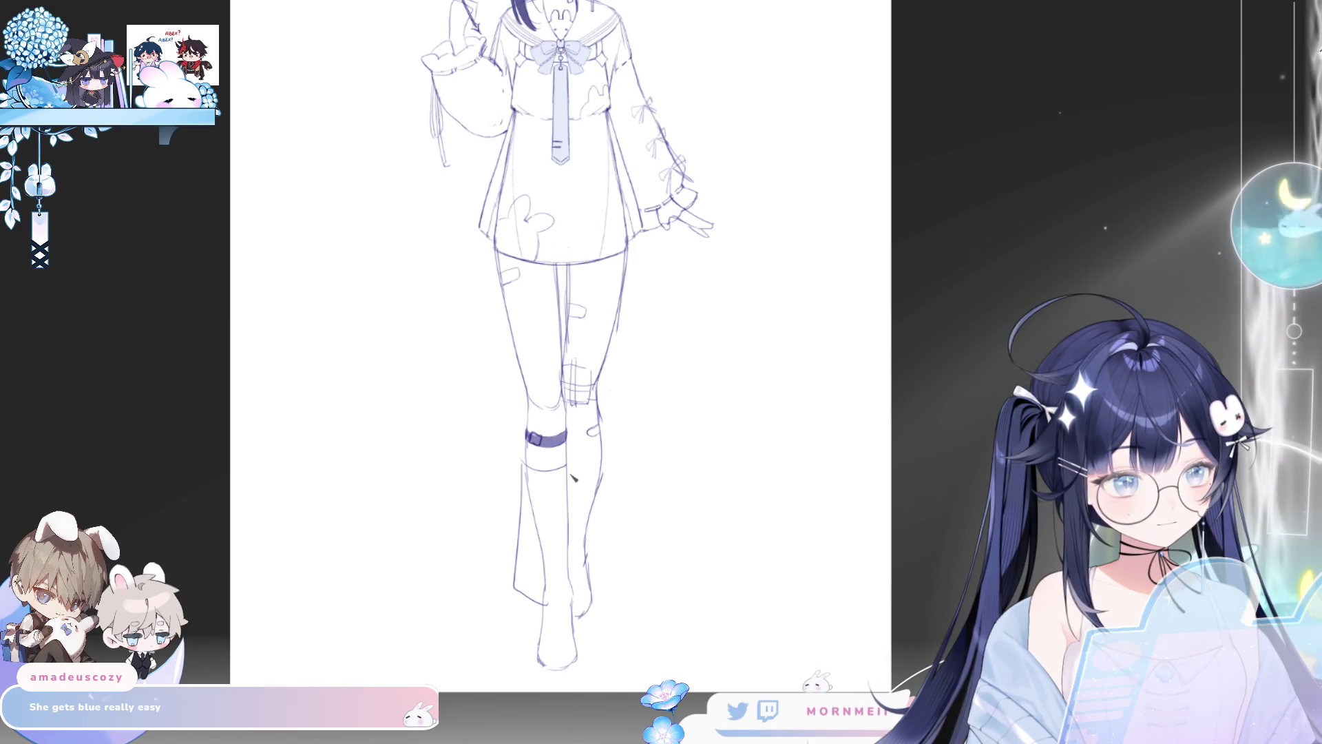
mouse_move(569, 467)
mouse_down()
mouse_move(594, 578)
mouse_move(578, 606)
mouse_up()
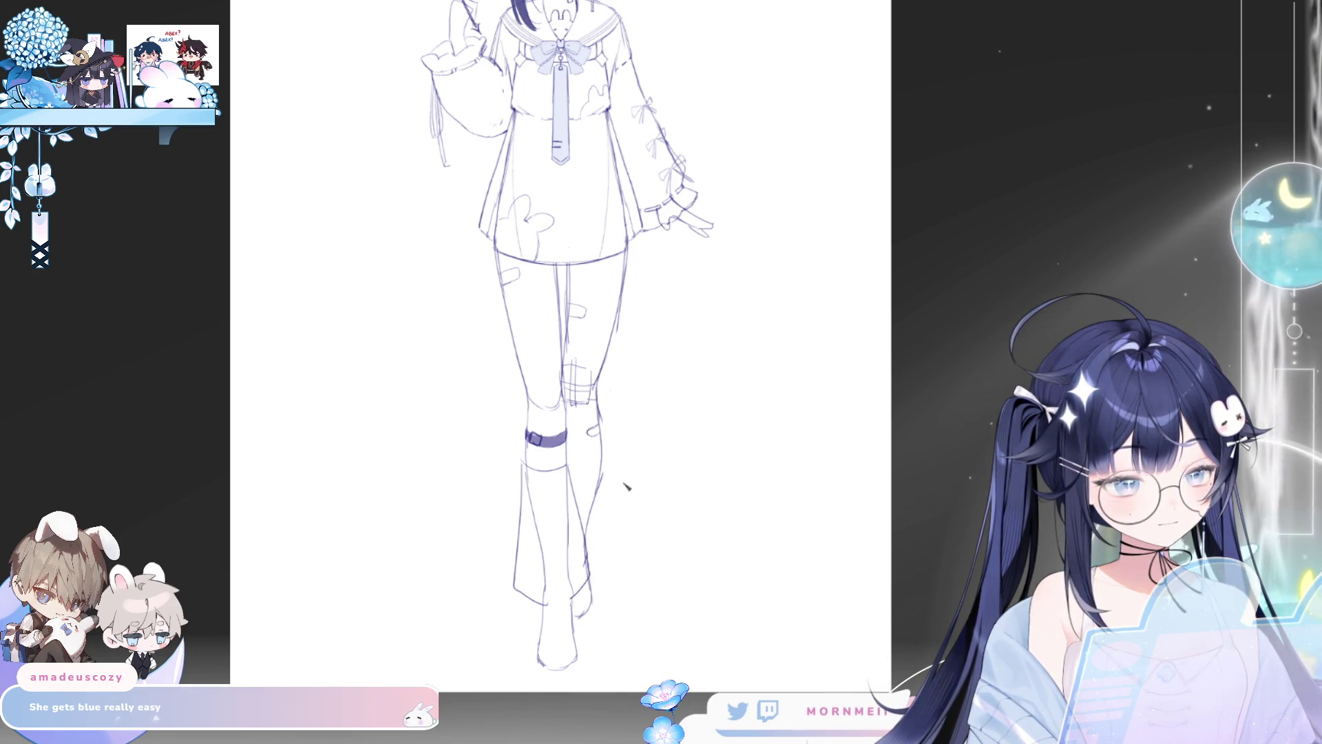
key(ctrl+z)
mouse_move(568, 470)
mouse_down()
mouse_move(606, 477)
mouse_move(602, 586)
mouse_up()
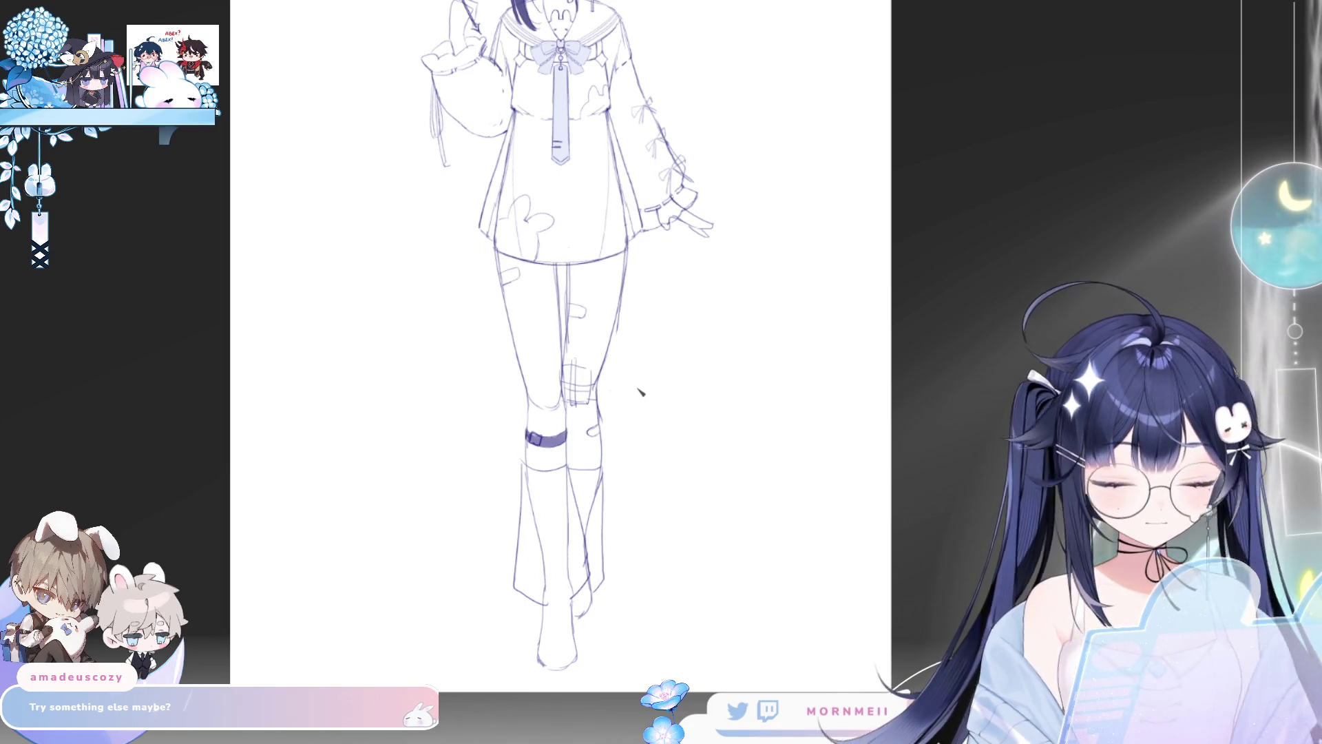
key(ctrl+z)
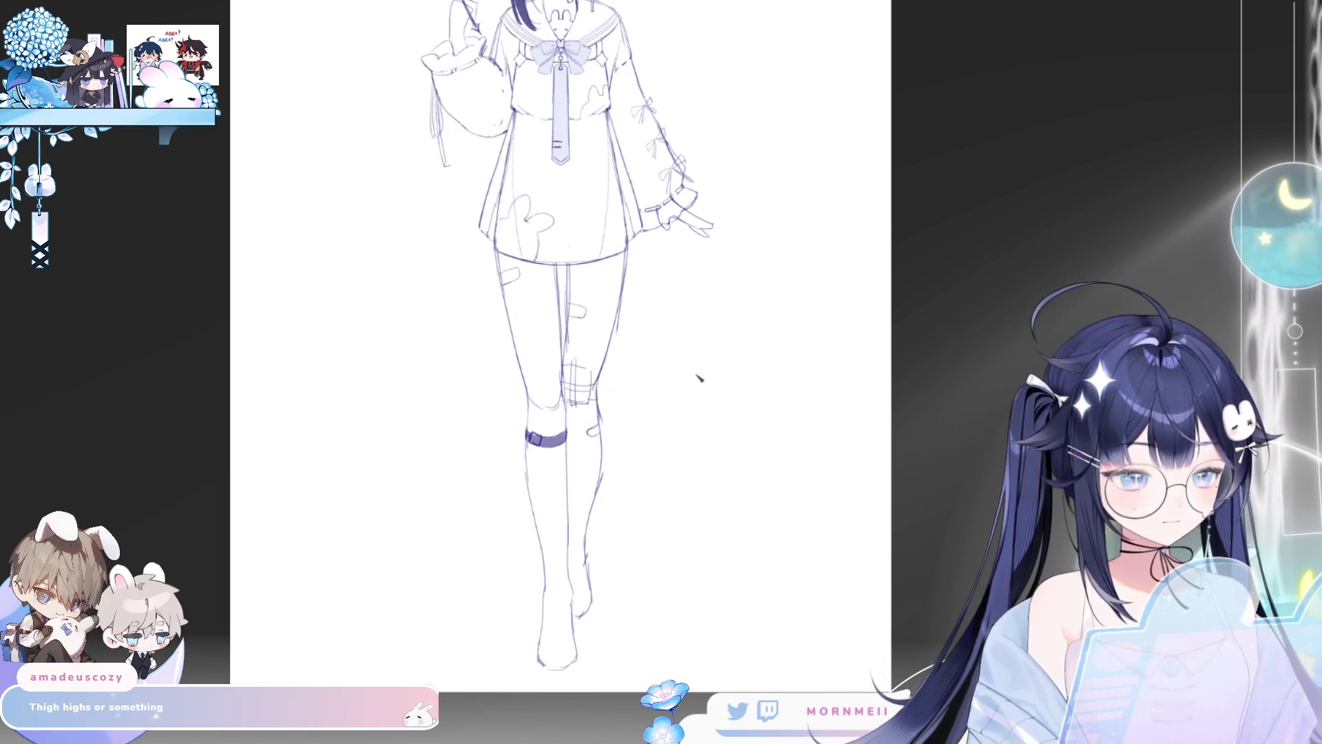
Step: Draw the frilled sock top and calf lines at mid-calf, undoing one stray stroke
scroll(610, 603, down, 2)
scroll(609, 603, up, 3)
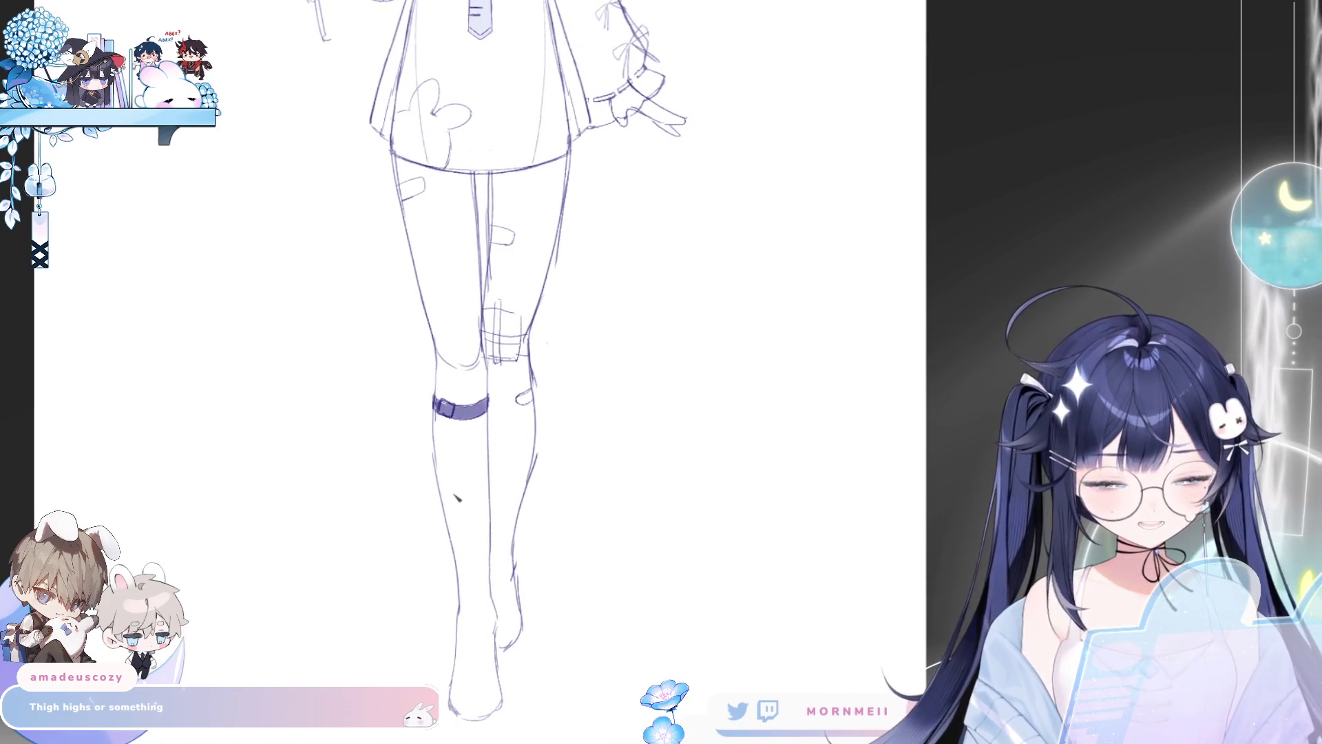
drag(445, 522, 490, 526)
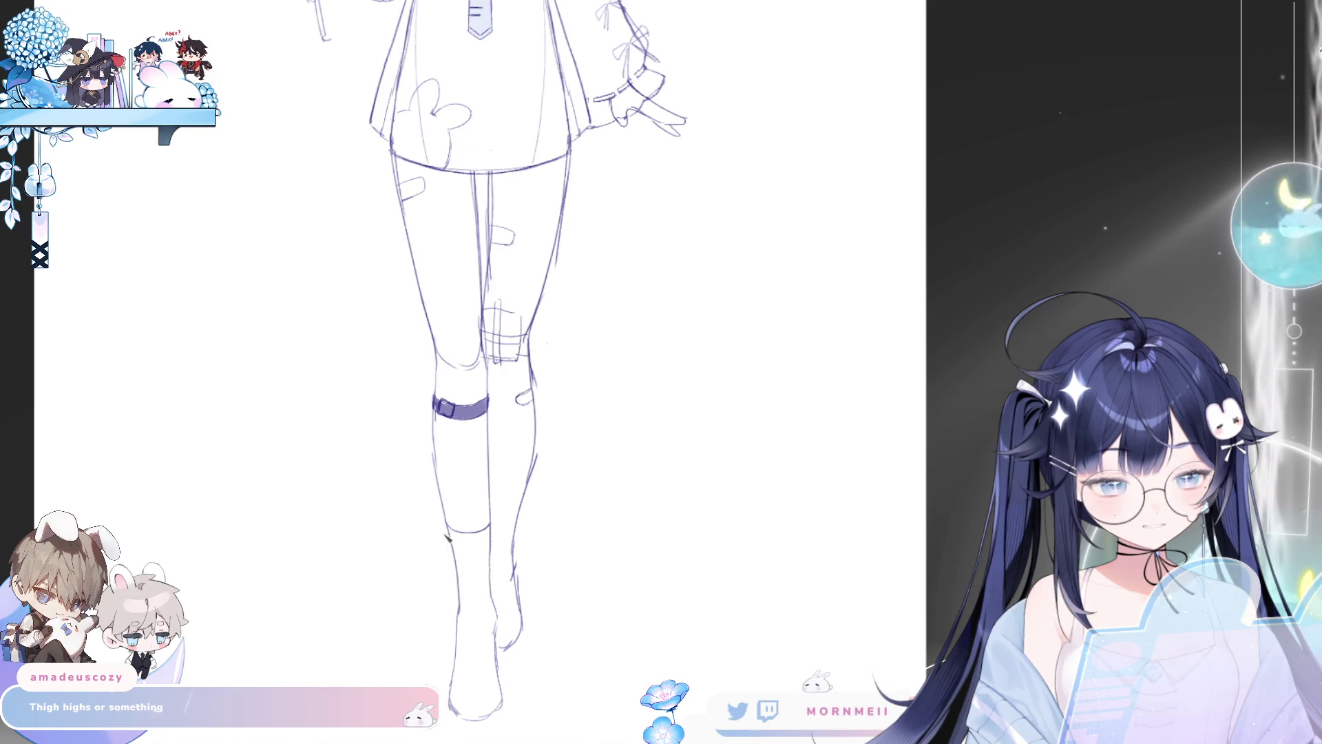
drag(437, 570, 500, 569)
drag(491, 523, 503, 563)
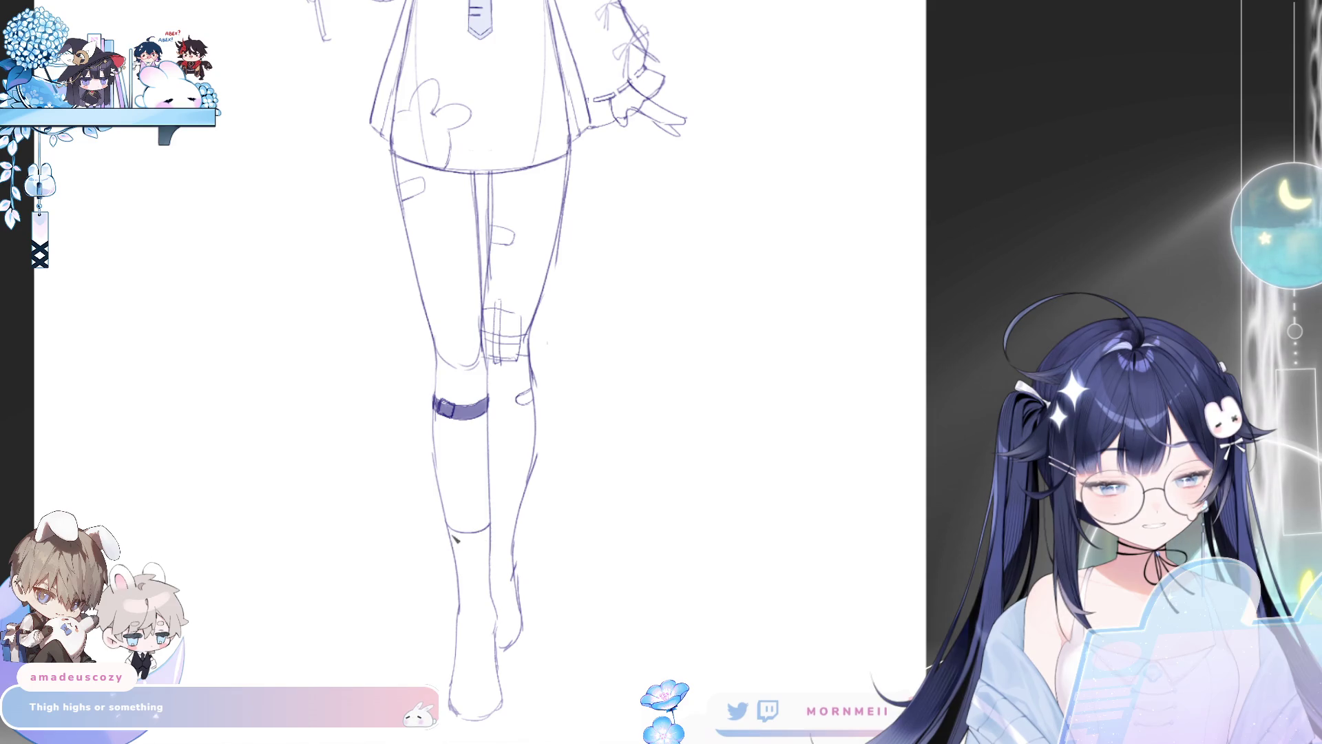
drag(449, 527, 443, 571)
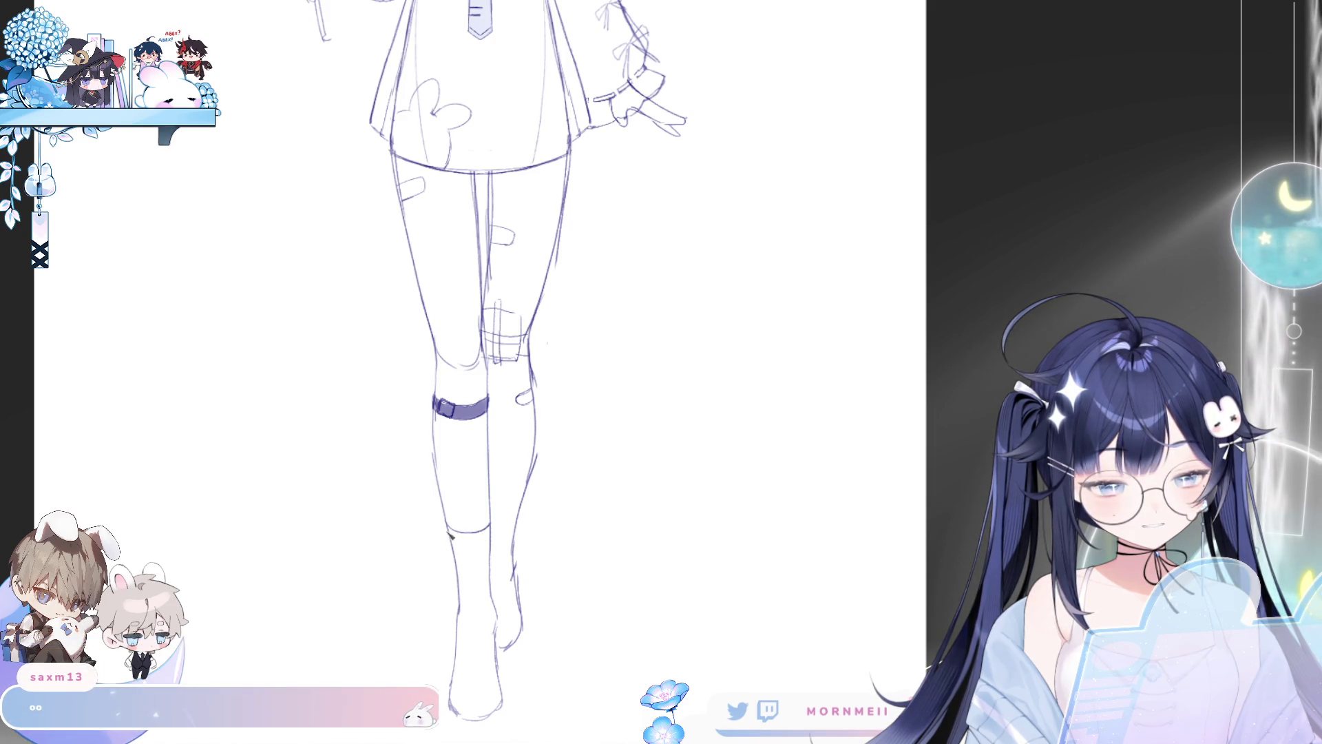
key(ctrl+z)
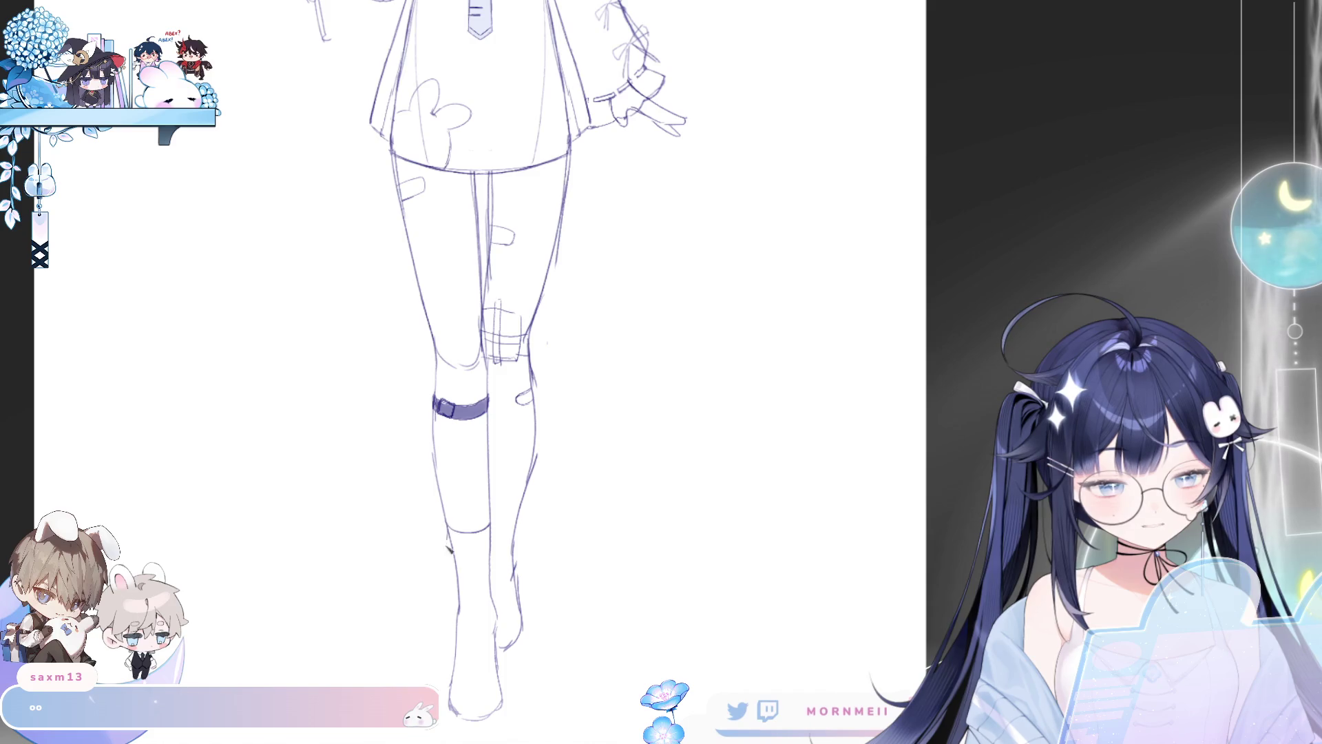
drag(492, 524, 507, 571)
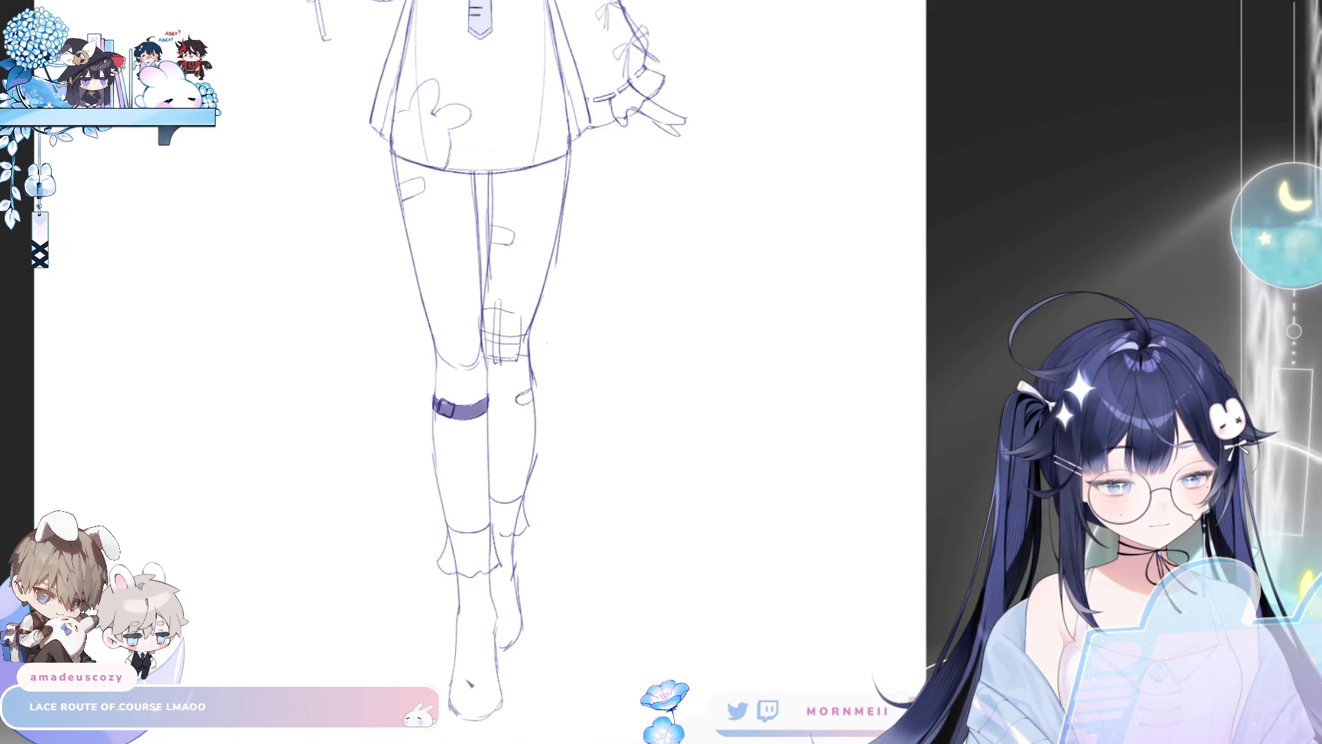
Step: Sketch a strapped shoe outline and toe on the foot
drag(485, 639, 486, 675)
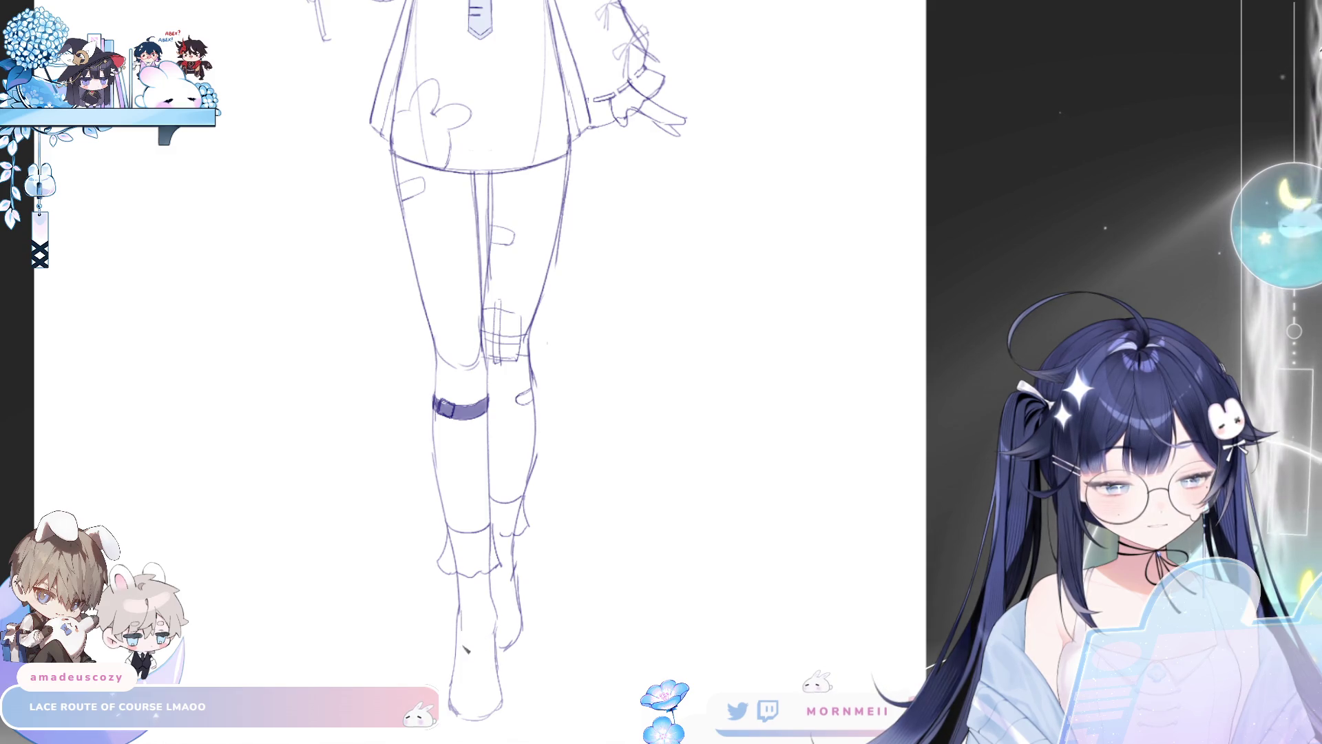
drag(461, 611, 467, 641)
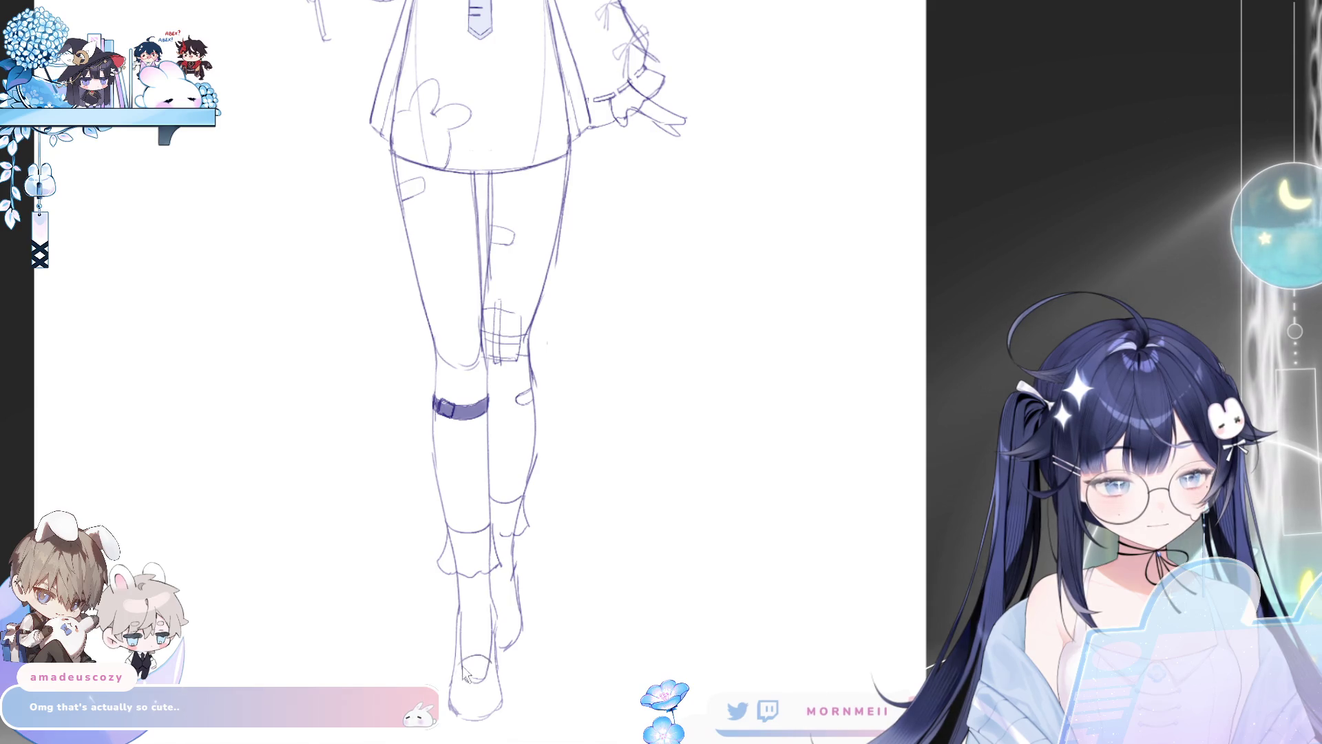
drag(465, 675, 474, 670)
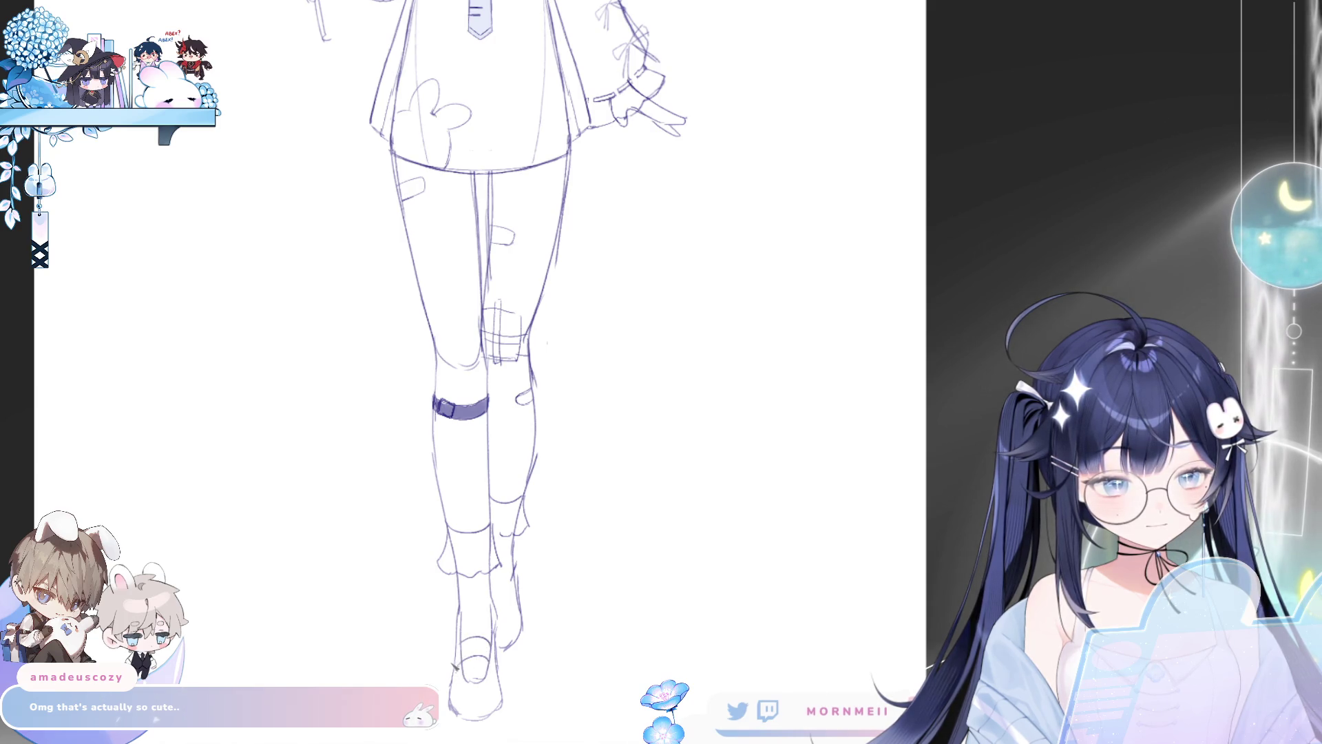
scroll(563, 618, down, 3)
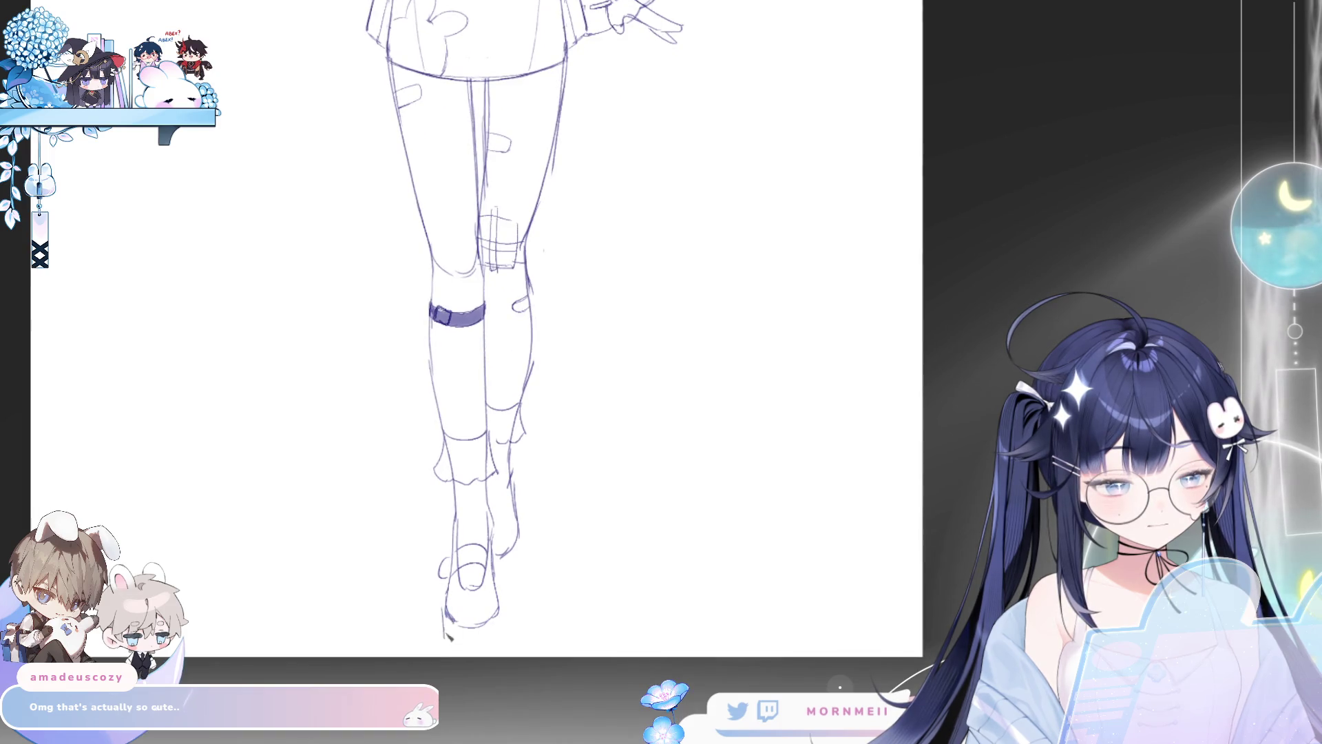
Step: Undo two stray shoe strokes and draw the shoe's curved sole
key(ctrl+z)
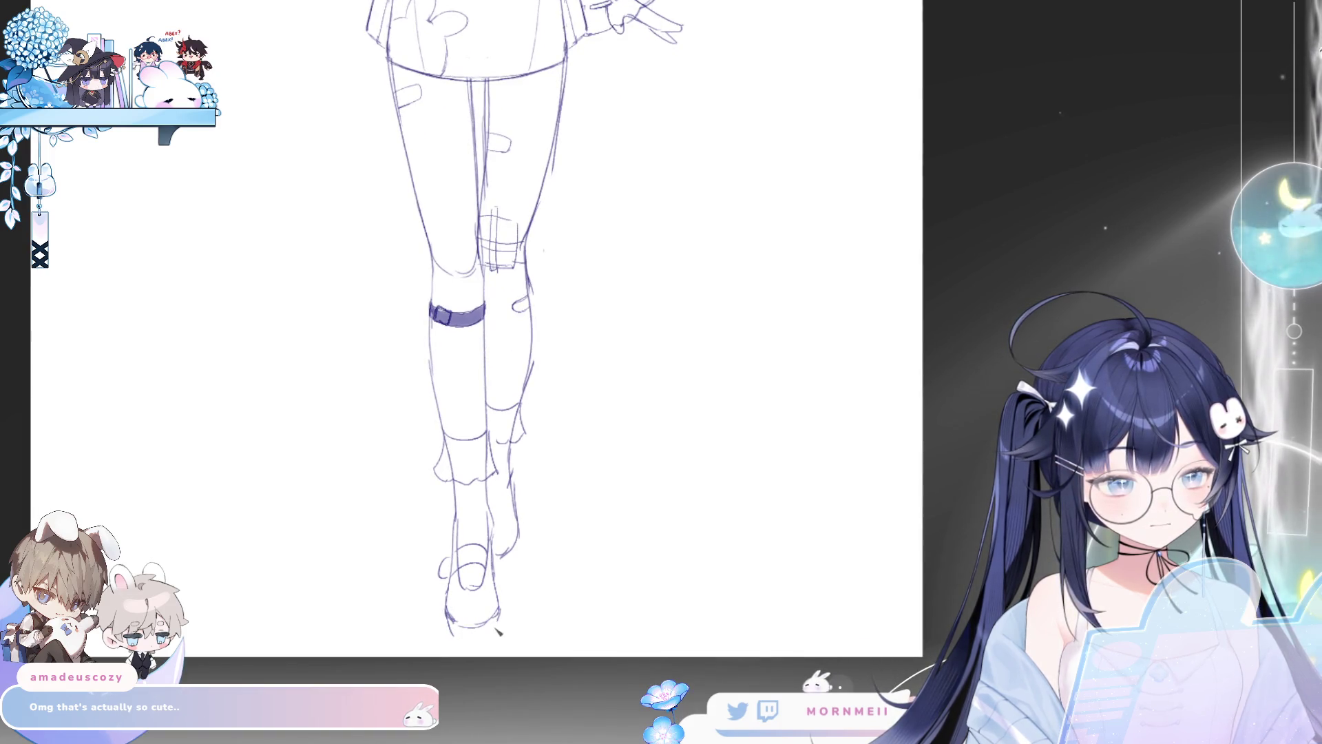
key(ctrl+z)
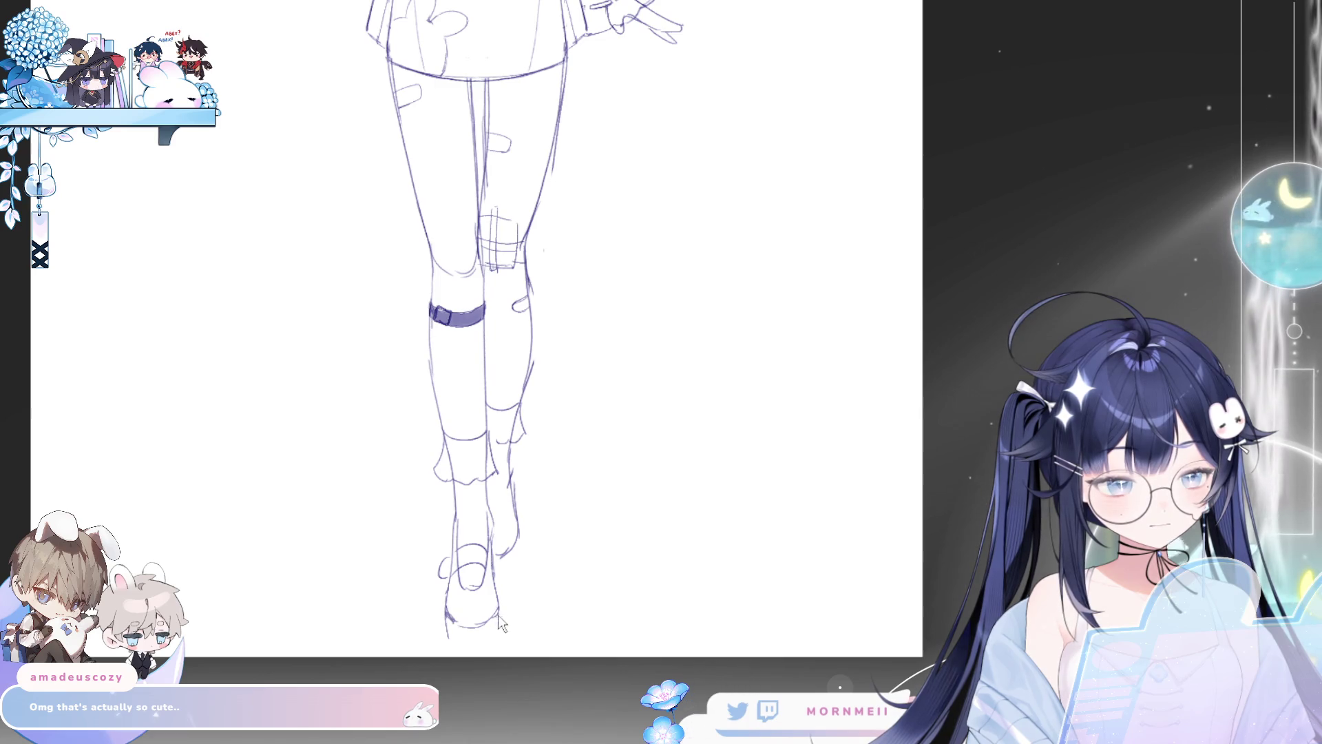
drag(449, 638, 497, 631)
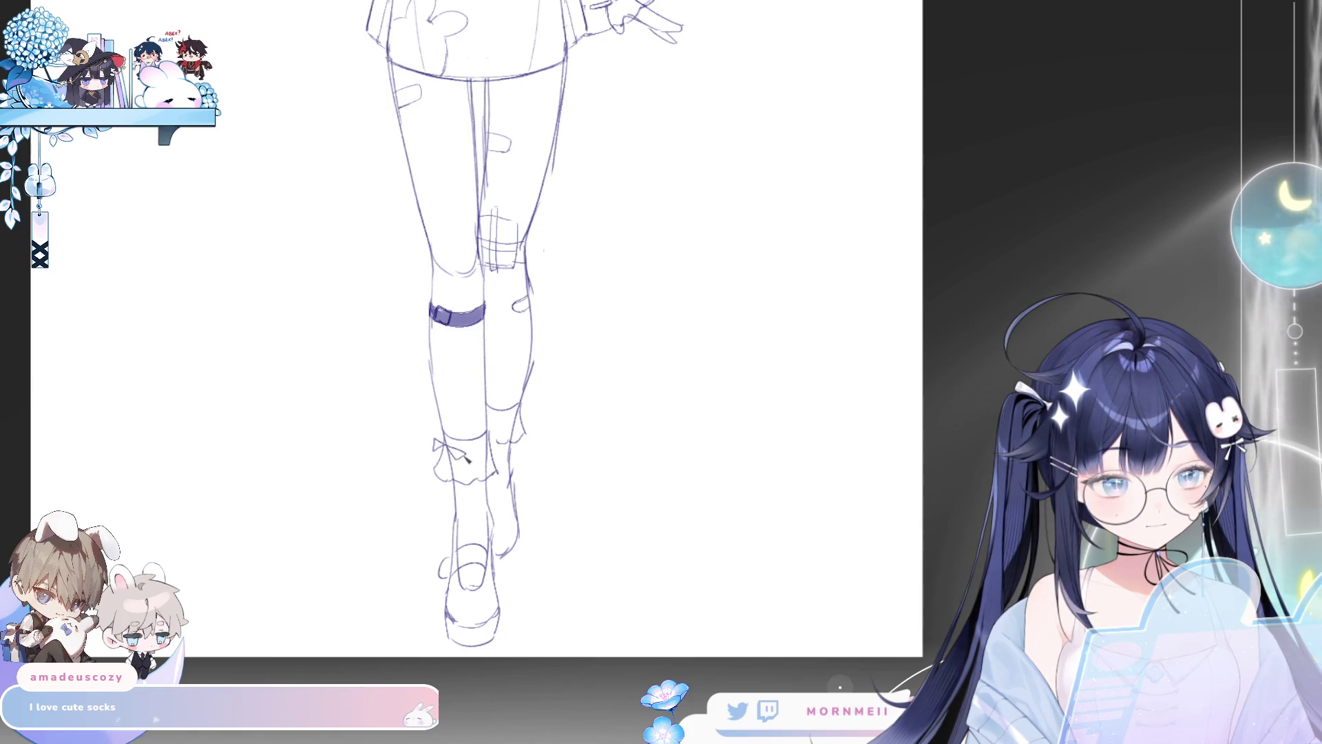
Step: Add small bows to the left and right sock ruffles
drag(442, 461, 427, 475)
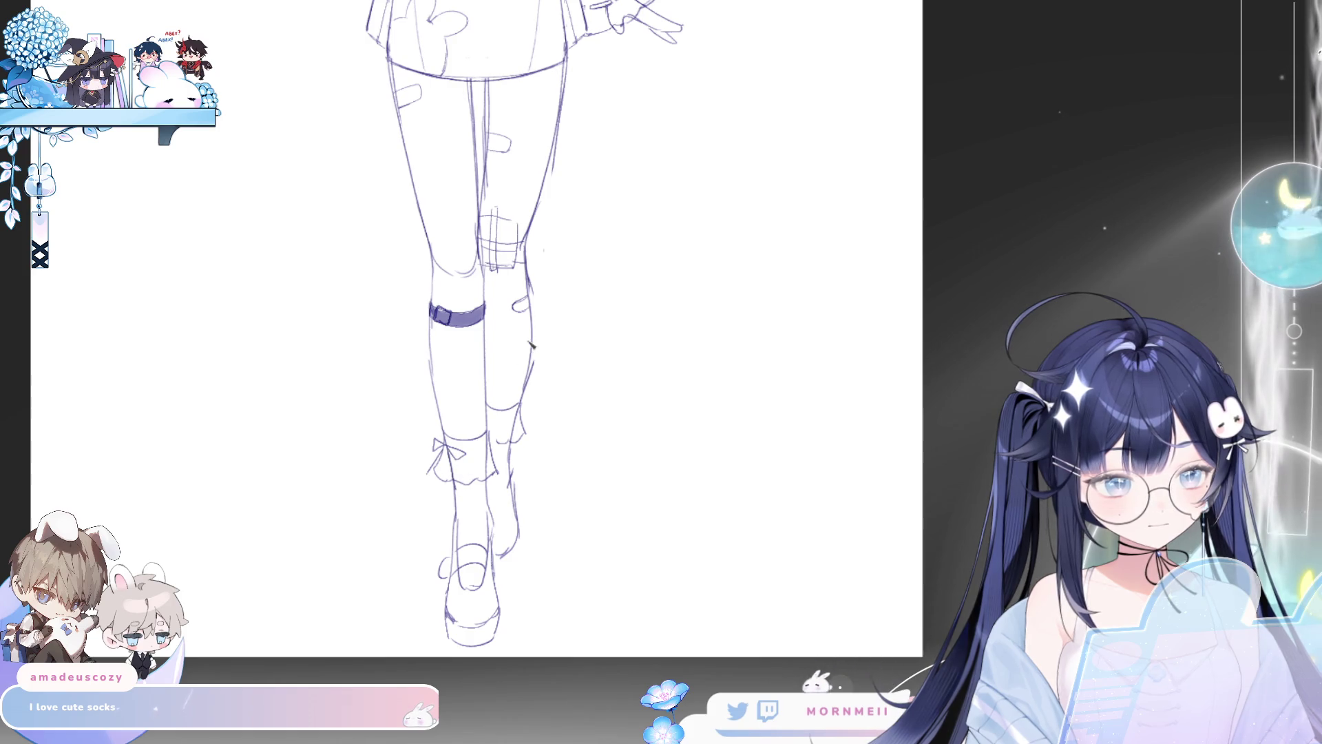
drag(508, 421, 521, 416)
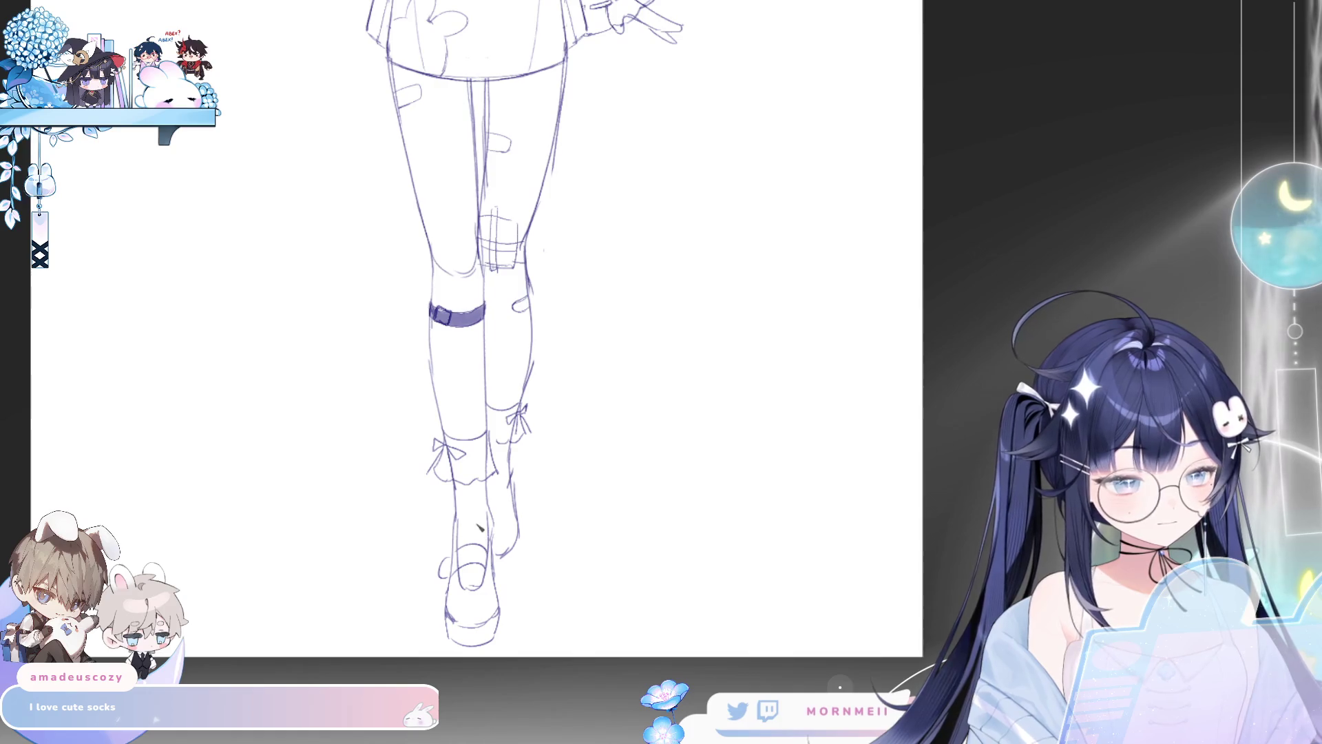
scroll(597, 603, up, 2)
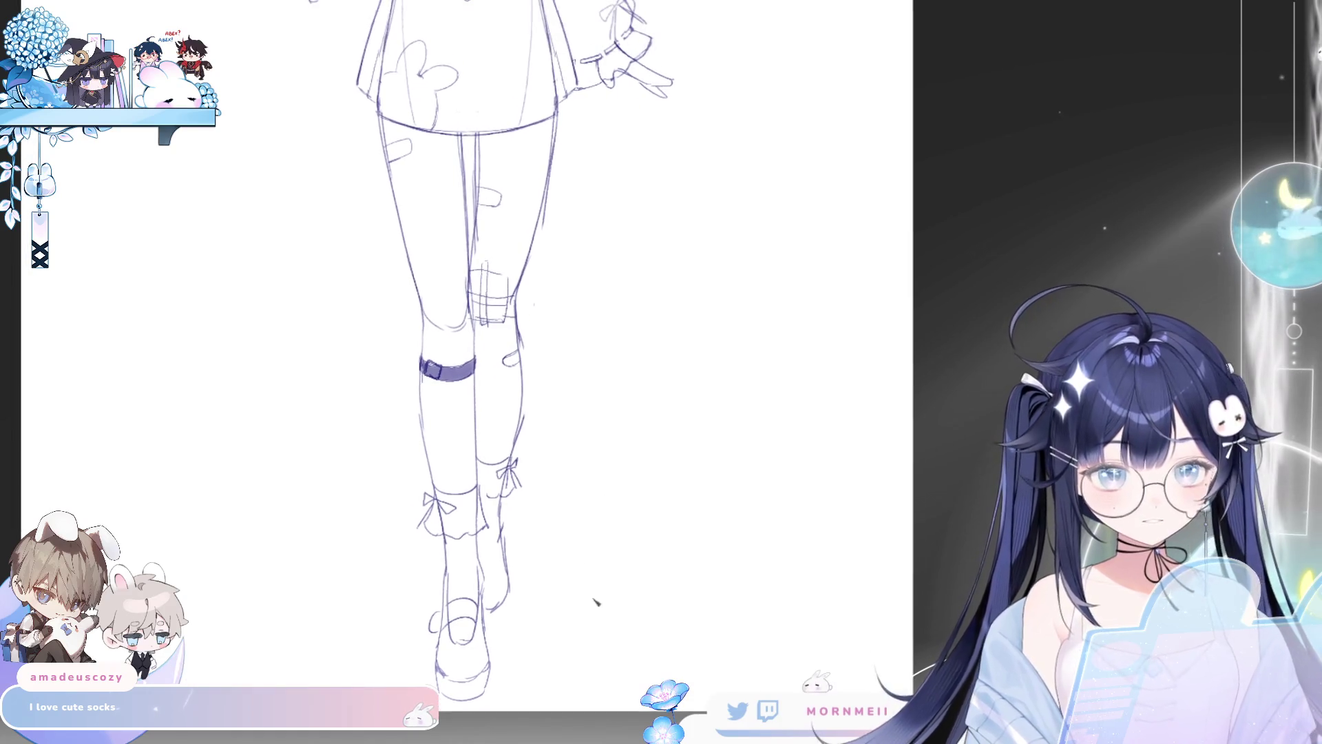
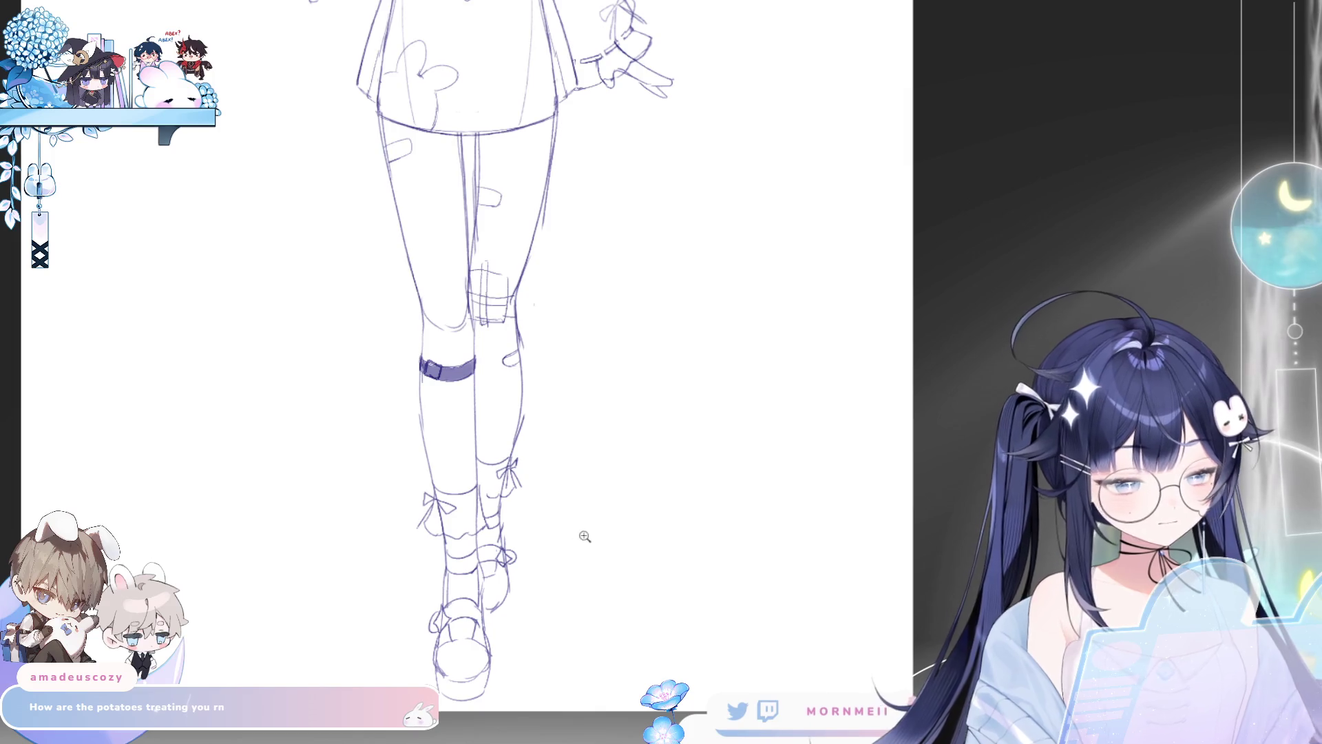
Step: Shade the inner side and top of the left shoe solid purple
scroll(549, 538, down, 5)
scroll(531, 624, up, 5)
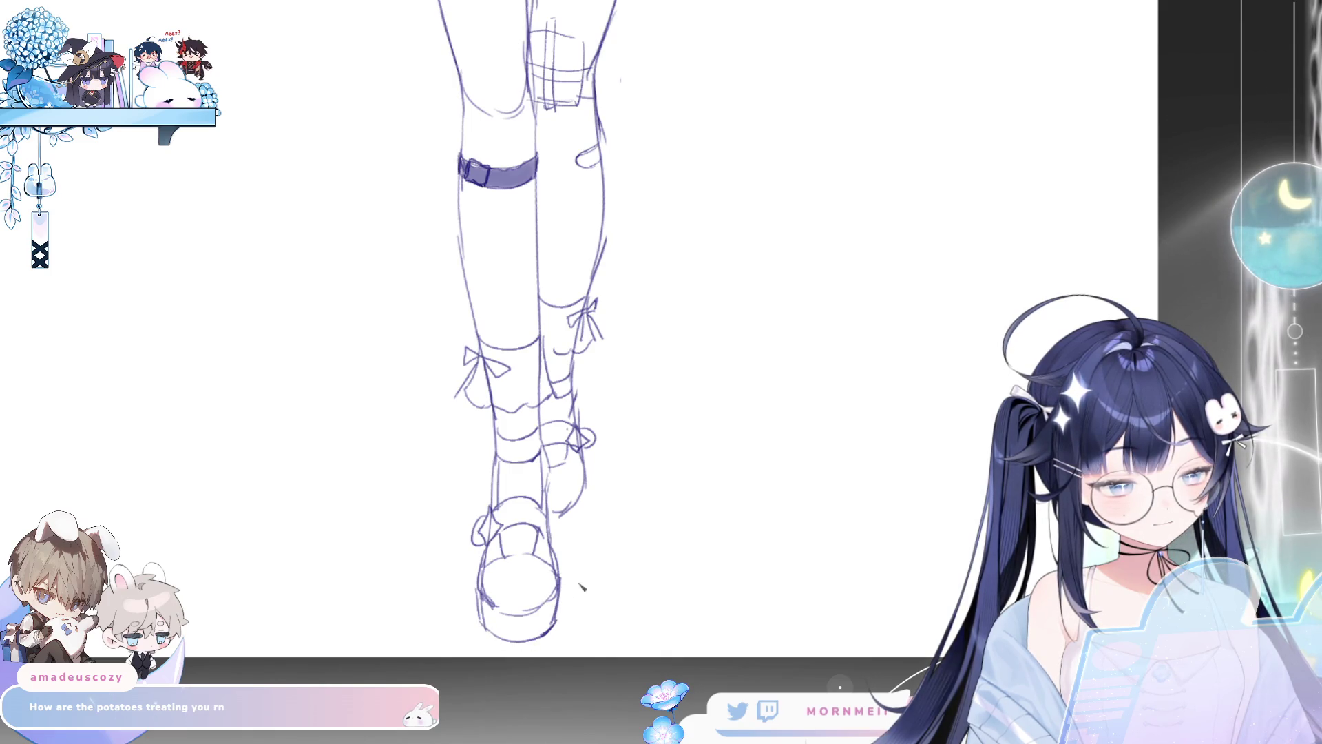
key(e)
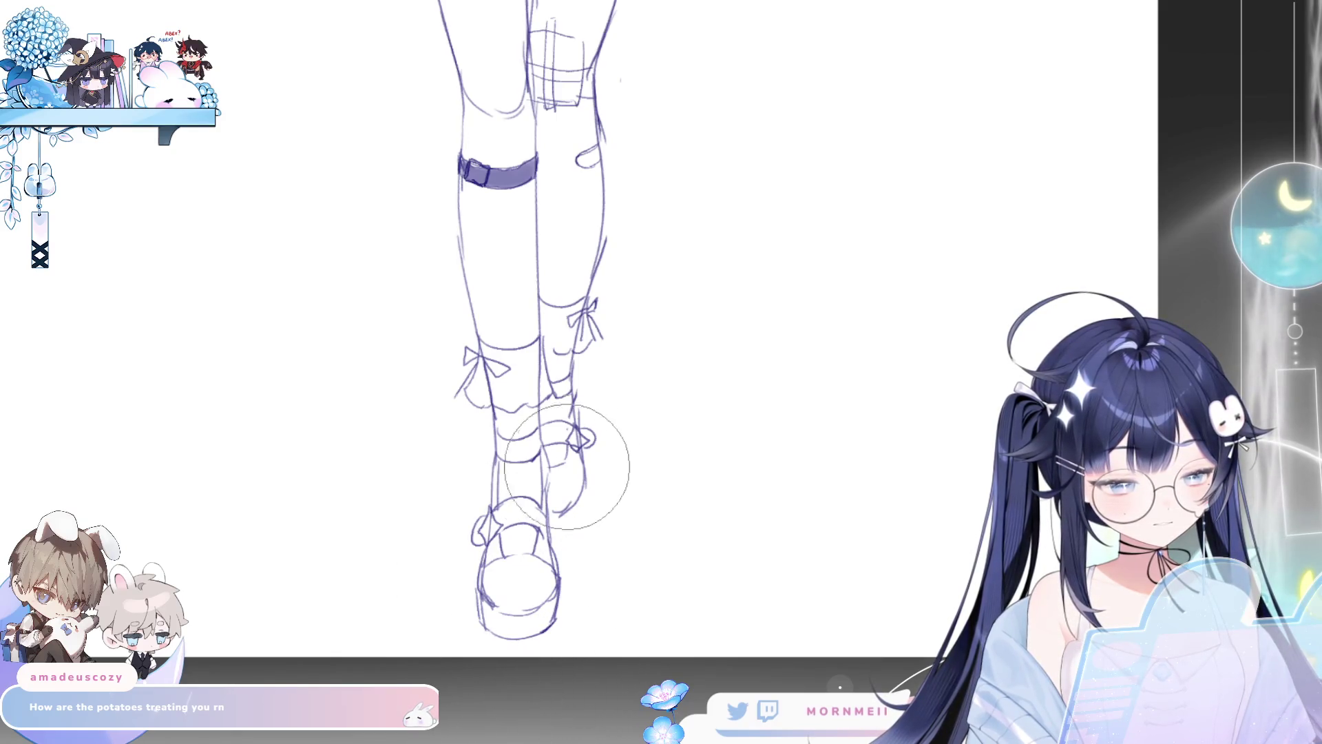
key(e)
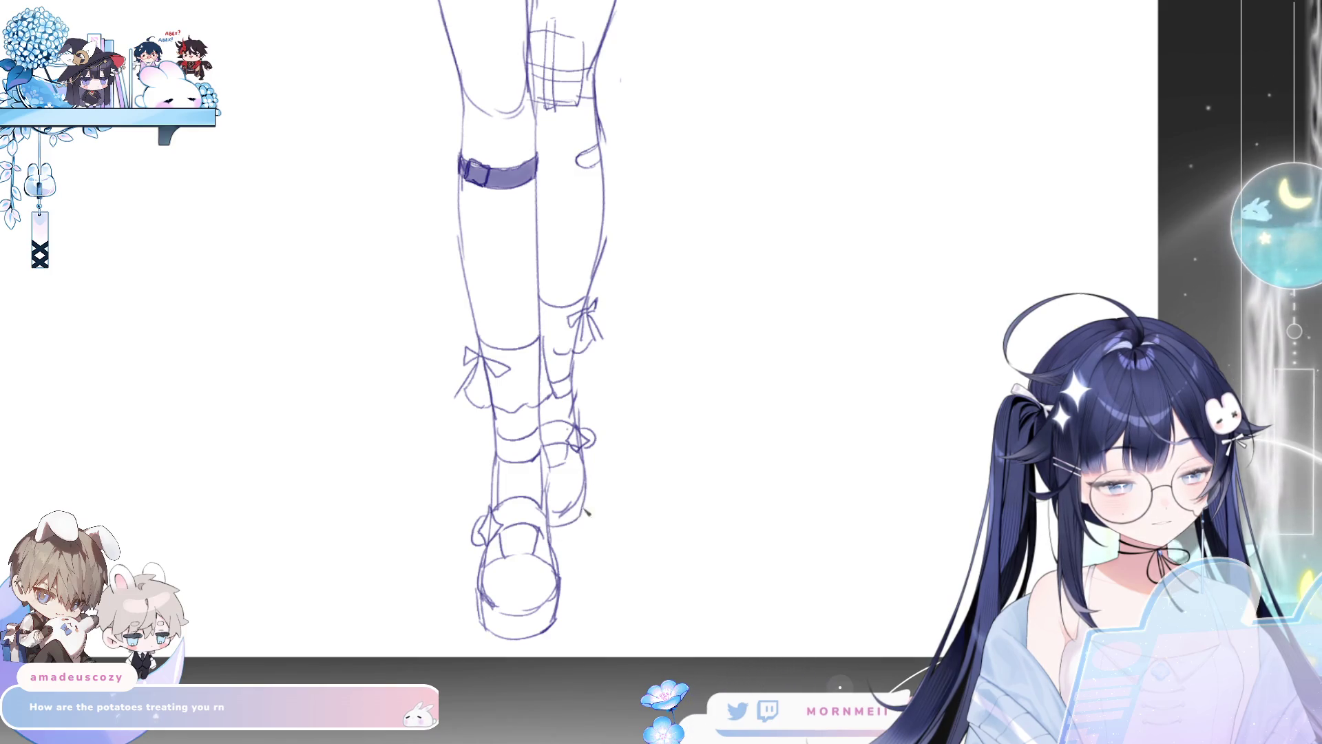
scroll(586, 584, down, 1)
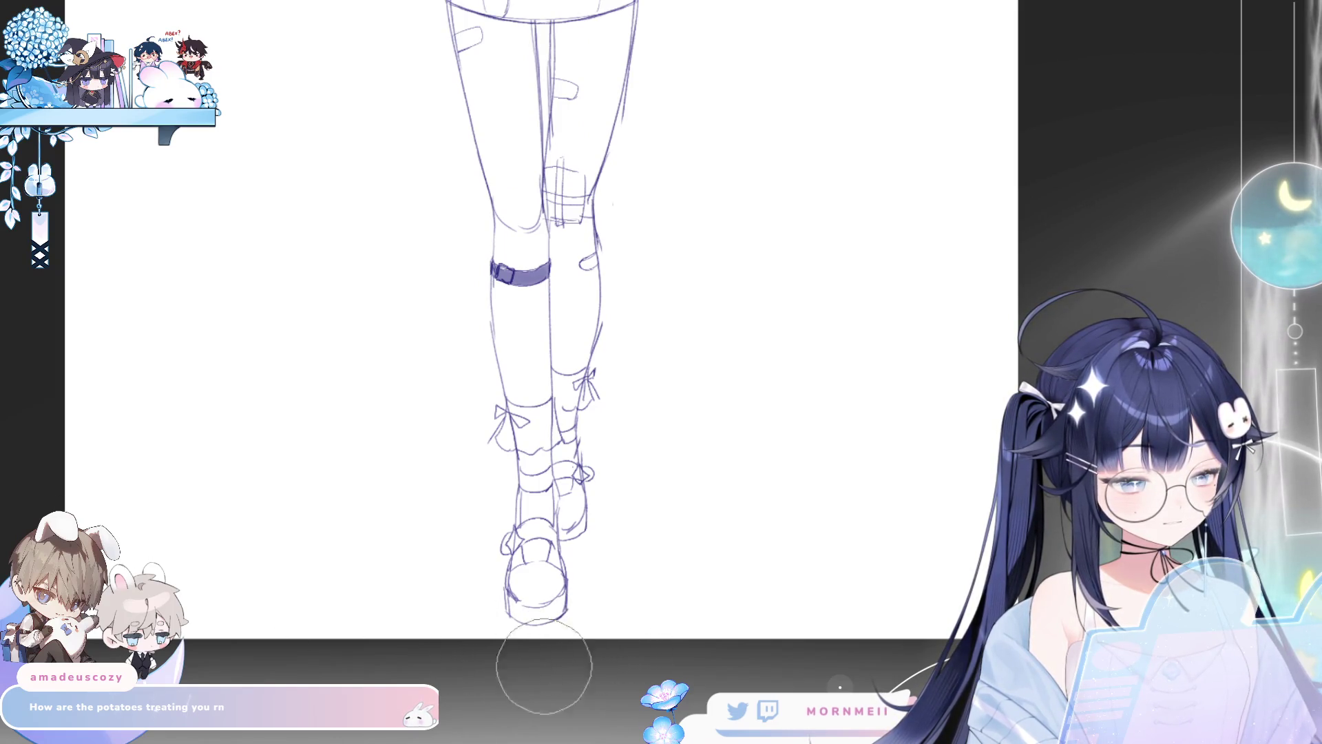
scroll(671, 593, down, 3)
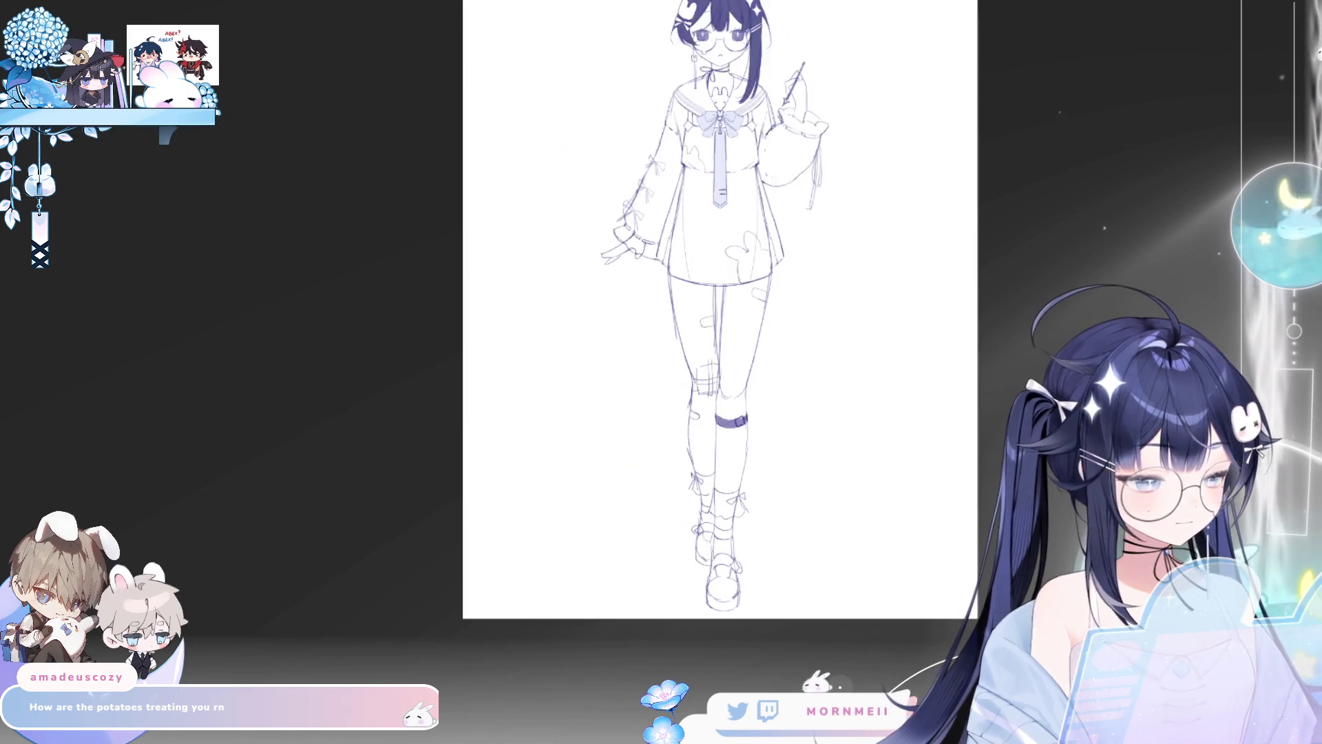
scroll(724, 581, up, 3)
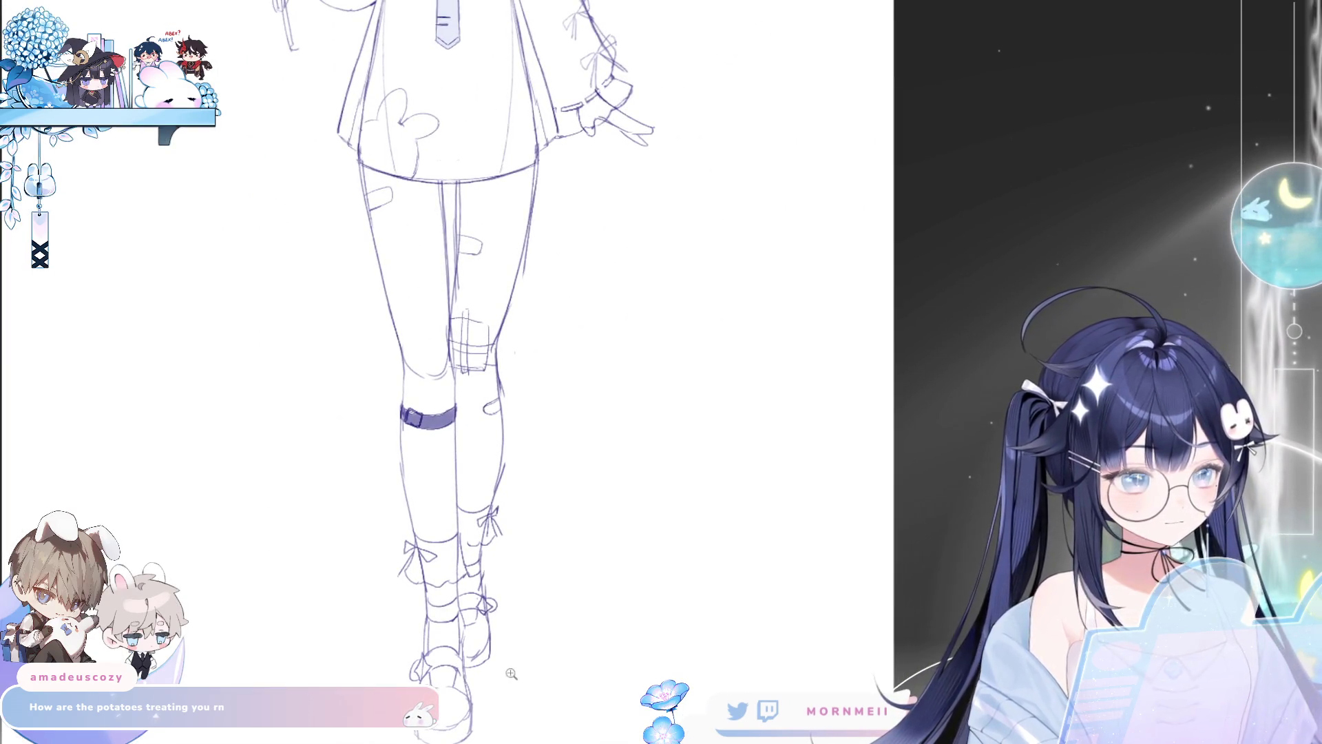
drag(304, 276, 341, 181)
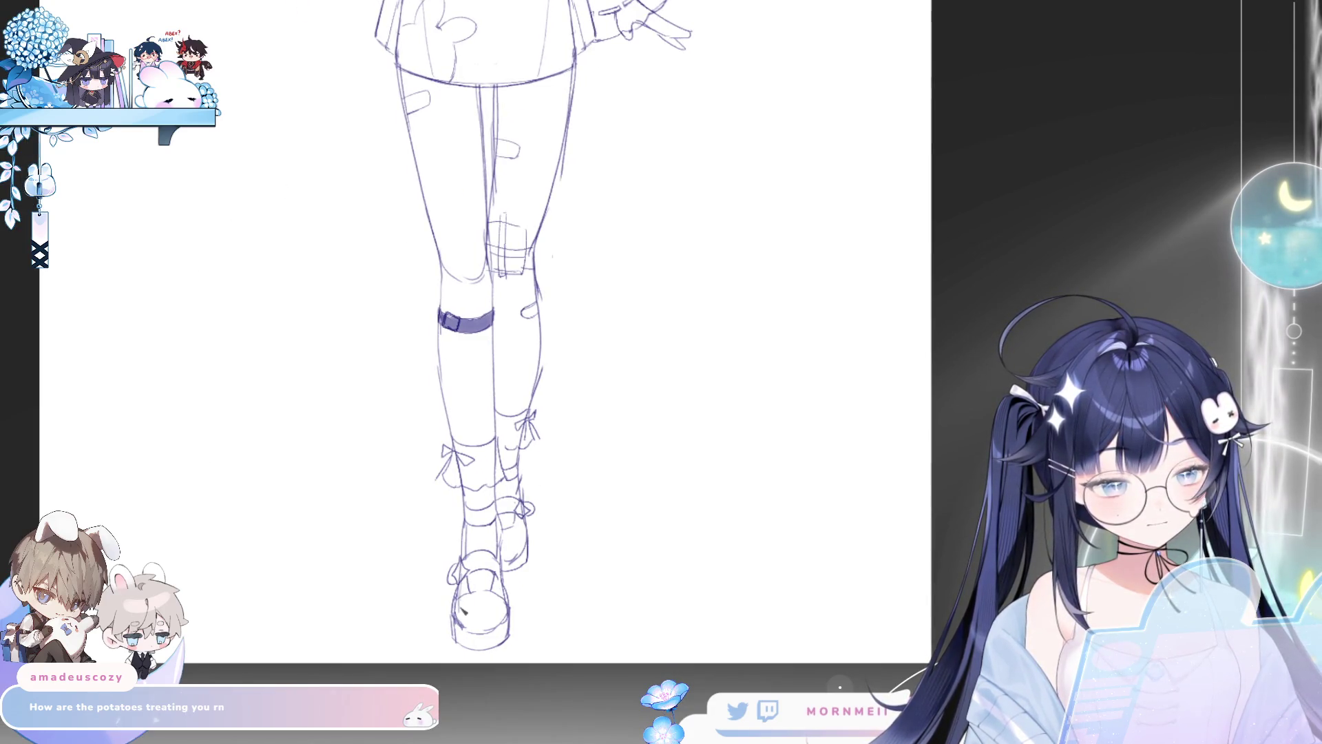
mouse_move(460, 610)
mouse_down()
mouse_move(459, 592)
mouse_move(466, 633)
mouse_move(496, 638)
mouse_move(485, 599)
mouse_move(479, 627)
mouse_move(485, 611)
mouse_move(500, 623)
mouse_move(495, 606)
mouse_move(475, 644)
mouse_move(493, 625)
mouse_up()
mouse_move(473, 566)
mouse_down()
mouse_move(490, 561)
mouse_move(502, 578)
mouse_up()
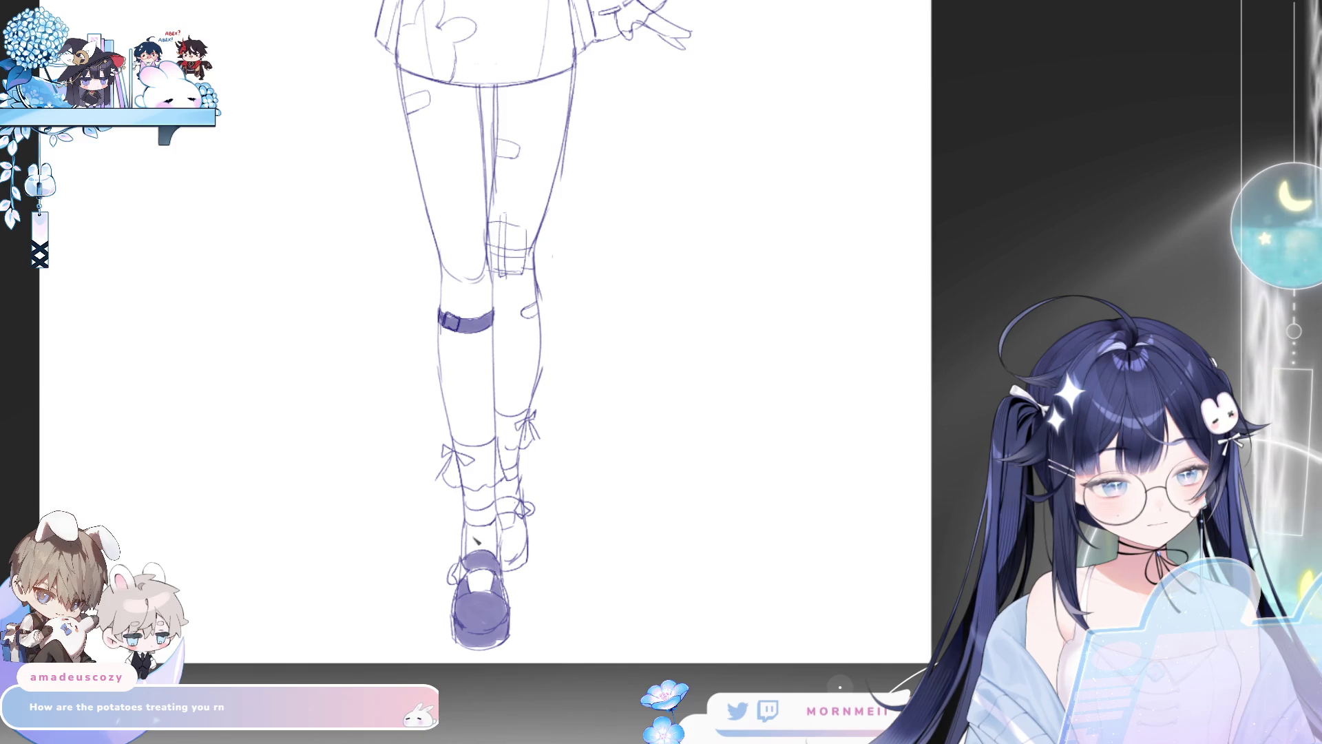
Step: Fill the left ankle strap and the right shoe with purple
drag(471, 518, 499, 520)
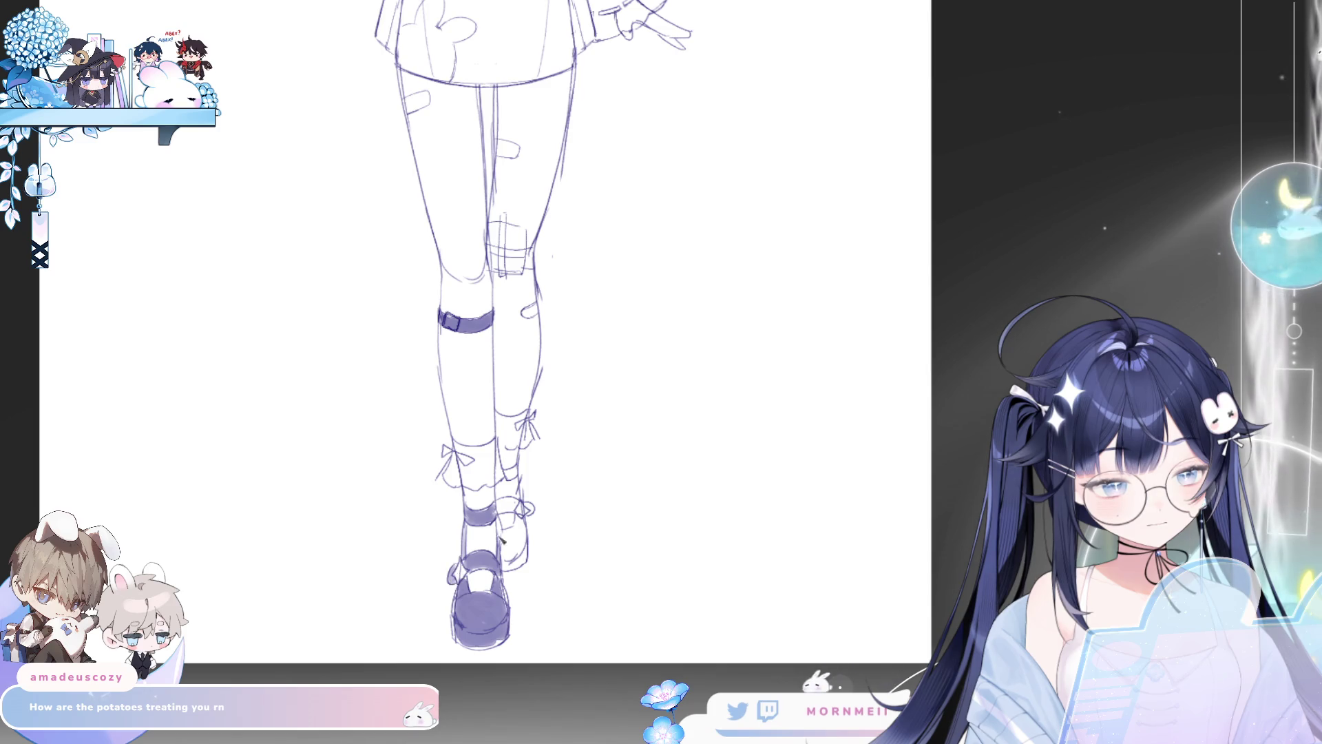
mouse_move(515, 533)
mouse_down()
mouse_move(513, 554)
mouse_move(525, 540)
mouse_move(515, 508)
mouse_up()
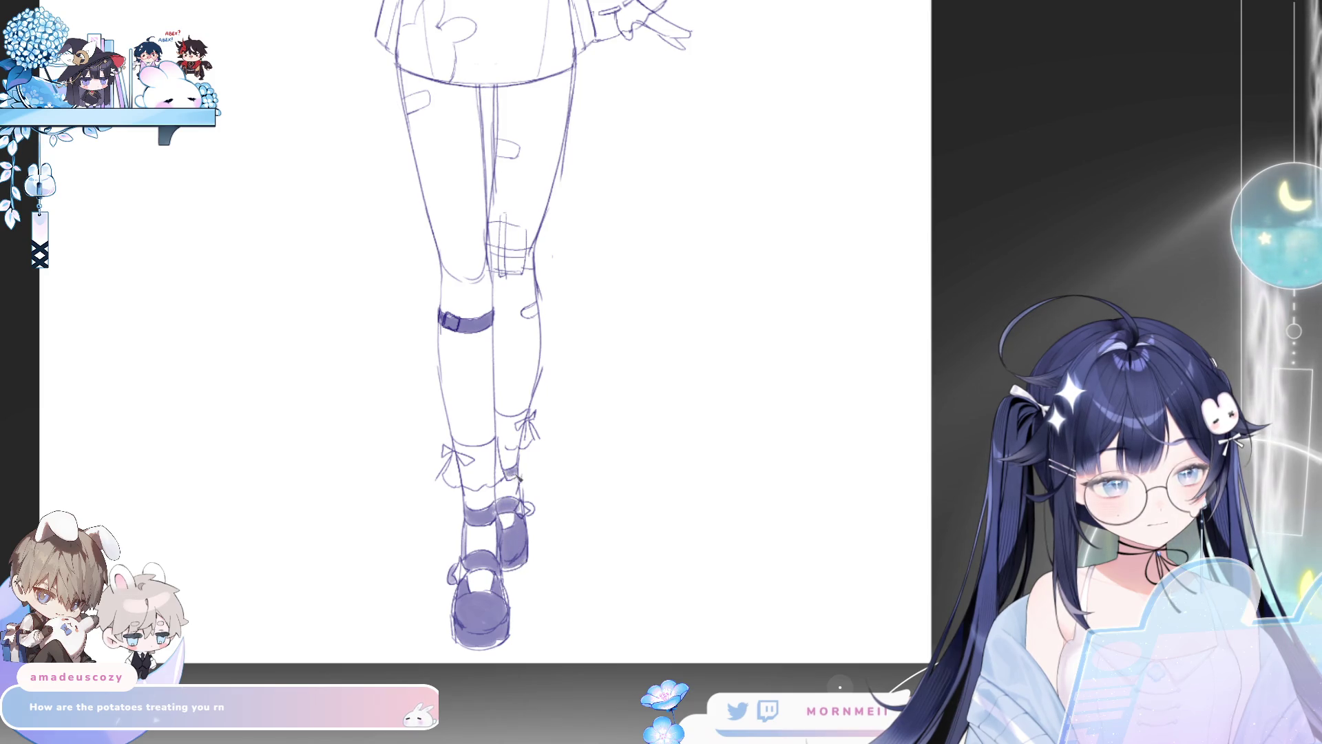
key(ctrl+0)
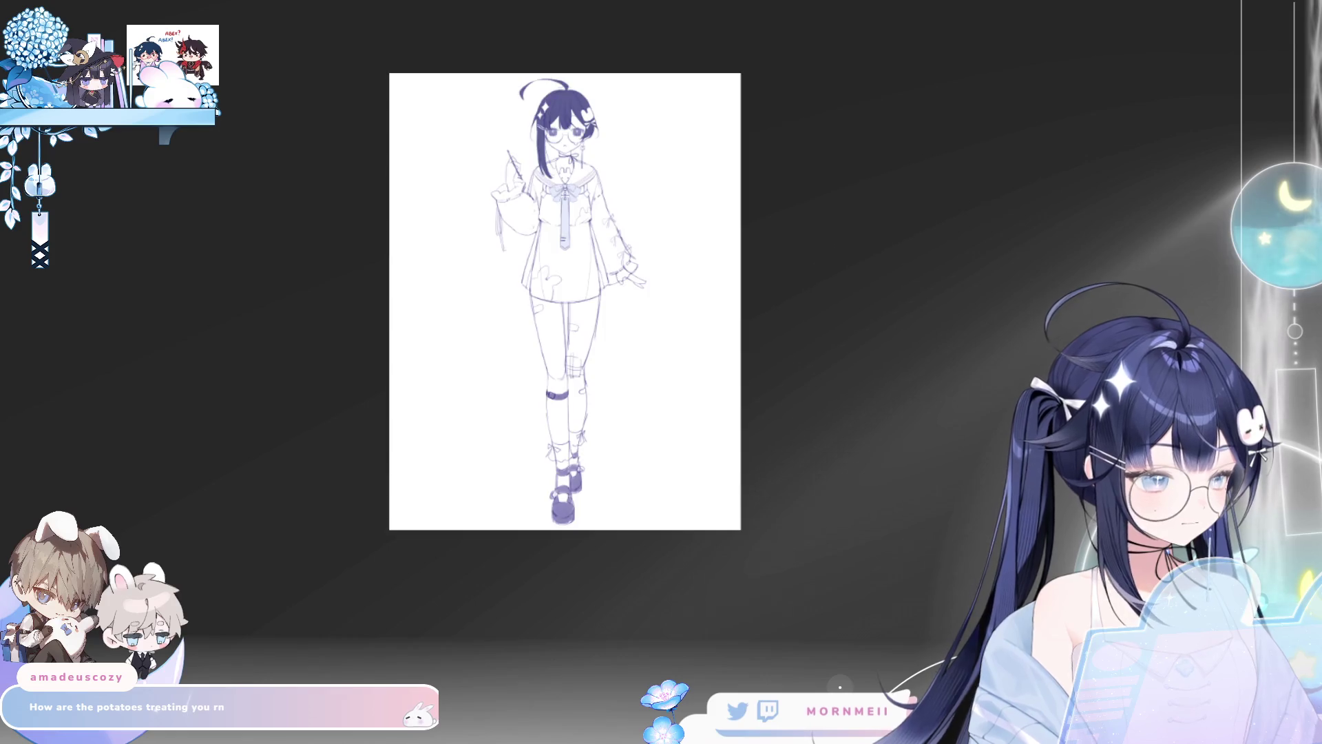
Step: Erase the stray dark blob on the shoe
scroll(552, 485, up, 5)
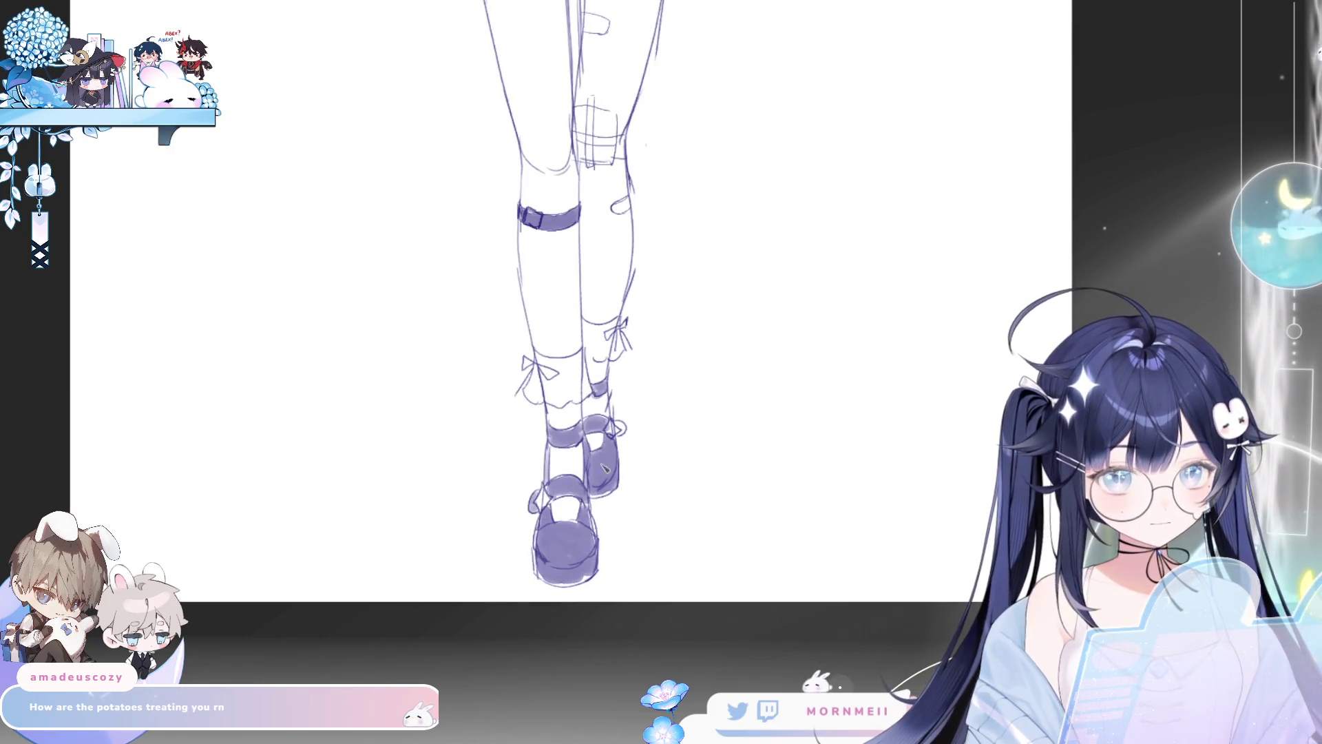
scroll(604, 468, up, 2)
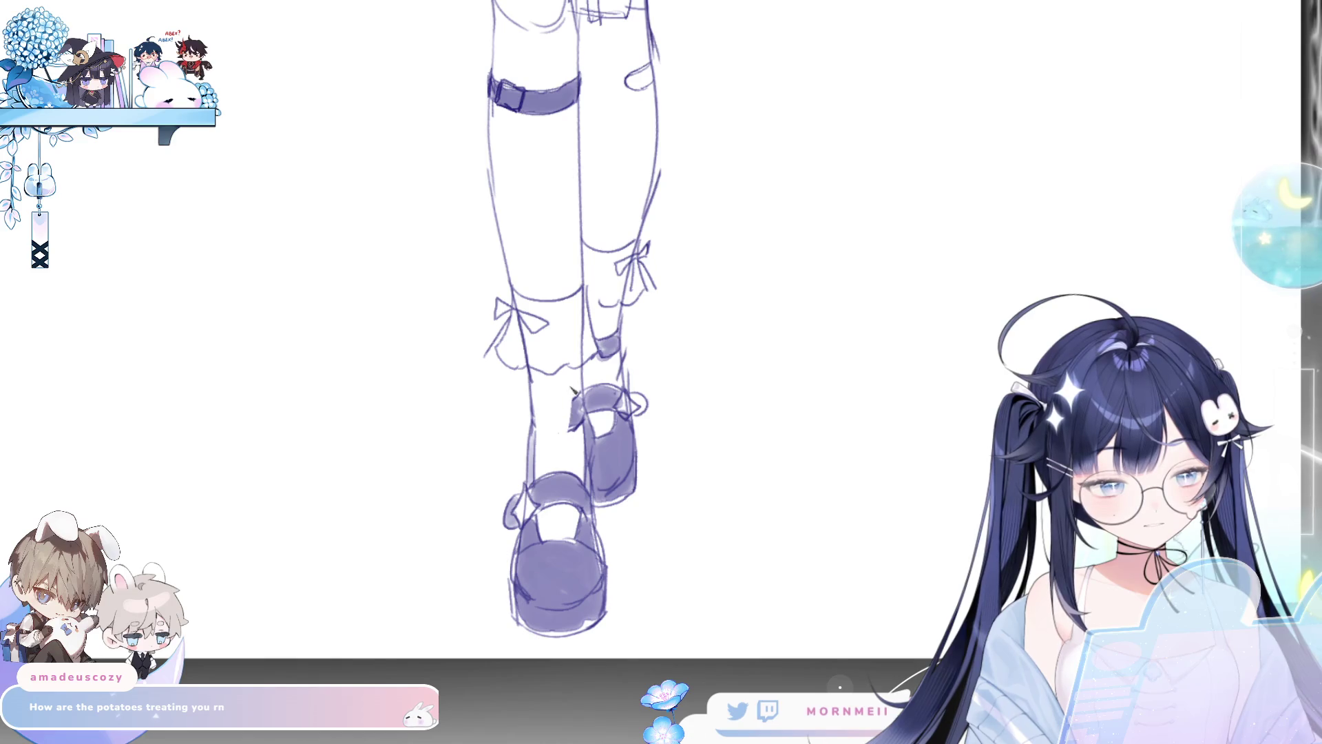
drag(572, 391, 579, 432)
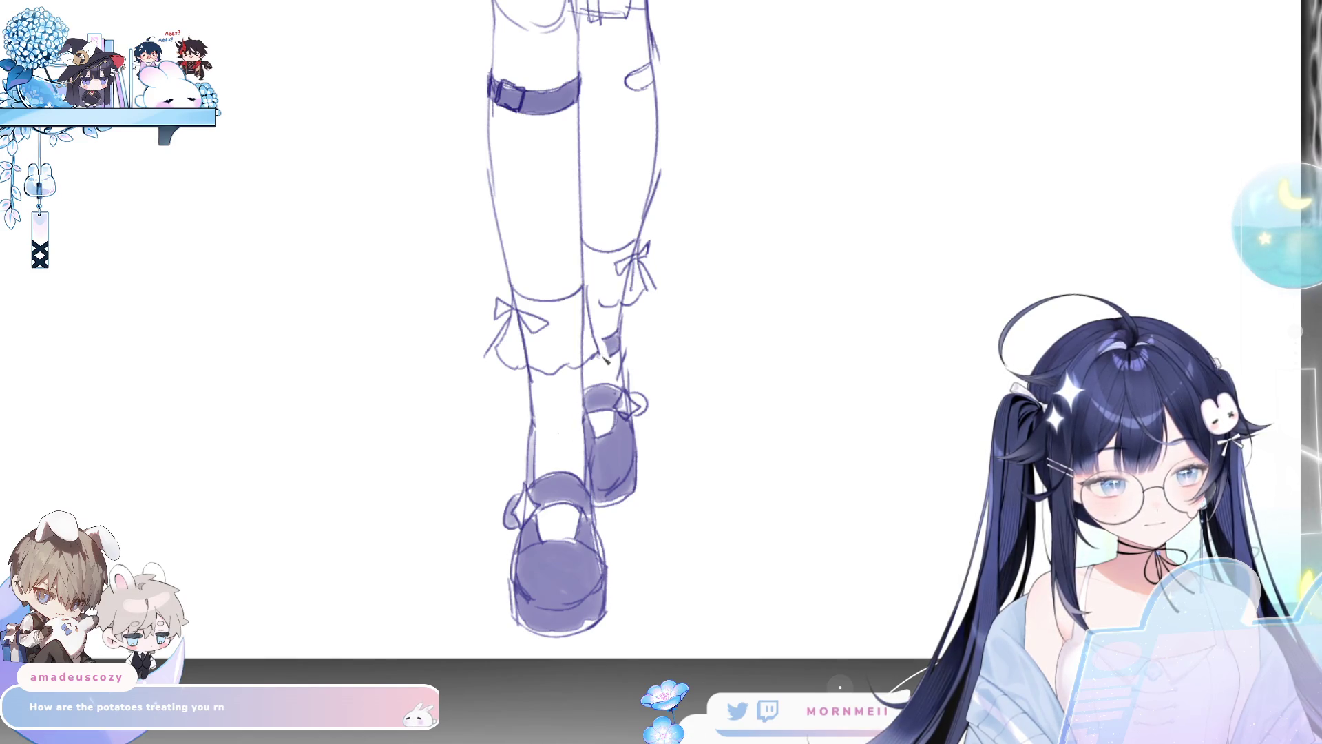
Step: Lasso the left sock cuff, free-transform it narrower and taller, and deselect
scroll(690, 359, down, 7)
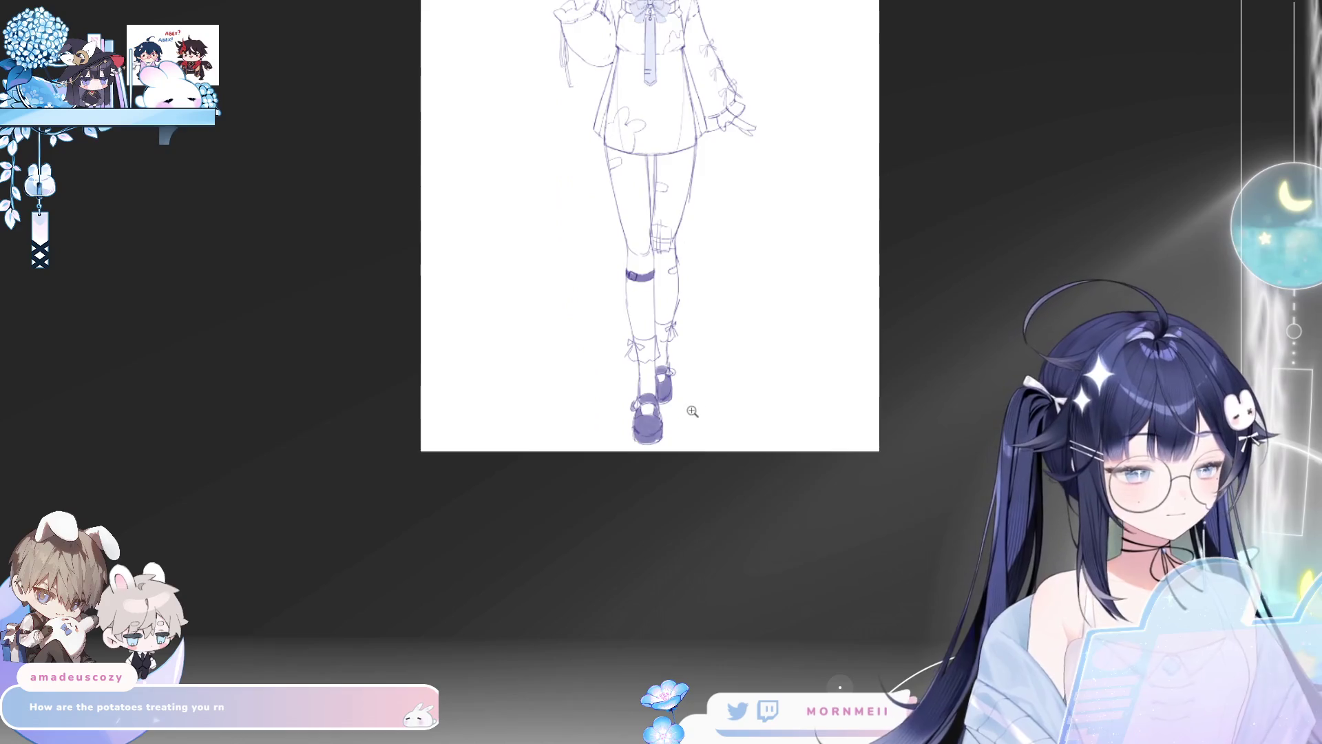
scroll(564, 491, up, 3)
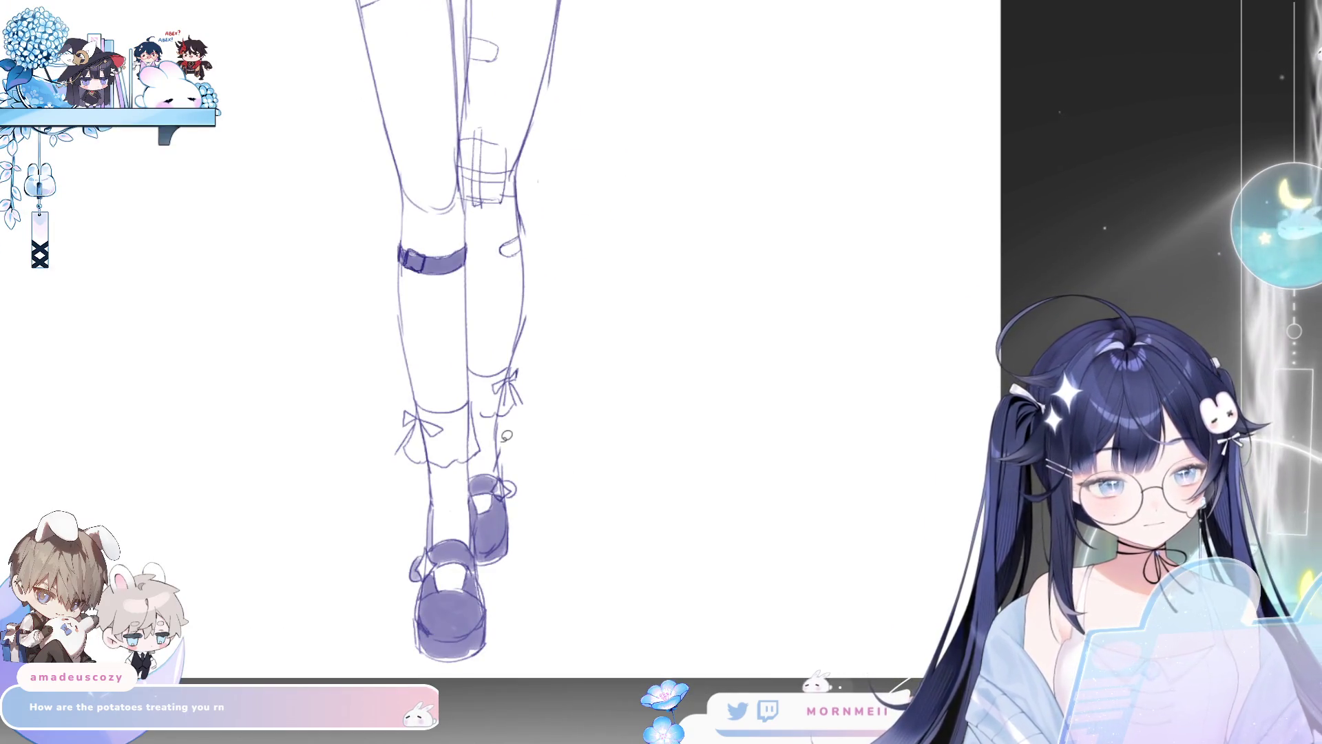
mouse_move(494, 444)
mouse_down()
mouse_move(449, 491)
mouse_move(480, 339)
mouse_move(547, 389)
mouse_up()
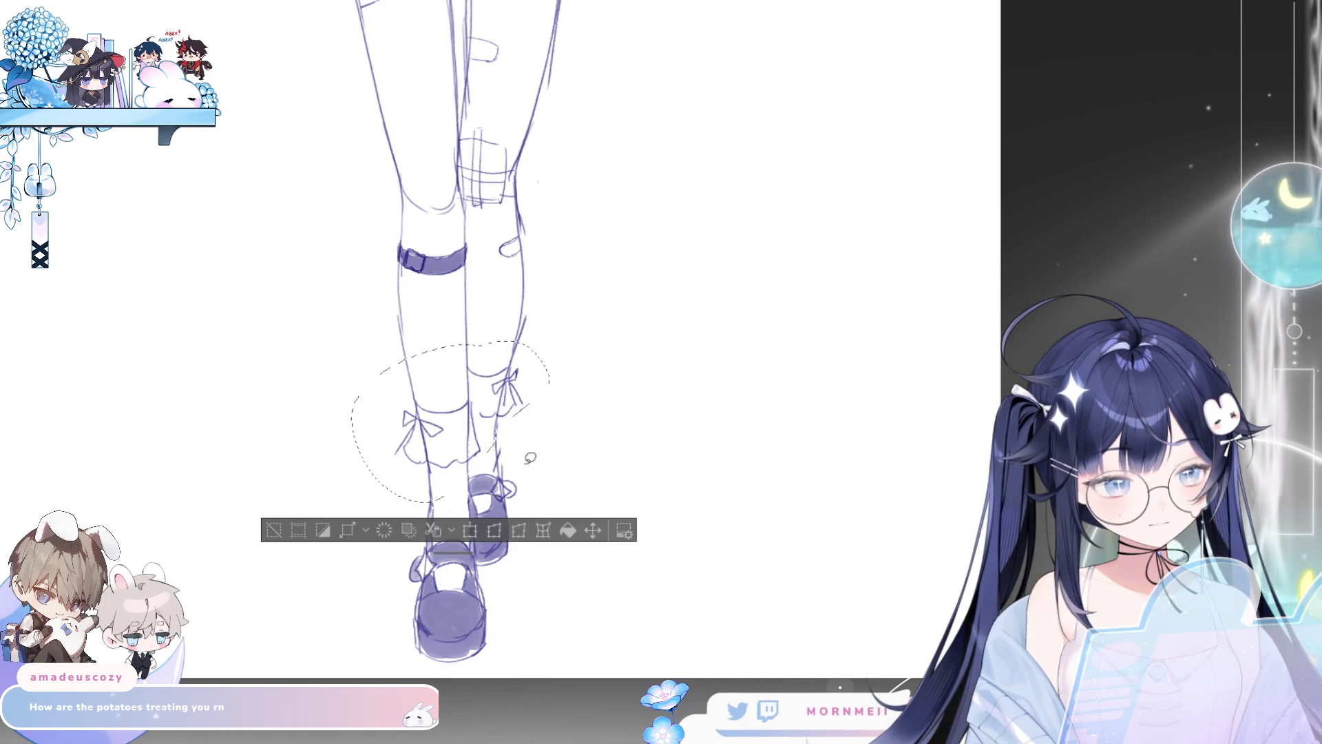
click(486, 538)
drag(457, 375, 457, 376)
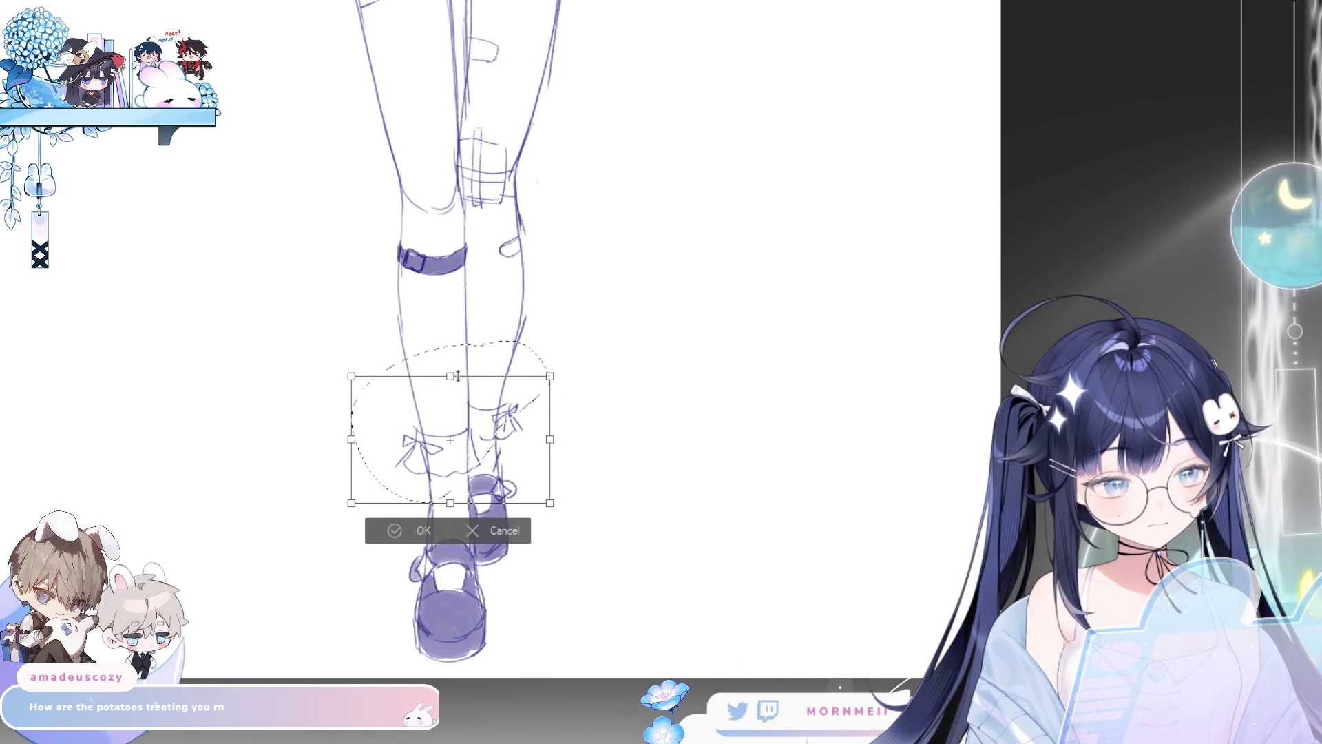
mouse_move(351, 440)
mouse_down()
mouse_move(370, 453)
mouse_move(361, 439)
mouse_up()
drag(451, 504, 454, 519)
key(Return)
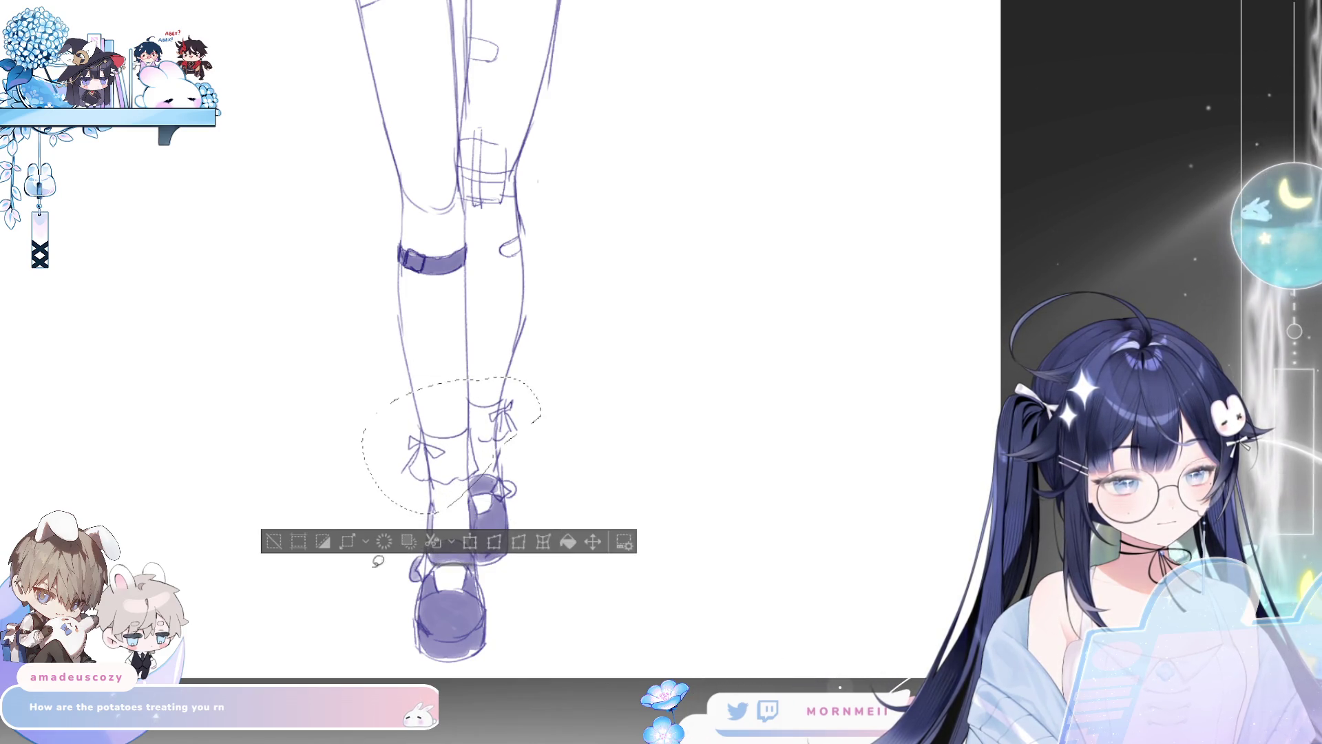
key(ctrl+d)
scroll(481, 470, down, 5)
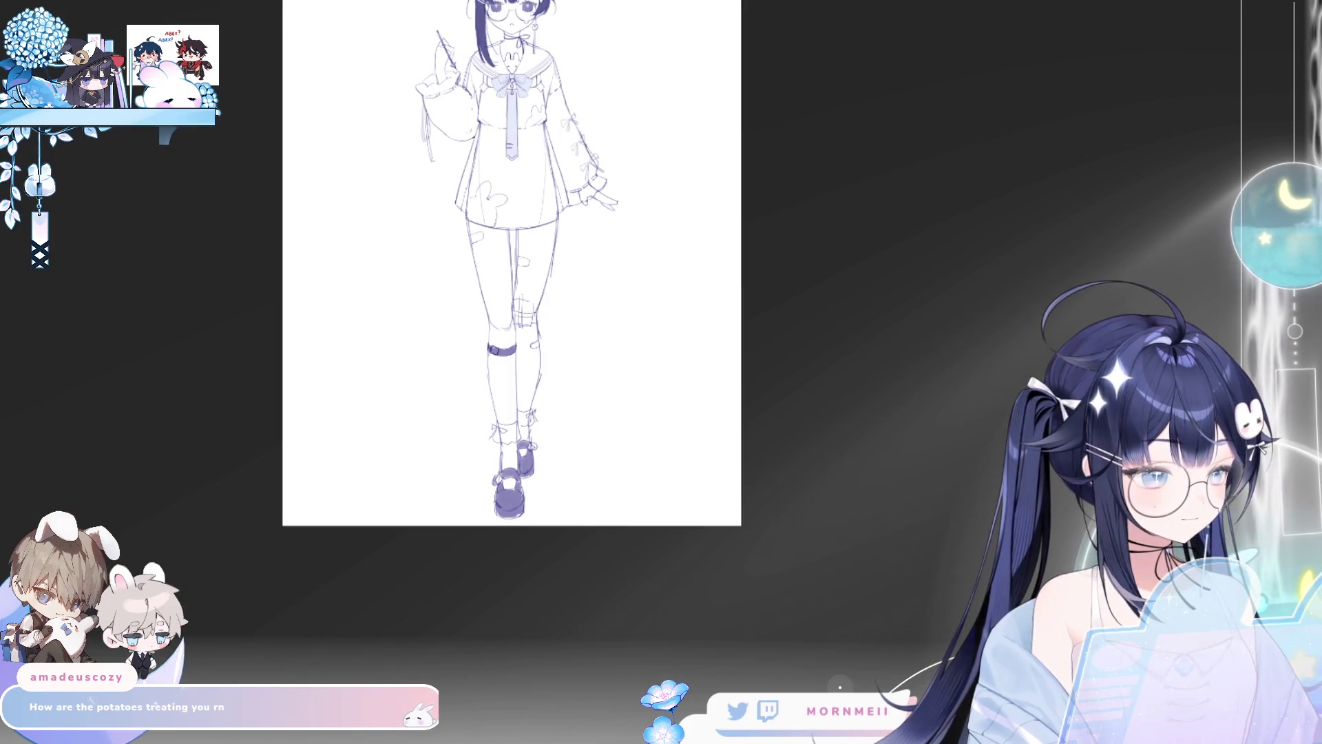
scroll(994, 460, up, 2)
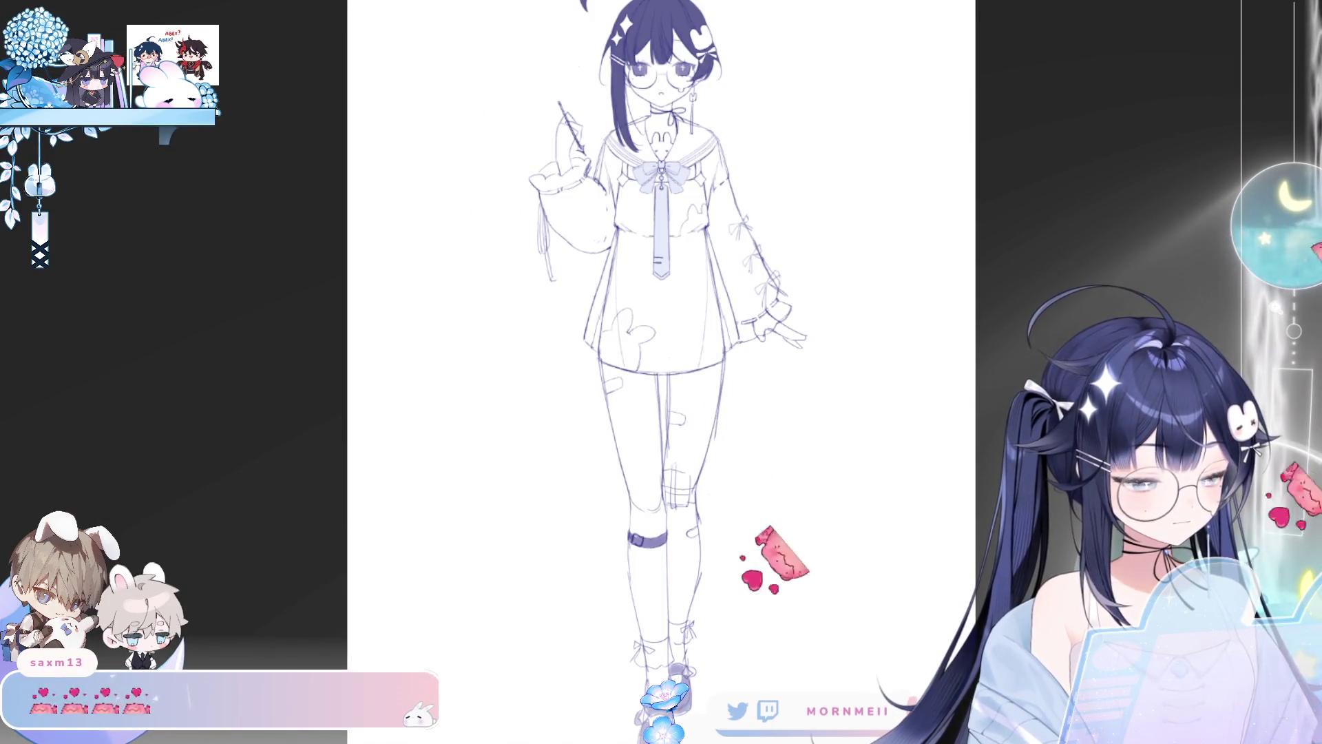
drag(994, 460, 953, 395)
drag(957, 485, 987, 472)
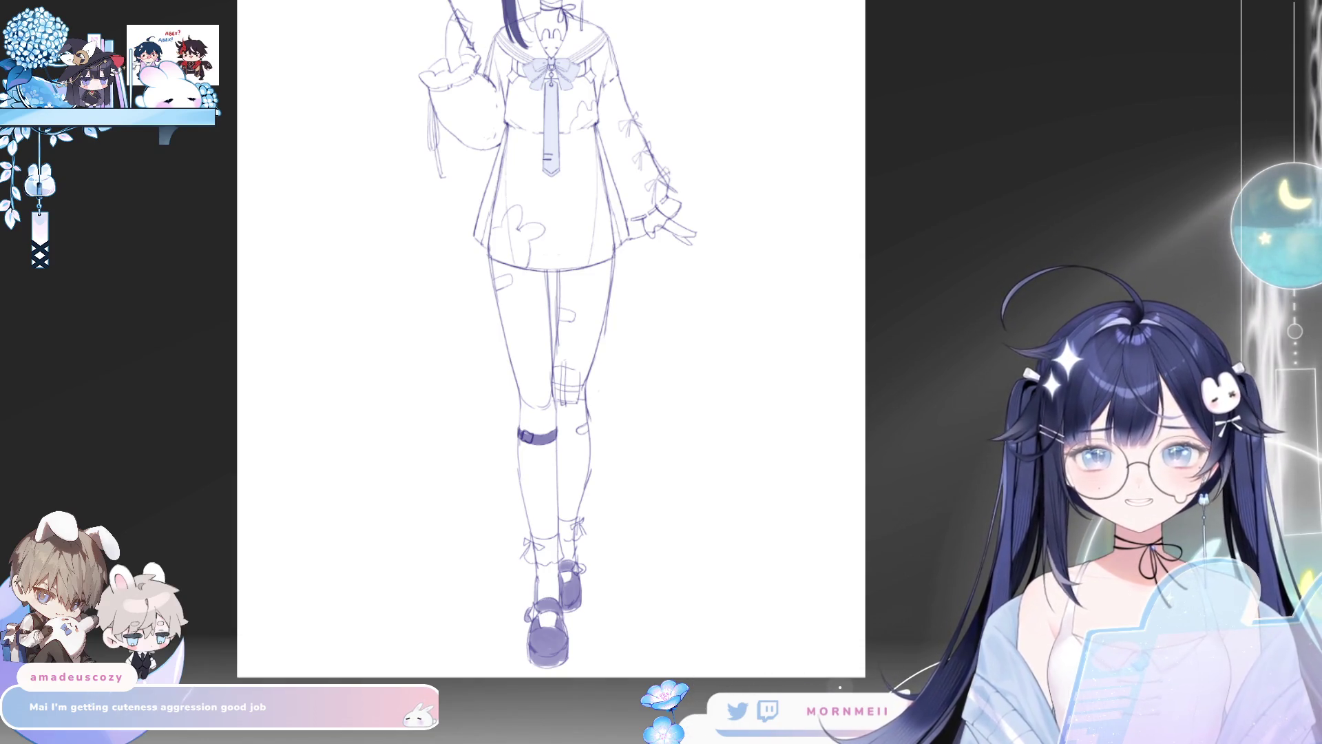
Step: Move the selected left sock and bow up the lower leg, apply, and deselect
scroll(611, 552, up, 4)
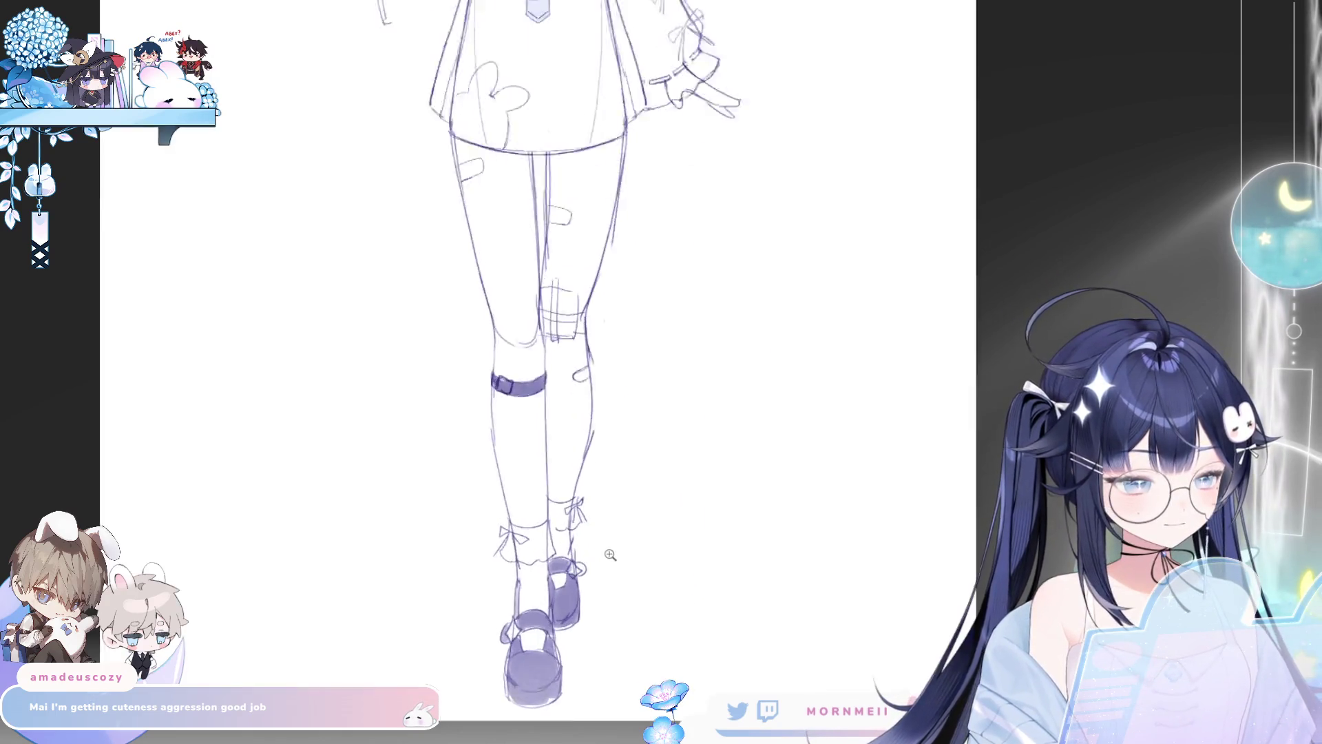
drag(607, 535, 586, 570)
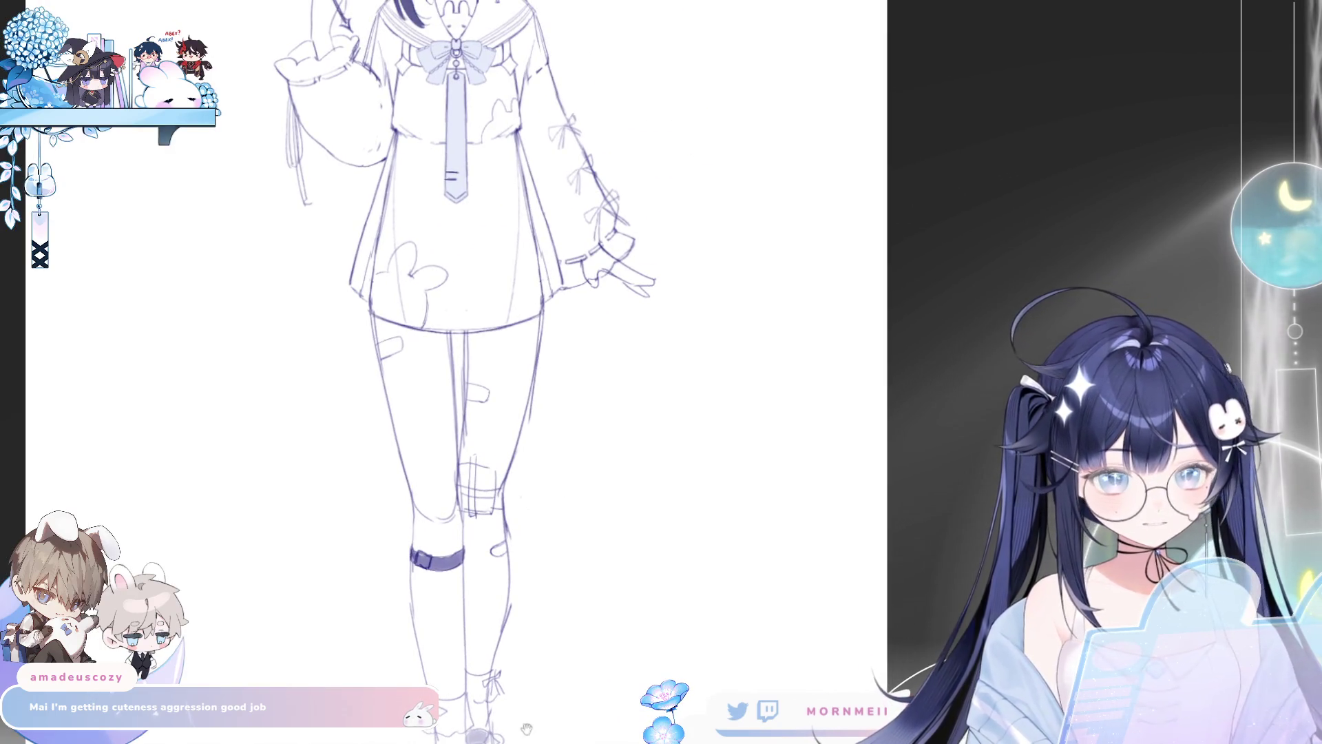
drag(526, 729, 510, 565)
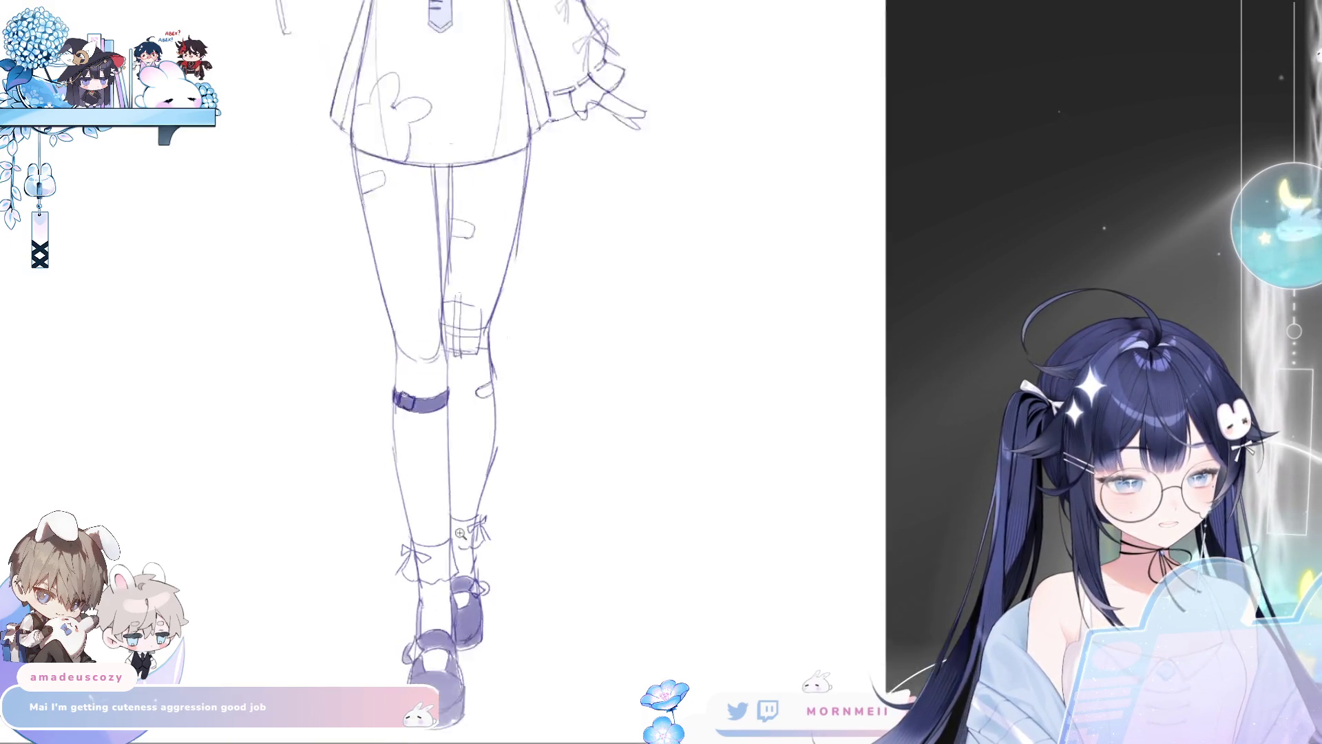
scroll(460, 532, down, 5)
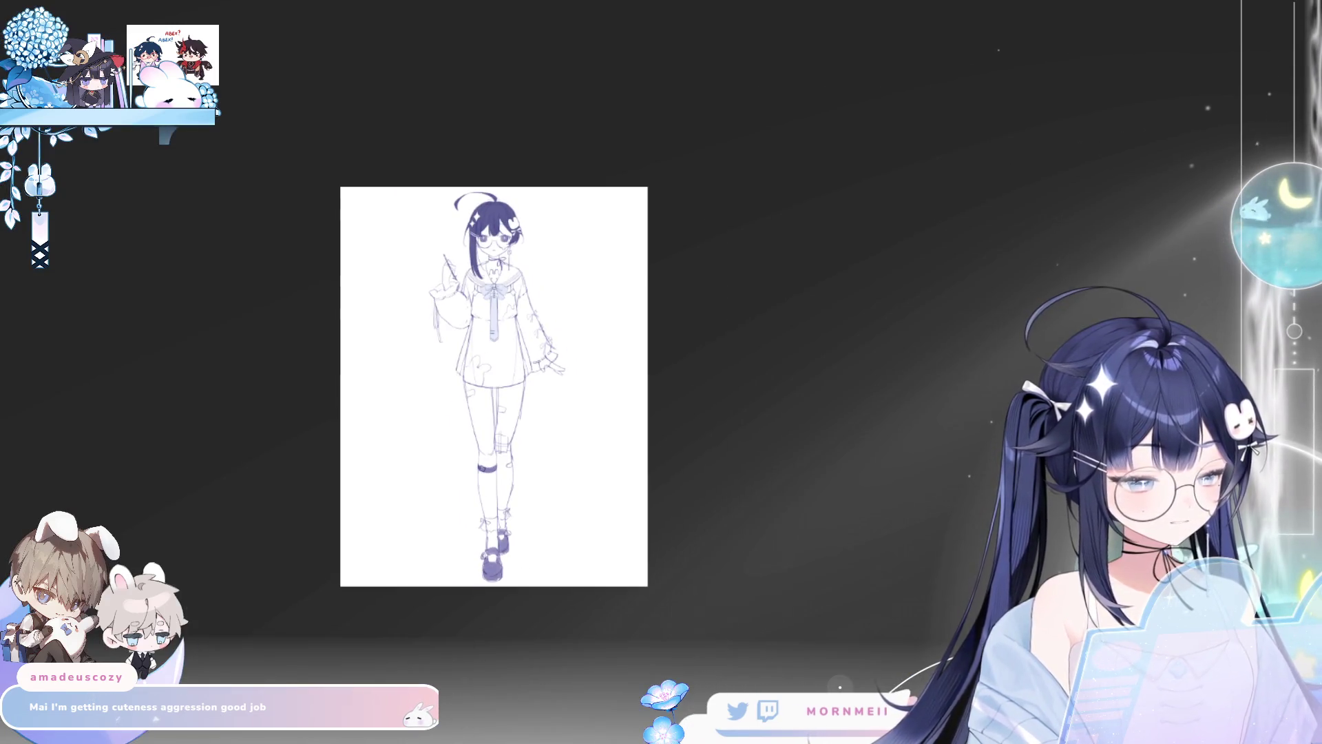
scroll(497, 578, up, 5)
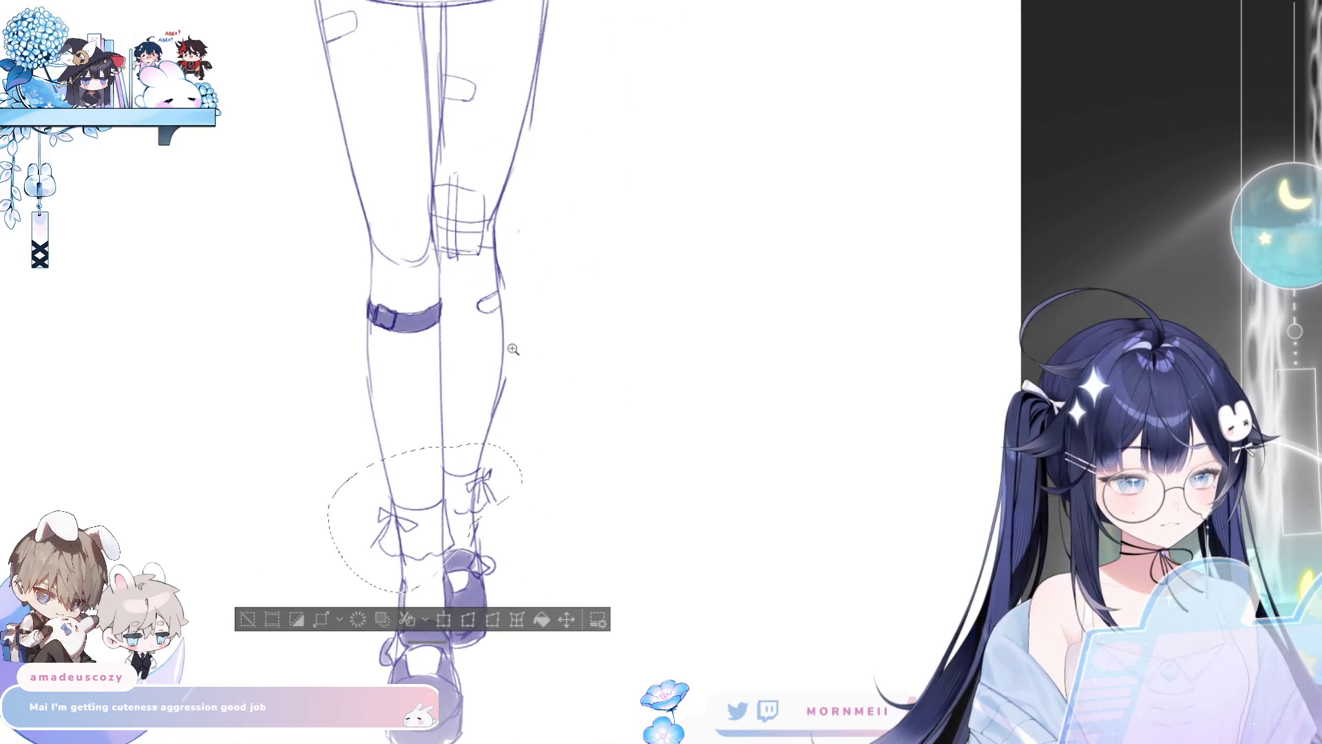
click(565, 609)
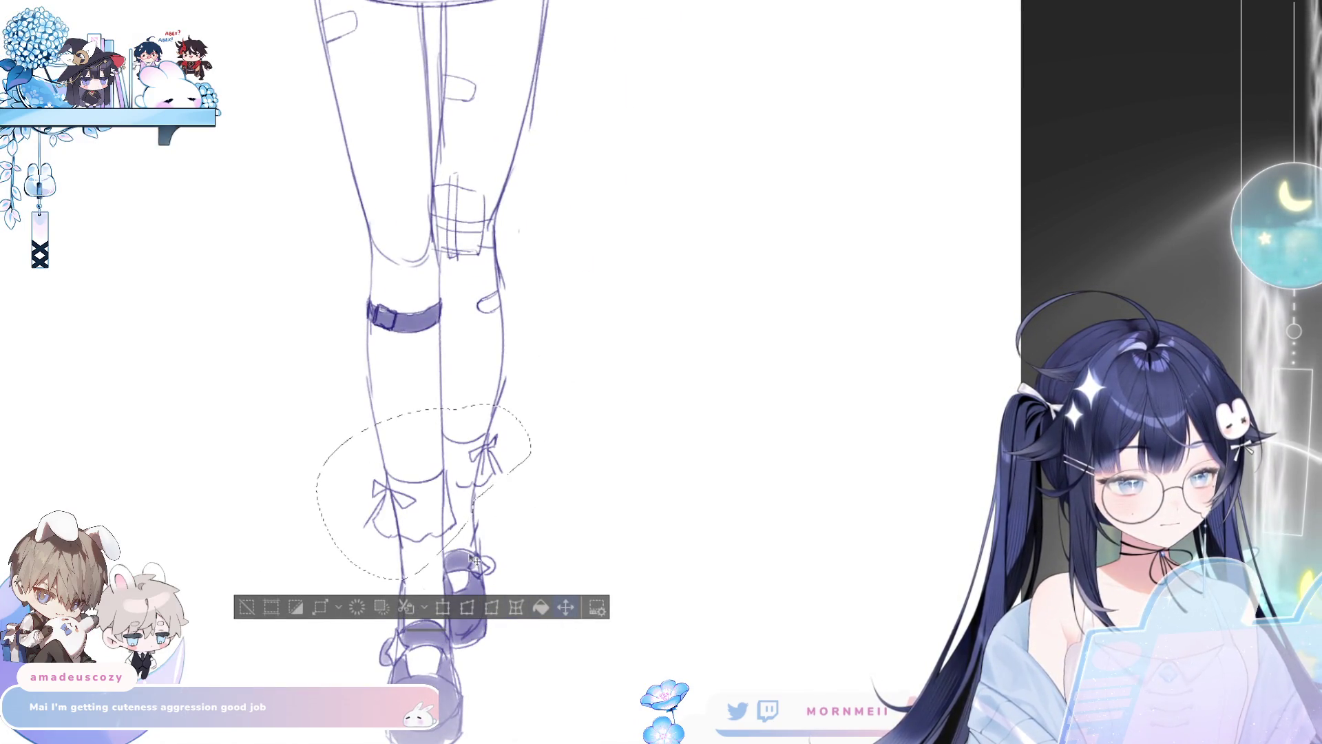
mouse_move(475, 493)
mouse_down()
mouse_move(475, 436)
mouse_move(548, 434)
mouse_up()
click(441, 552)
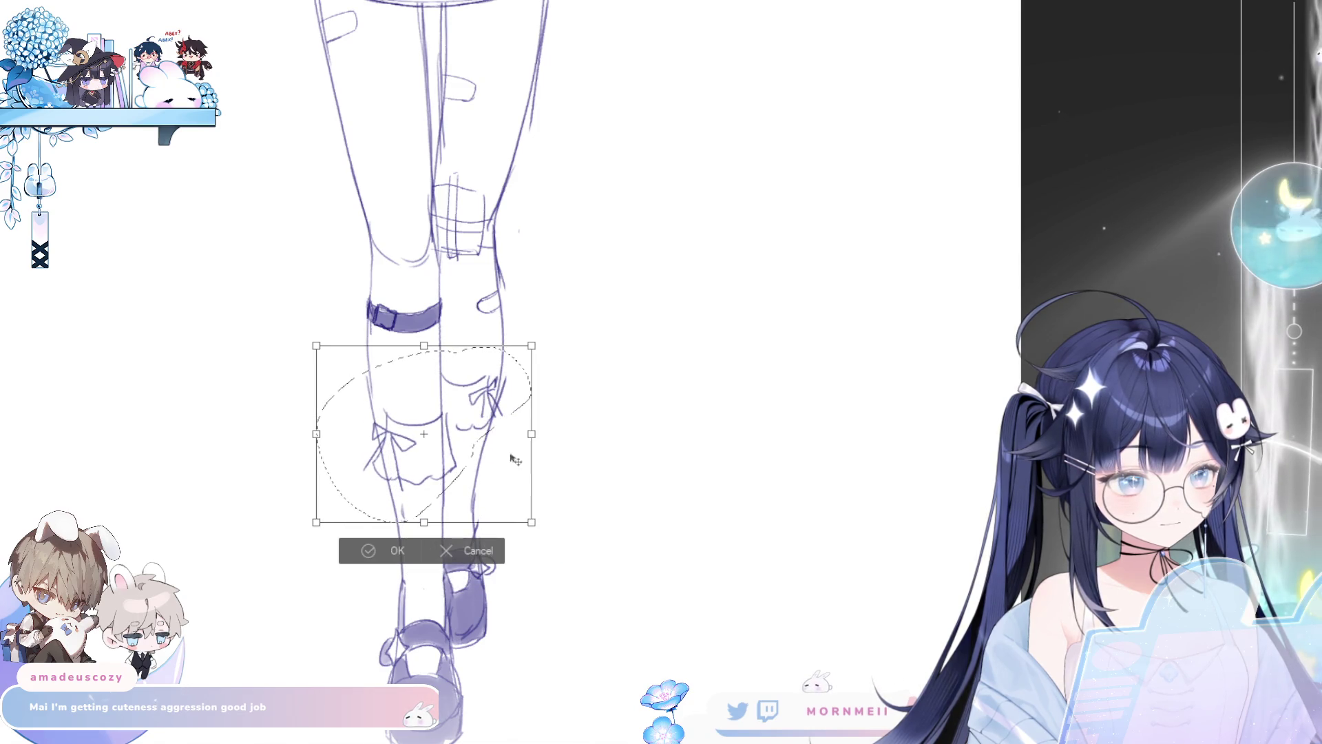
drag(506, 475, 516, 471)
click(356, 548)
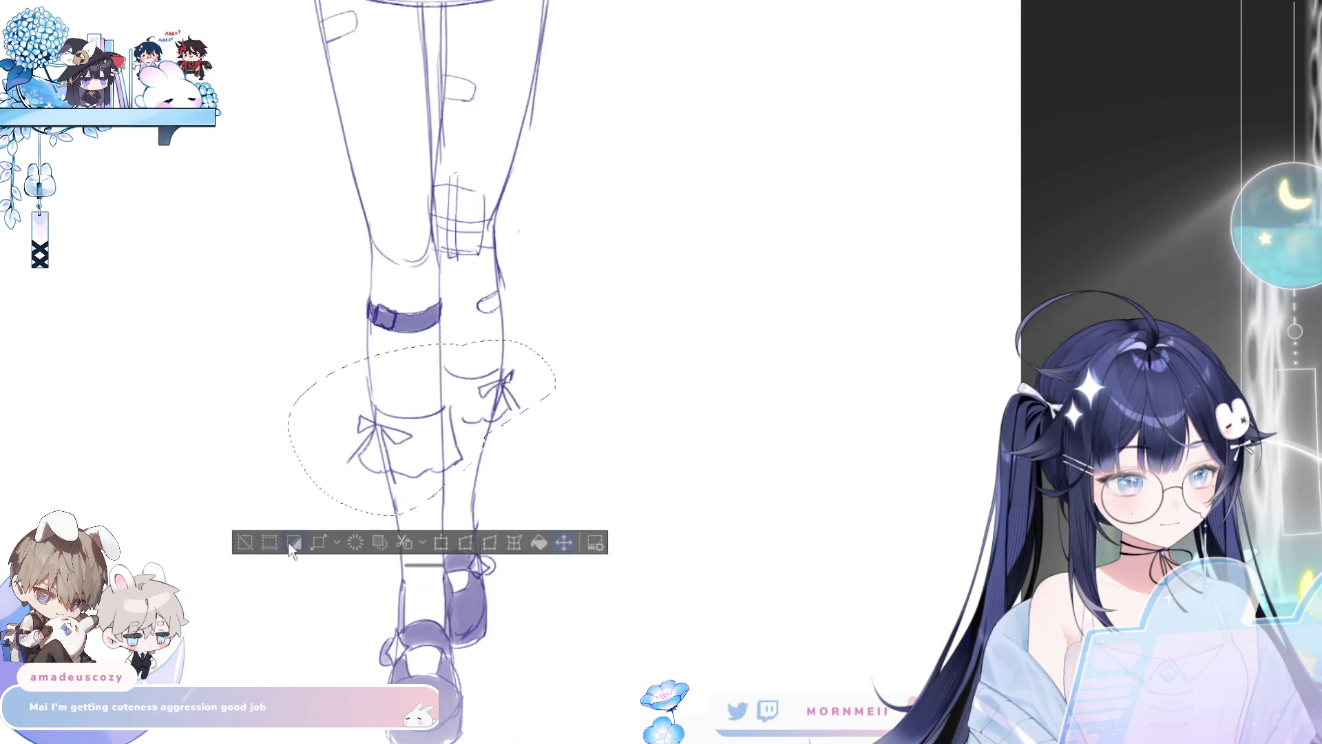
key(ctrl+d)
scroll(428, 510, down, 5)
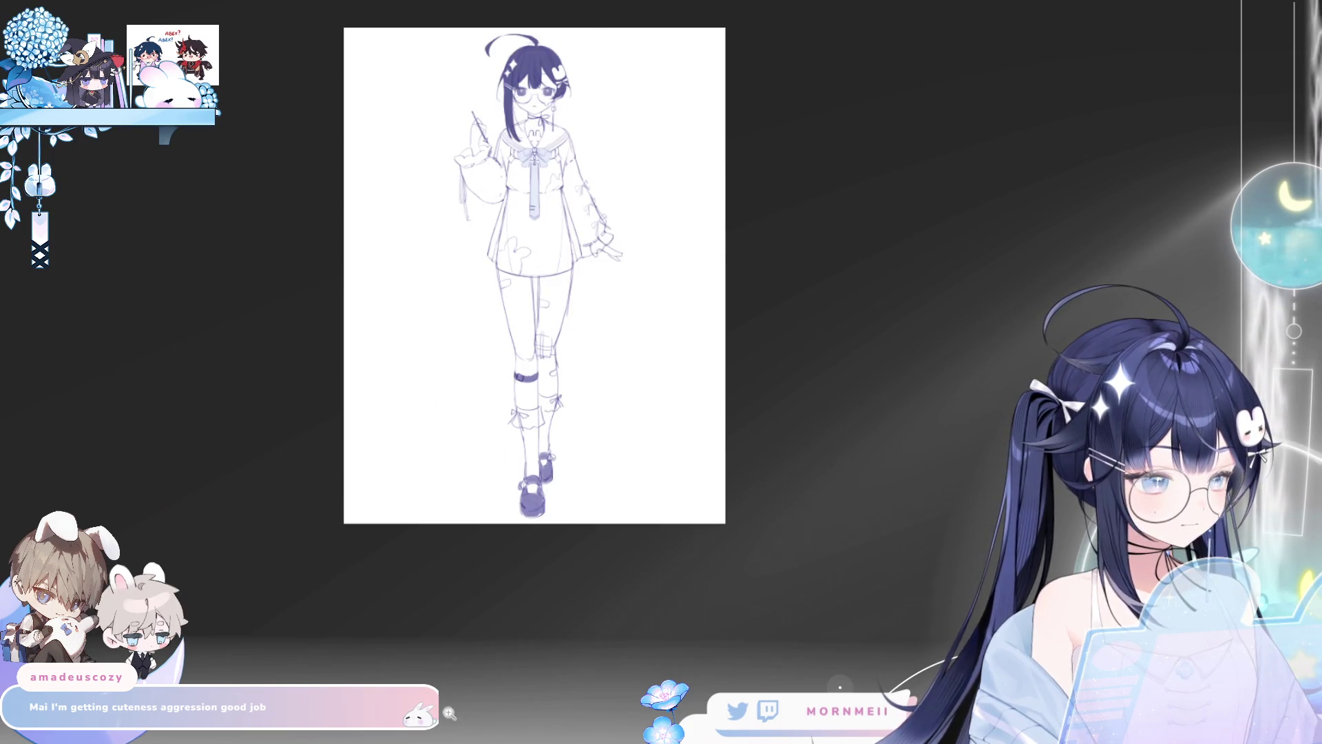
Step: Flip the canvas horizontally to check proportions, then flip it back
key(h)
key(h)
key(ctrl+z)
key(ctrl+z)
key(ctrl+z)
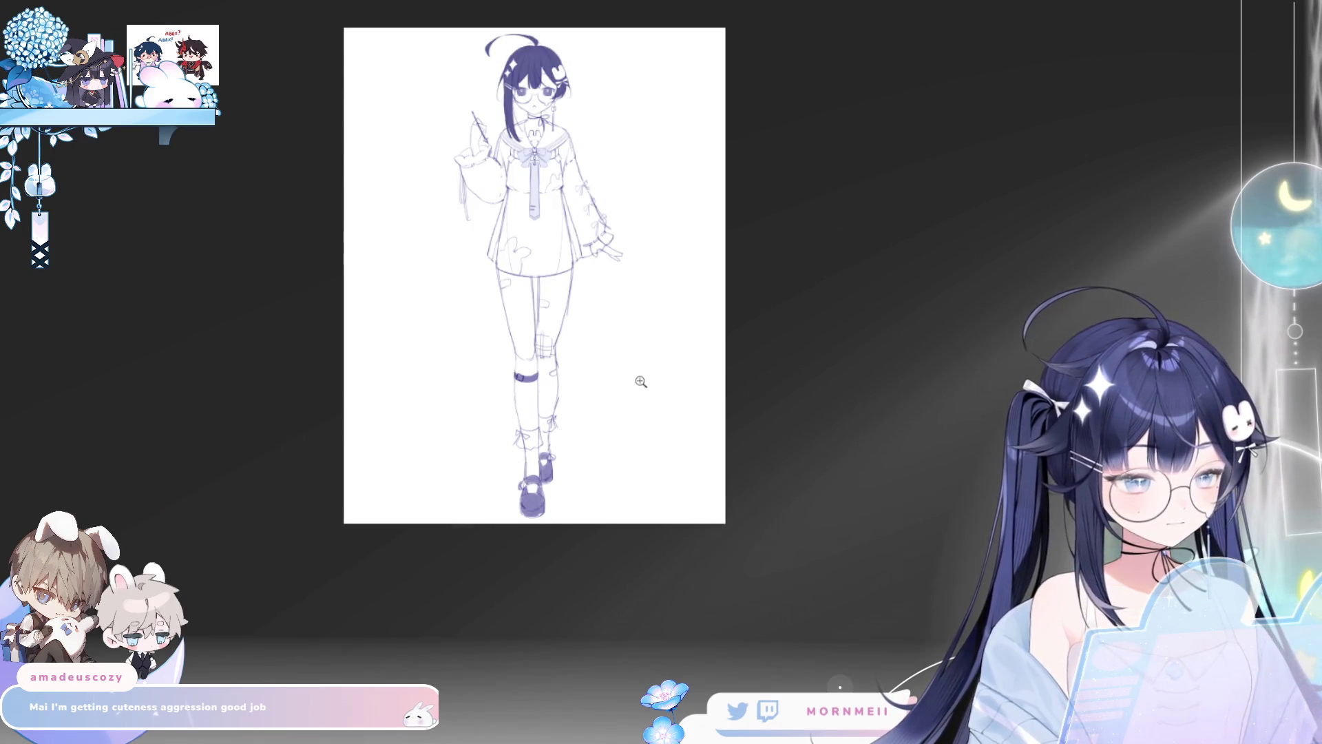
scroll(640, 378, down, 3)
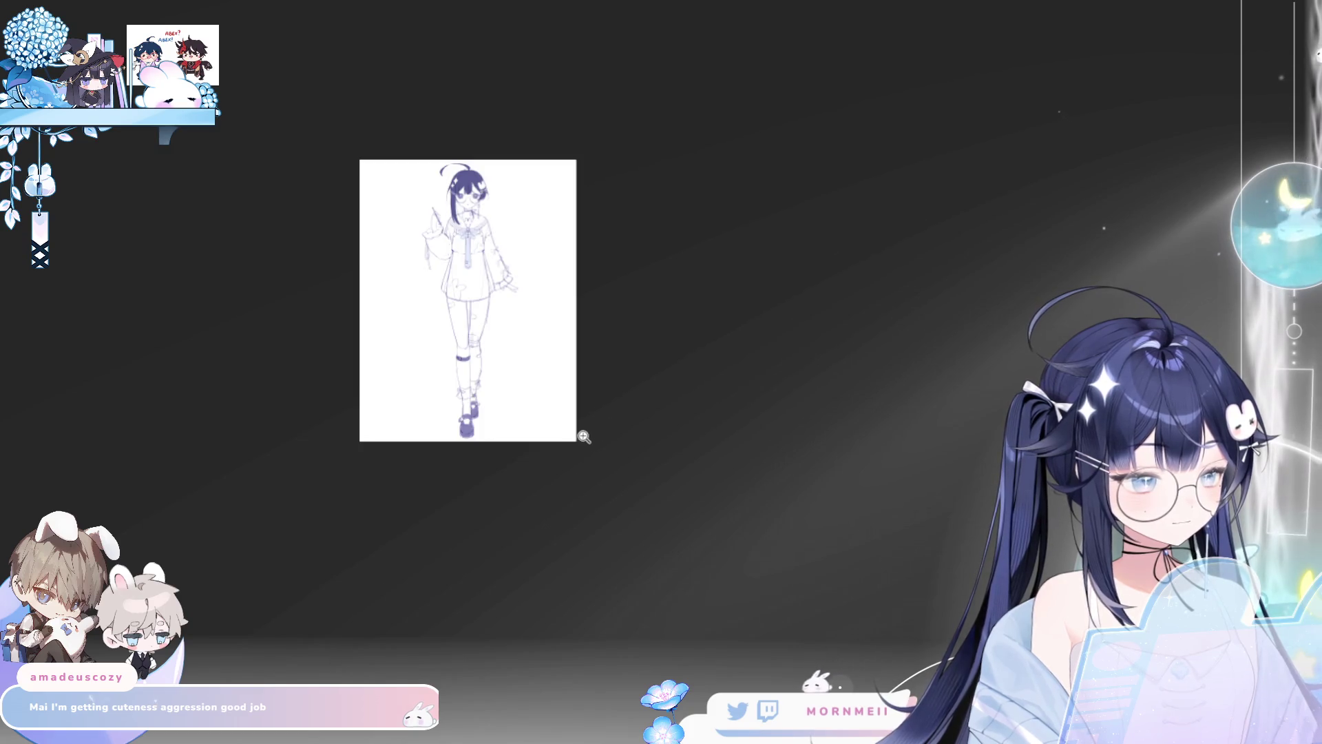
scroll(478, 388, up, 5)
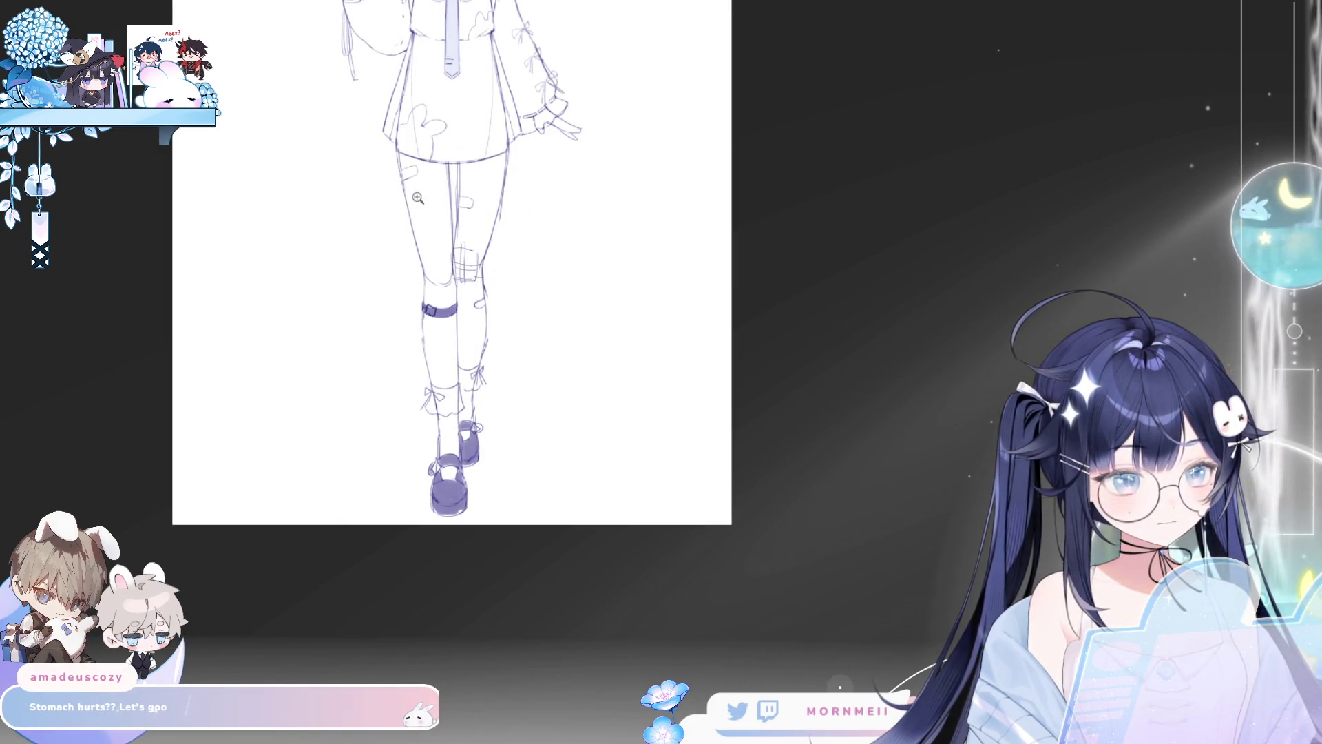
scroll(523, 327, down, 3)
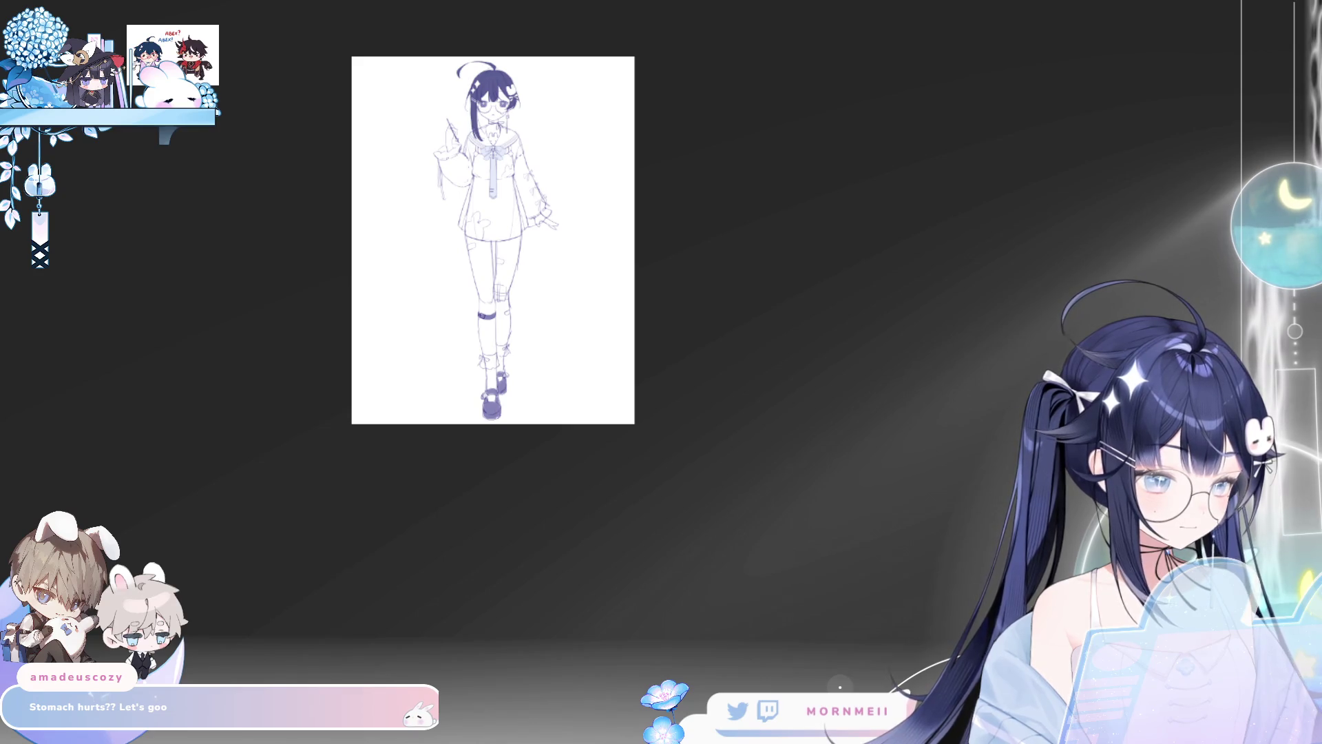
scroll(385, 380, up, 6)
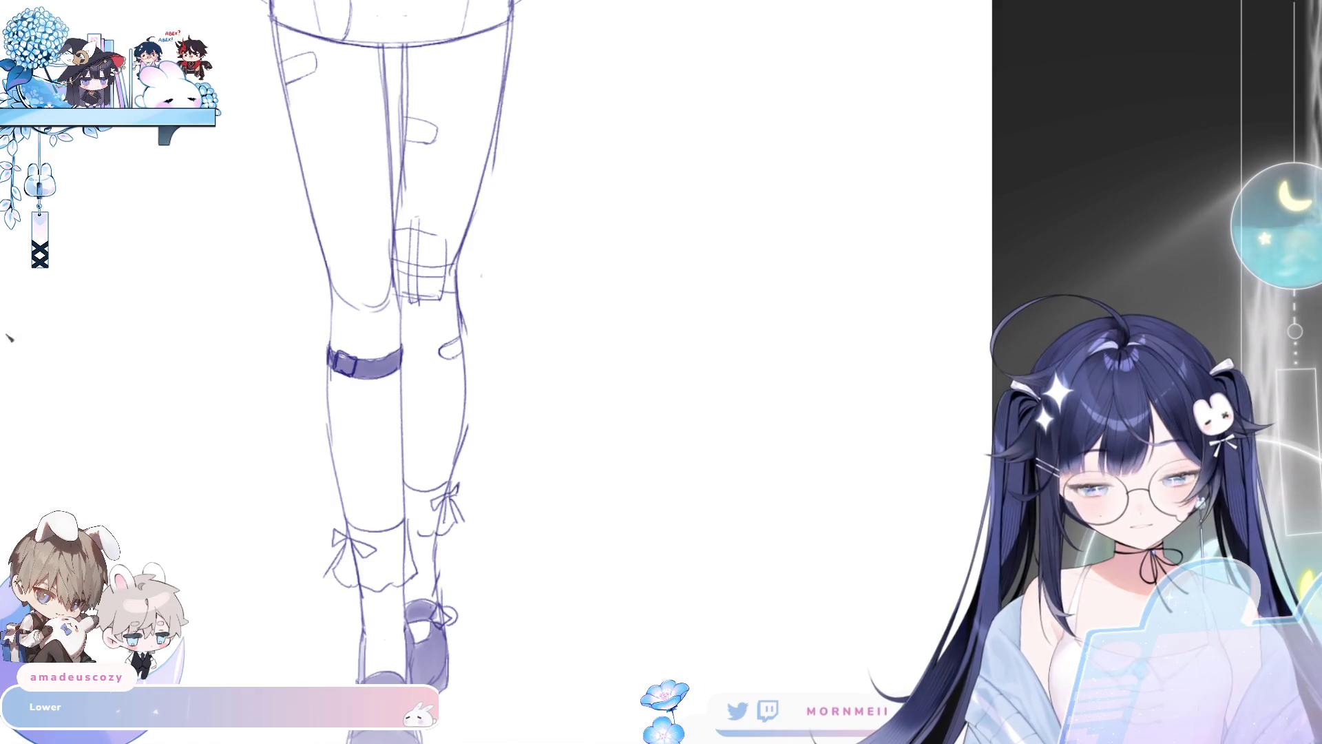
scroll(527, 333, down, 3)
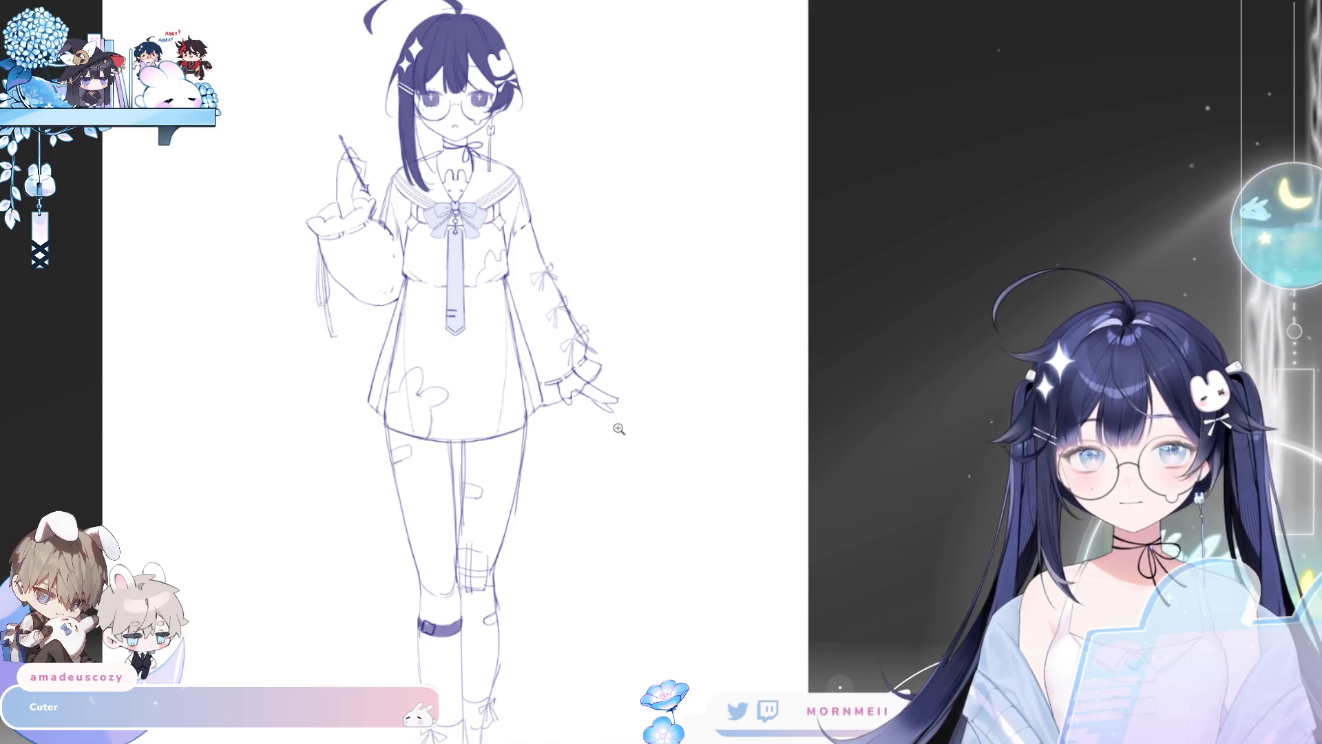
scroll(529, 579, down, 3)
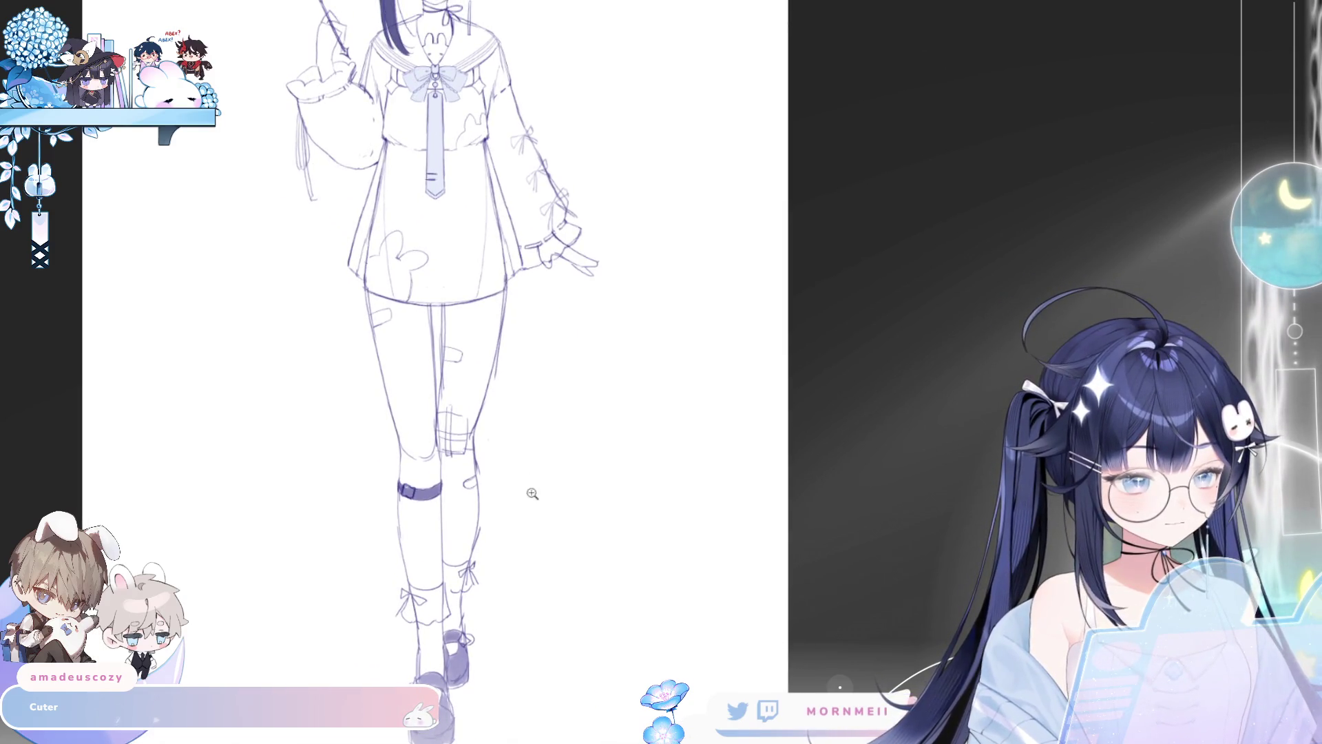
Step: Draw scalloped frill lines across both sock tops, then mirror the view to check
click(423, 583)
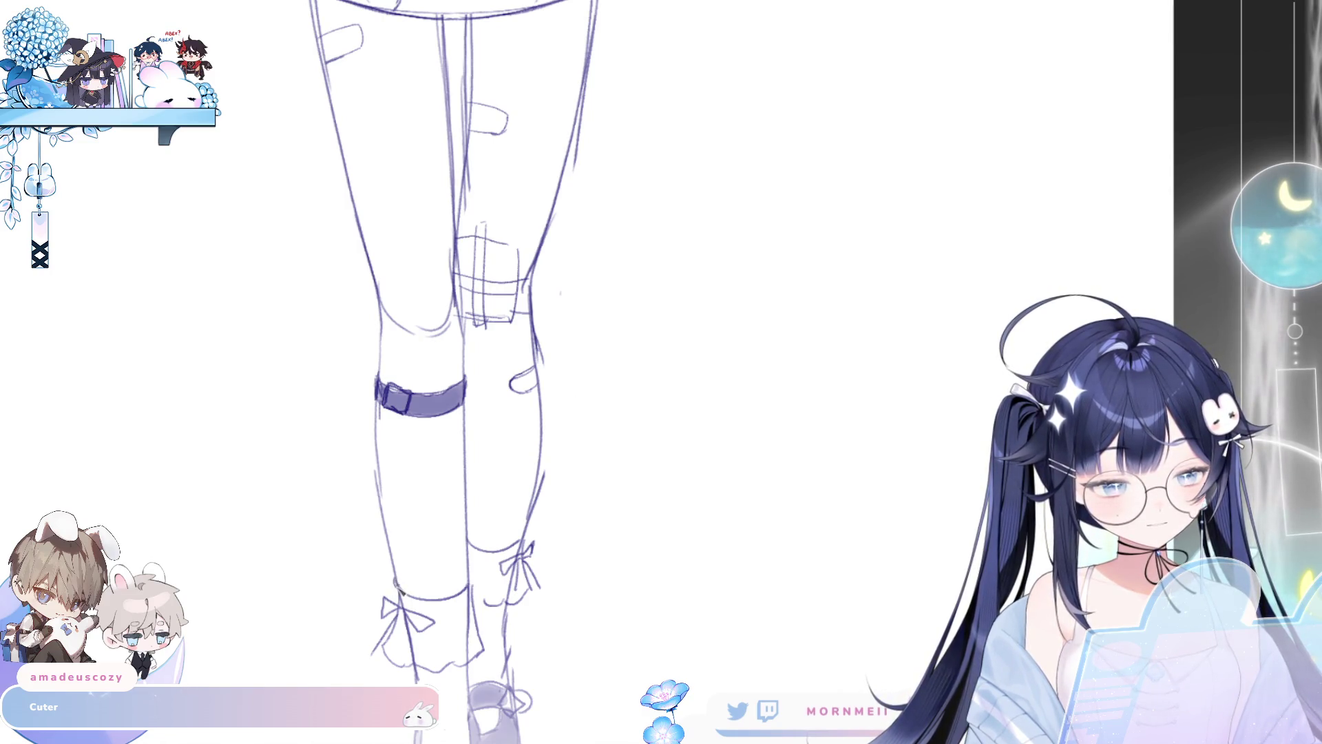
drag(425, 599, 470, 584)
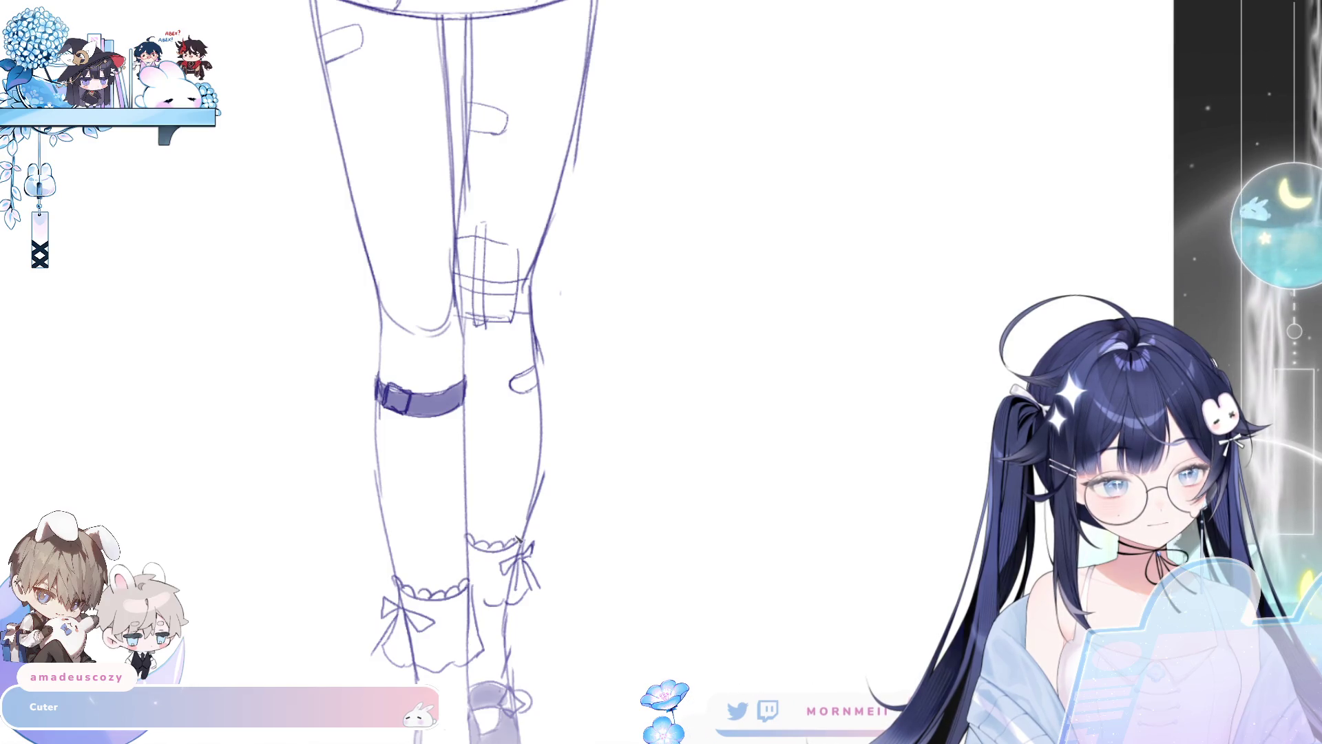
key(ctrl+0)
click(601, 528)
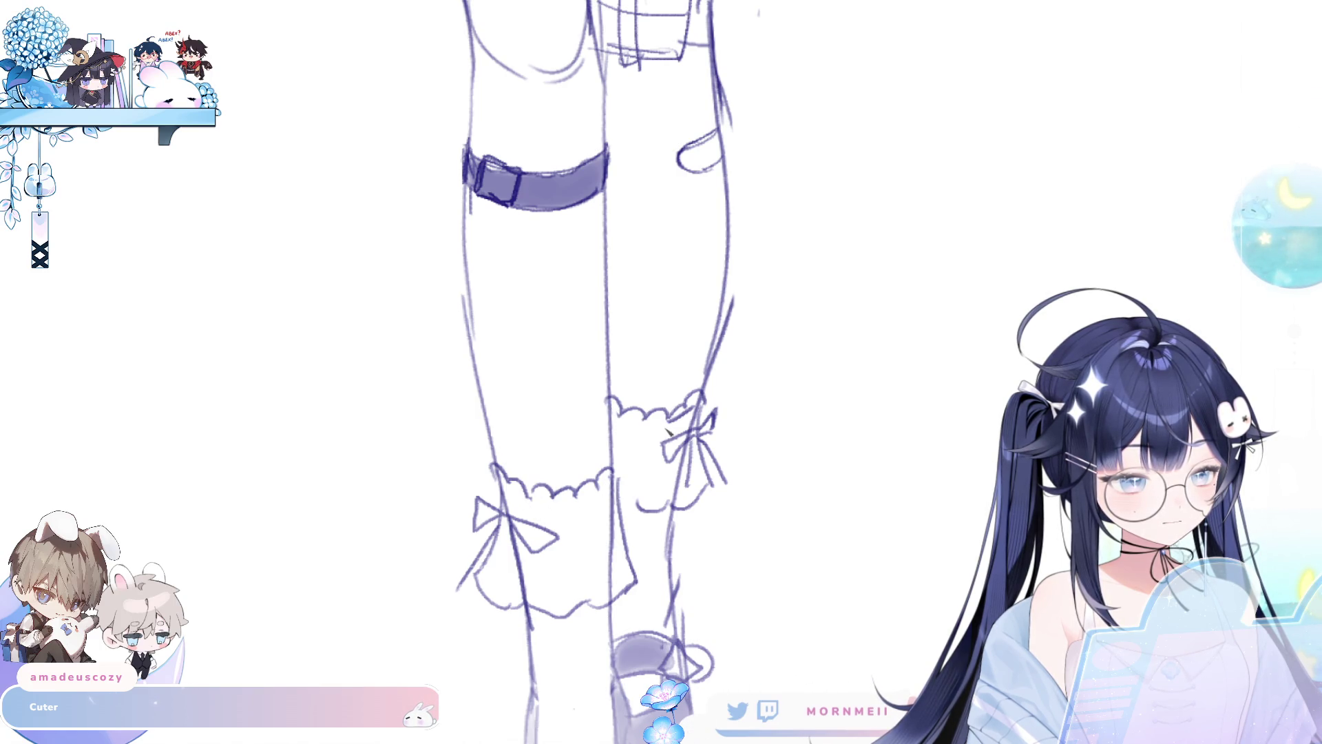
scroll(689, 429, down, 8)
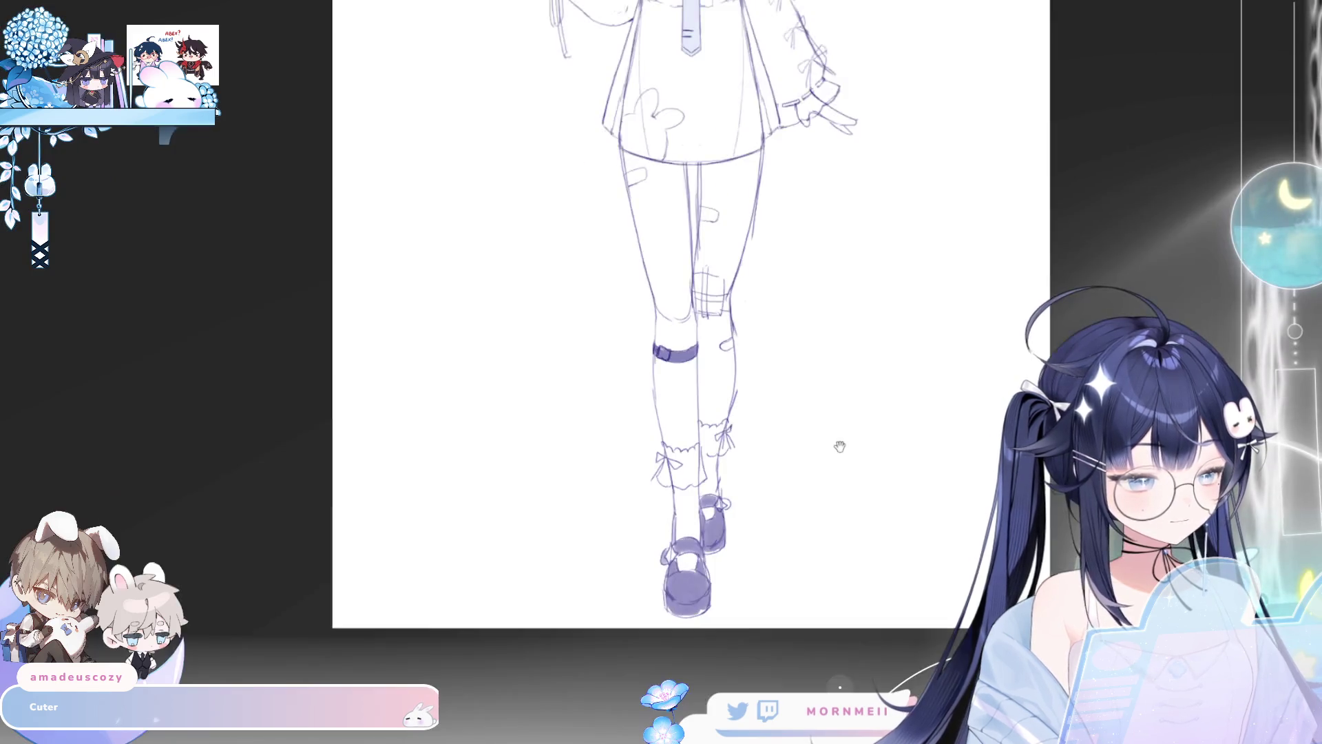
scroll(455, 537, up, 8)
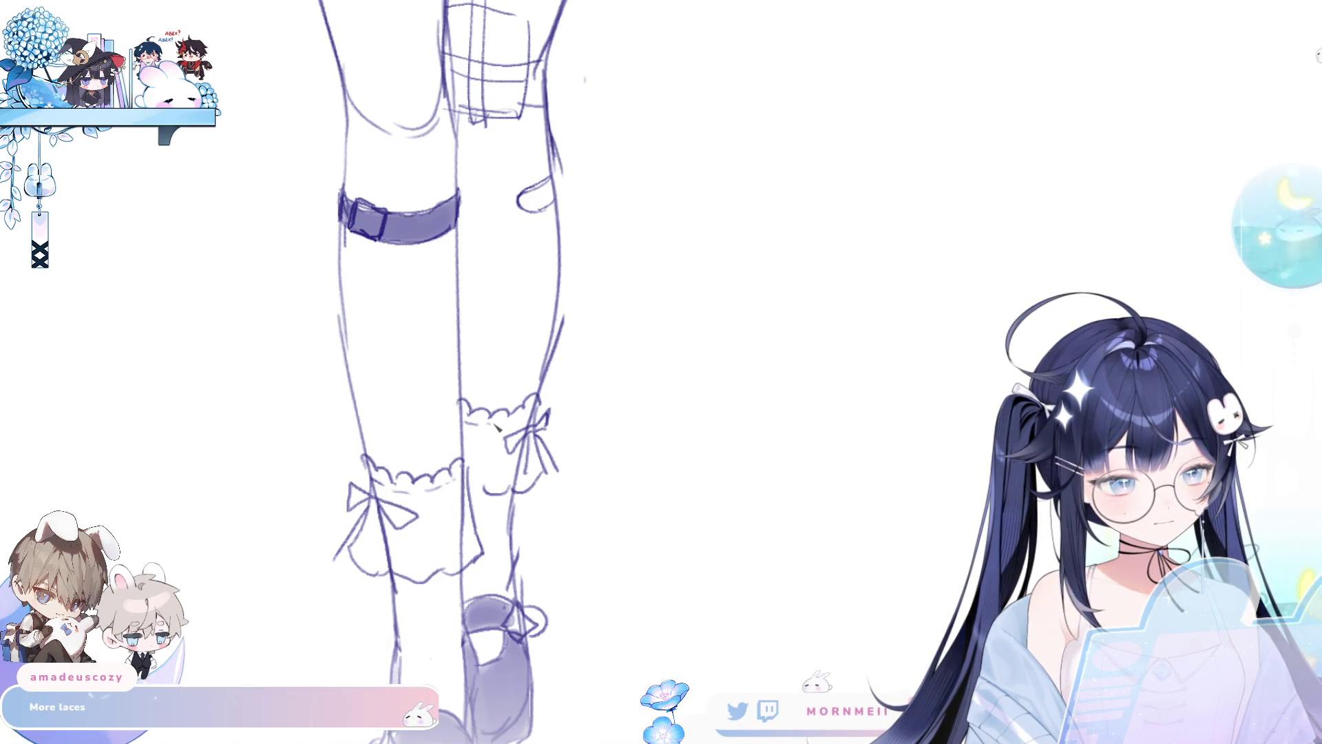
scroll(473, 428, down, 6)
scroll(505, 480, up, 3)
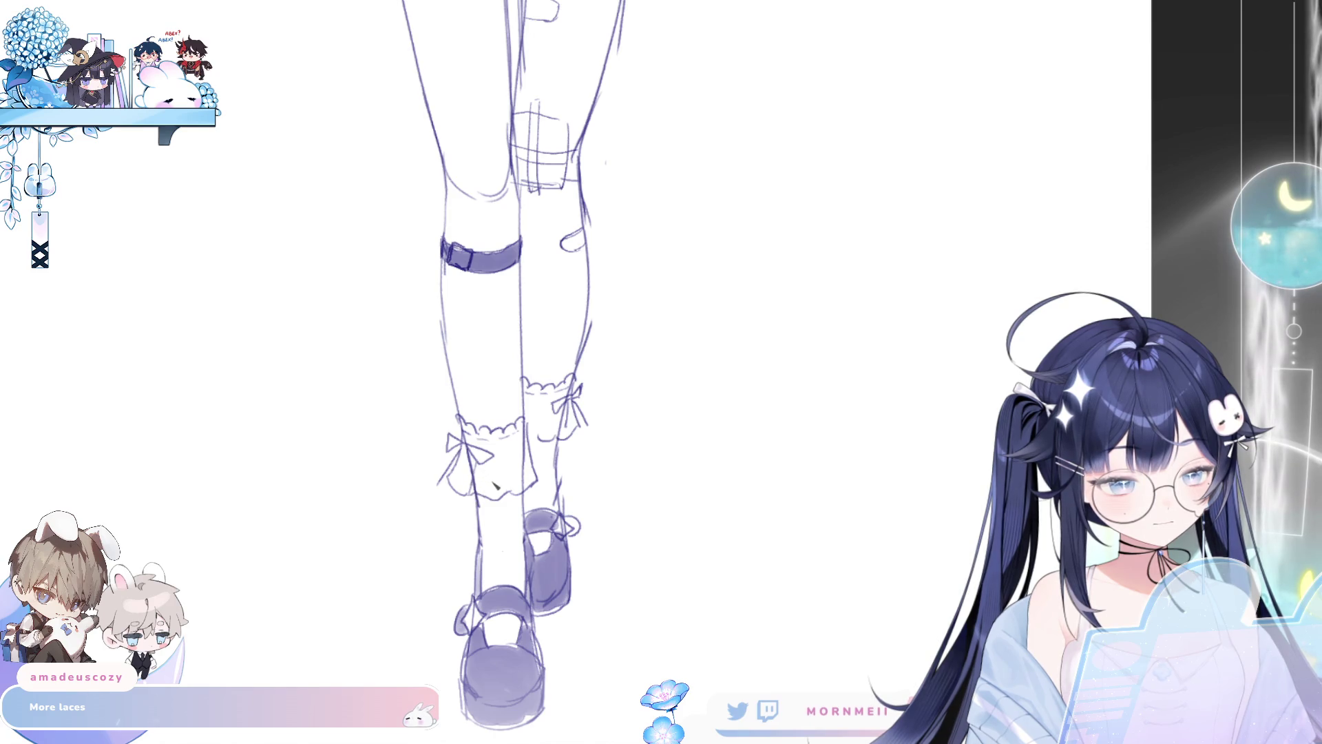
scroll(571, 432, down, 5)
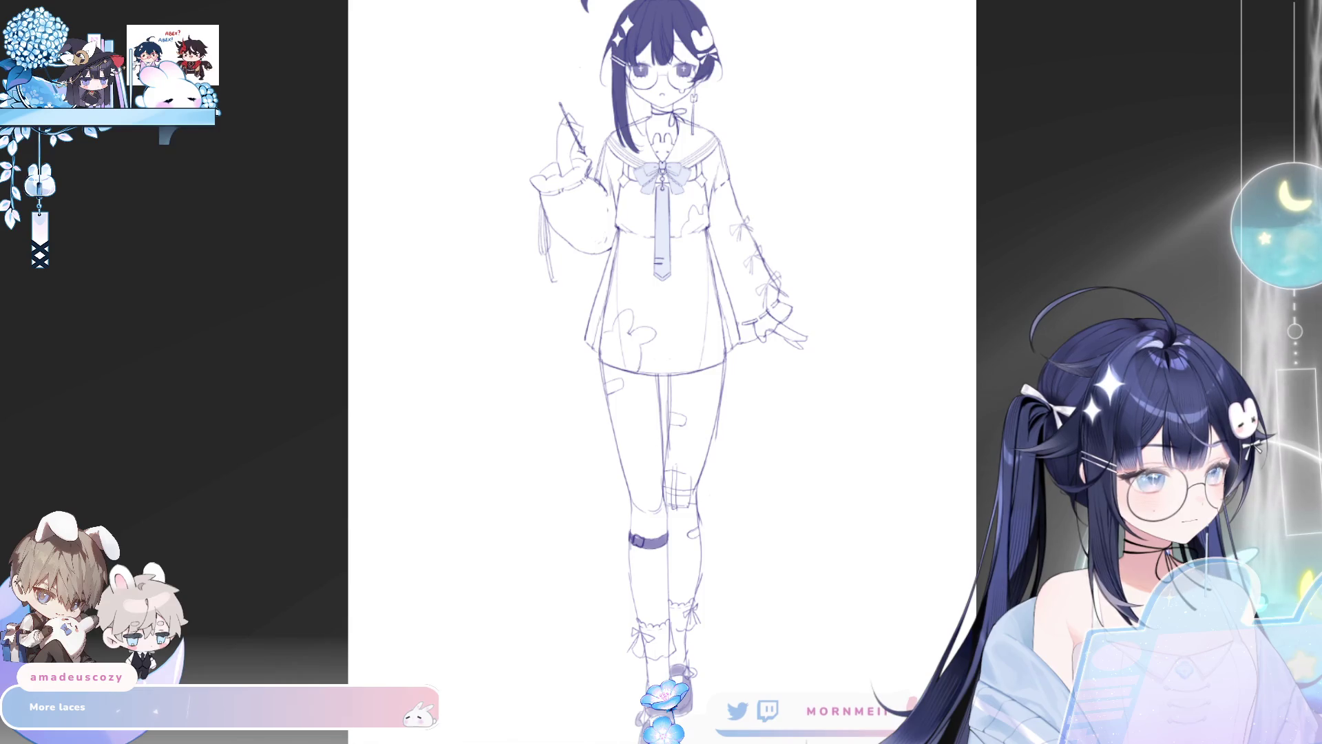
key(h)
key(h)
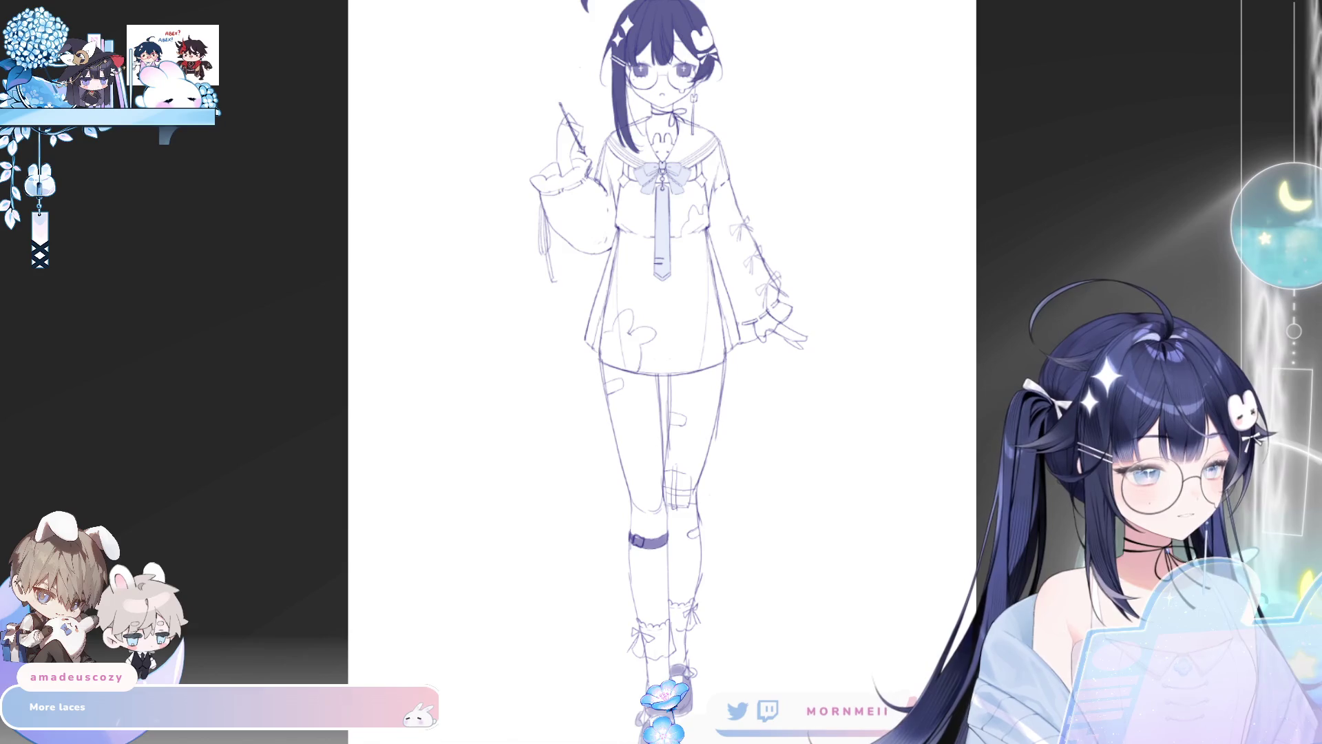
click(735, 187)
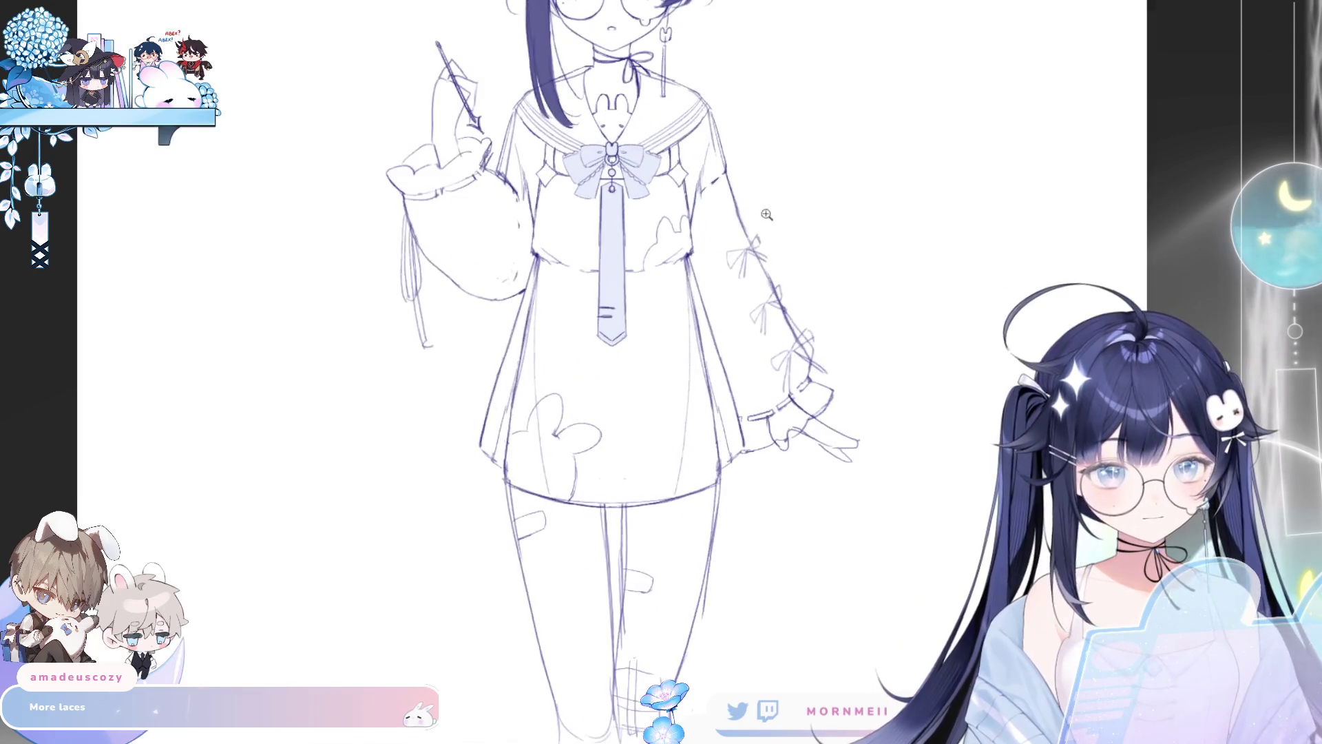
scroll(766, 215, up, 3)
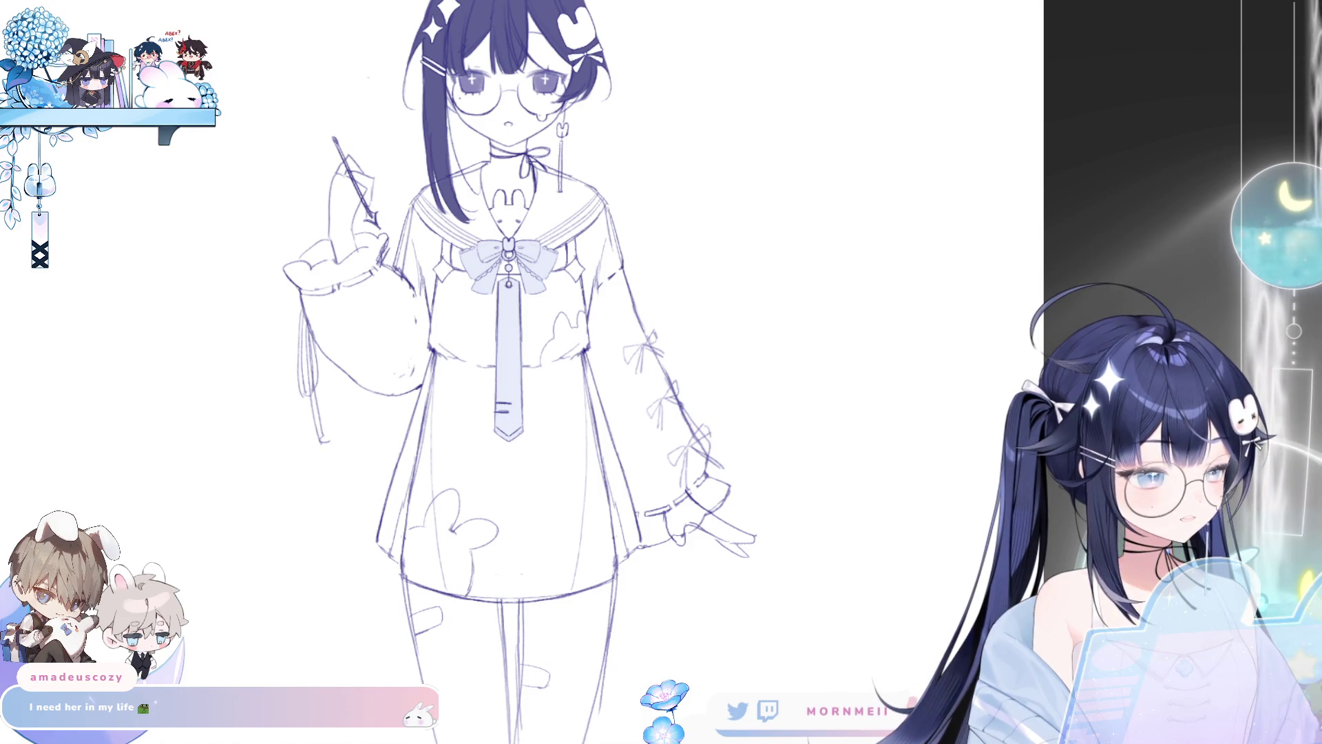
scroll(486, 372, down, 5)
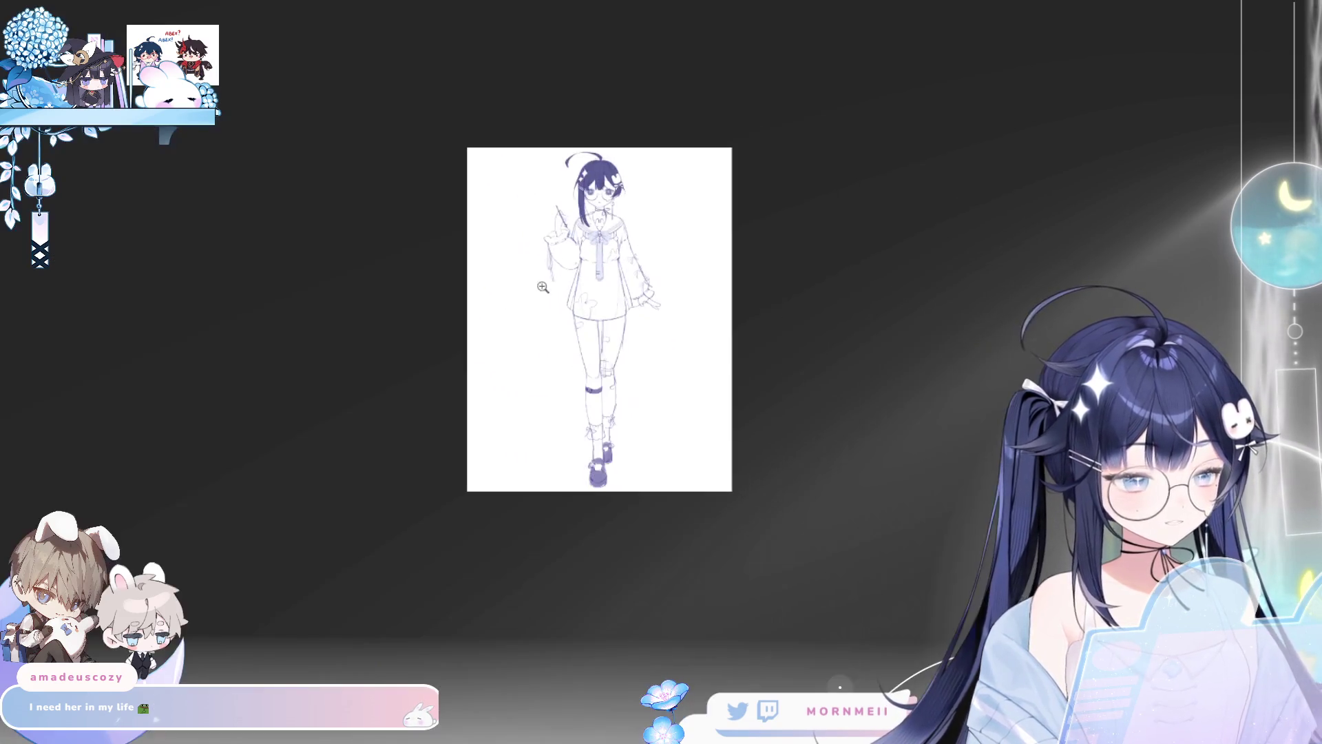
scroll(720, 319, up, 2)
scroll(459, 267, up, 3)
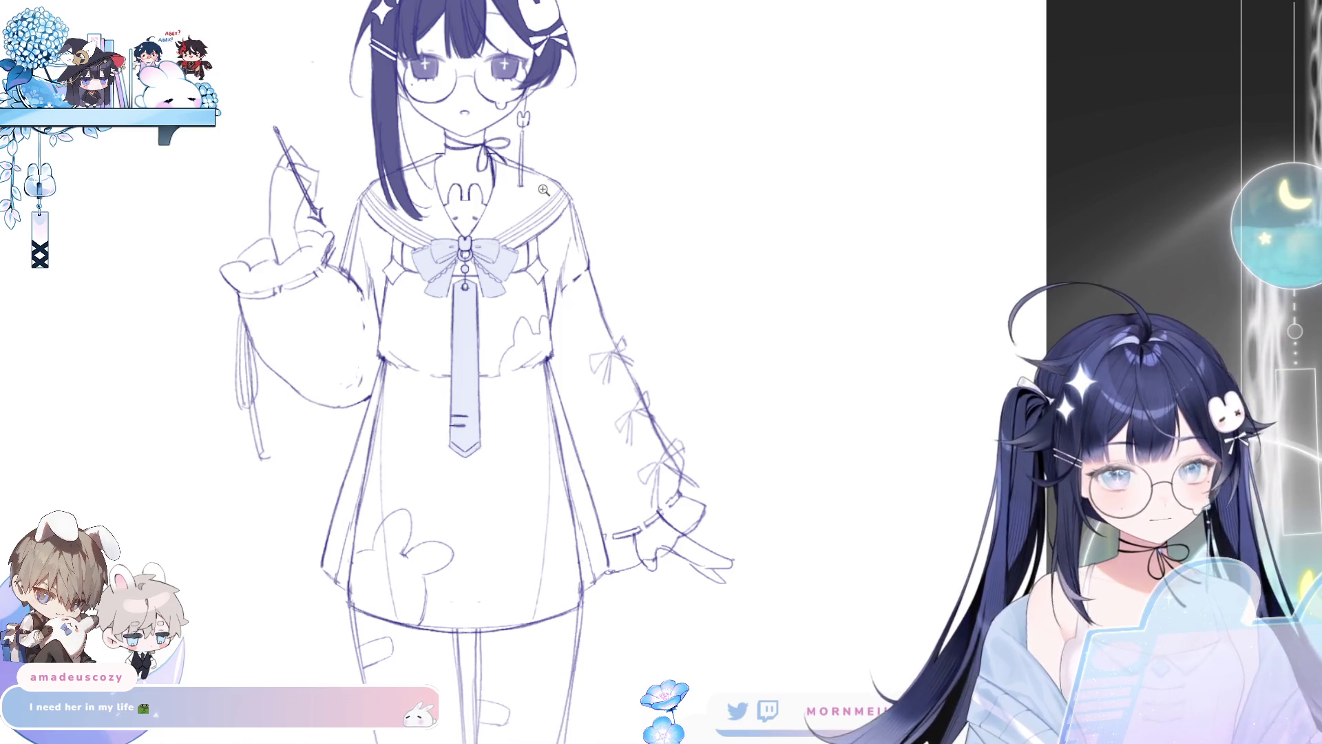
scroll(355, 162, up, 3)
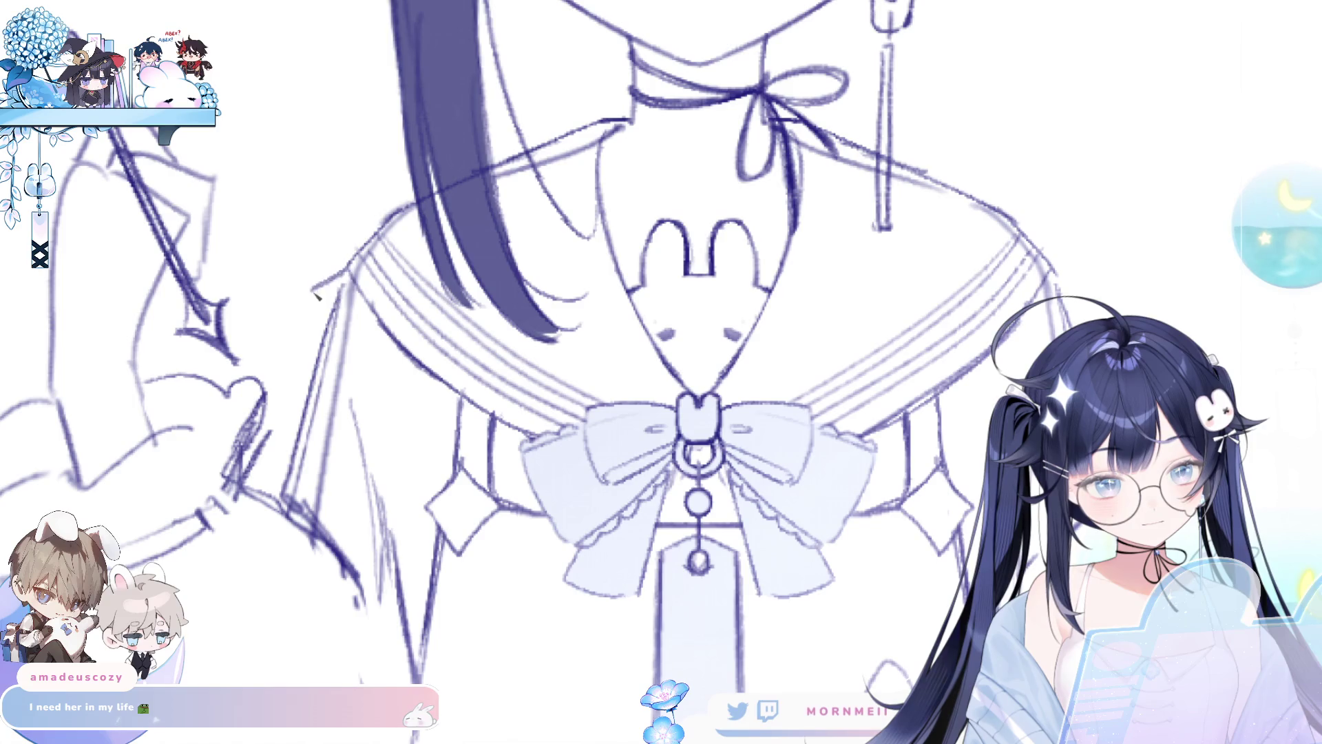
Step: Turn on a vertical symmetry ruler and redraw the collar tips as mirrored points
key(ctrl+semicolon)
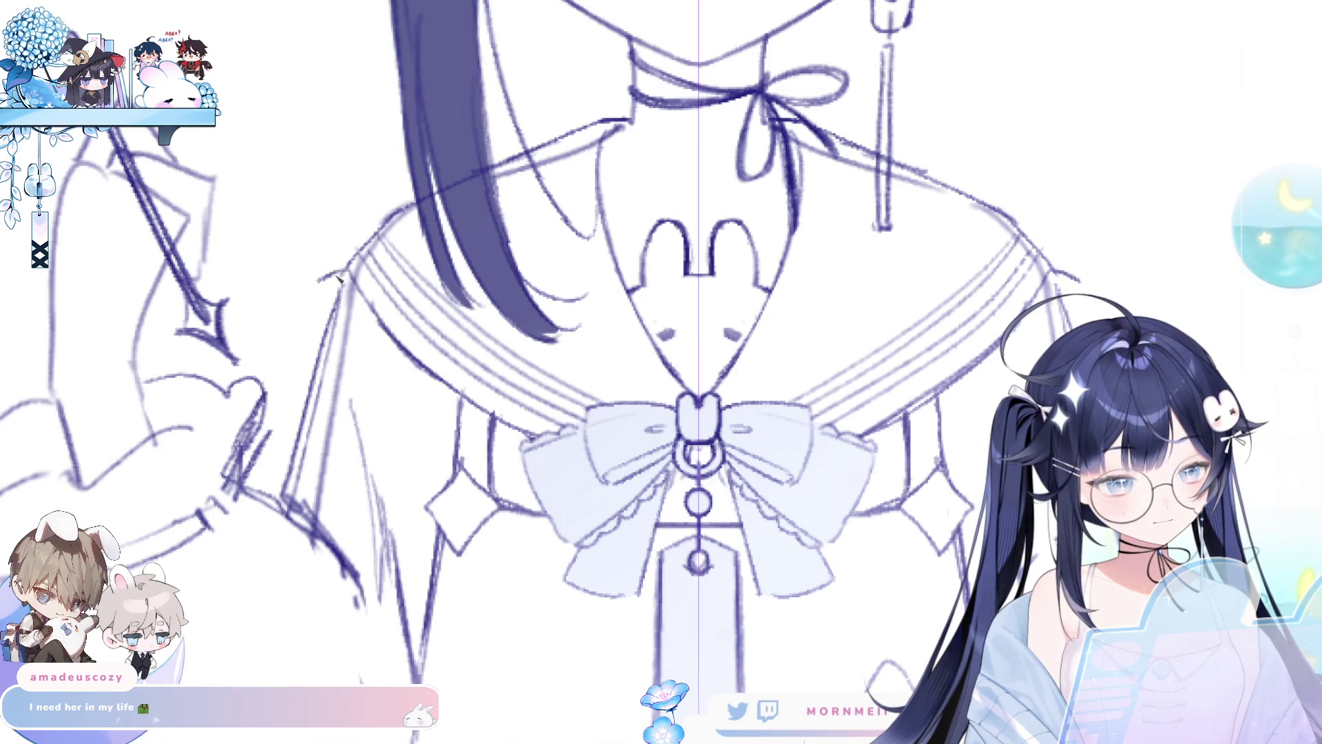
drag(343, 273, 319, 281)
key(ctrl+z)
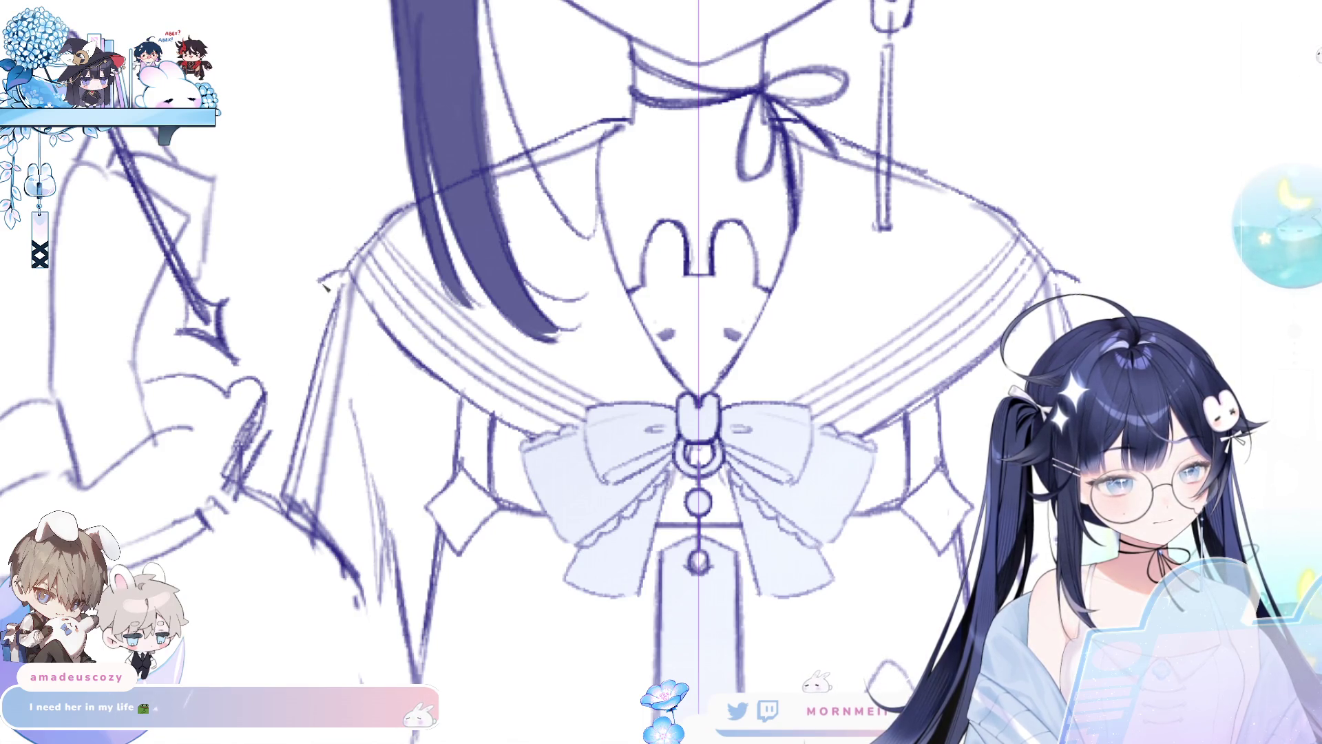
mouse_move(320, 278)
mouse_down()
mouse_move(413, 382)
mouse_move(523, 448)
mouse_up()
key(ctrl+minus)
key(ctrl+minus)
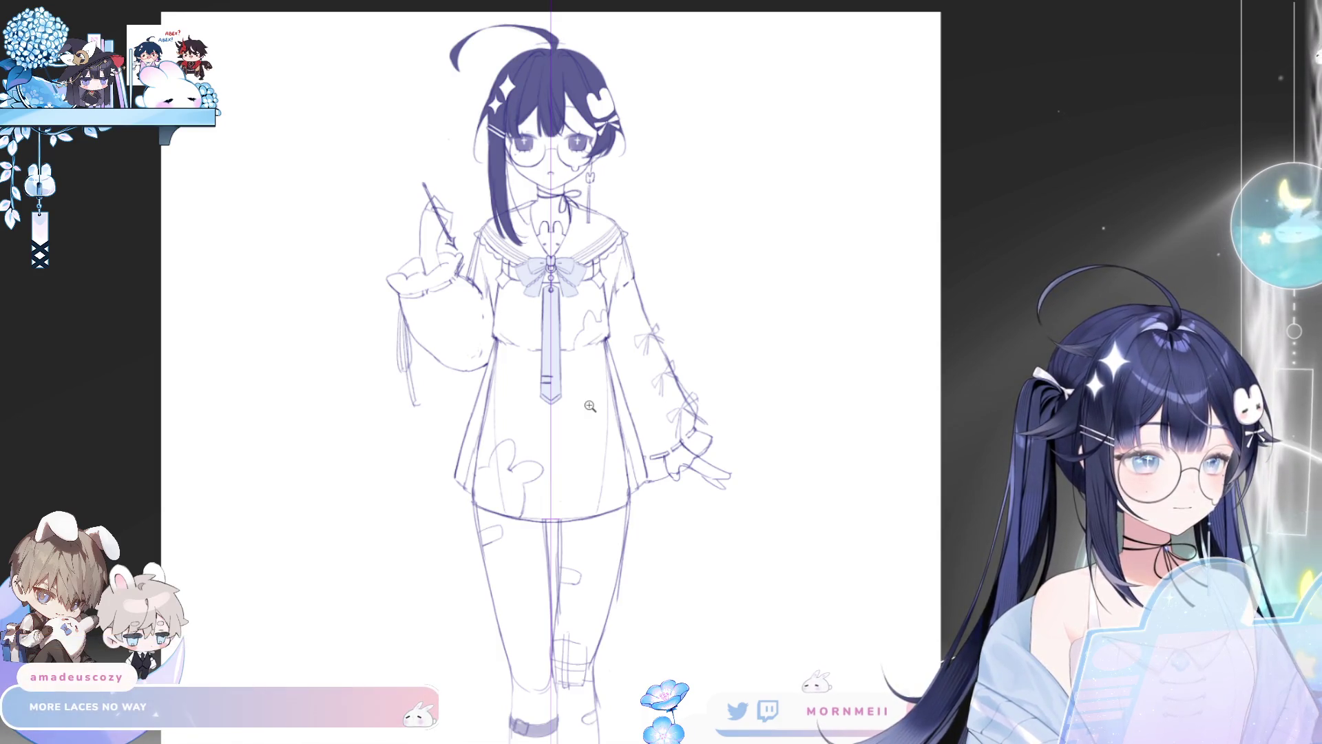
Step: Draw mirrored scalloped lace trim along the collar edges
key(ctrl+plus)
key(ctrl+plus)
key(ctrl+plus)
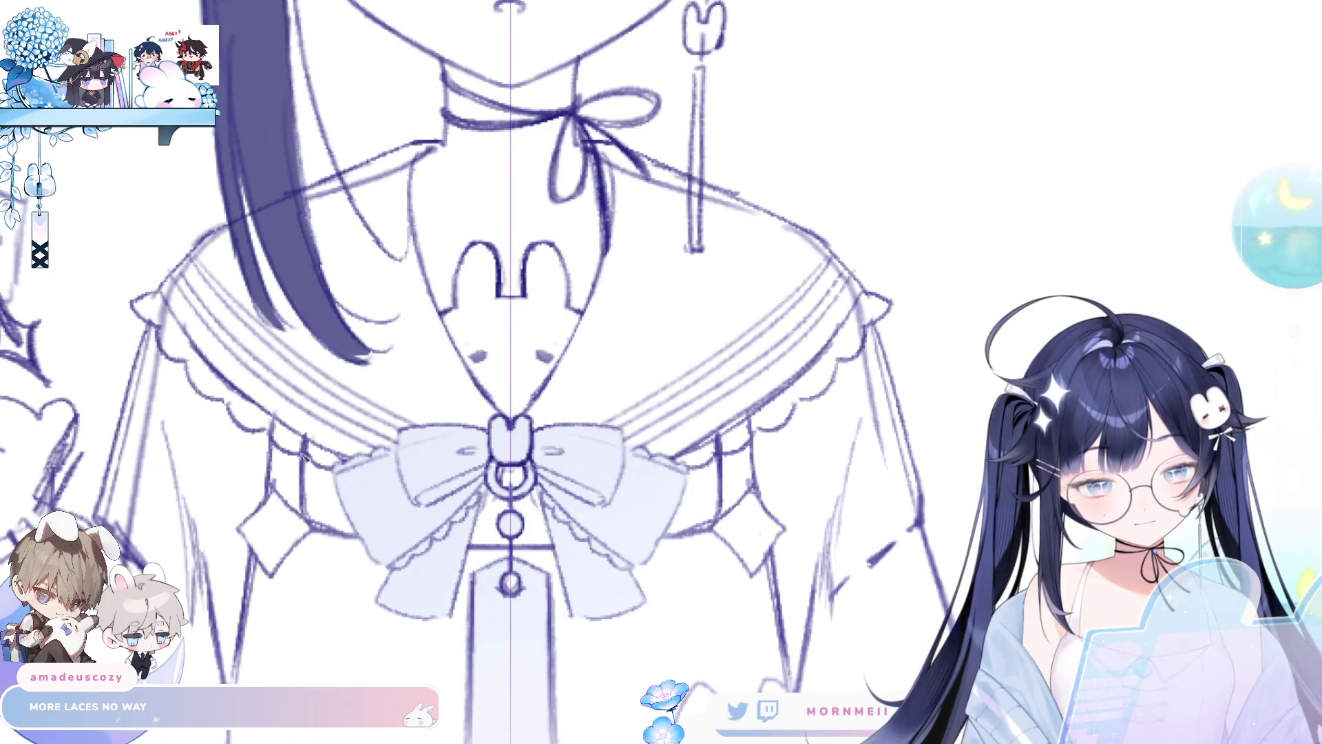
mouse_move(162, 295)
mouse_down()
mouse_move(191, 339)
mouse_move(348, 456)
mouse_up()
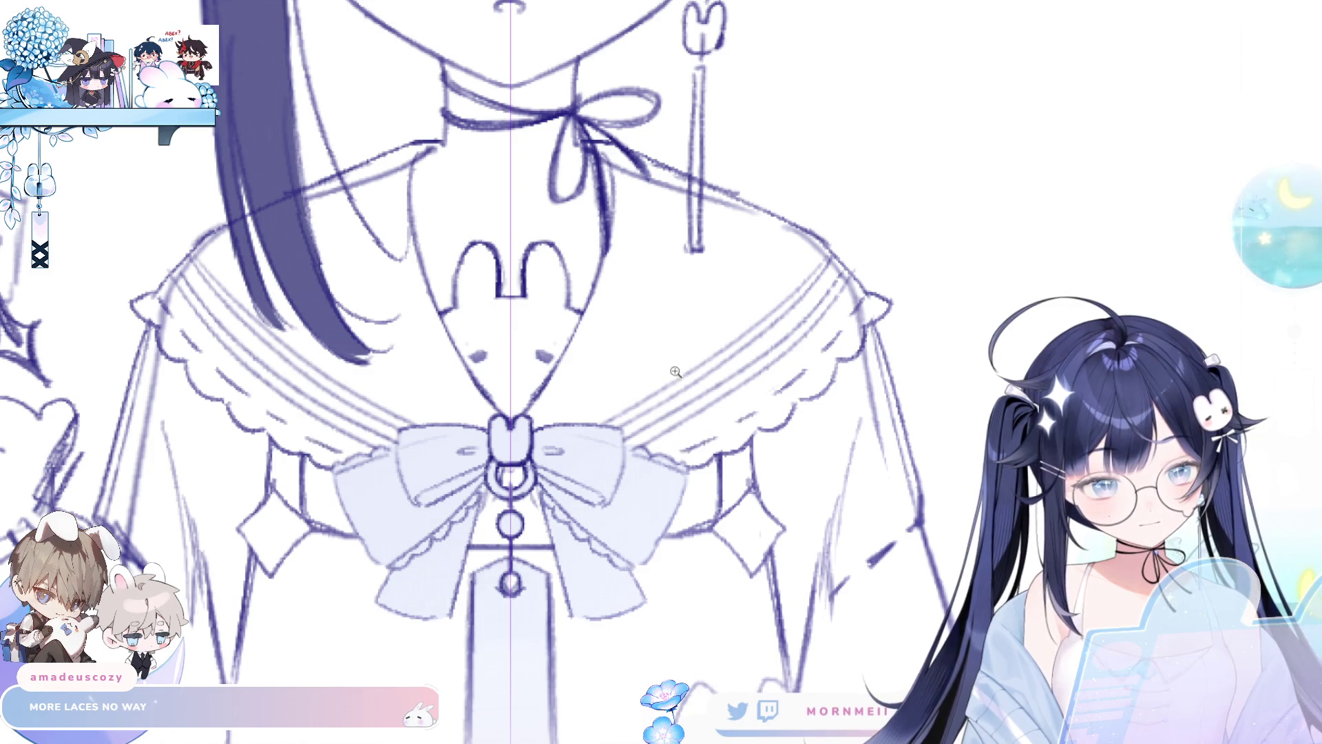
key(ctrl+0)
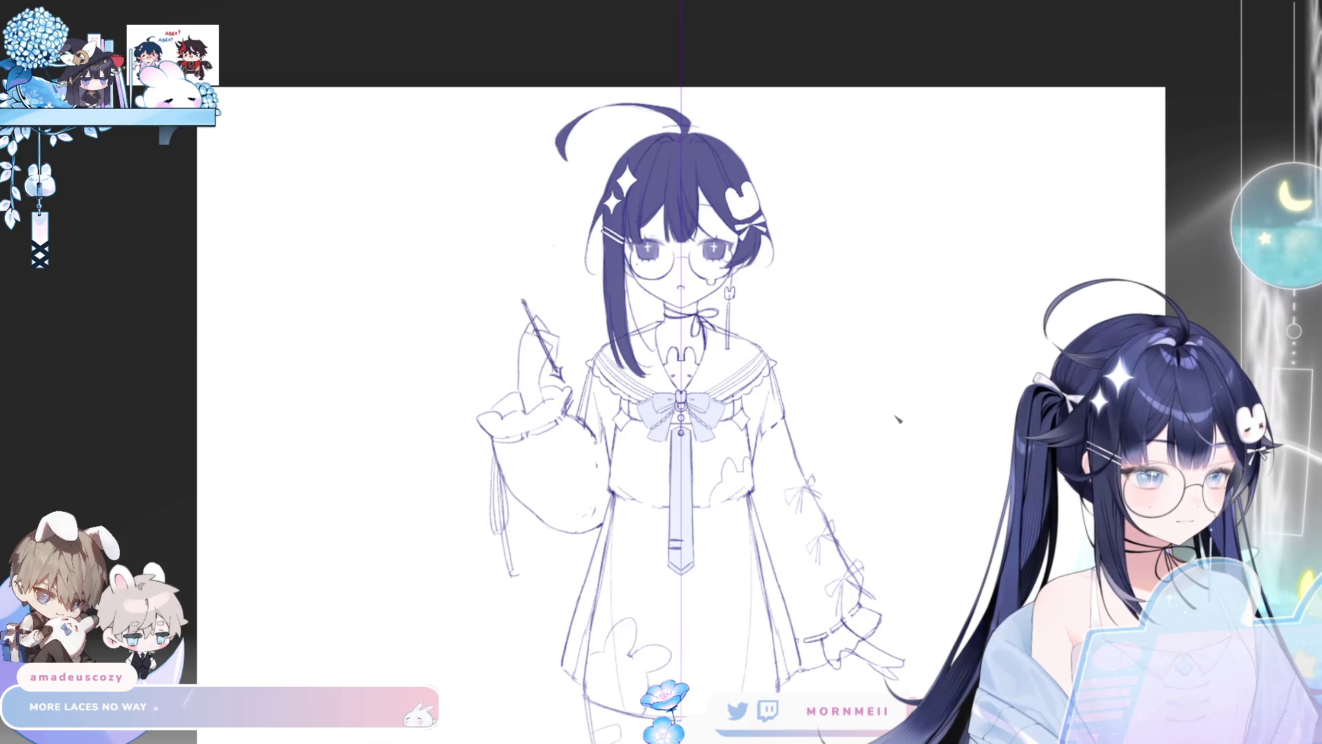
Step: Try mirrored front lines down the skirt centre, then undo them
drag(899, 432, 794, 376)
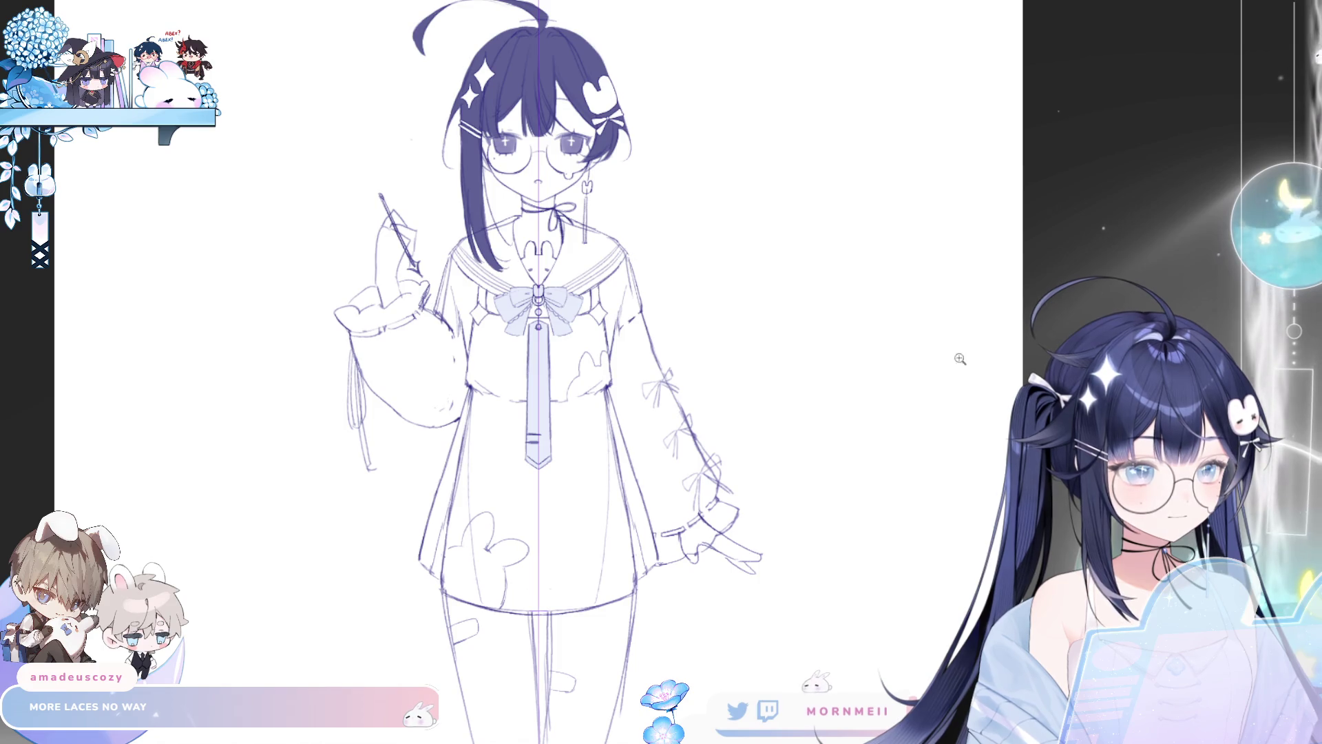
scroll(894, 310, down, 2)
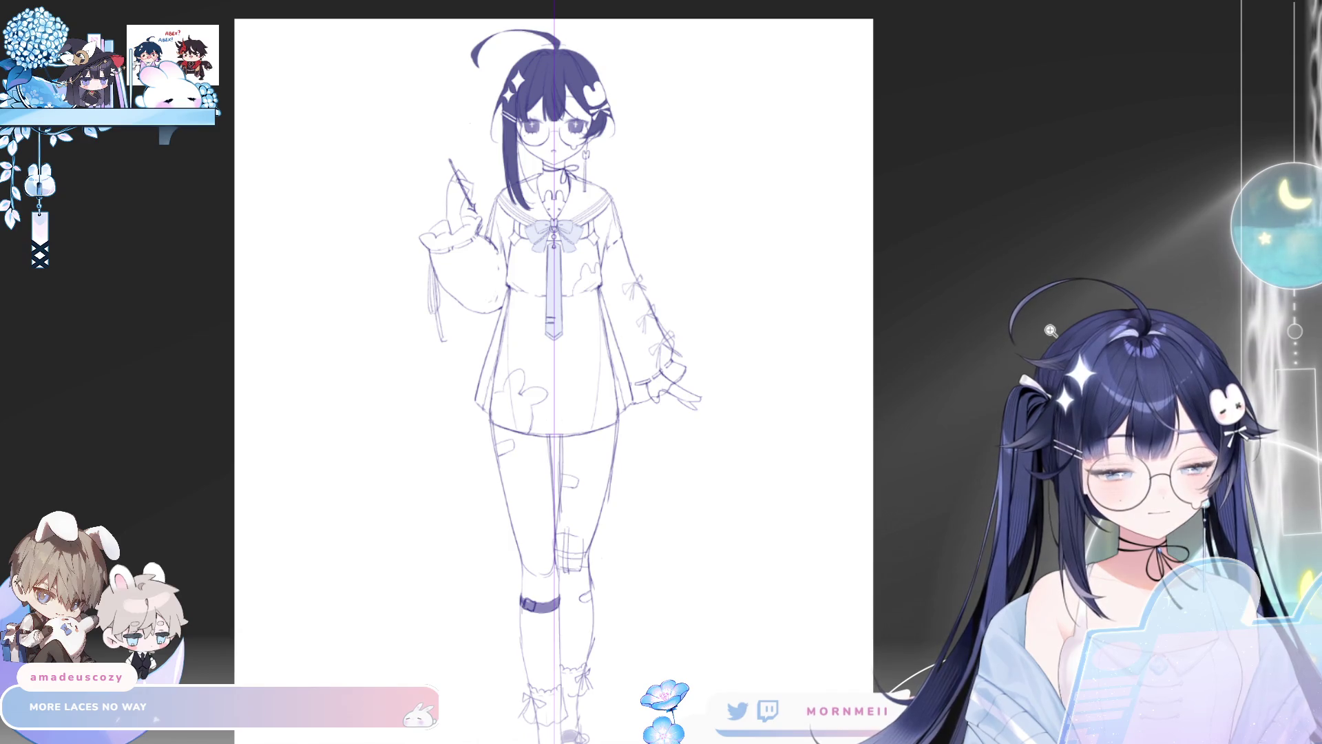
scroll(624, 174, up, 3)
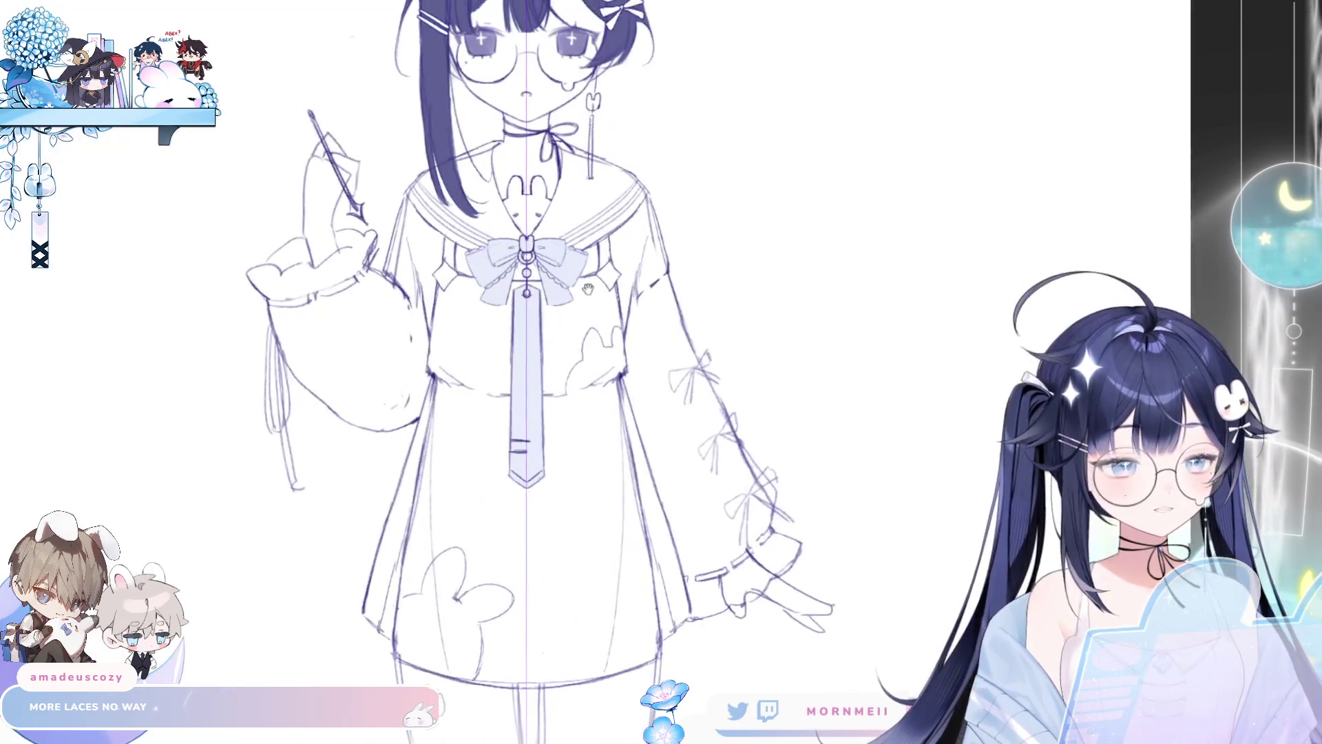
drag(596, 357, 667, 485)
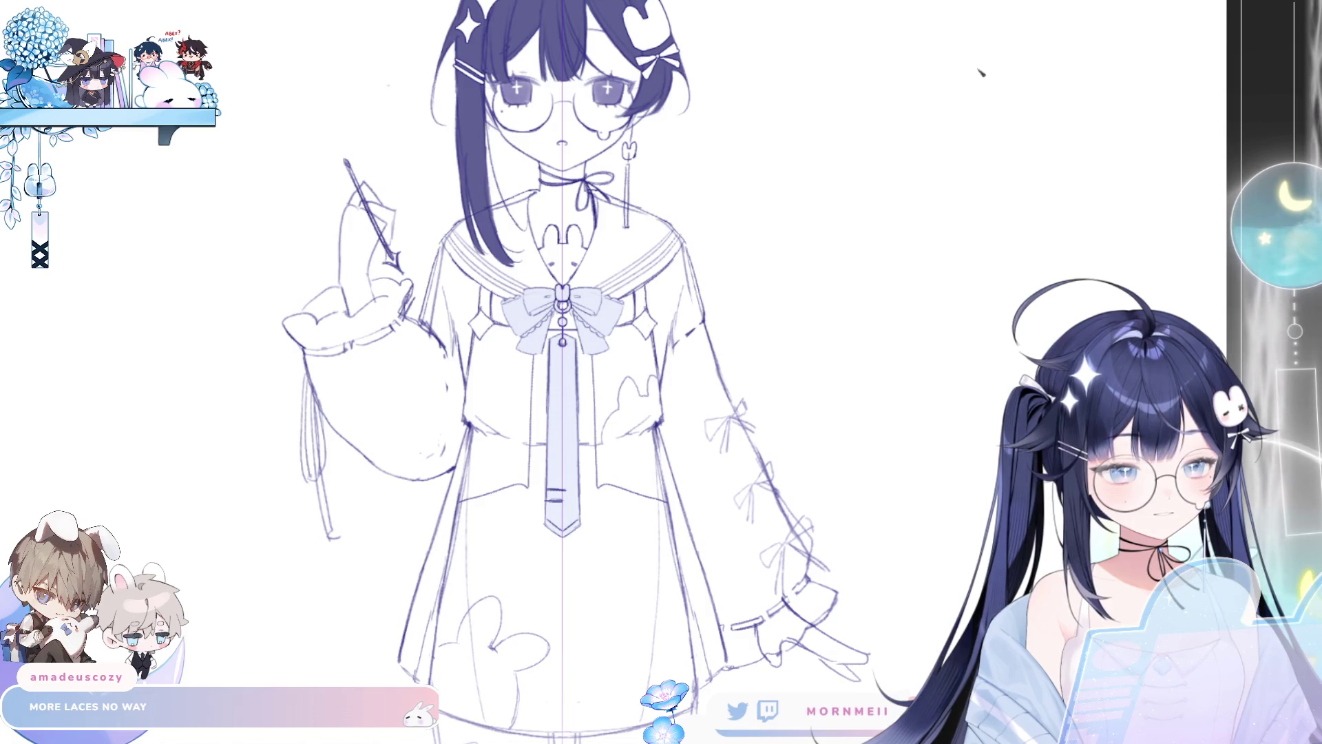
key(ctrl+z)
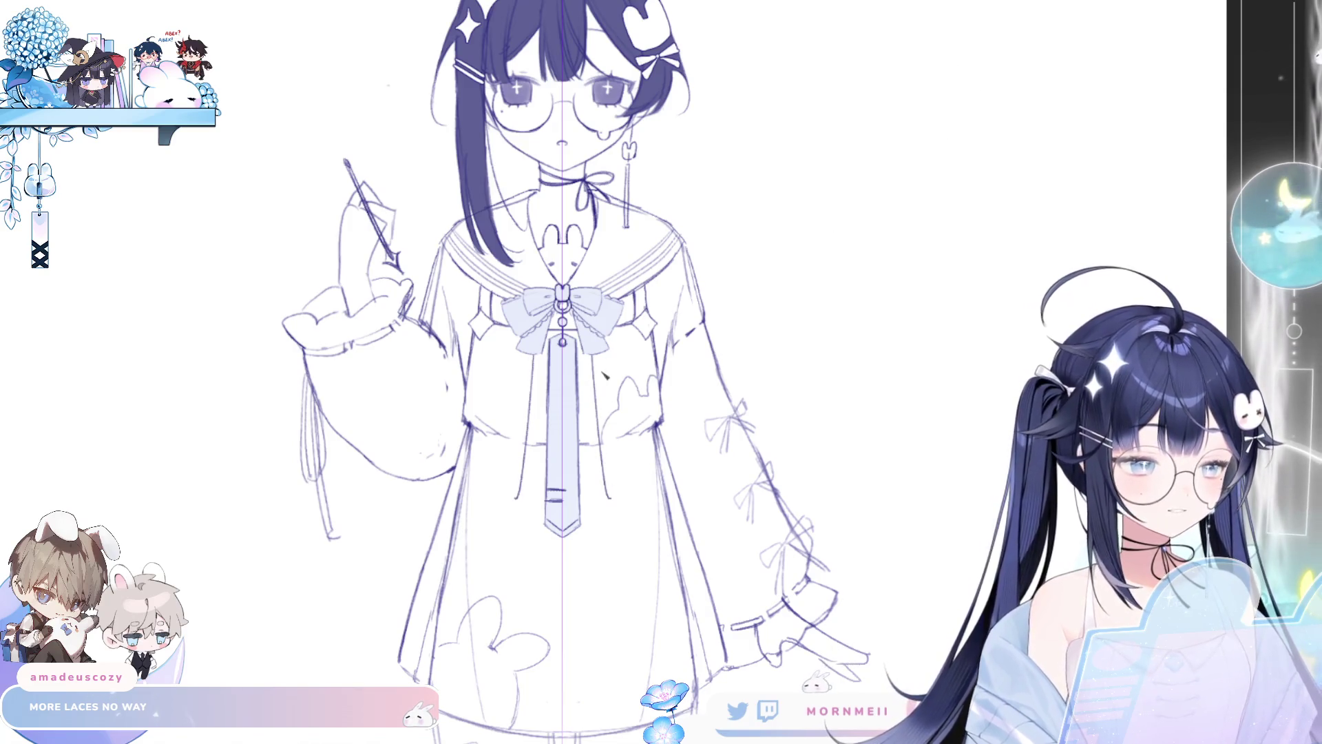
mouse_move(589, 355)
mouse_down()
mouse_move(590, 489)
mouse_move(681, 506)
mouse_up()
key(ctrl+z)
key(ctrl+z)
mouse_move(579, 397)
mouse_down()
mouse_move(579, 436)
mouse_move(689, 489)
mouse_up()
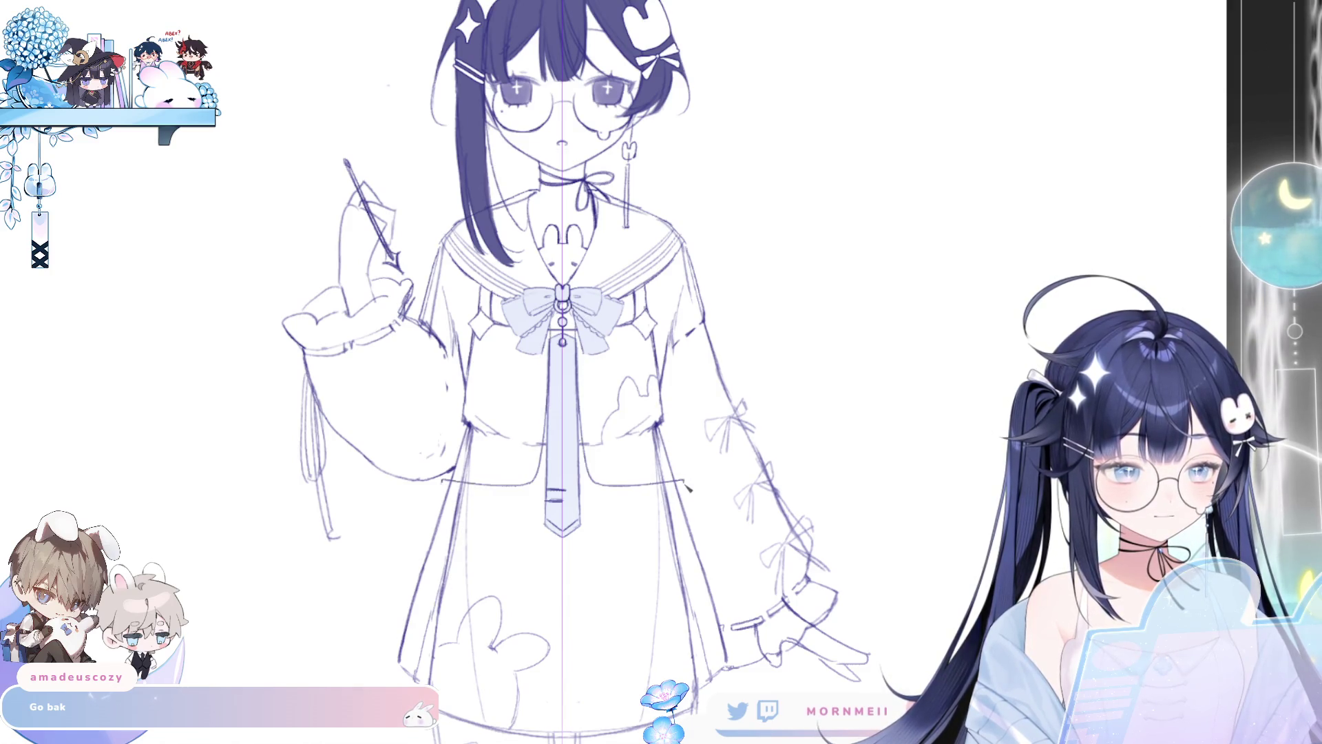
key(ctrl+z)
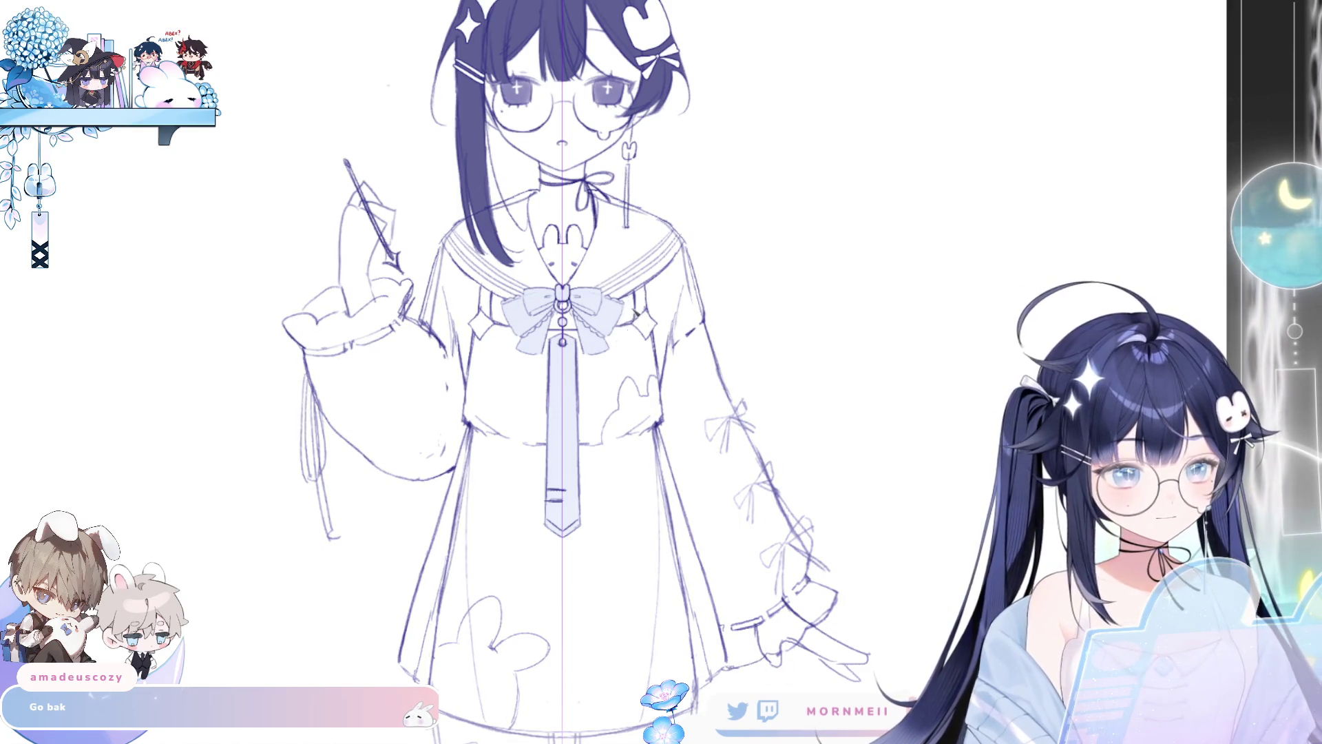
Step: Erase the diamonds beside the bow and sketch mirrored jacket front edges beside the tie
mouse_move(629, 312)
mouse_down()
mouse_move(651, 311)
mouse_move(658, 369)
mouse_move(623, 433)
mouse_move(646, 408)
mouse_move(578, 450)
mouse_up()
drag(462, 329, 459, 371)
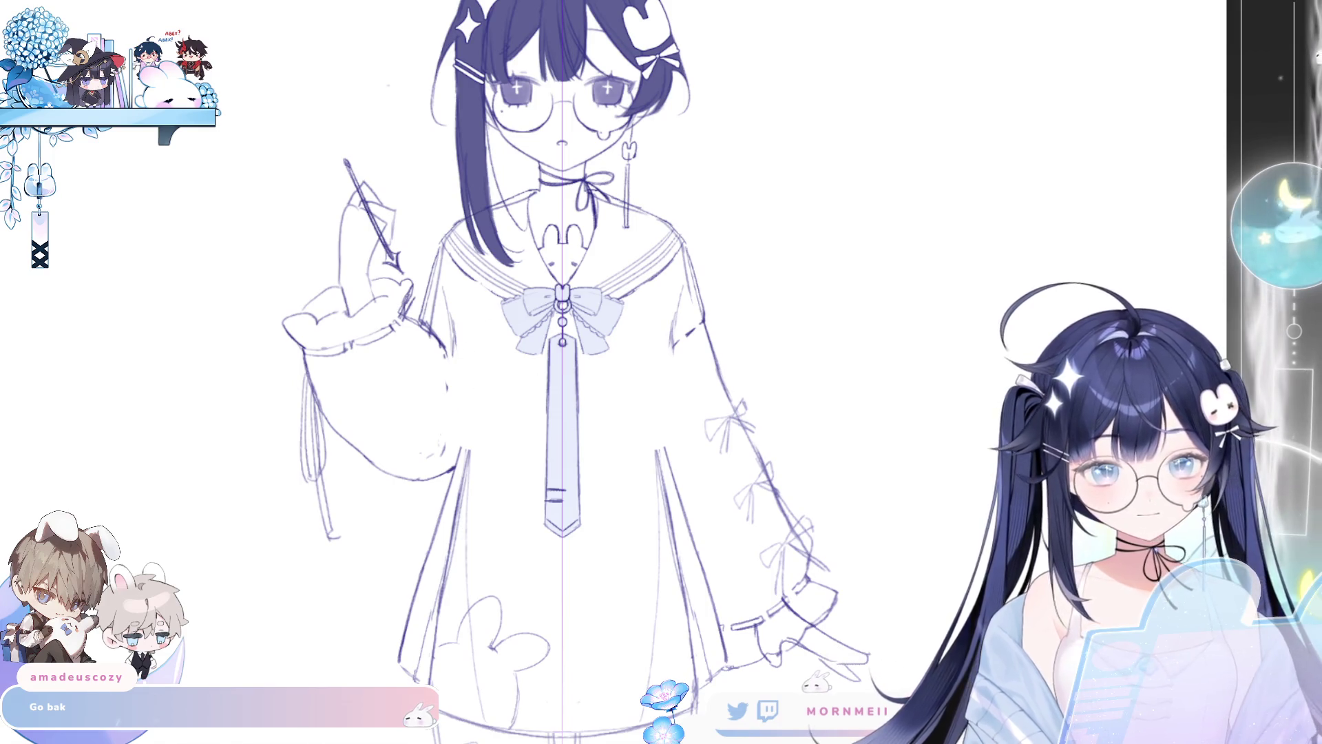
mouse_move(599, 354)
mouse_down()
mouse_move(603, 419)
mouse_move(684, 428)
mouse_move(674, 343)
mouse_up()
key(ctrl+z)
key(ctrl+z)
key(ctrl+z)
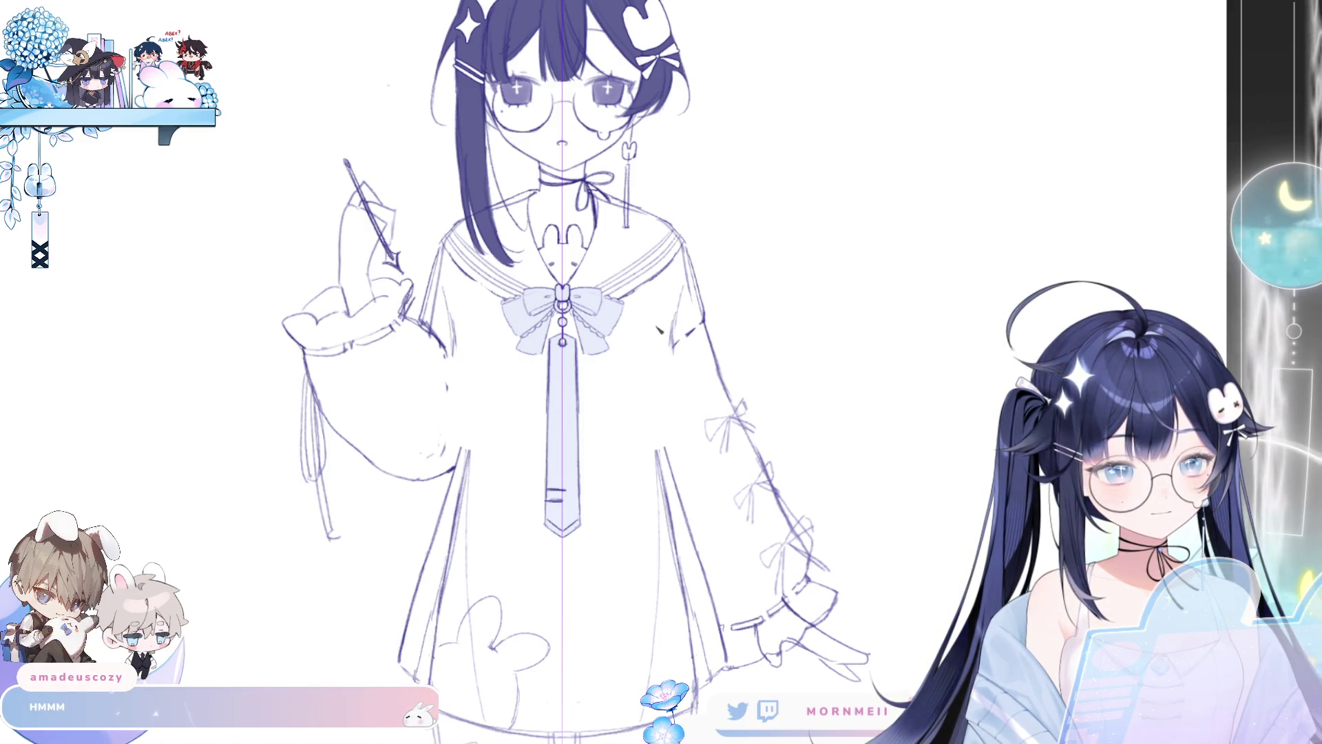
key(ctrl+z)
mouse_move(678, 338)
mouse_down()
mouse_move(686, 447)
mouse_move(606, 448)
mouse_up()
key(ctrl+z)
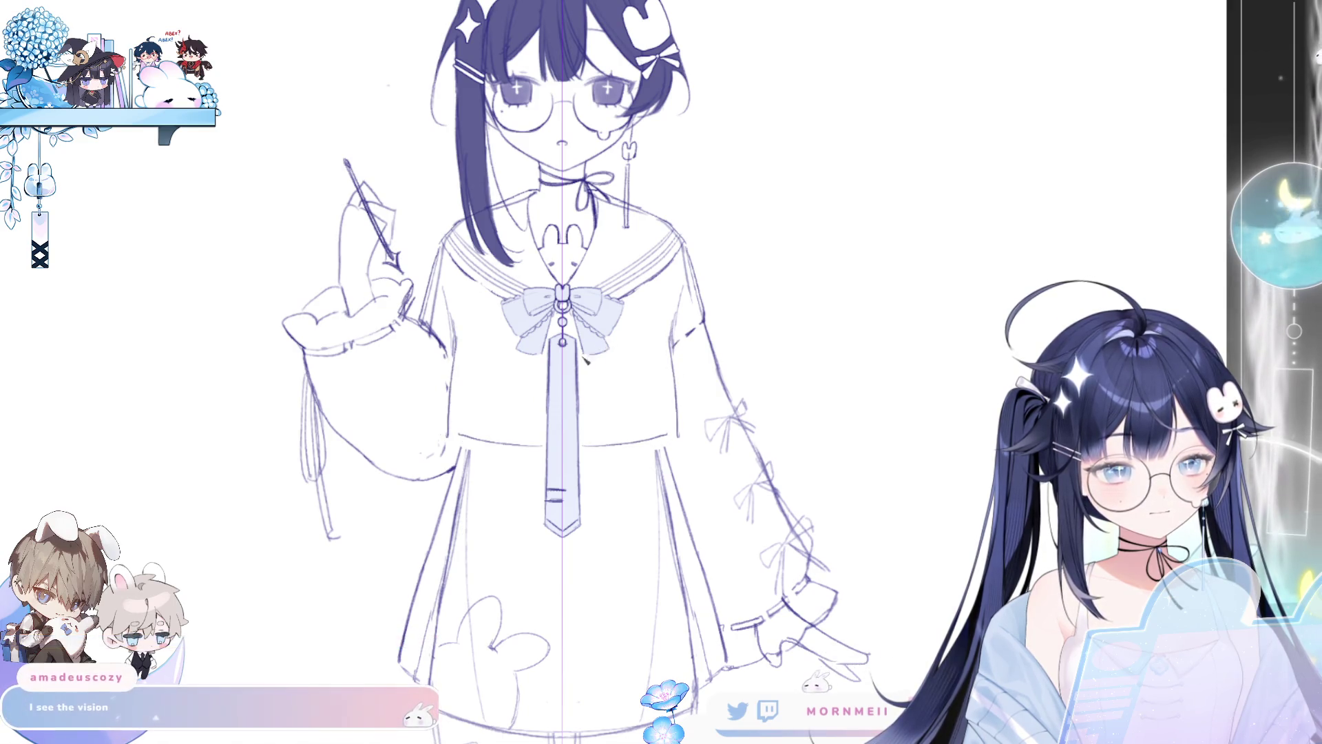
drag(587, 355, 591, 407)
key(ctrl+z)
mouse_move(592, 352)
mouse_down()
mouse_move(606, 447)
mouse_move(658, 453)
mouse_move(677, 436)
mouse_up()
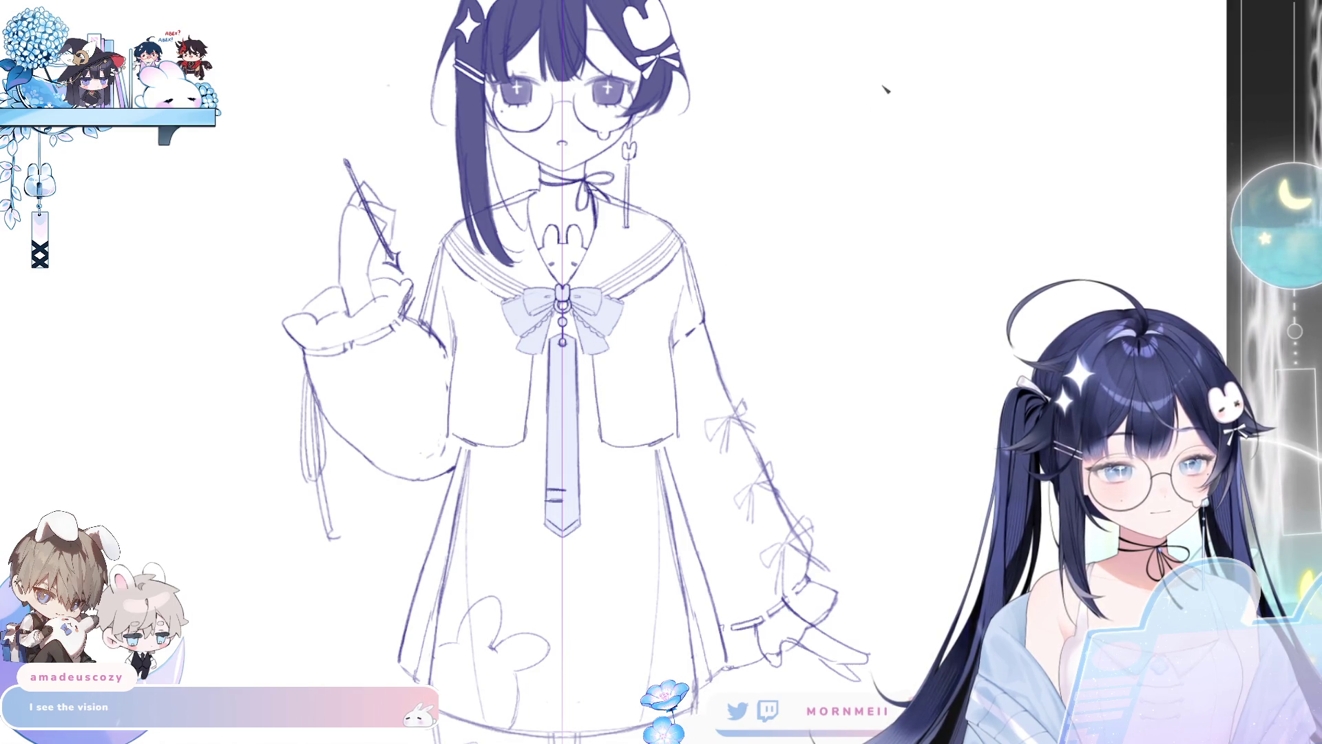
key(ctrl+z)
key(ctrl+z)
key(ctrl+z)
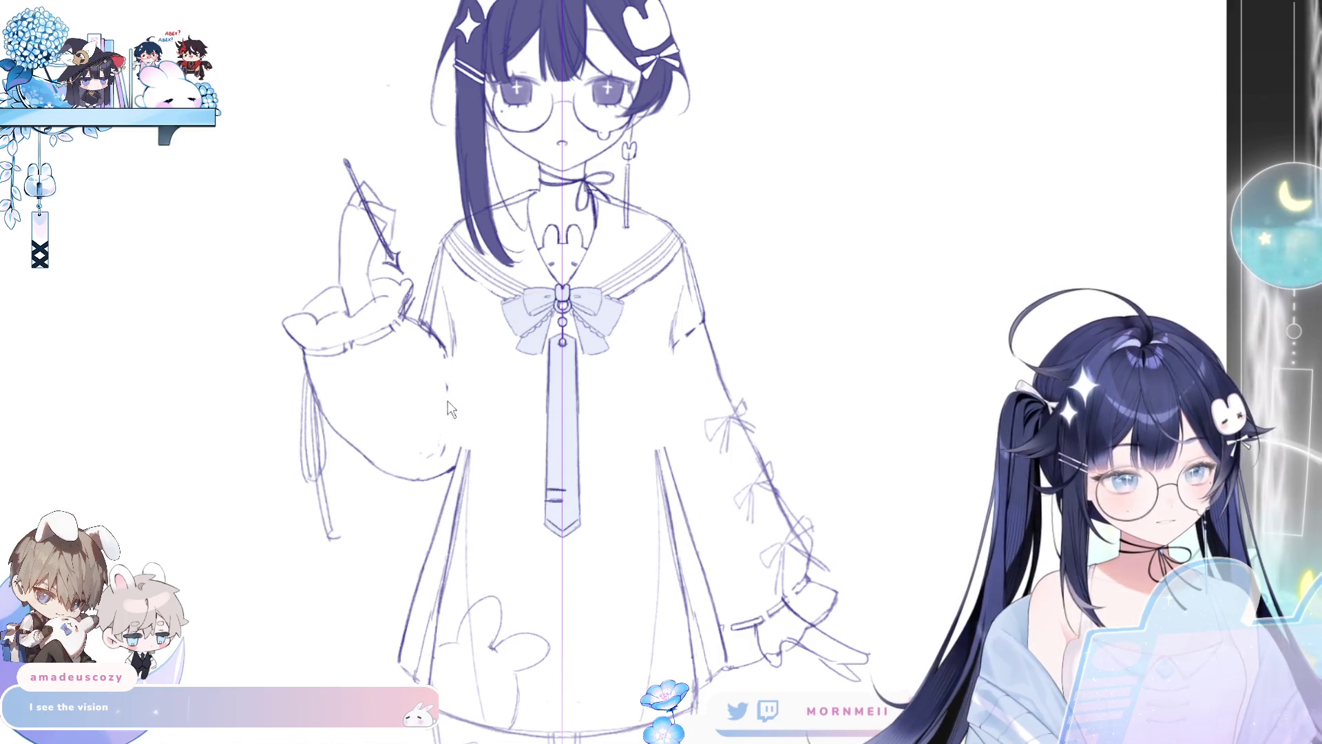
Step: Draw mirrored jacket side lines beside the sleeves and test a diagonal sleeve stroke
drag(458, 346, 439, 492)
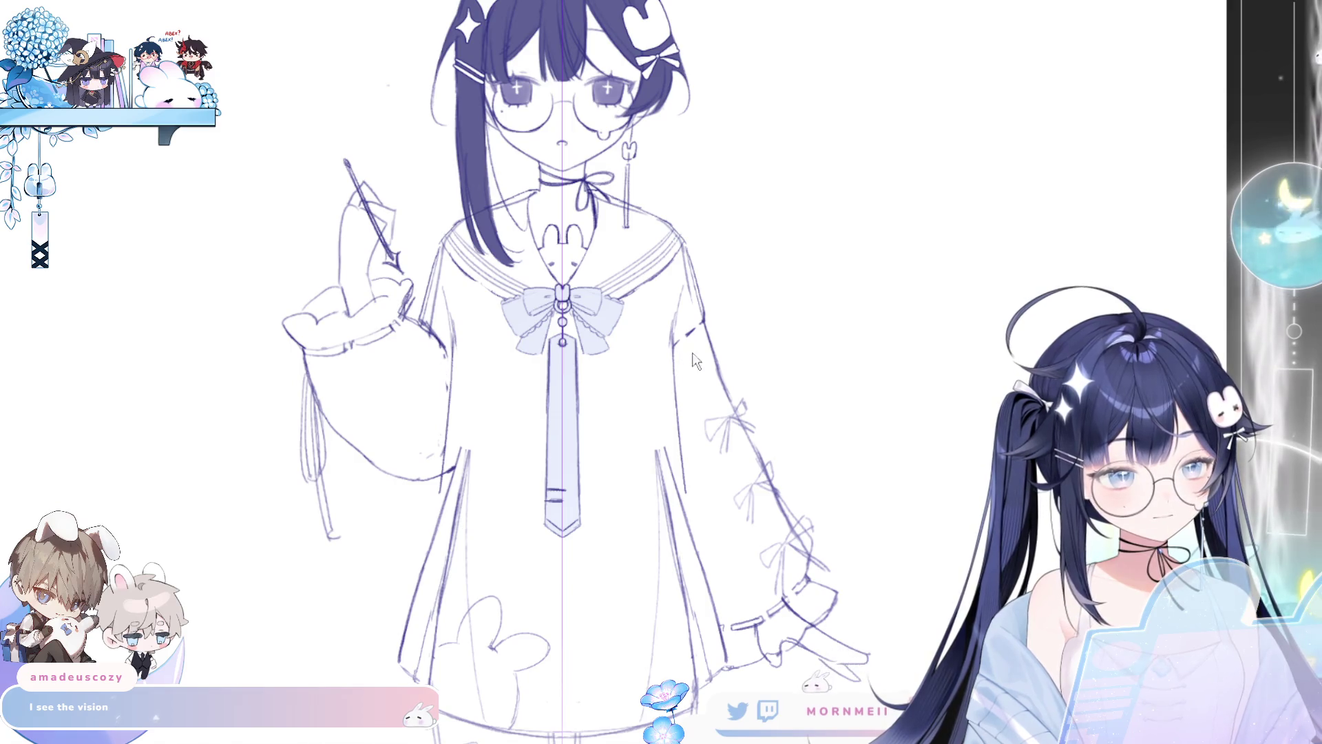
drag(703, 322, 676, 396)
key(ctrl+z)
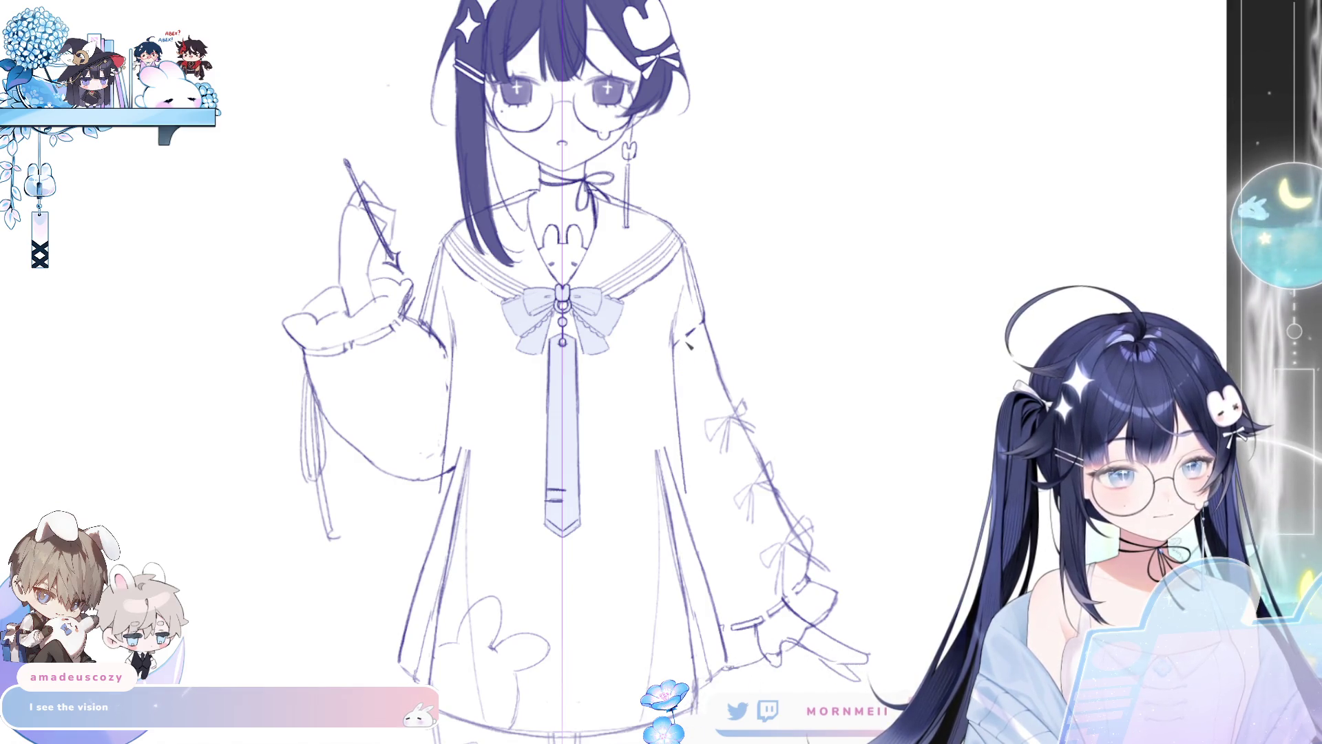
drag(700, 326, 667, 378)
key(ctrl+z)
key(ctrl+r)
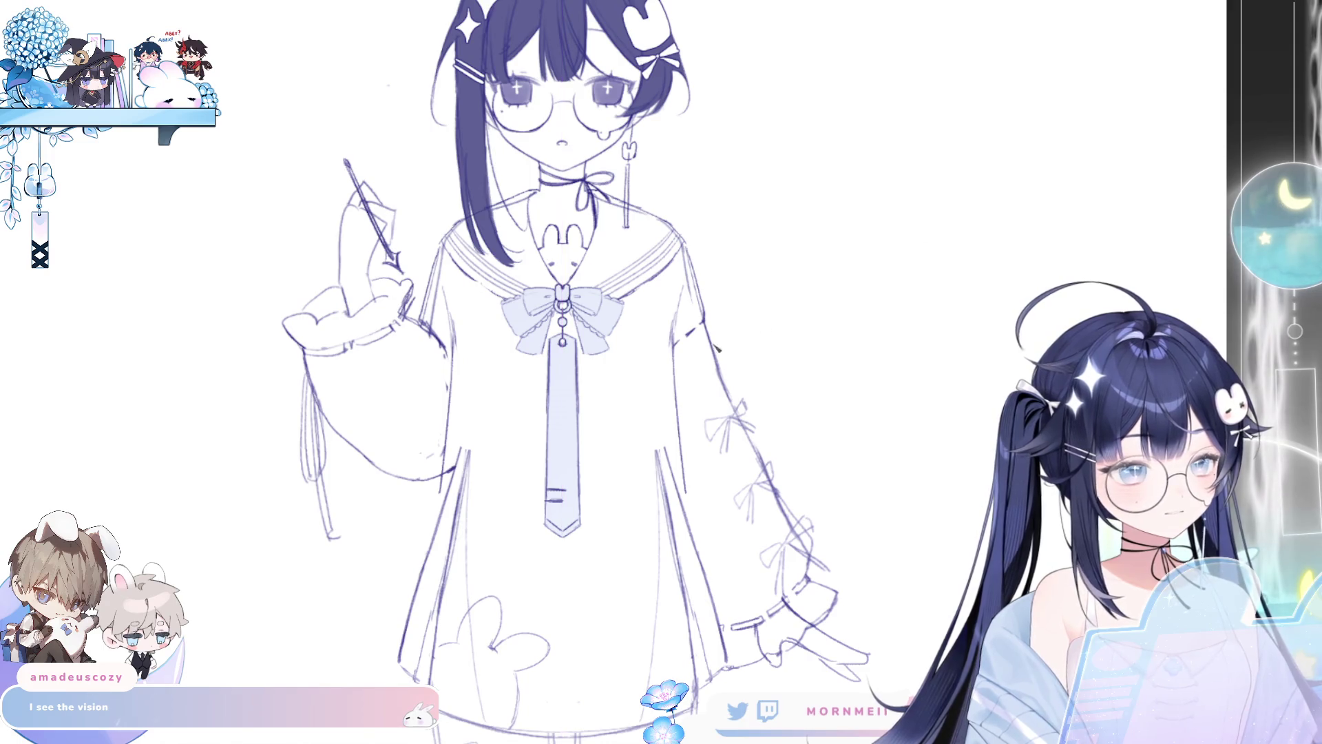
drag(704, 322, 674, 379)
key(ctrl+z)
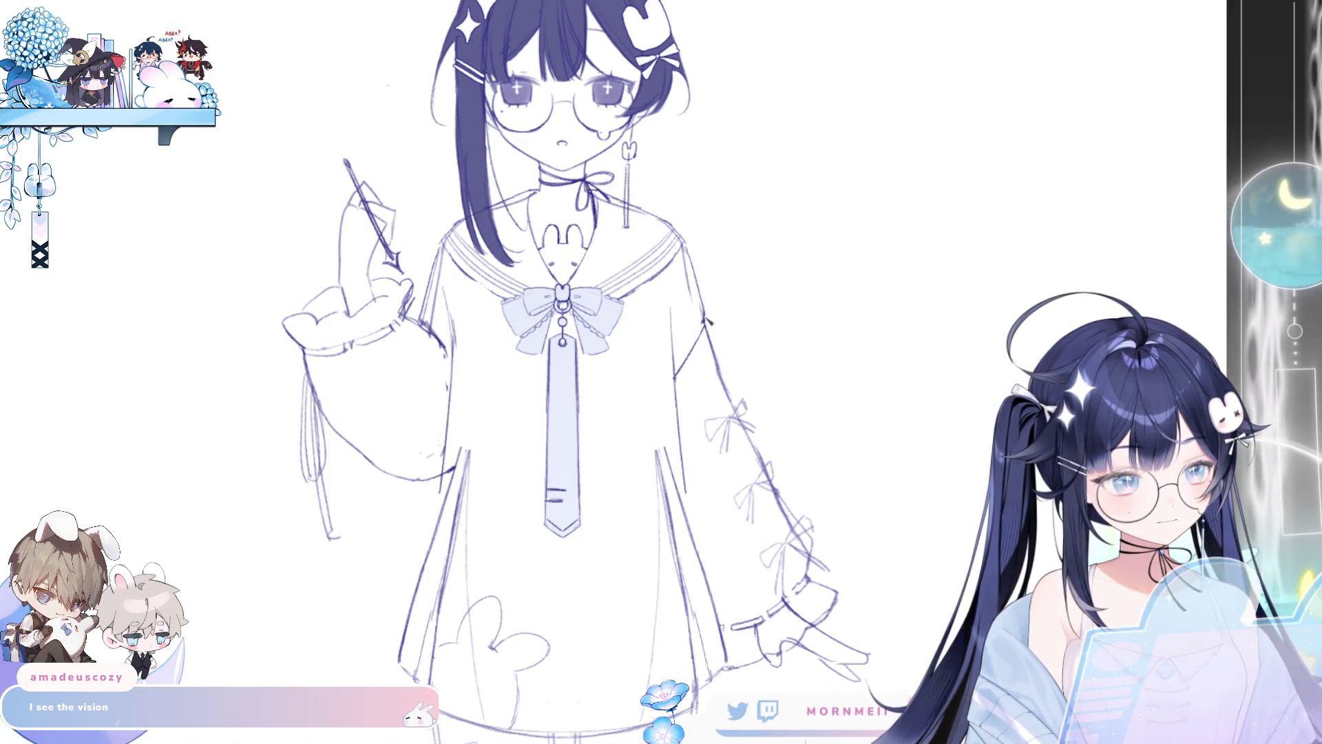
Step: With symmetry back on, draw the jacket front edges and a hem at the waist
key(ctrl+shift+1)
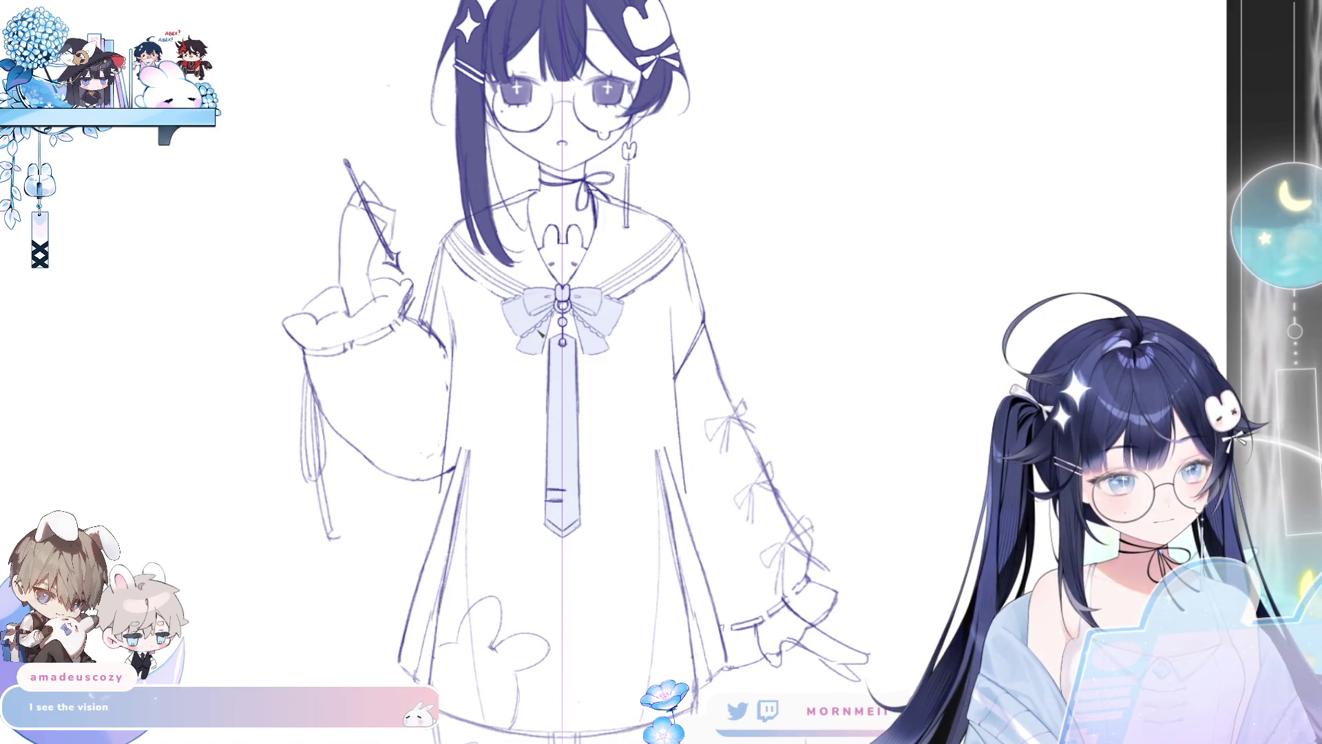
drag(537, 356, 538, 485)
drag(448, 497, 533, 507)
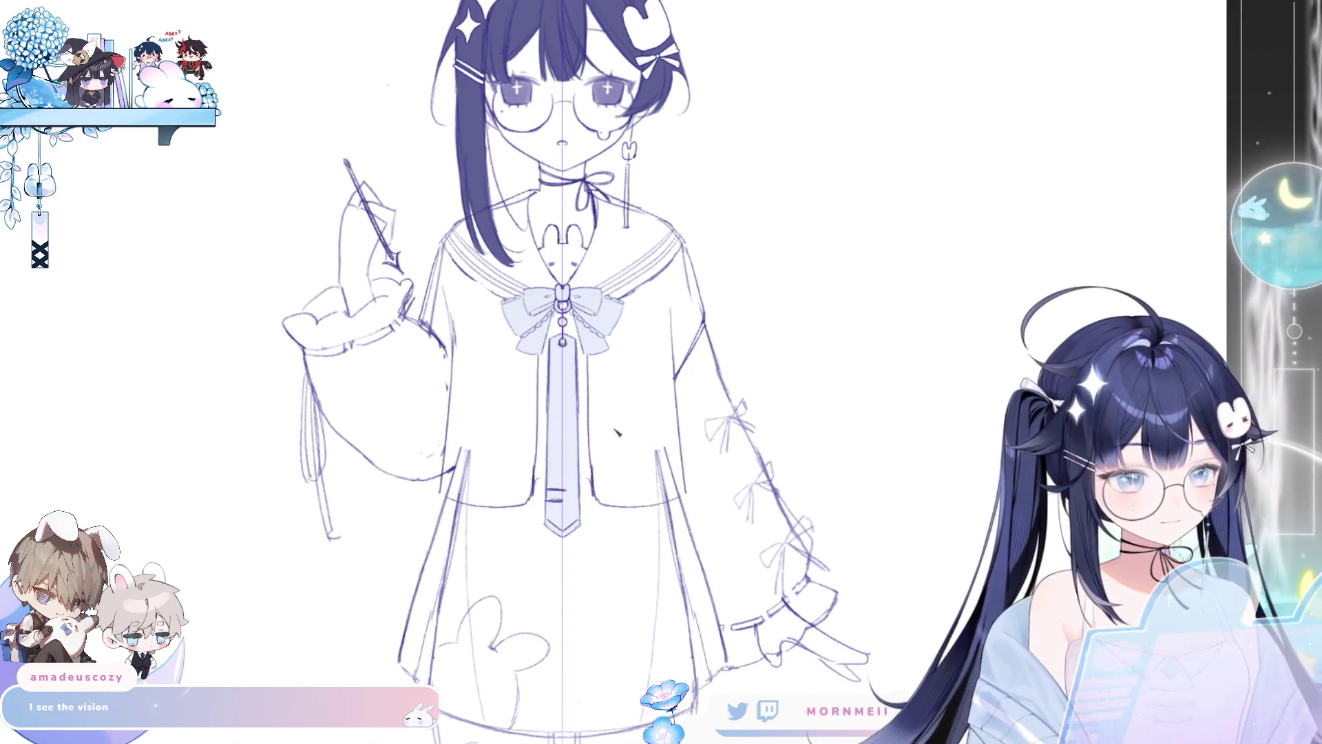
scroll(616, 430, down, 3)
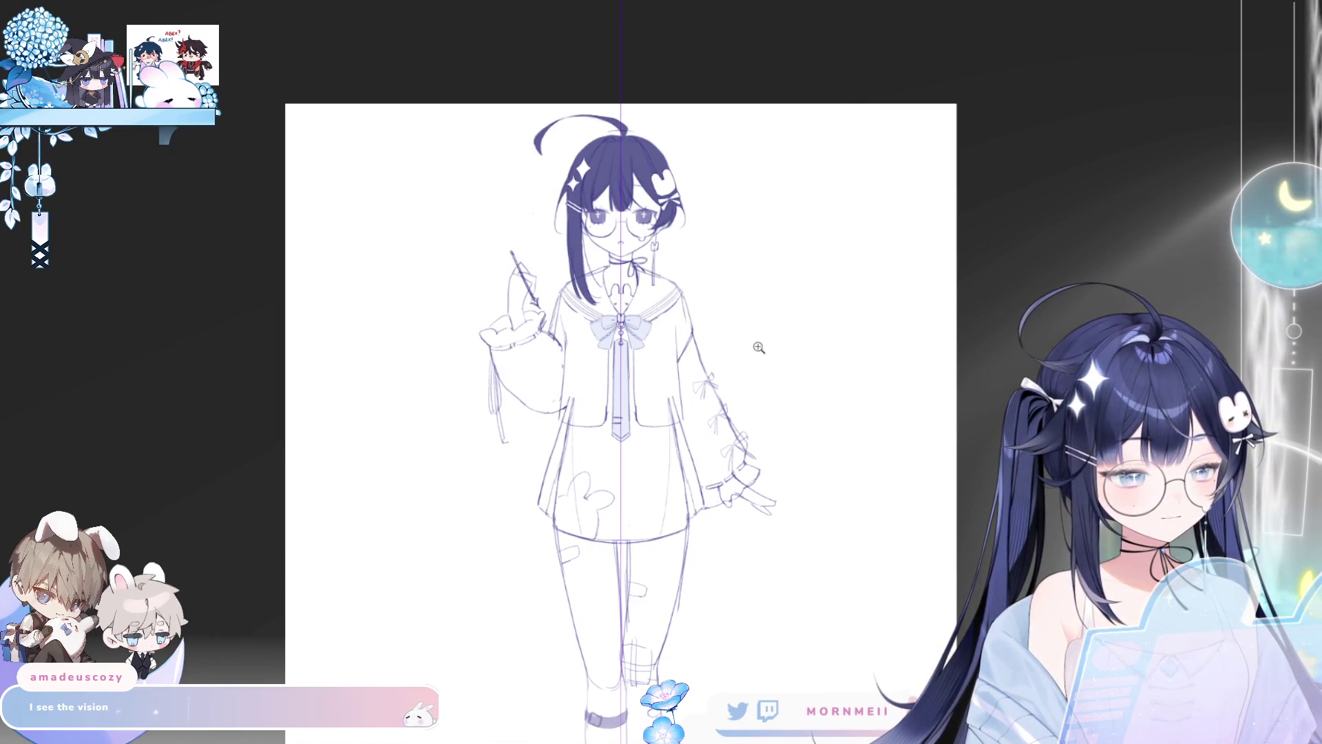
scroll(760, 348, down, 3)
scroll(653, 261, up, 5)
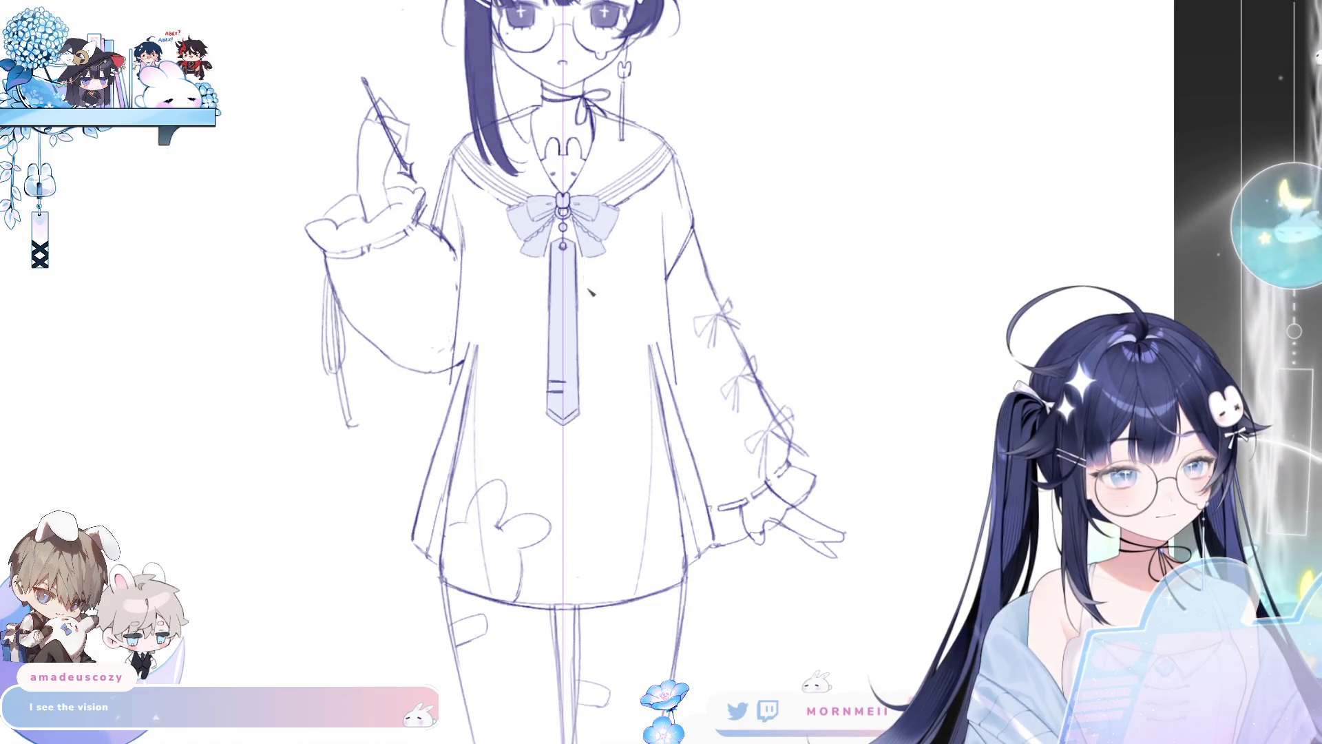
mouse_move(598, 257)
mouse_down()
mouse_move(608, 355)
mouse_move(658, 368)
mouse_up()
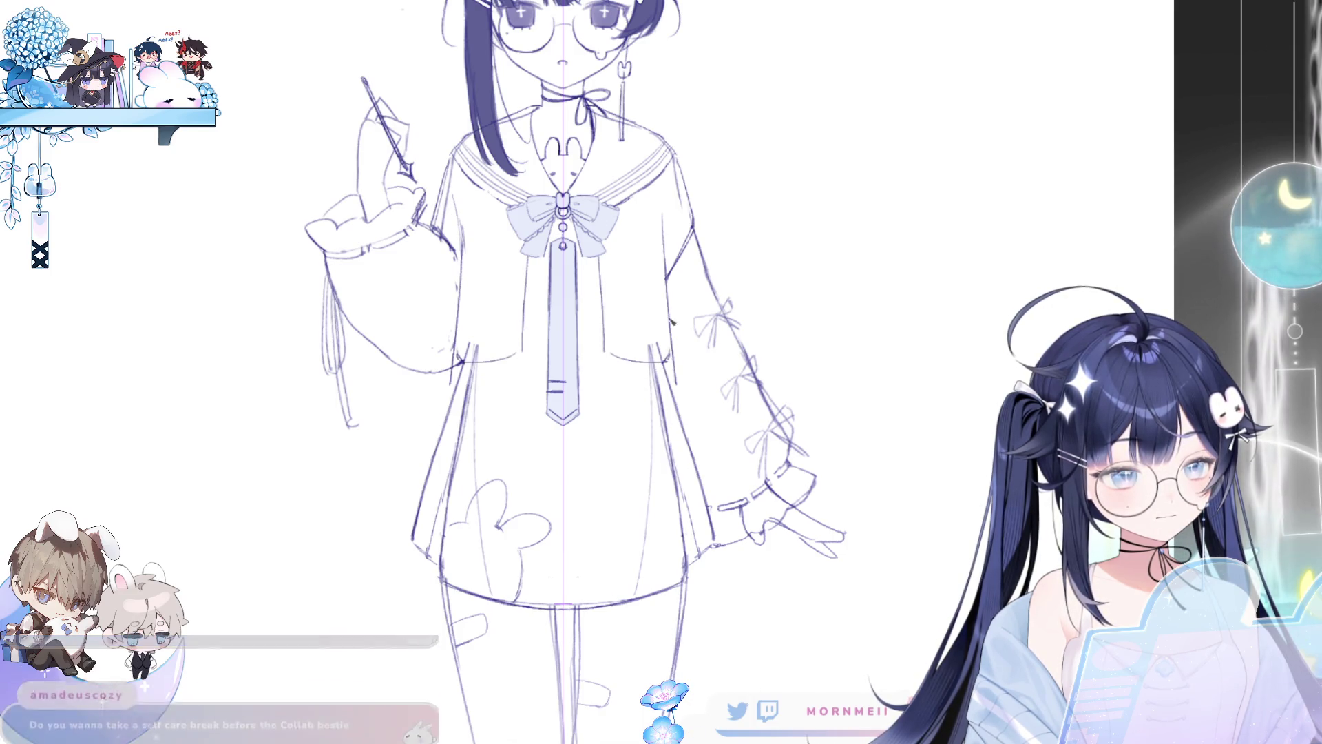
scroll(687, 371, up, 2)
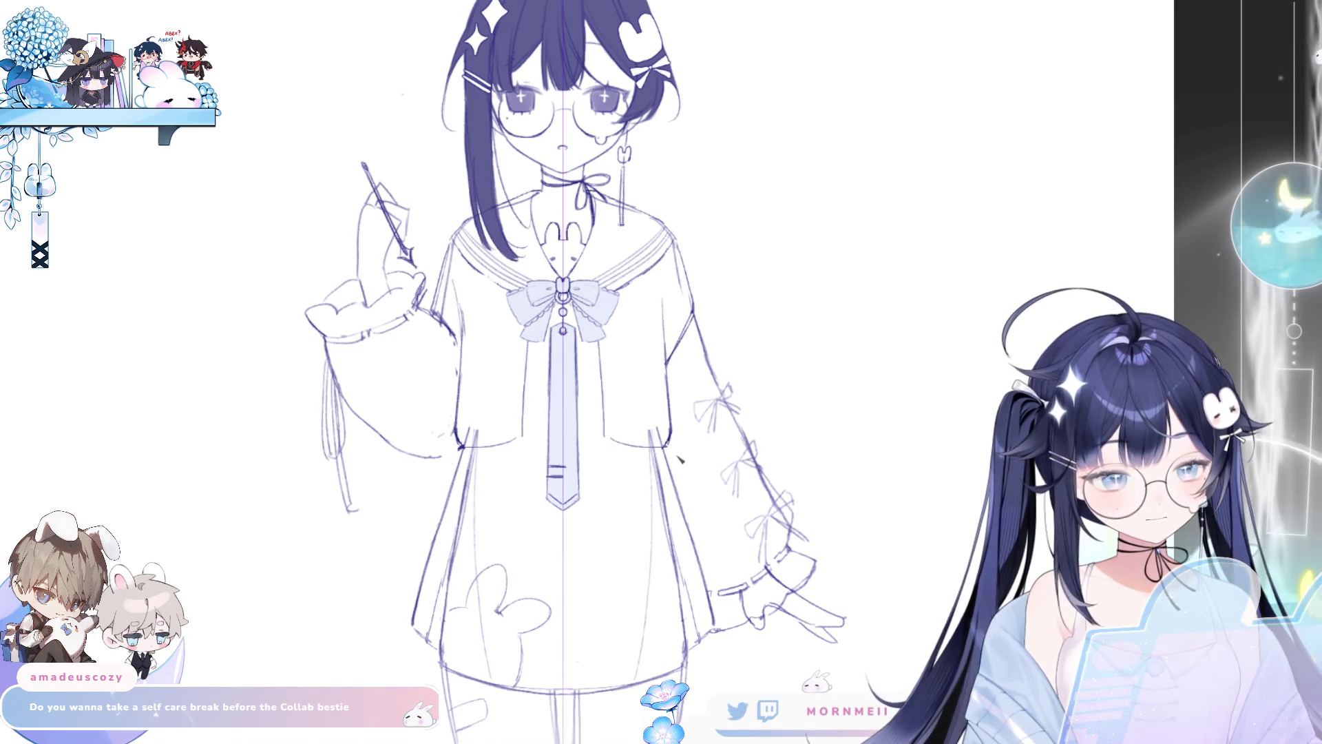
key(ctrl+0)
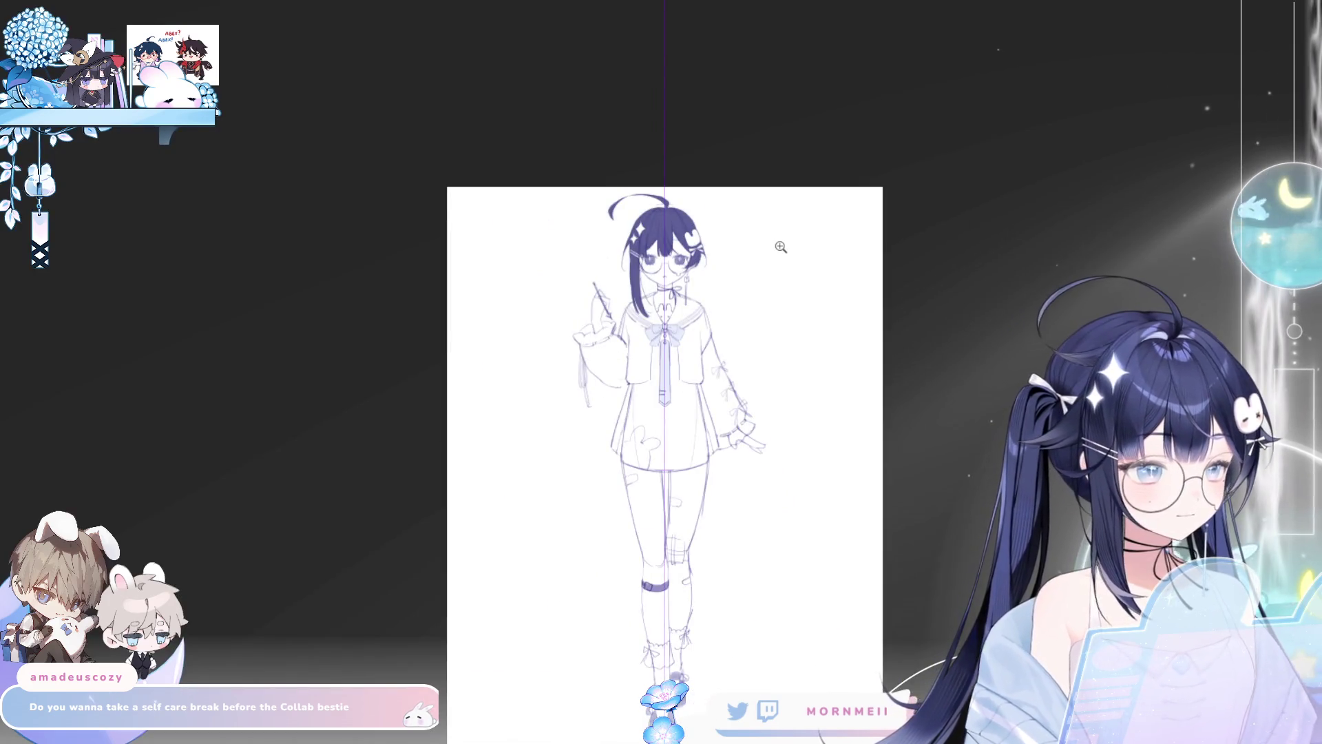
click(717, 332)
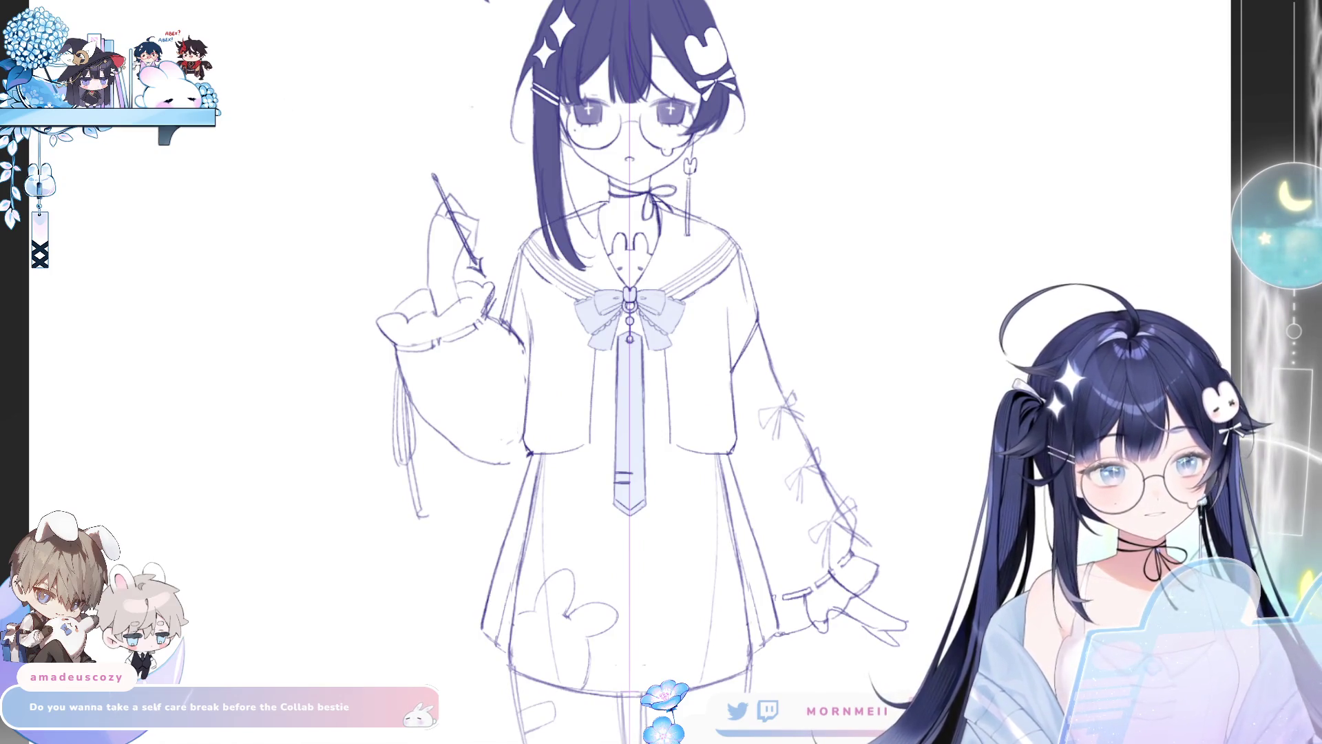
key(ctrl+0)
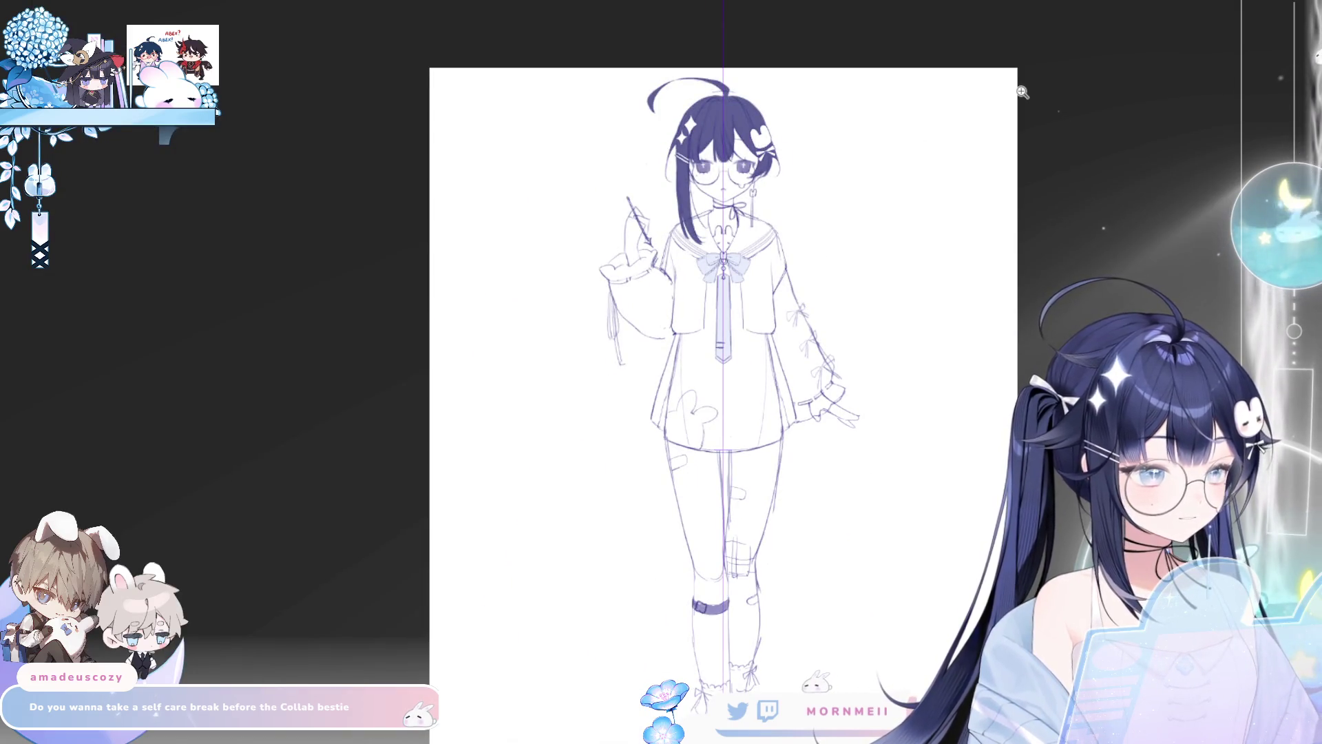
key(h)
key(h)
drag(993, 249, 833, 287)
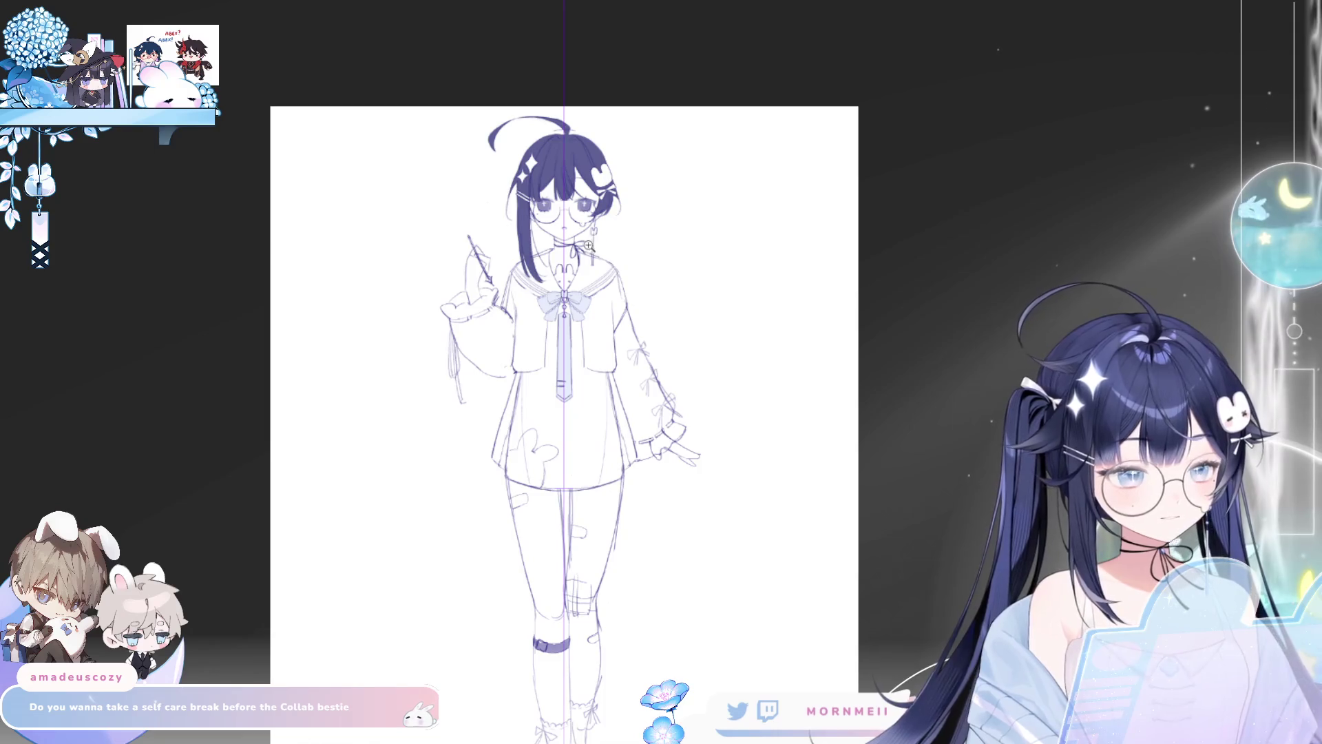
mouse_move(590, 246)
mouse_down()
mouse_move(696, 265)
mouse_move(767, 341)
mouse_move(826, 323)
mouse_up()
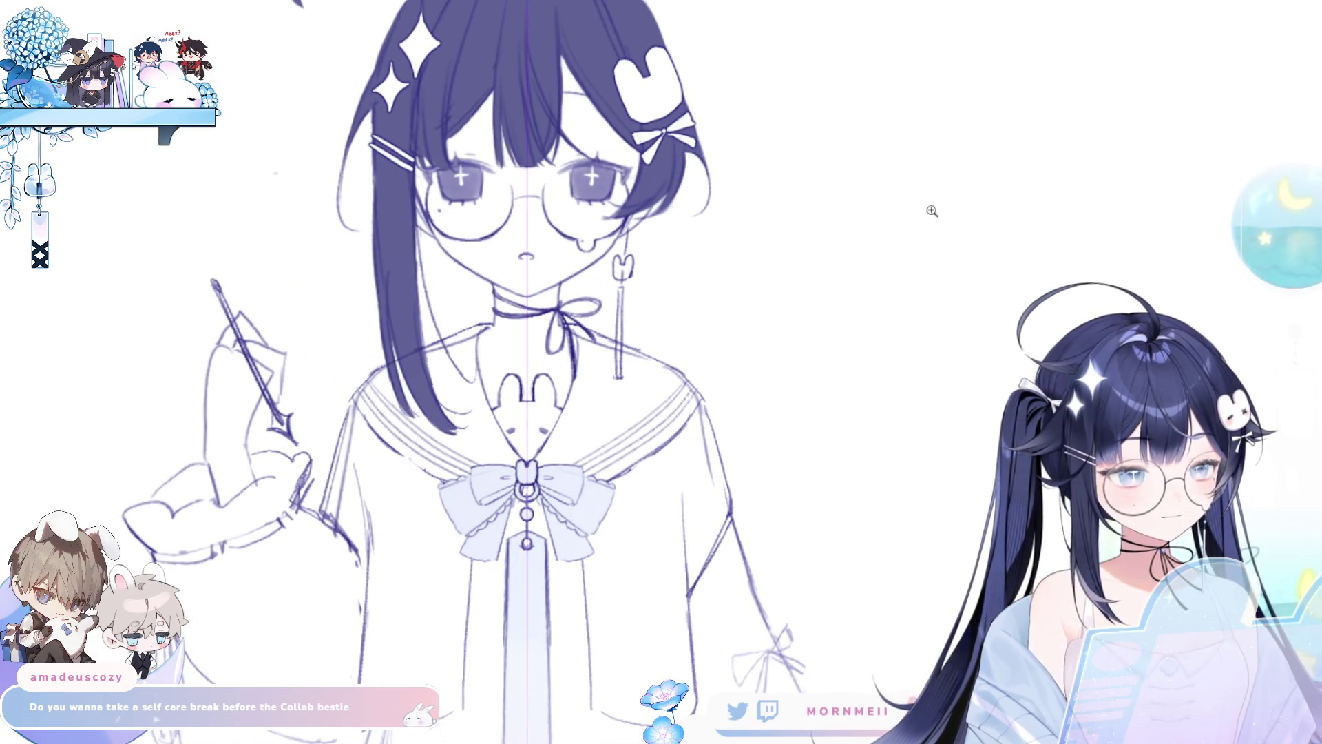
drag(930, 293, 656, 299)
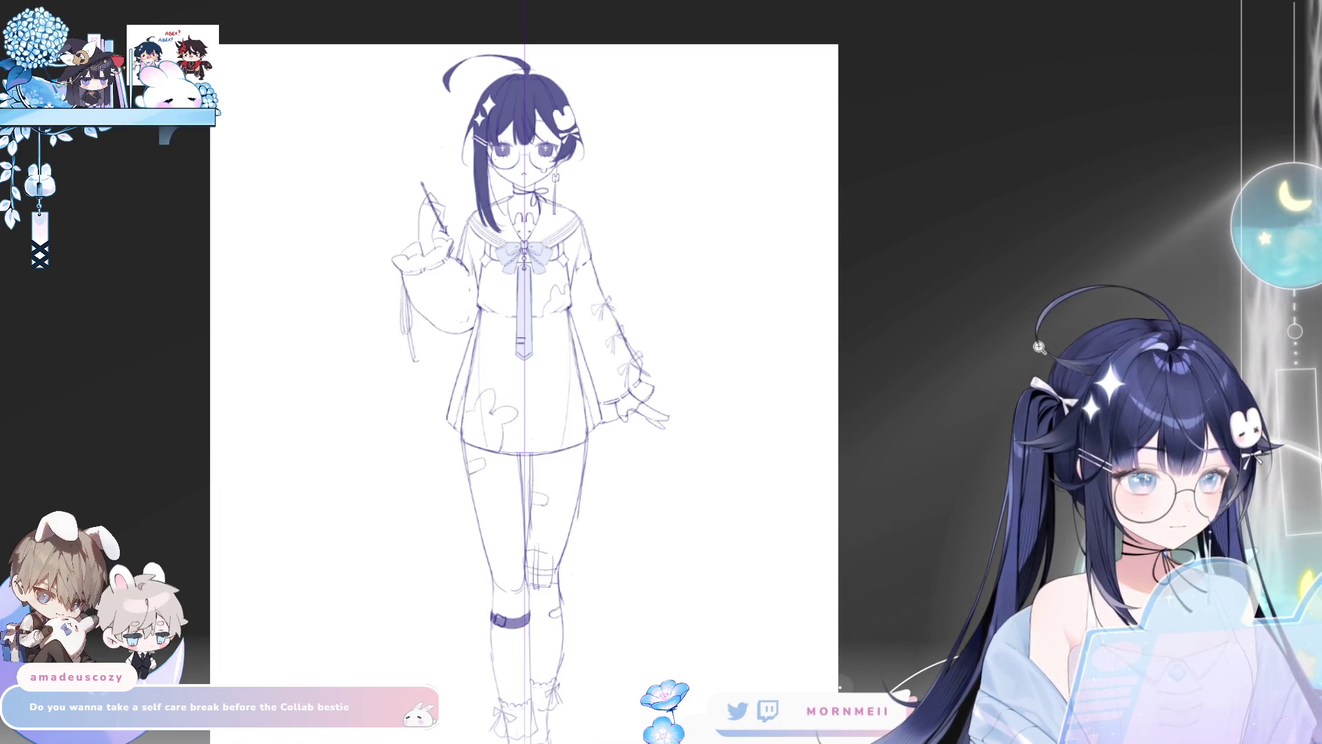
drag(523, 386, 660, 306)
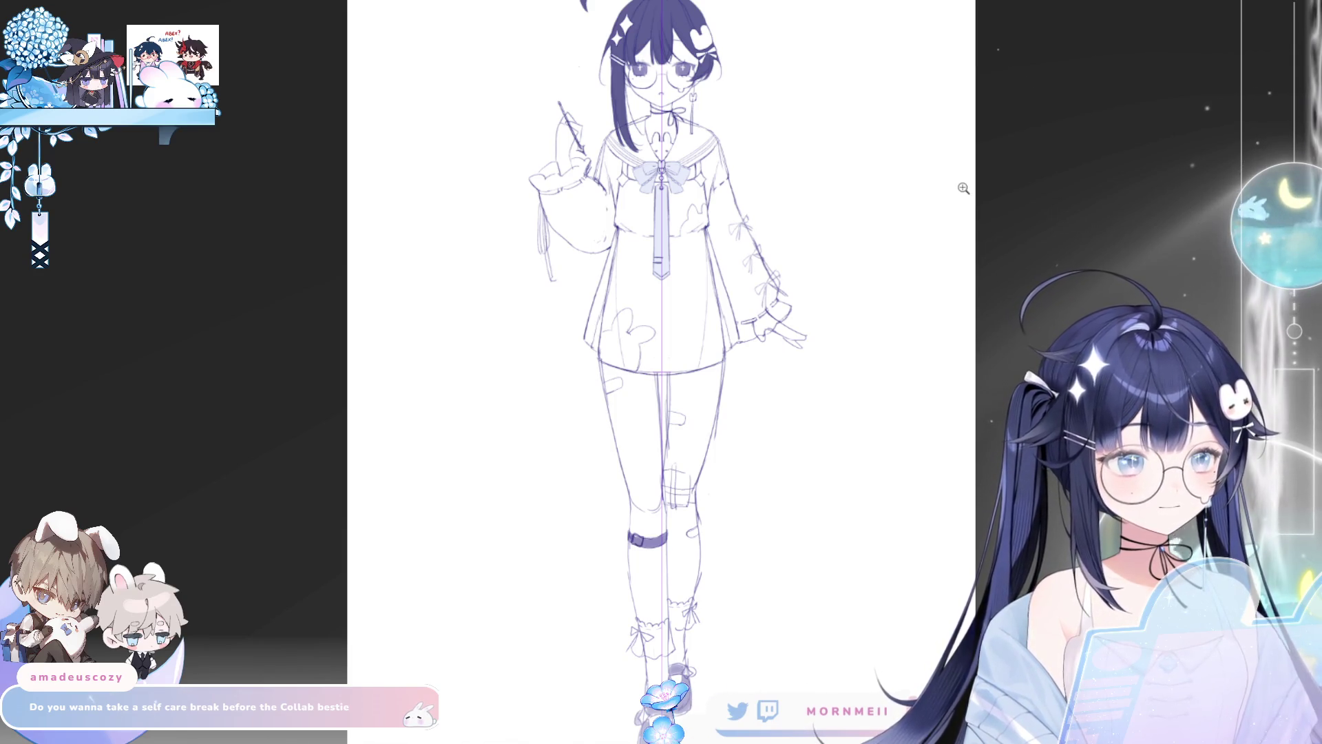
scroll(1014, 217, up, 4)
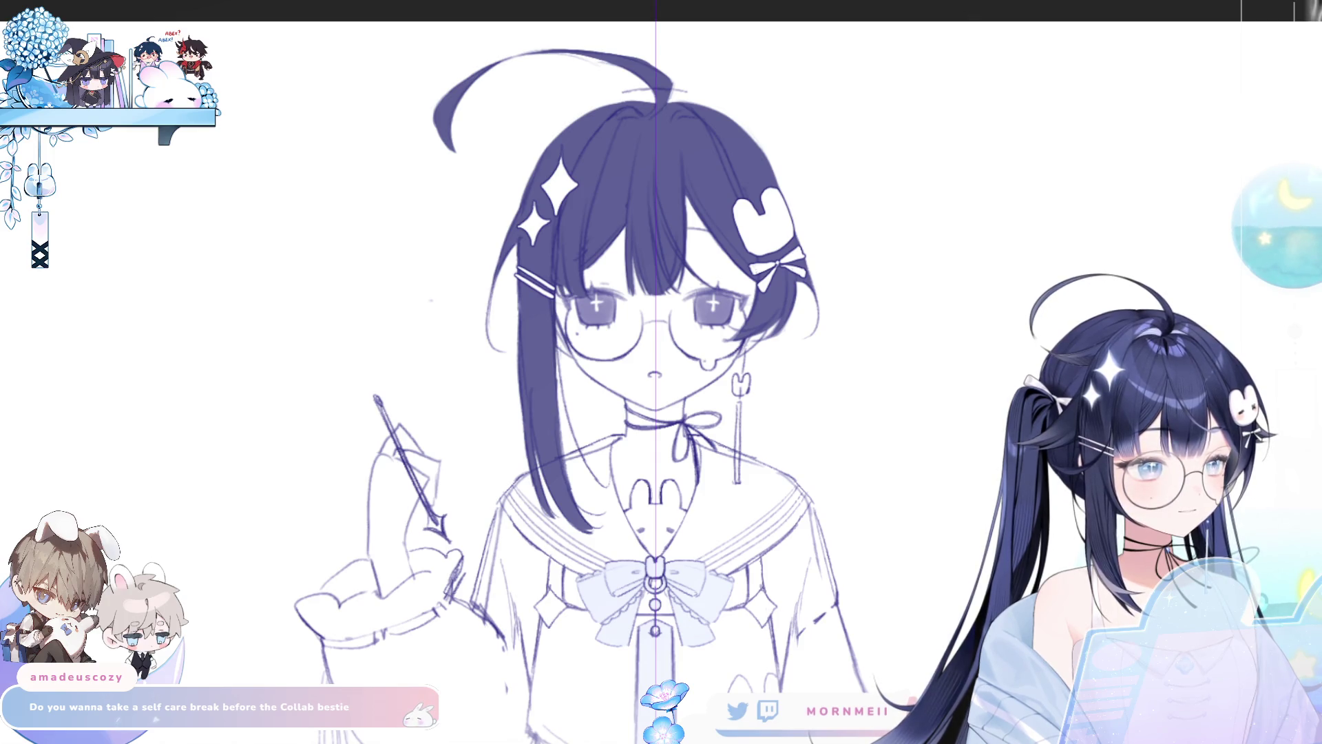
Step: Revert to the short-hair version and fit the whole figure down to the feet
key(ctrl+z)
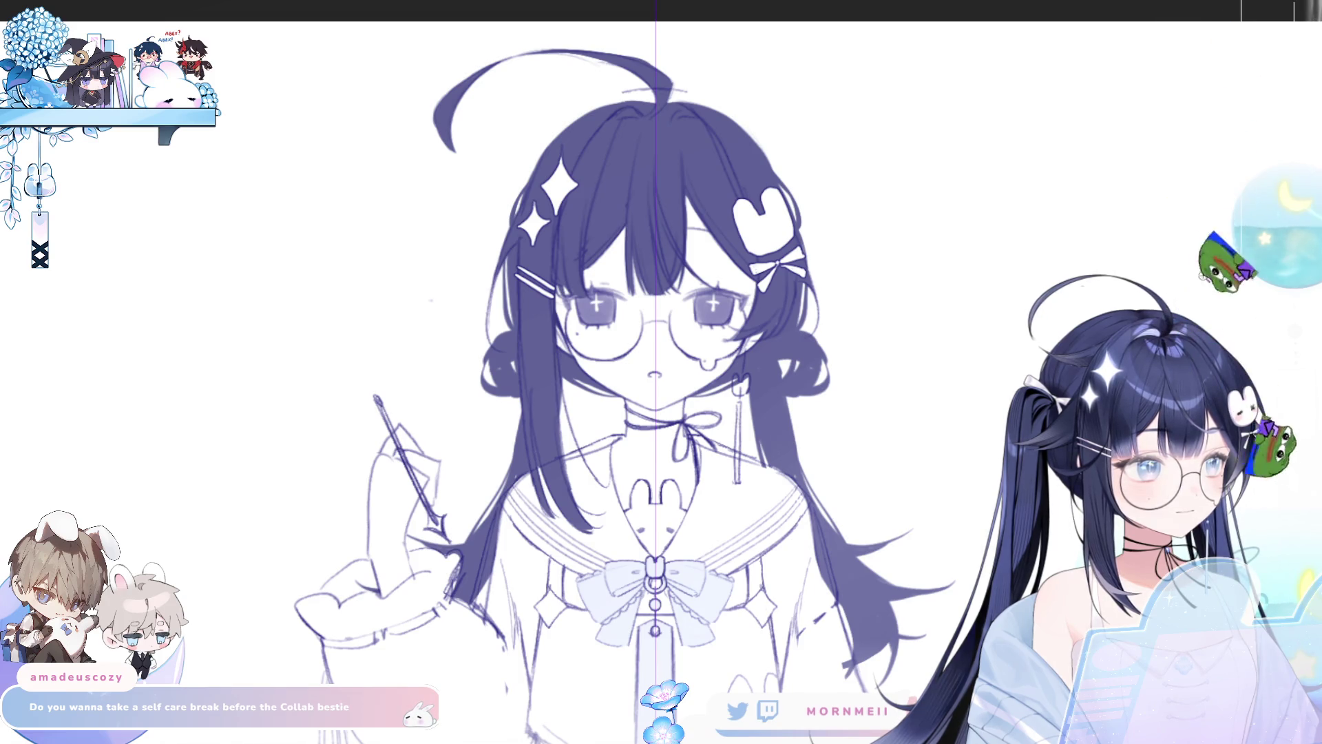
key(ctrl+0)
drag(871, 387, 815, 209)
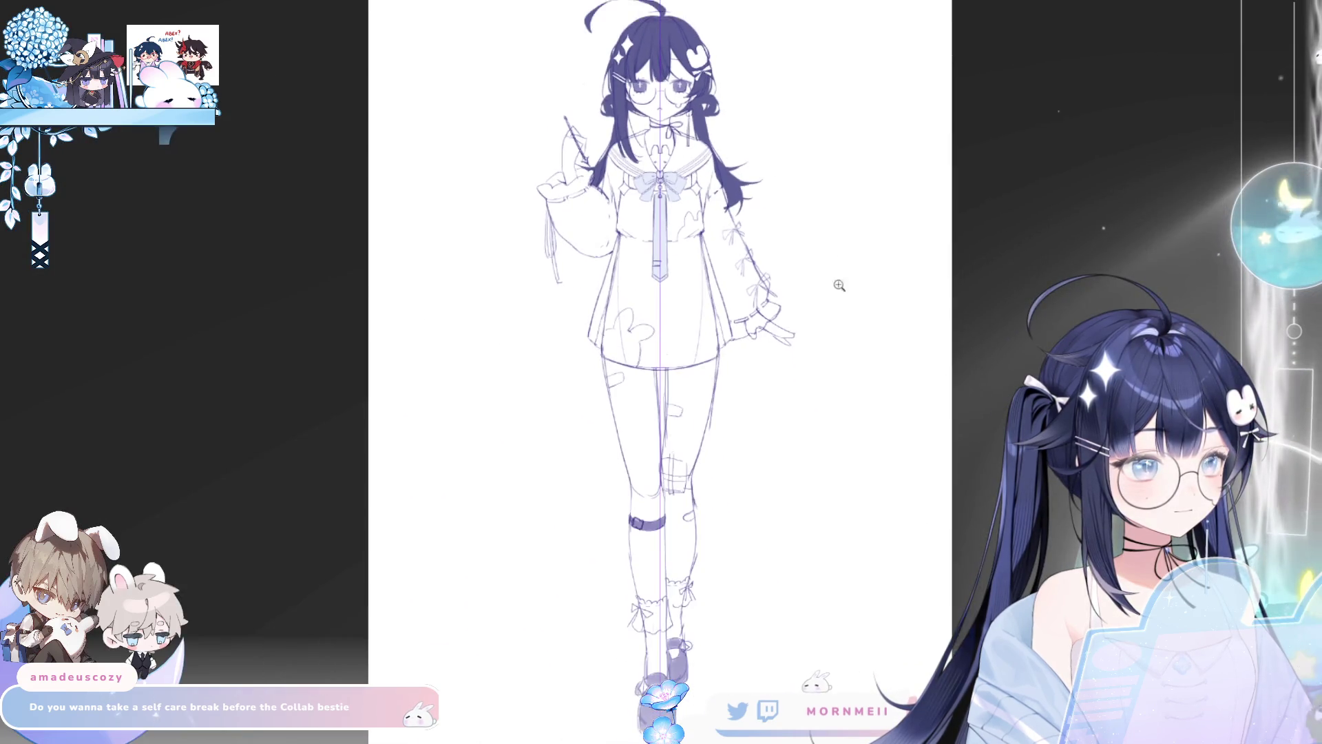
drag(858, 368, 851, 372)
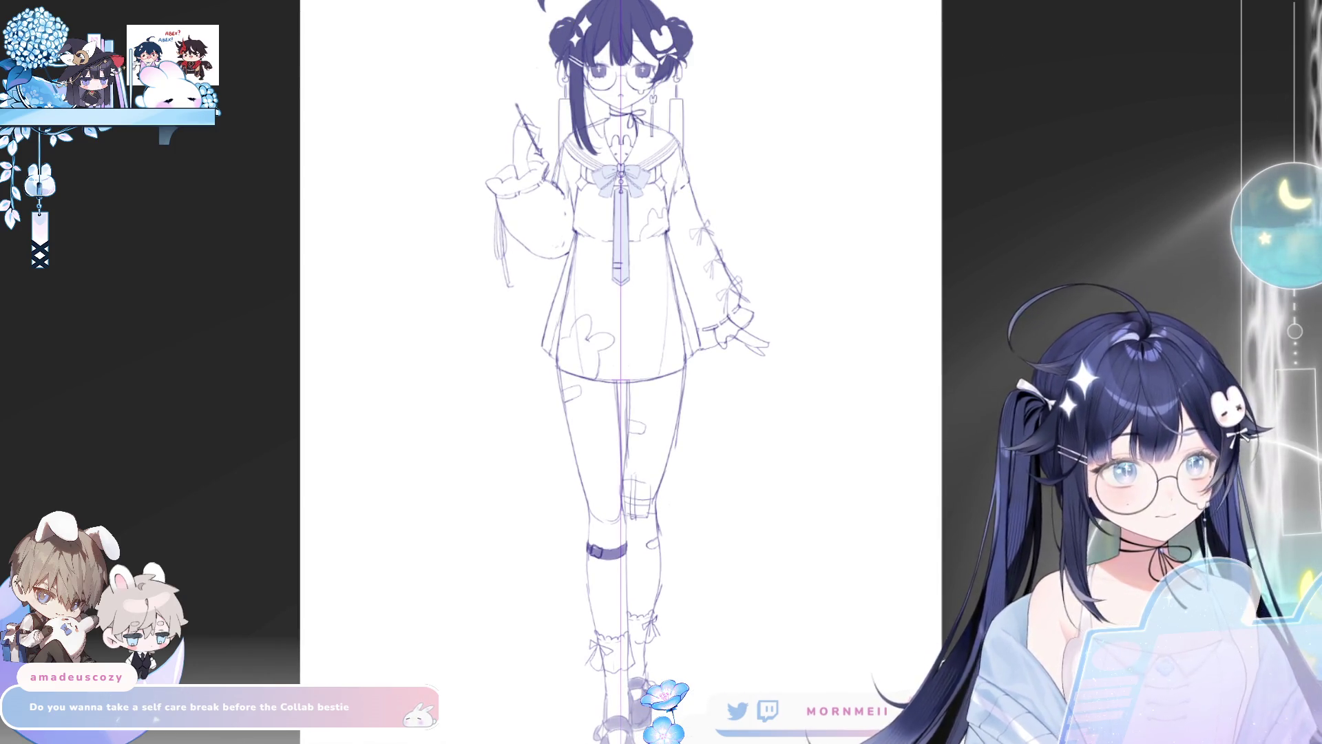
scroll(880, 245, up, 5)
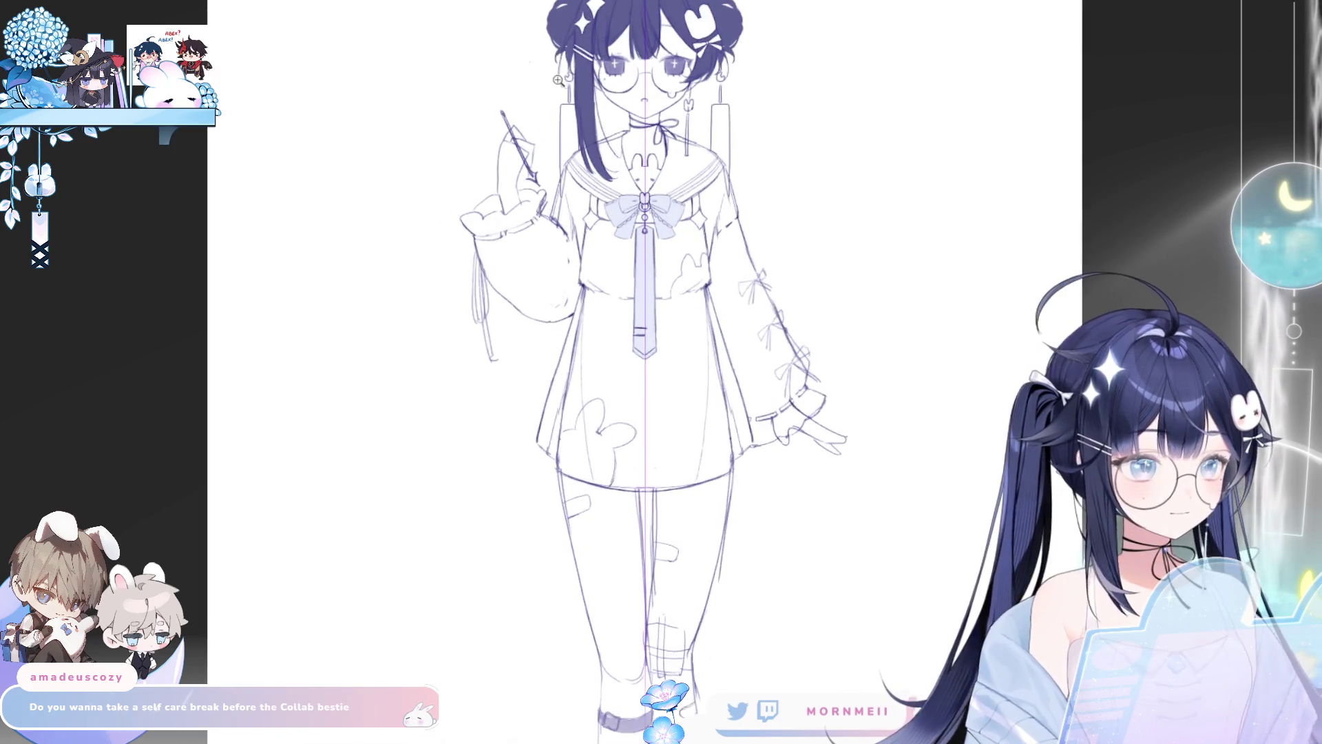
scroll(881, 244, down, 1)
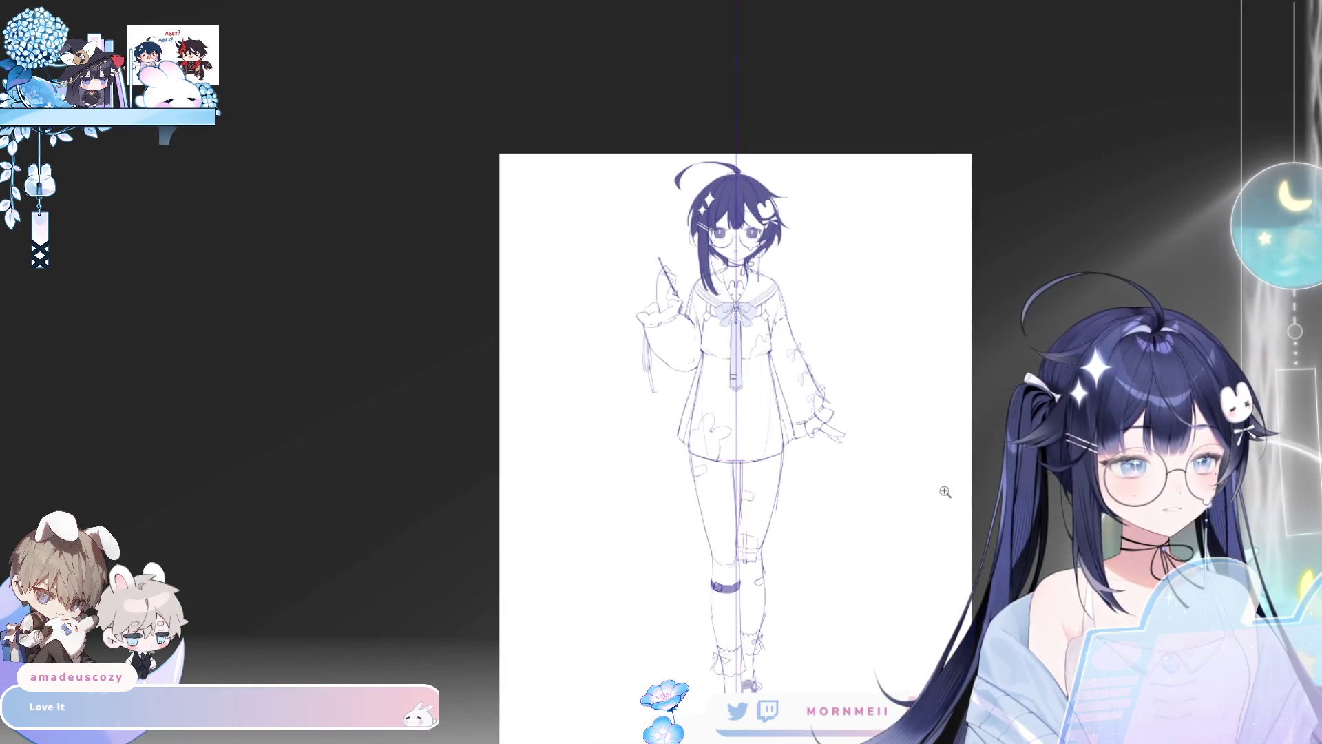
Step: Compare braided, long and double-bun hair variants, keeping short hair and hiding the centre guide
drag(712, 235, 802, 272)
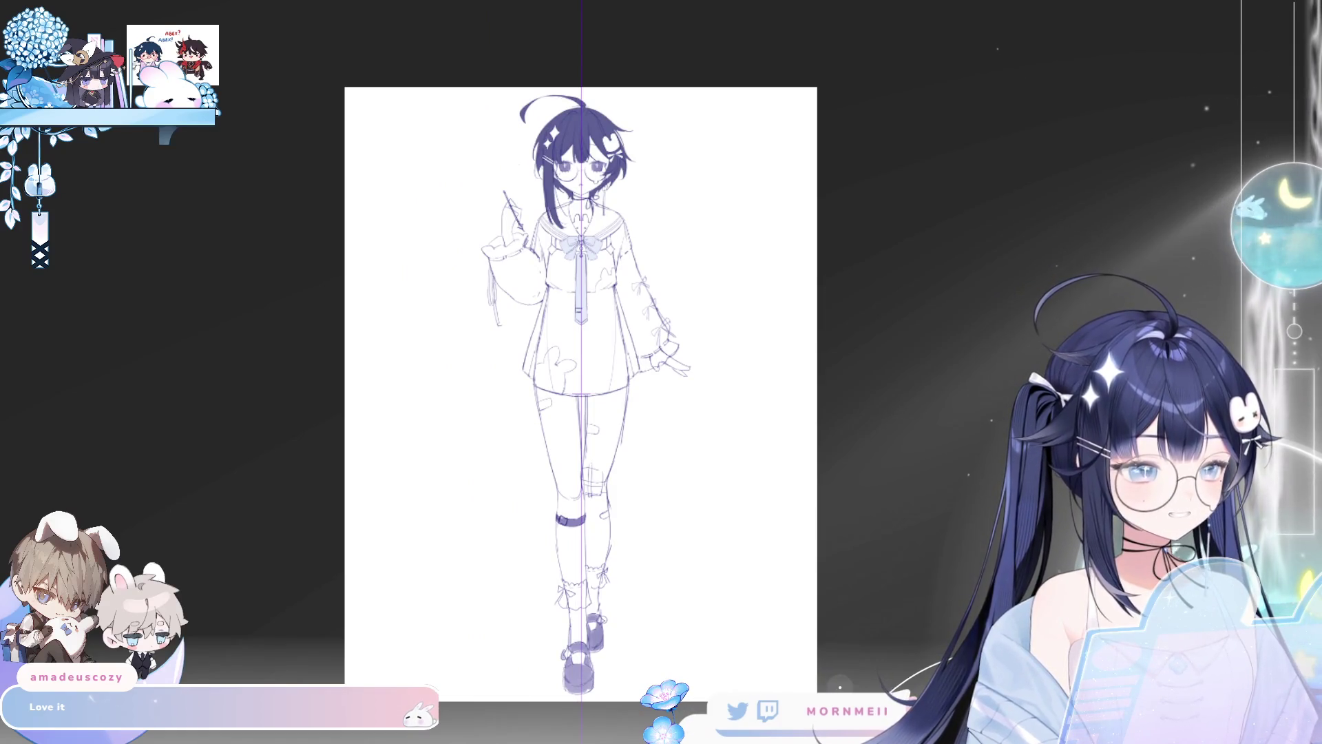
key(ctrl+z)
key(ctrl+z)
key(ctrl+y)
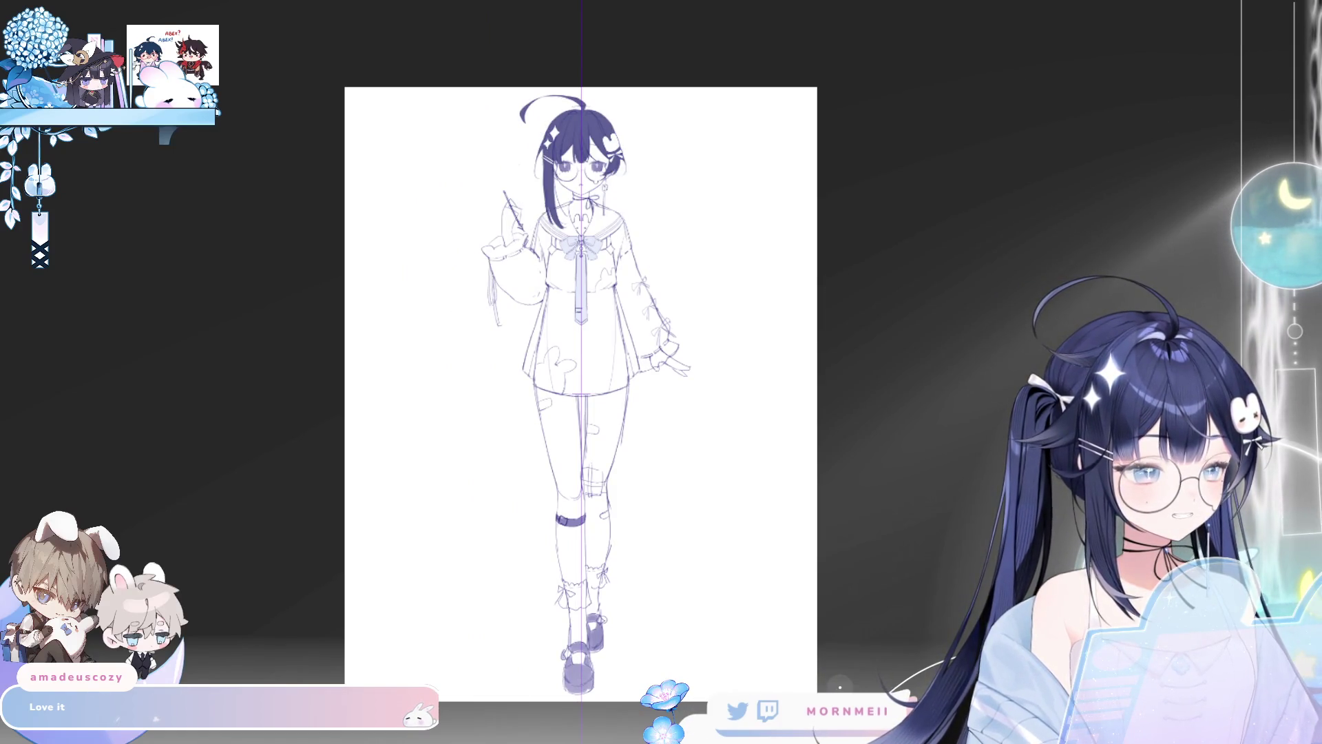
key(ctrl+y)
key(ctrl+z)
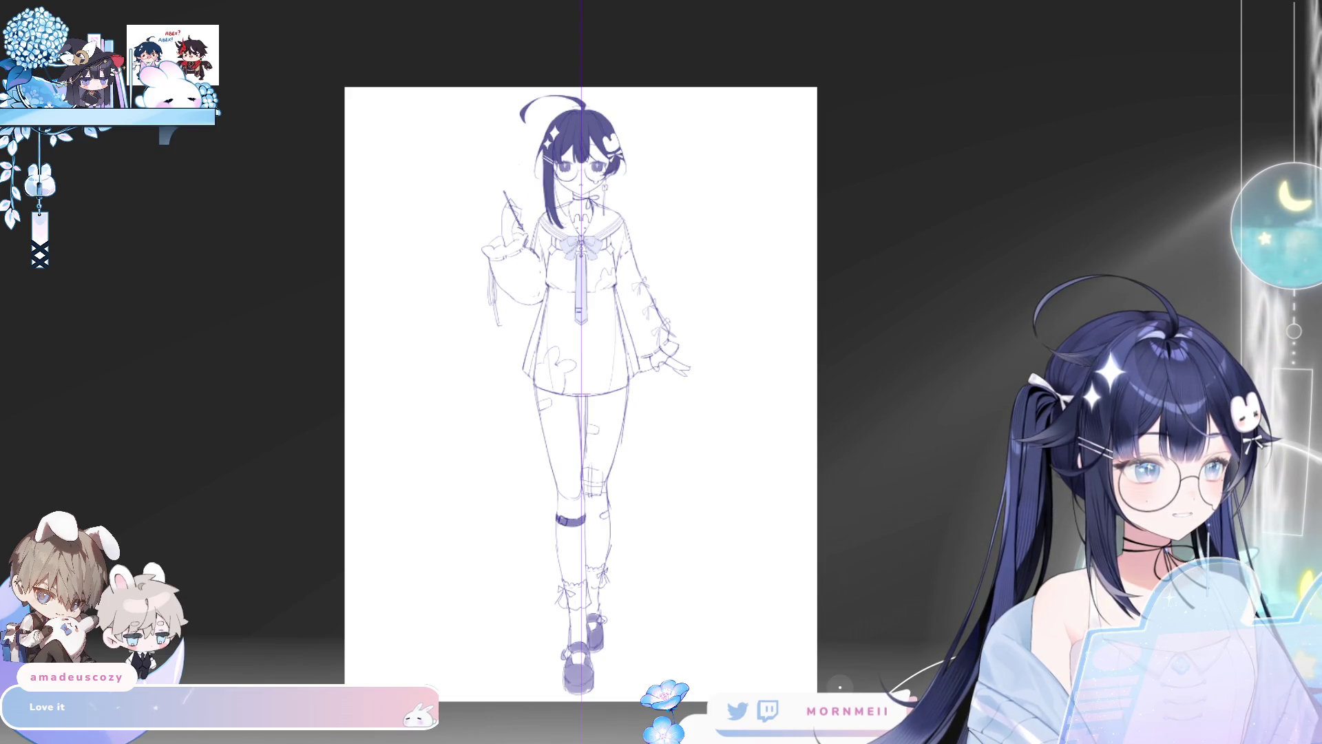
key(ctrl+z)
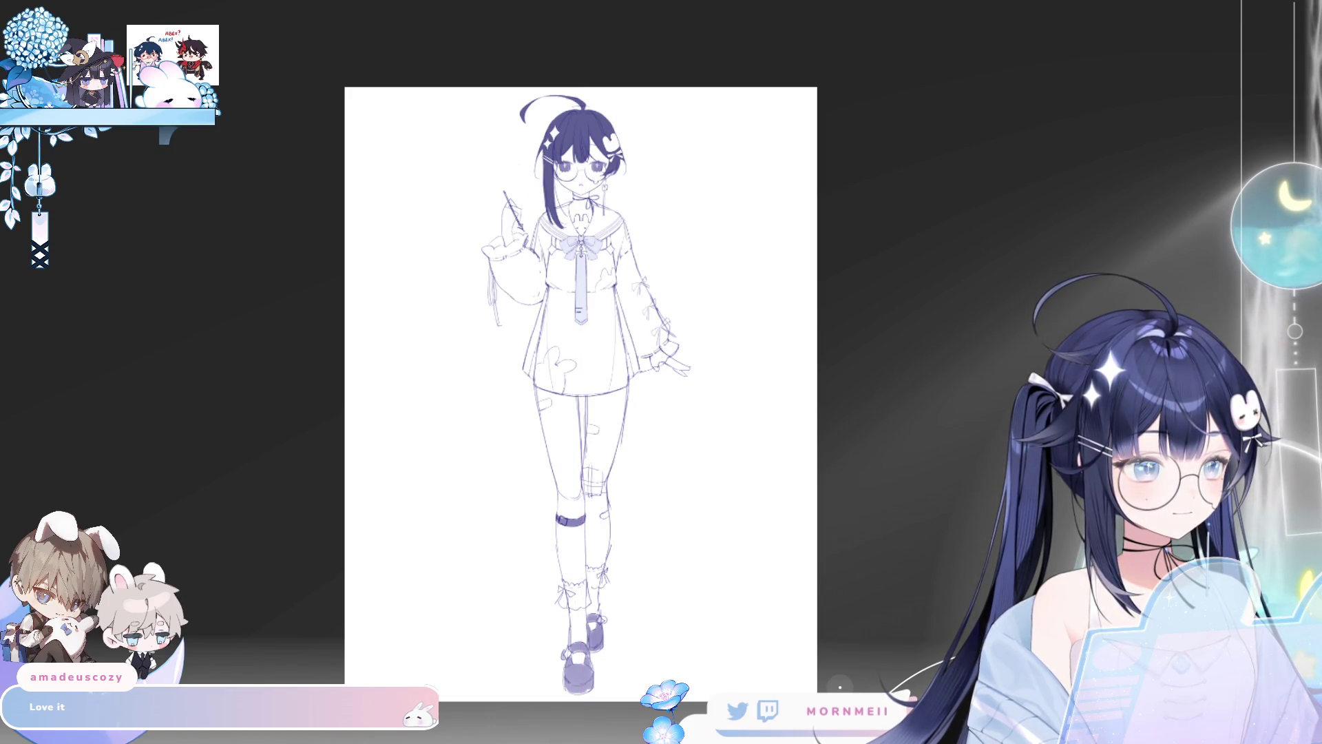
key(ctrl+y)
key(ctrl+z)
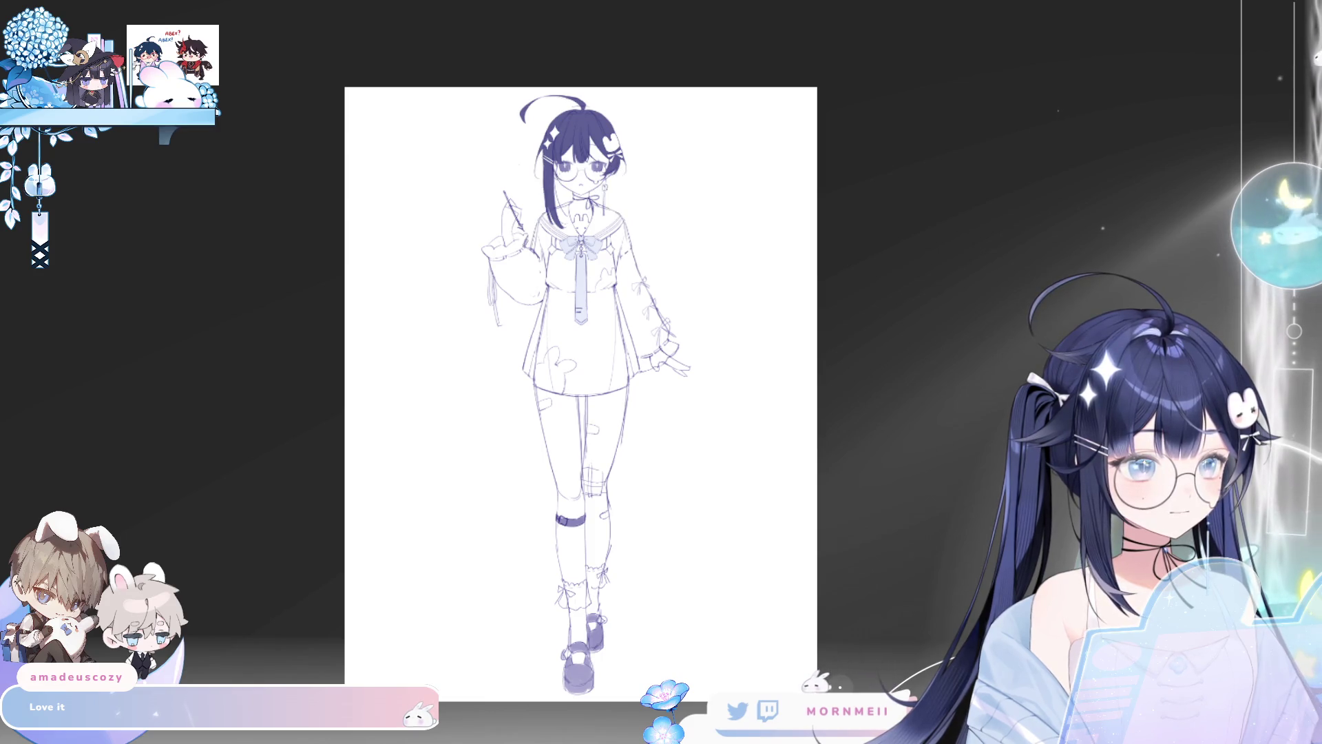
key(ctrl+y)
key(ctrl+z)
key(ctrl+y)
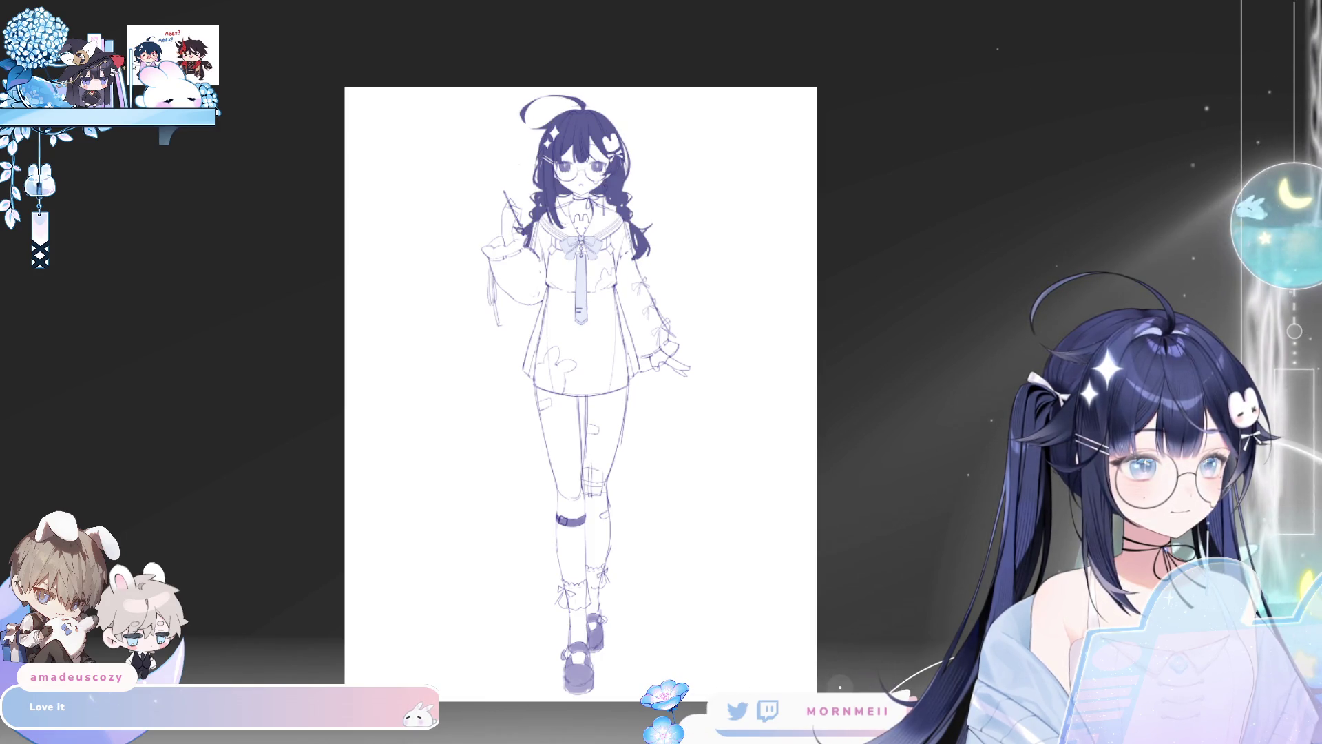
key(ctrl+z)
Step: Pan and zoom around the head and figure to review the short-hair sketch
scroll(783, 82, up, 5)
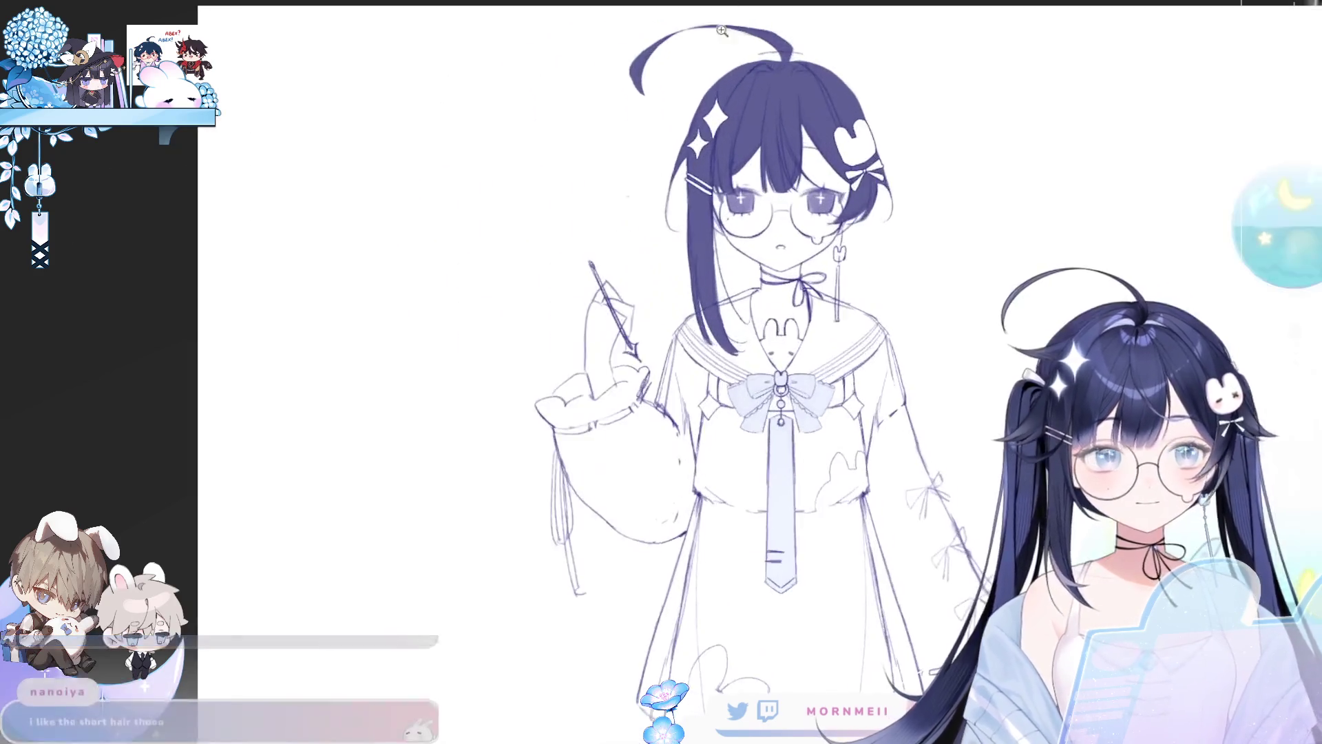
drag(967, 186, 909, 200)
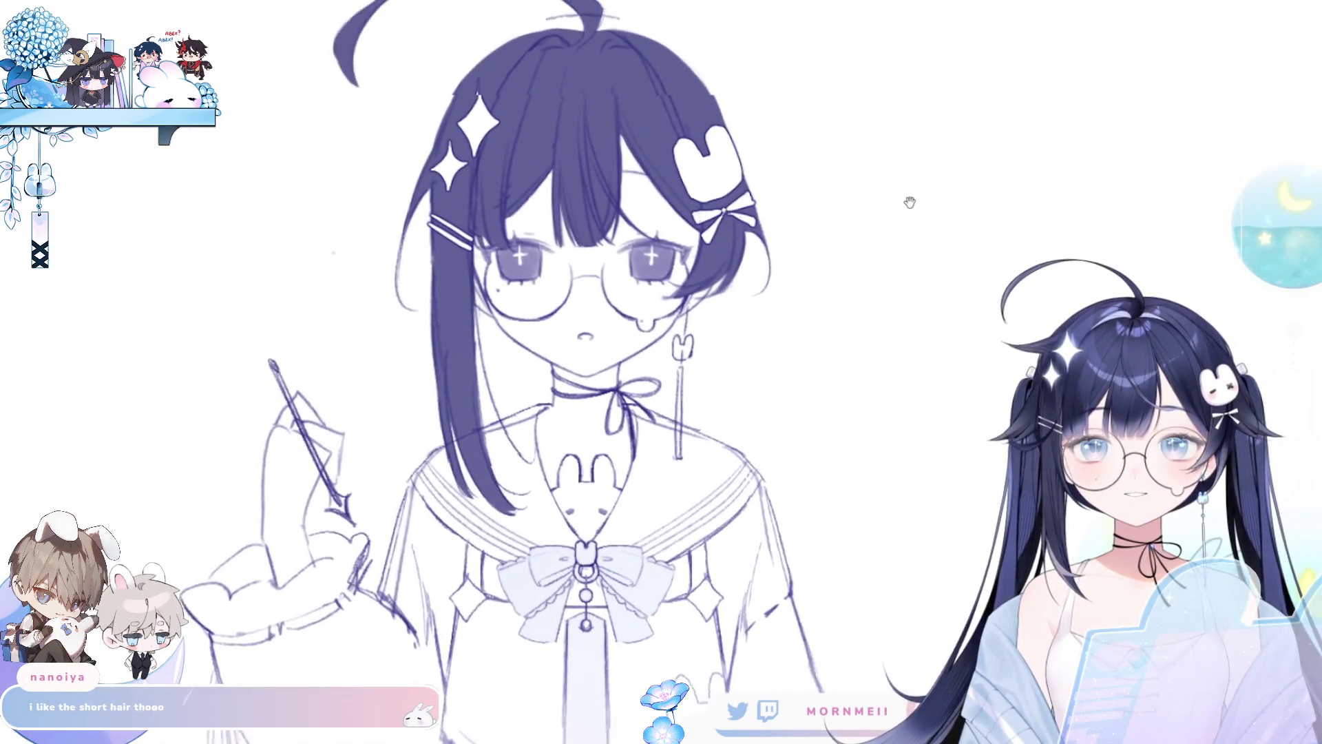
scroll(874, 492, down, 6)
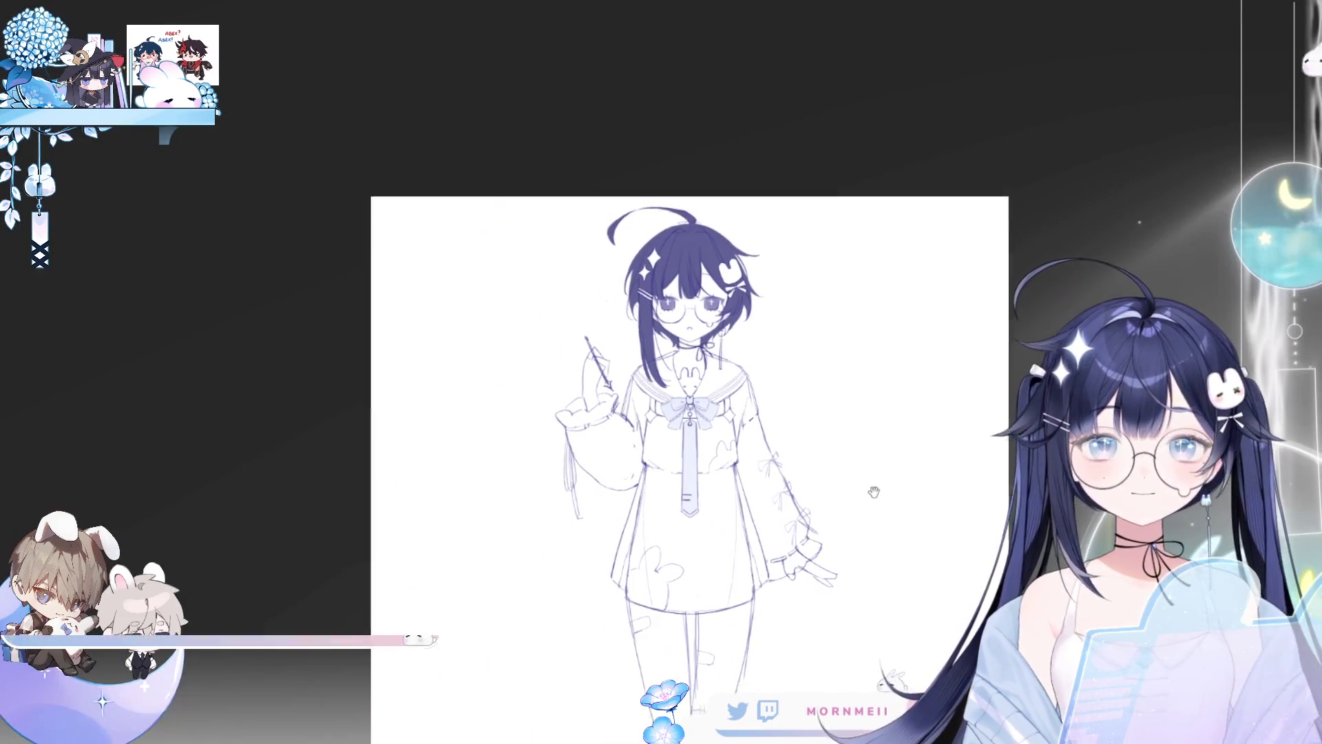
drag(873, 492, 822, 368)
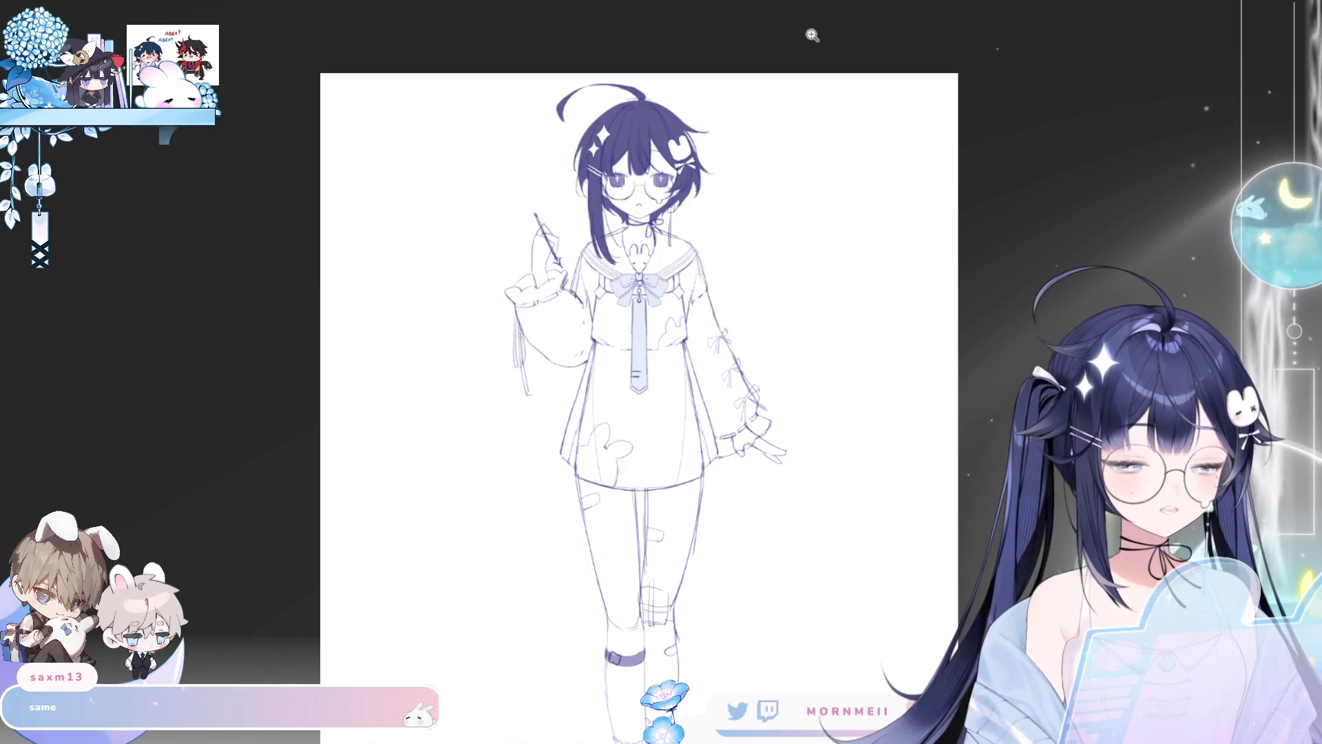
scroll(886, 192, down, 2)
scroll(834, 204, up, 1)
mouse_move(865, 363)
mouse_down()
mouse_move(723, 289)
mouse_move(847, 310)
mouse_move(871, 285)
mouse_move(737, 289)
mouse_move(735, 278)
mouse_up()
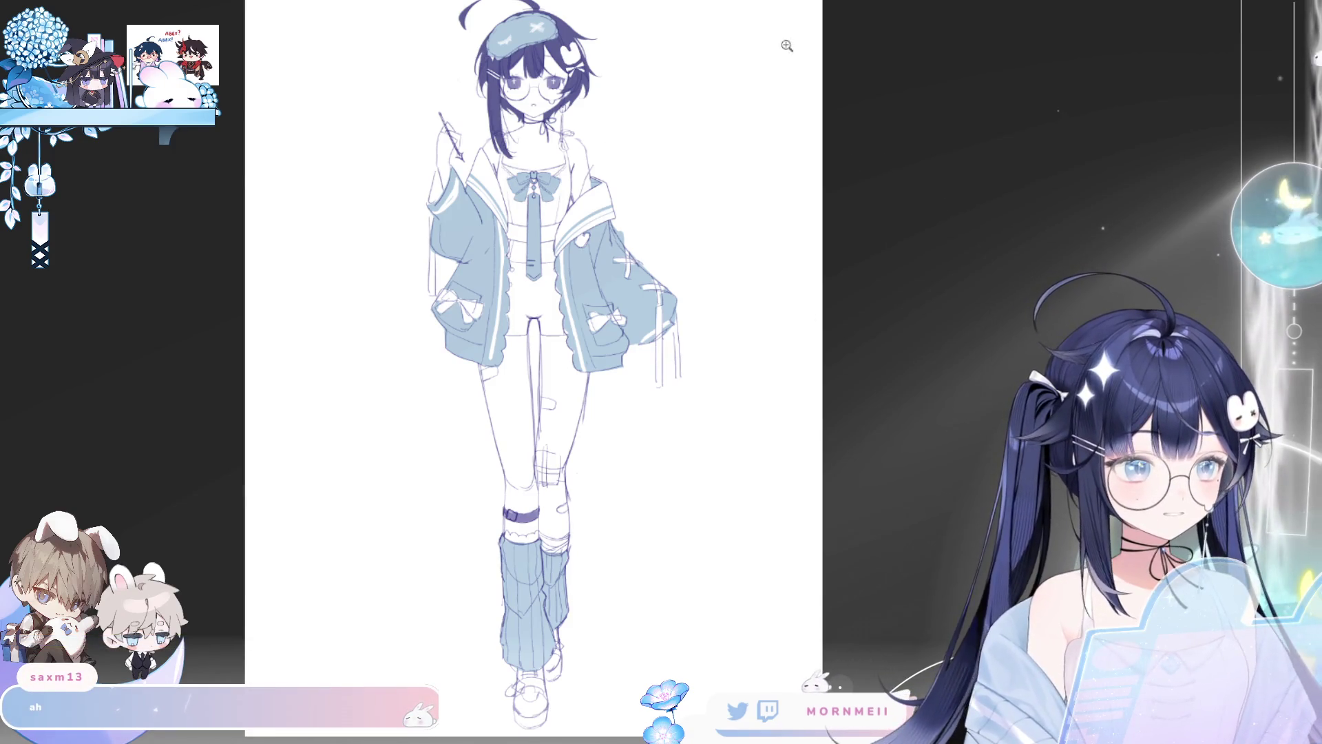
click(498, 19)
drag(498, 19, 714, 171)
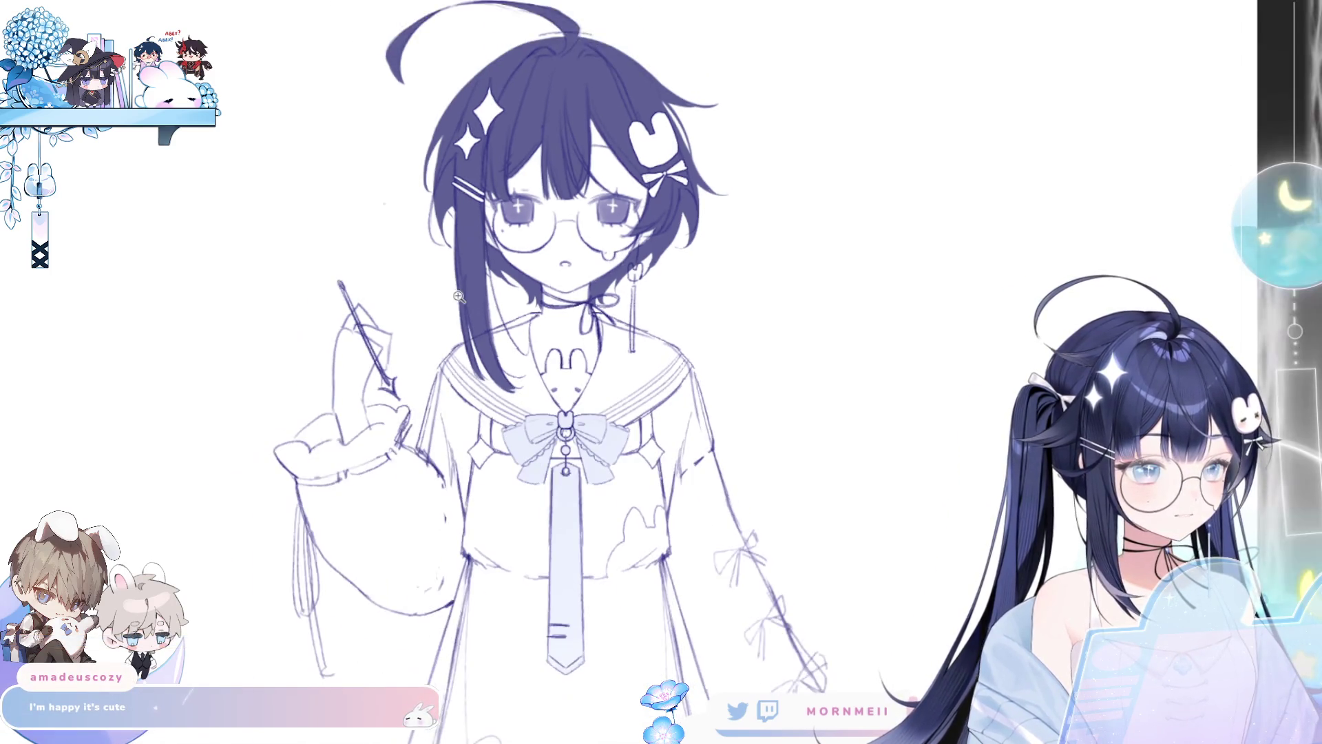
Step: Remove the outer right-side hair strokes and the old earring
scroll(783, 295, down, 1)
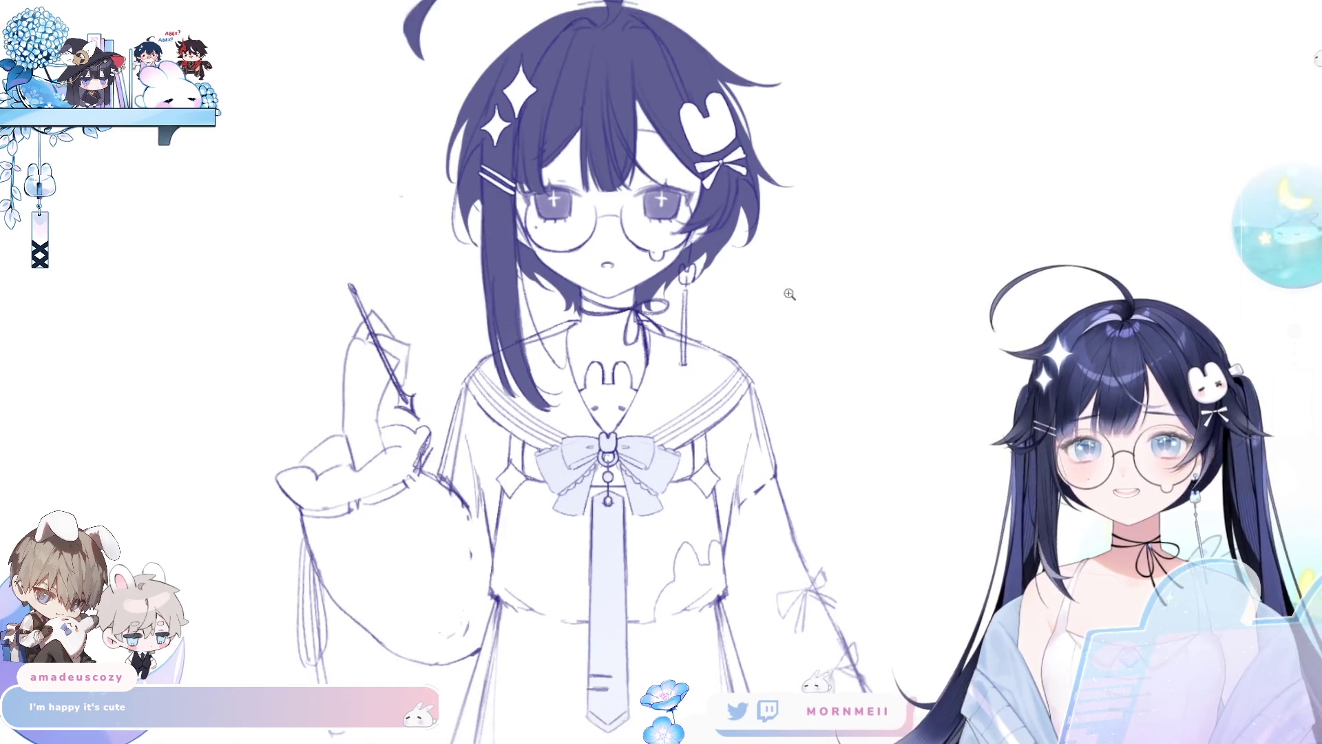
drag(739, 204, 675, 242)
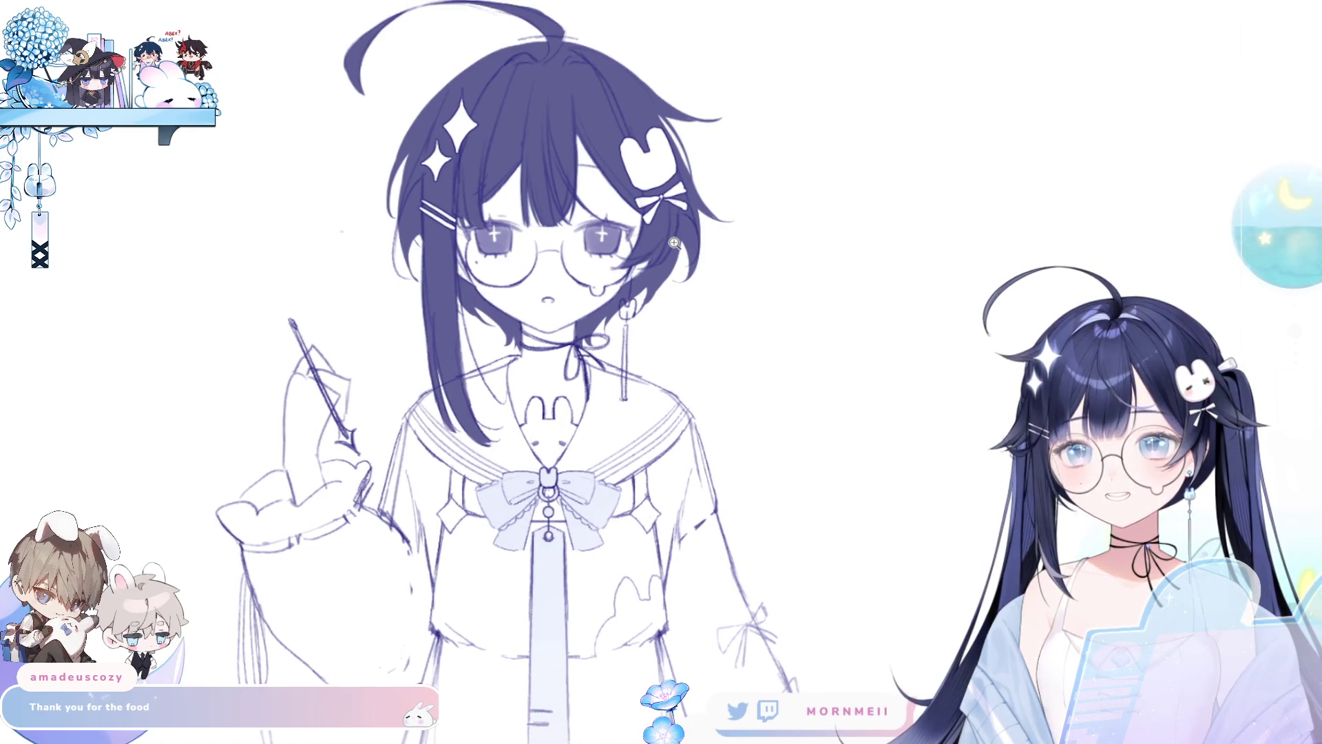
scroll(709, 262, down, 2)
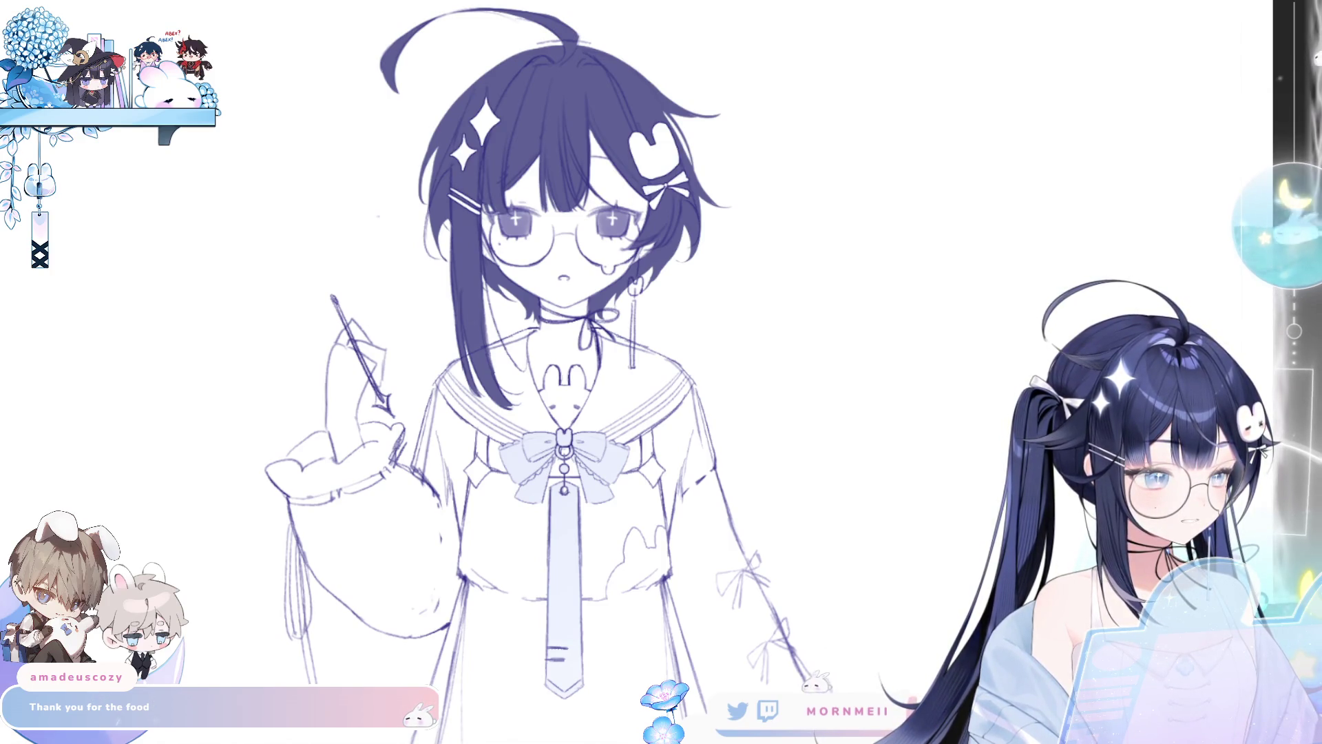
key(ctrl+z)
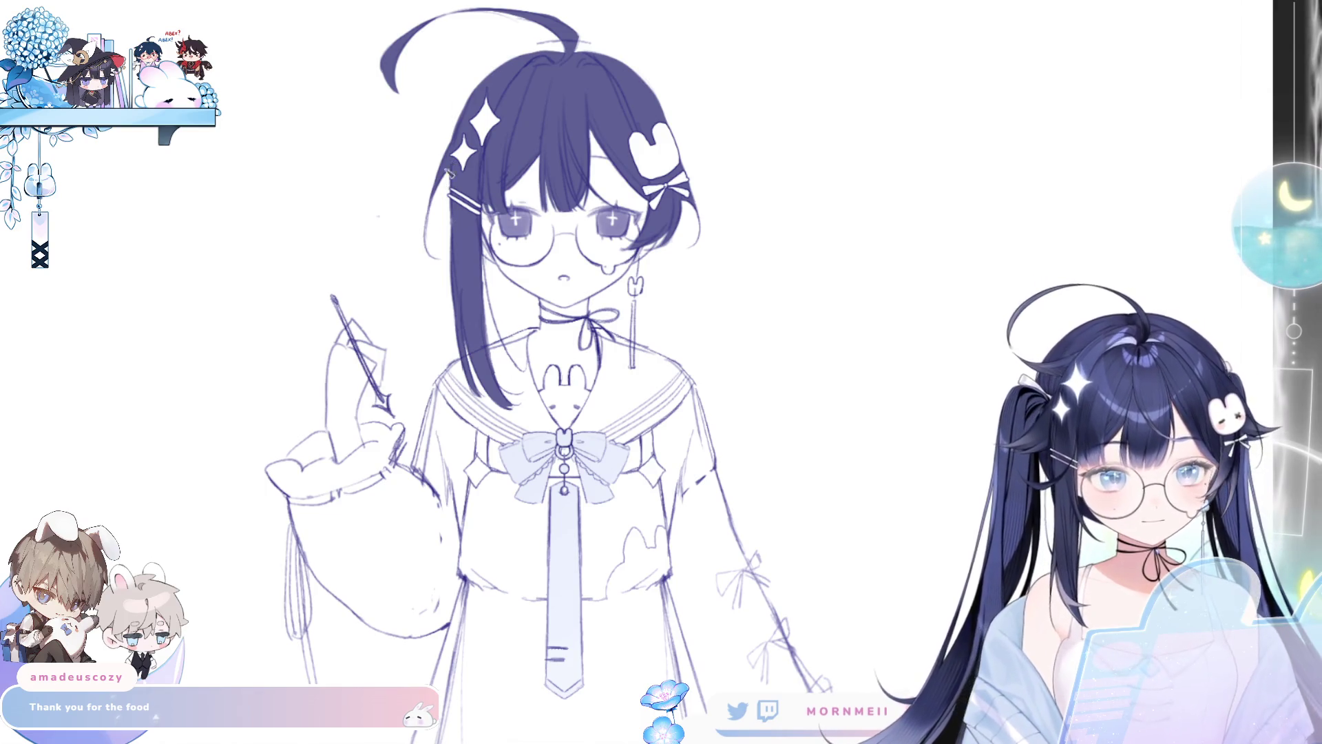
Step: Turn on the vertical centre guide and draw a mirrored hair strand beside the neck
key(ctrl+semicolon)
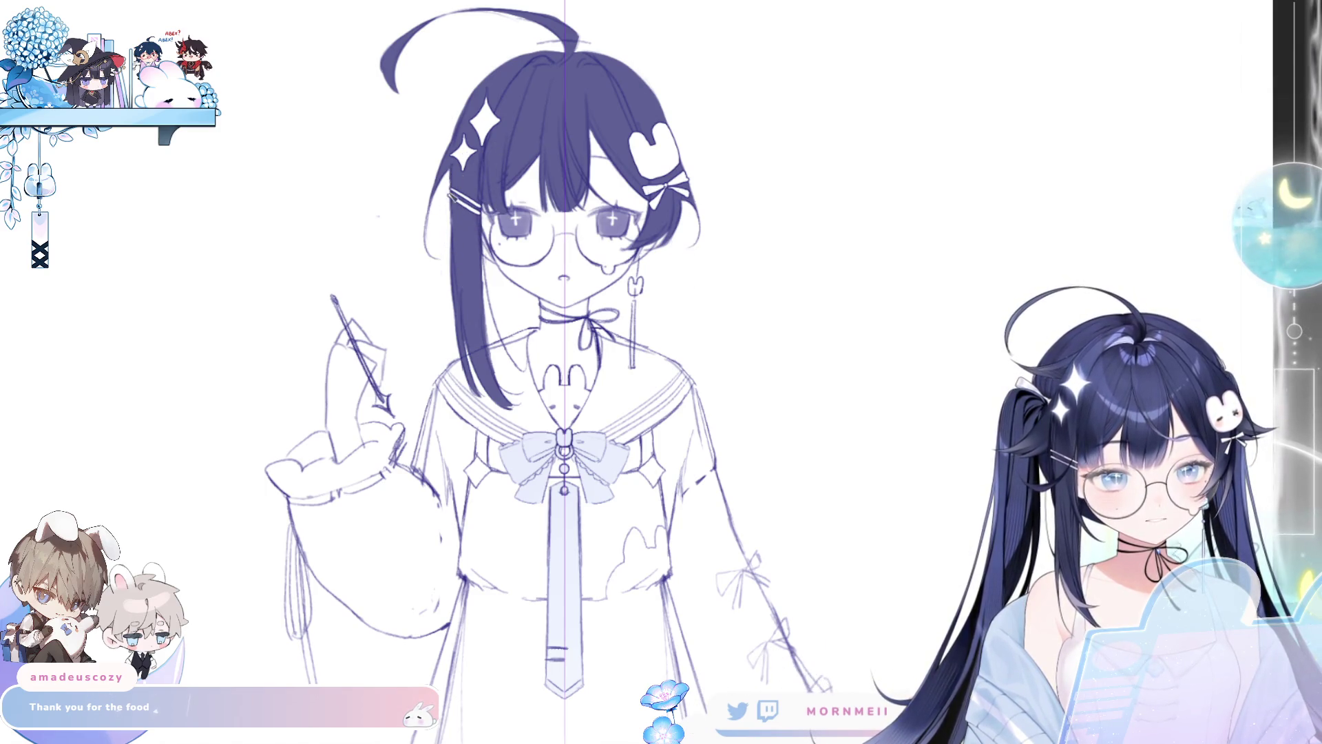
key(ctrl+z)
drag(447, 199, 449, 308)
key(ctrl+z)
mouse_move(465, 230)
mouse_down()
mouse_move(492, 313)
mouse_move(523, 303)
mouse_move(496, 313)
mouse_move(545, 317)
mouse_up()
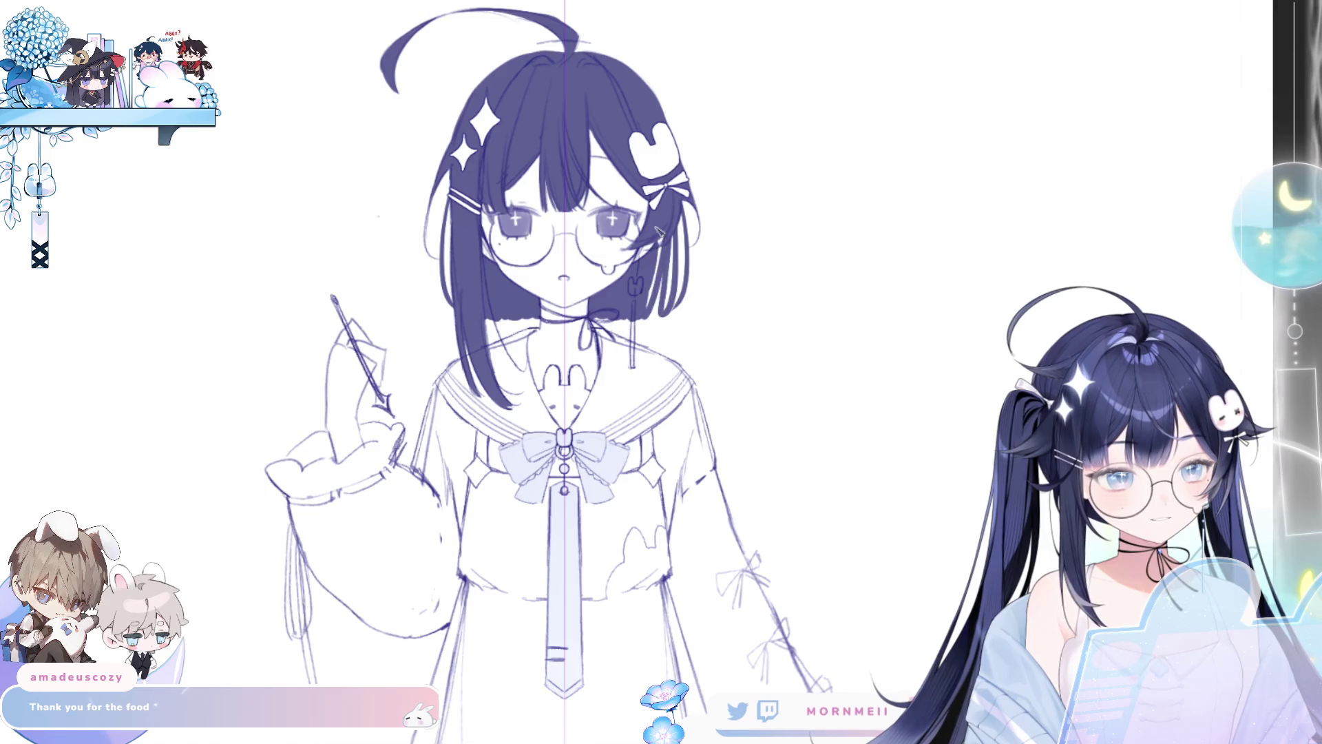
drag(658, 234, 654, 316)
key(ctrl+z)
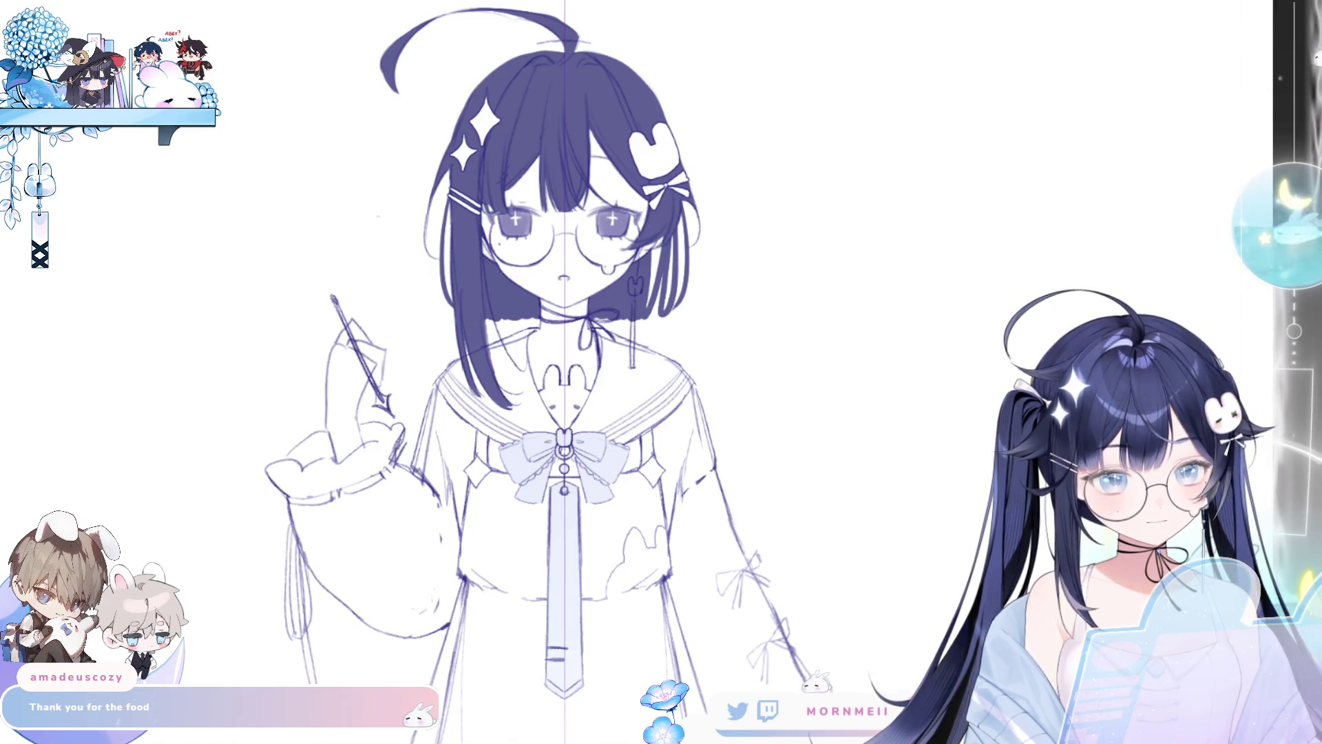
Step: Compare the lower hair strands with and without their dark fills
key(ctrl+z)
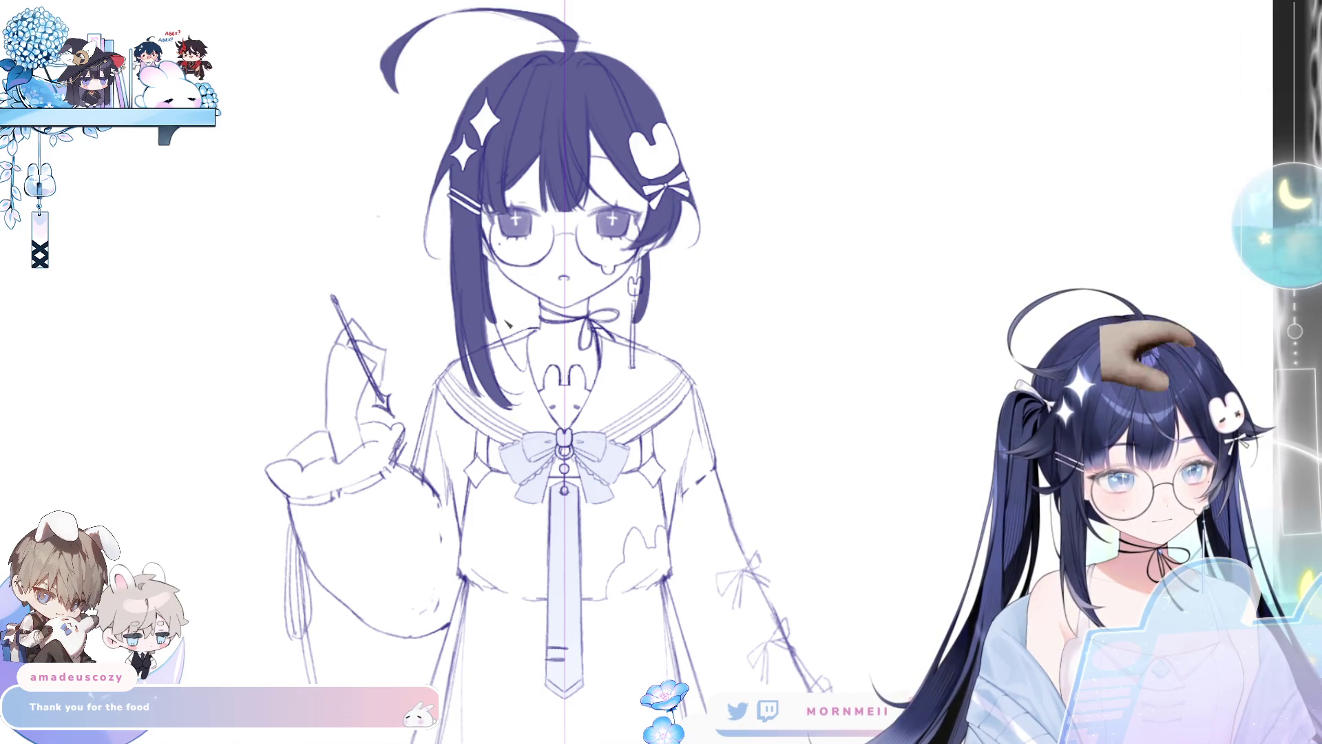
key(ctrl+y)
key(ctrl+z)
key(ctrl+y)
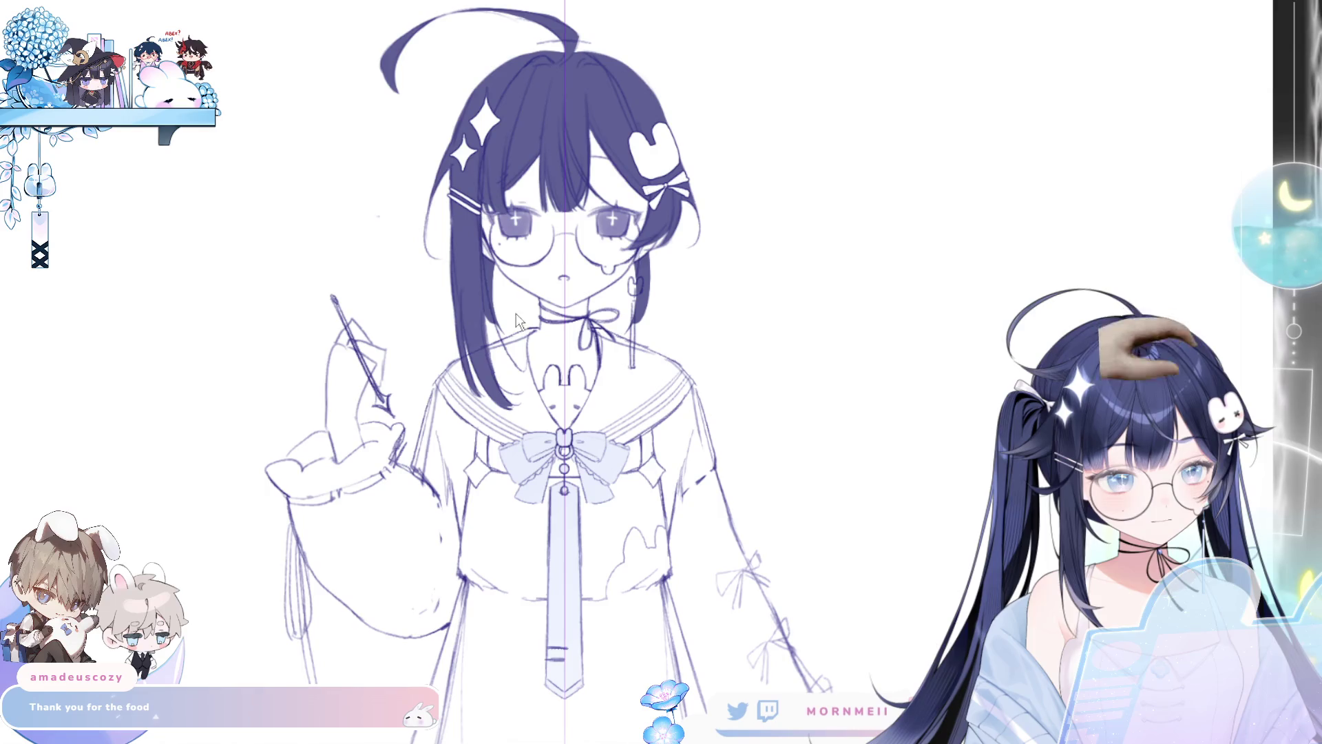
key(ctrl+z)
key(ctrl+y)
key(ctrl+z)
key(ctrl+y)
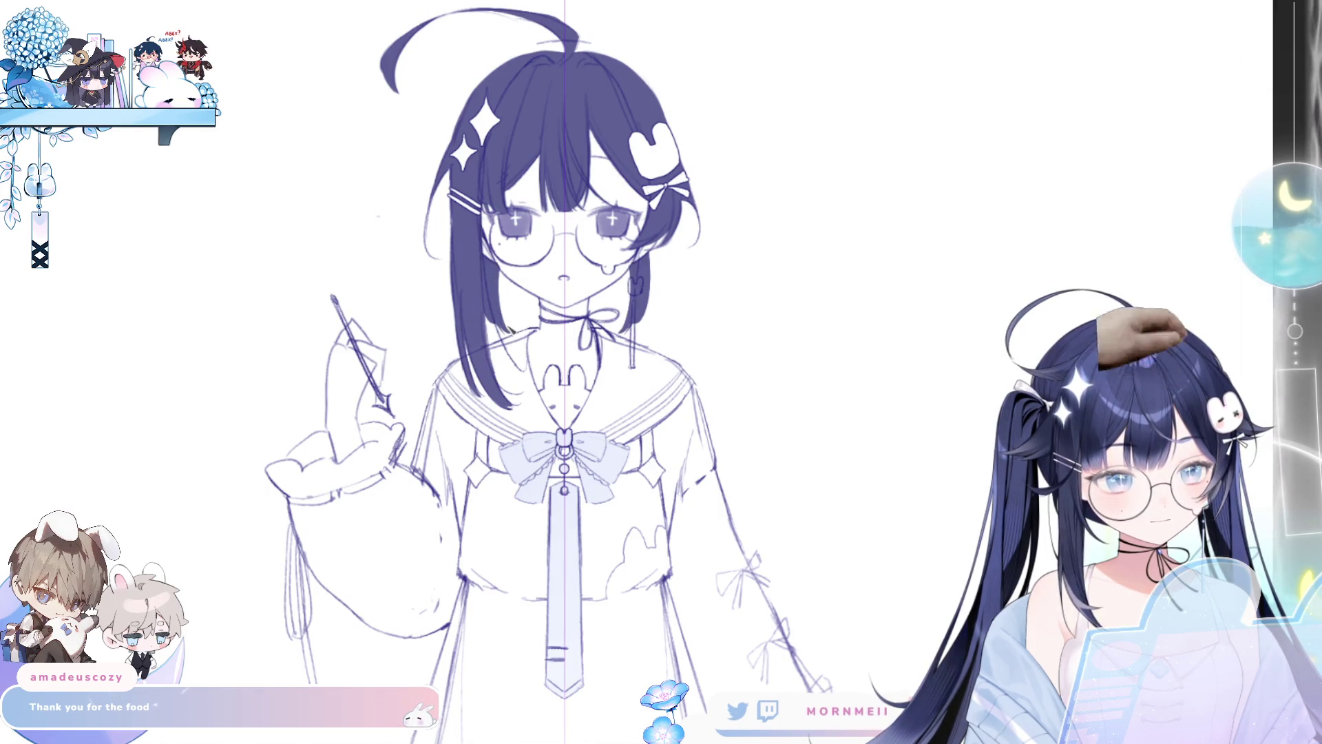
Step: Compare lighter and darker fills in the right strand, keeping the dark fills beside the neck
key(ctrl+z)
key(ctrl+y)
key(ctrl+y)
key(ctrl+y)
key(ctrl+y)
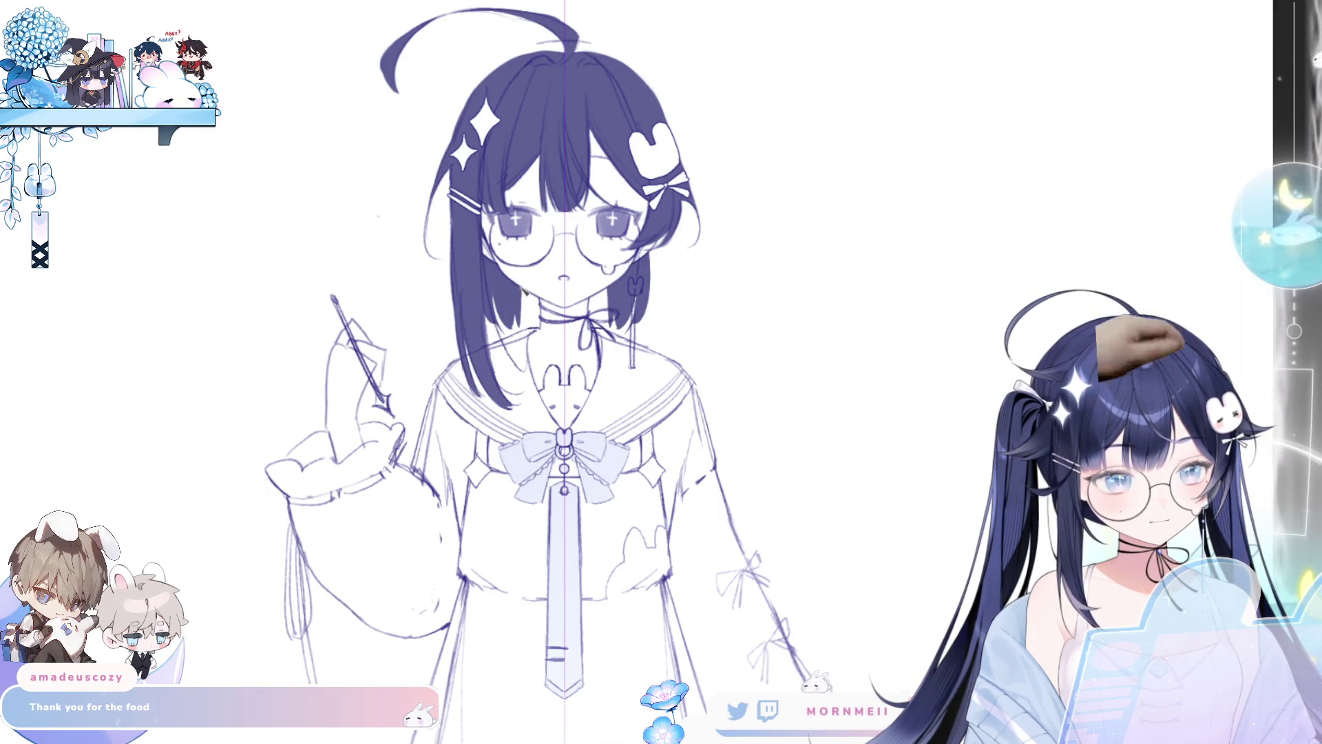
key(ctrl+z)
key(ctrl+y)
key(ctrl+y)
key(ctrl+z)
key(ctrl+z)
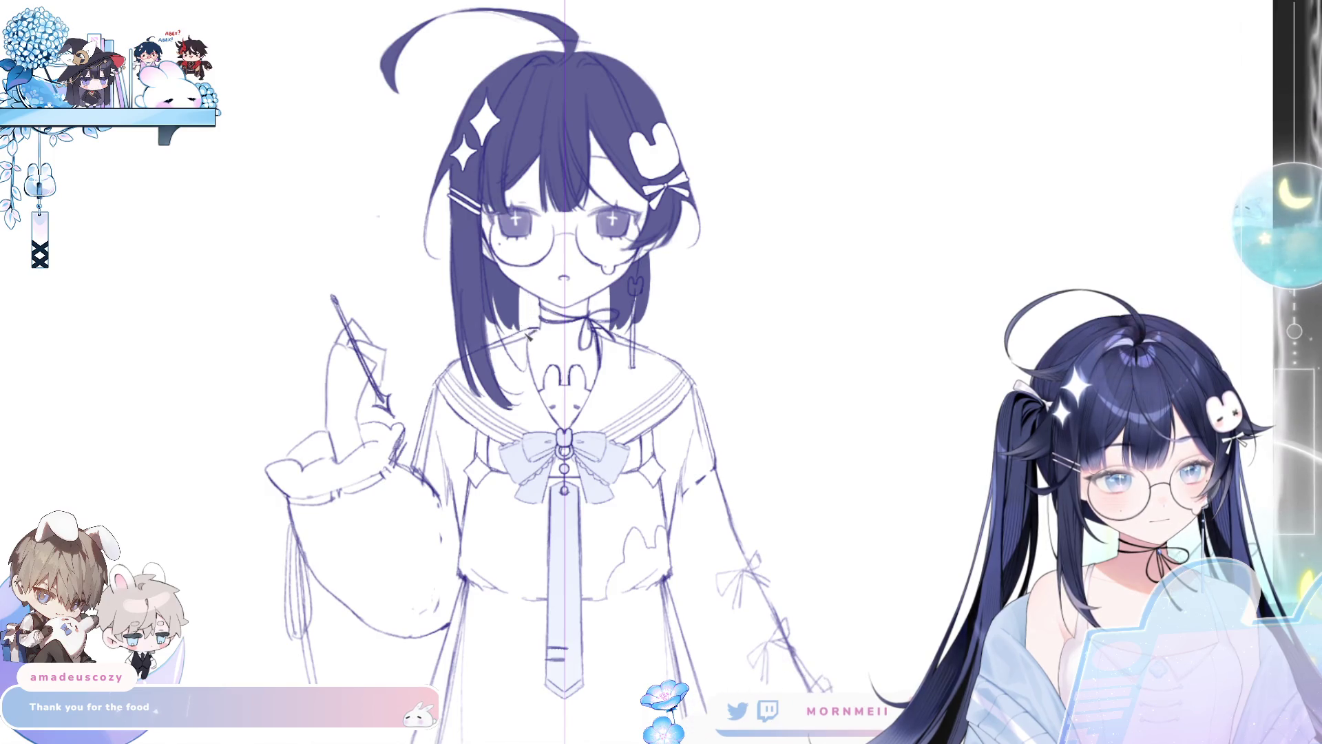
key(ctrl+y)
key(ctrl+y)
key(ctrl+y)
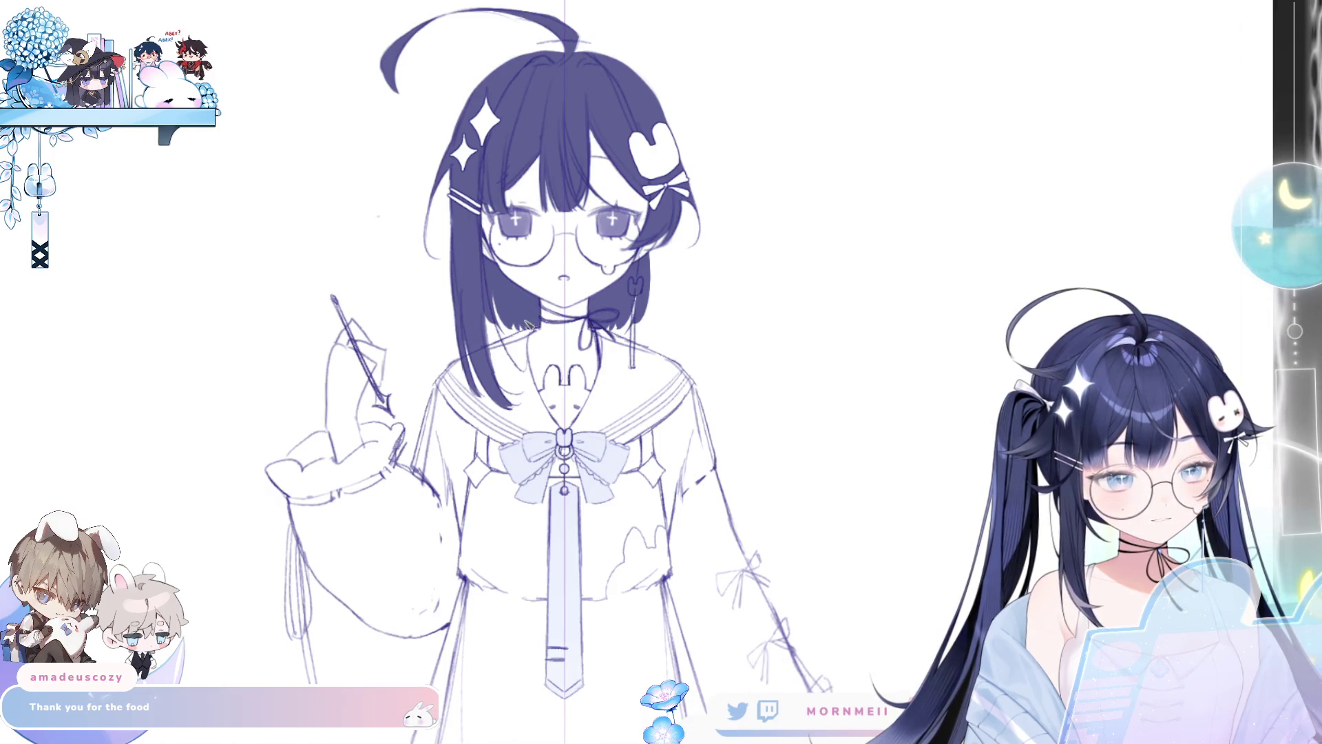
Step: Settle the thin strand right of the neck, then flip the canvas horizontally to check
key(ctrl+y)
key(ctrl+z)
key(ctrl+y)
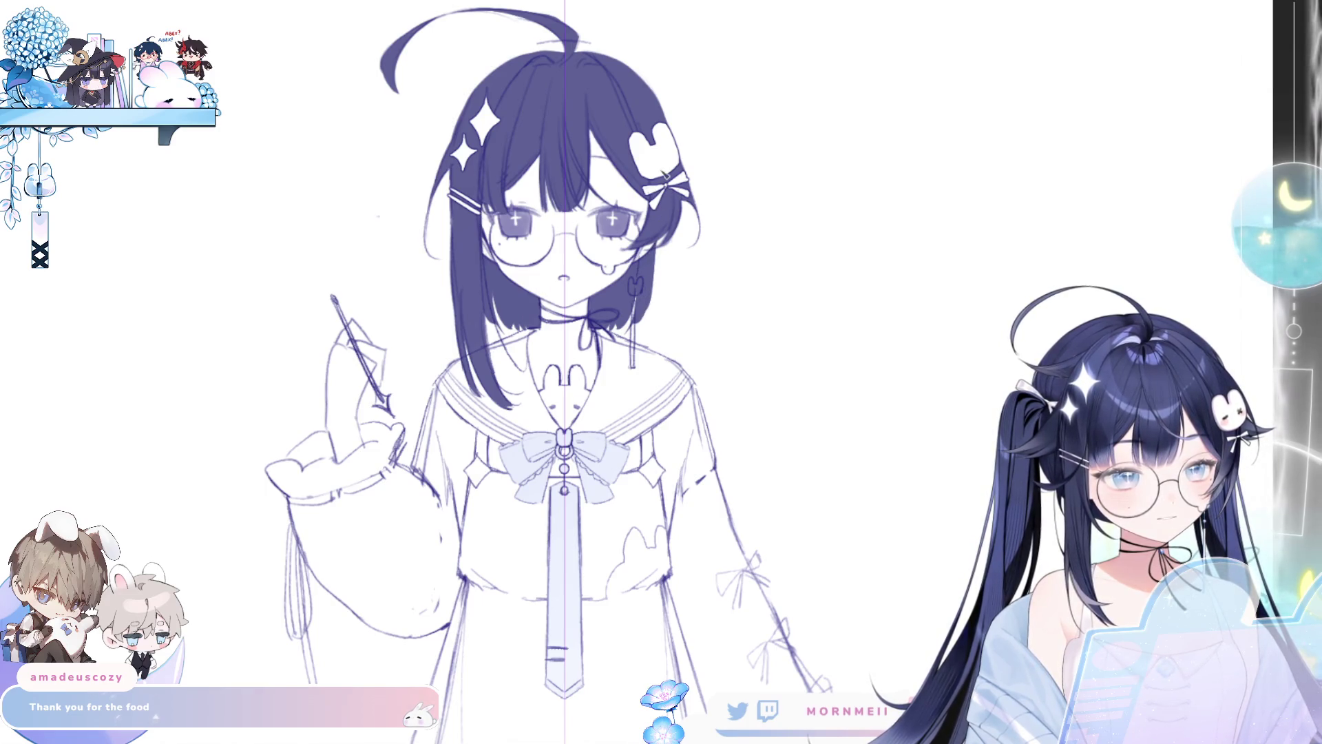
key(ctrl+y)
key(ctrl+z)
key(h)
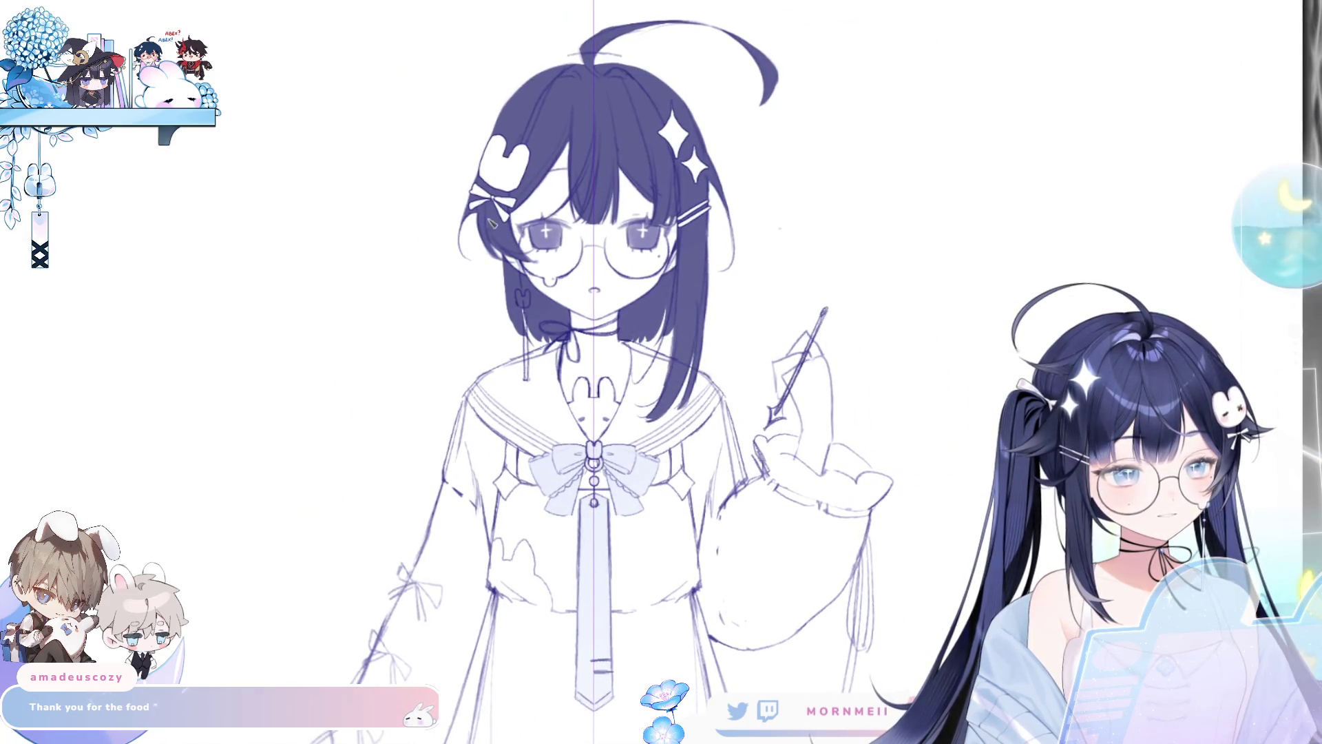